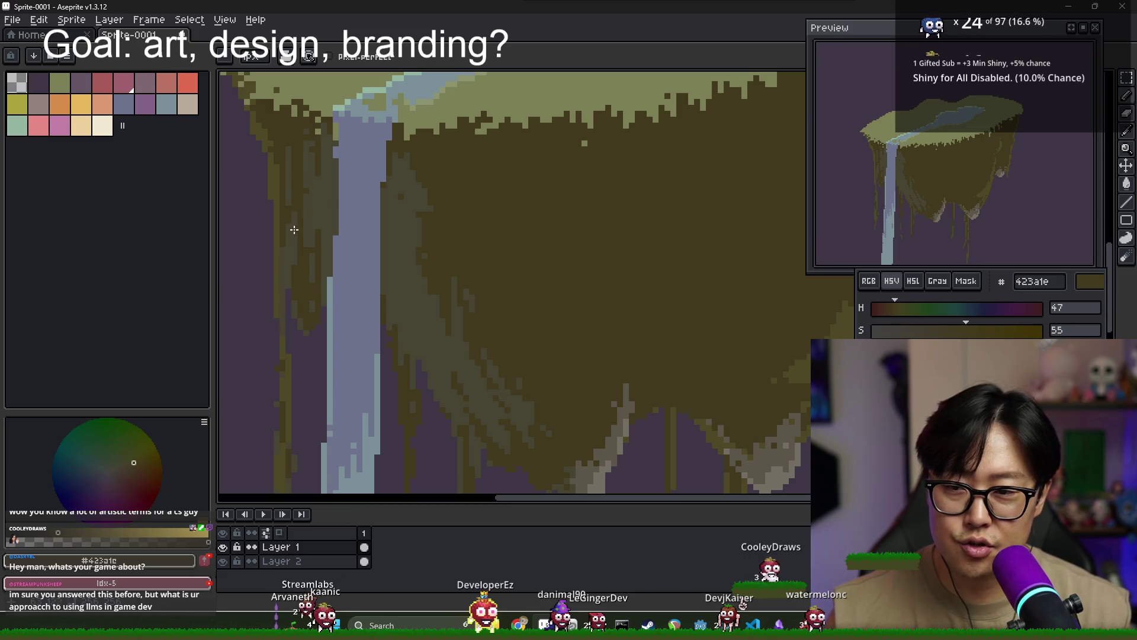
# Eyedrop the grey-olive #474533 from the island's underside, then zoom out to view the whole island
pyautogui.keyDown('alt'); pyautogui.click(287, 213); pyautogui.keyUp('alt')
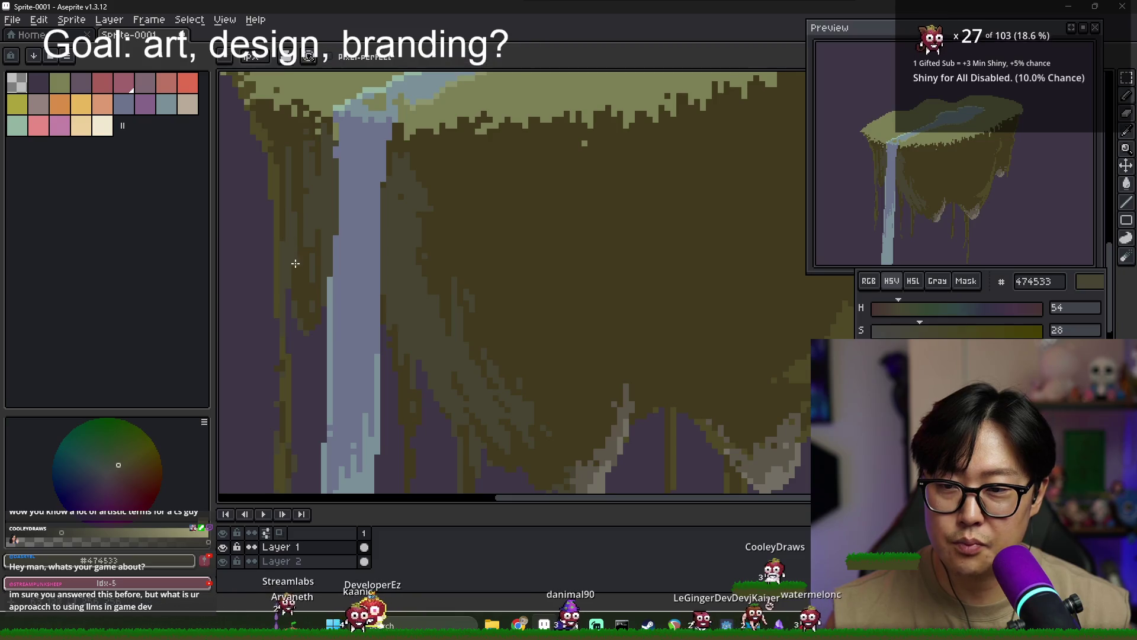
pyautogui.scroll(-1, 376, 300)
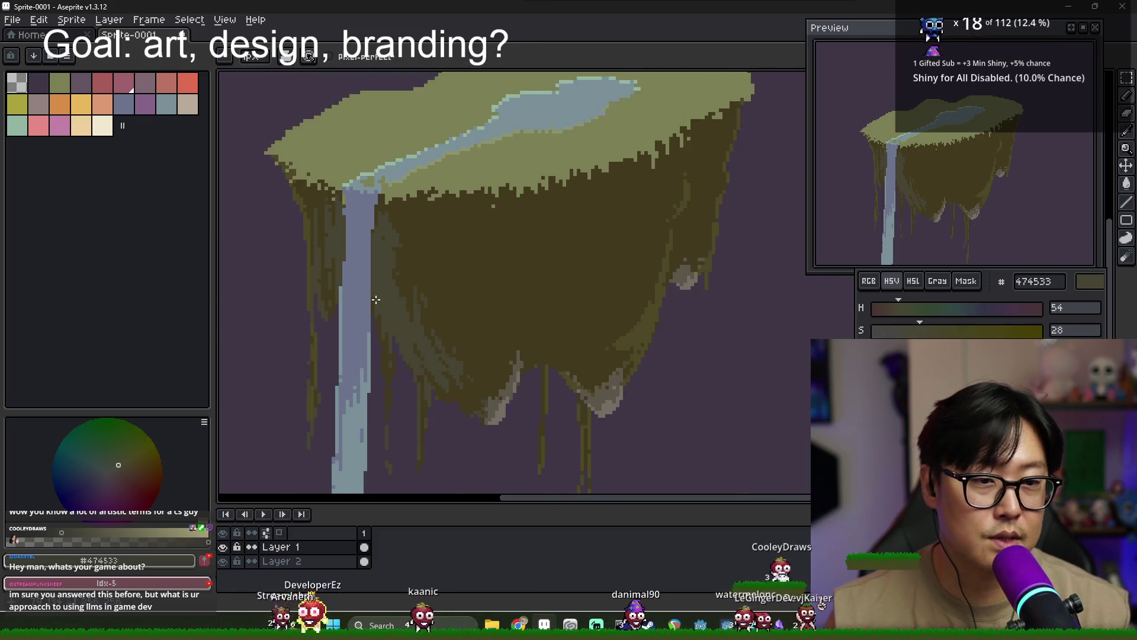
pyautogui.scroll(-2, 375, 300)
pyautogui.scroll(2, 425, 301)
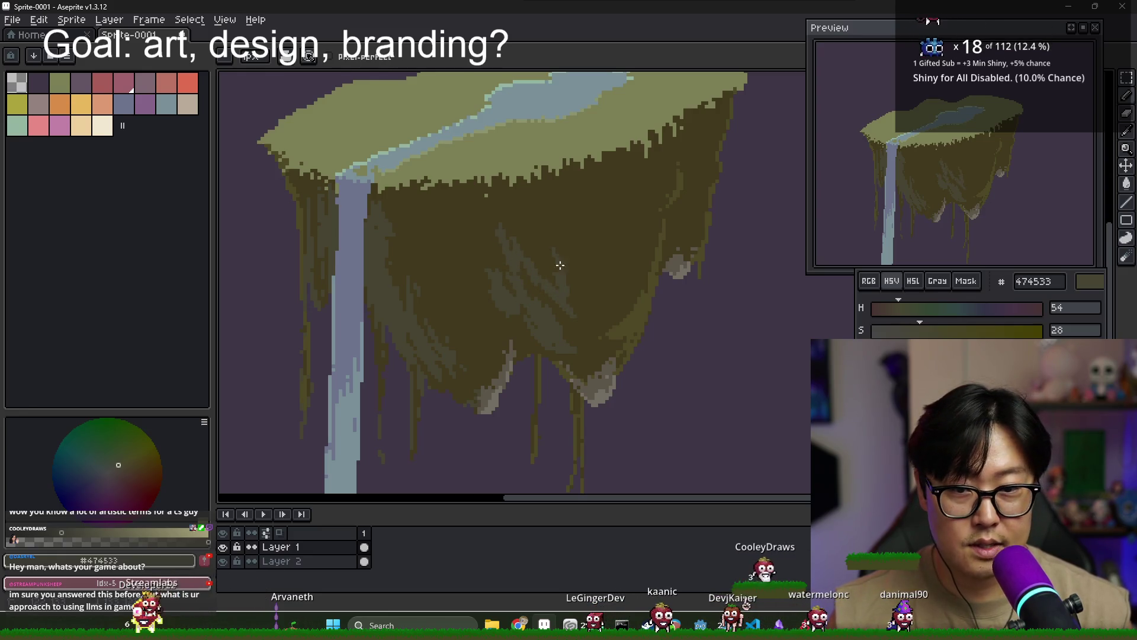
# Zoom out to the full sprite, then zoom back in on the shaded underside and drips
pyautogui.scroll(-3, 591, 344)
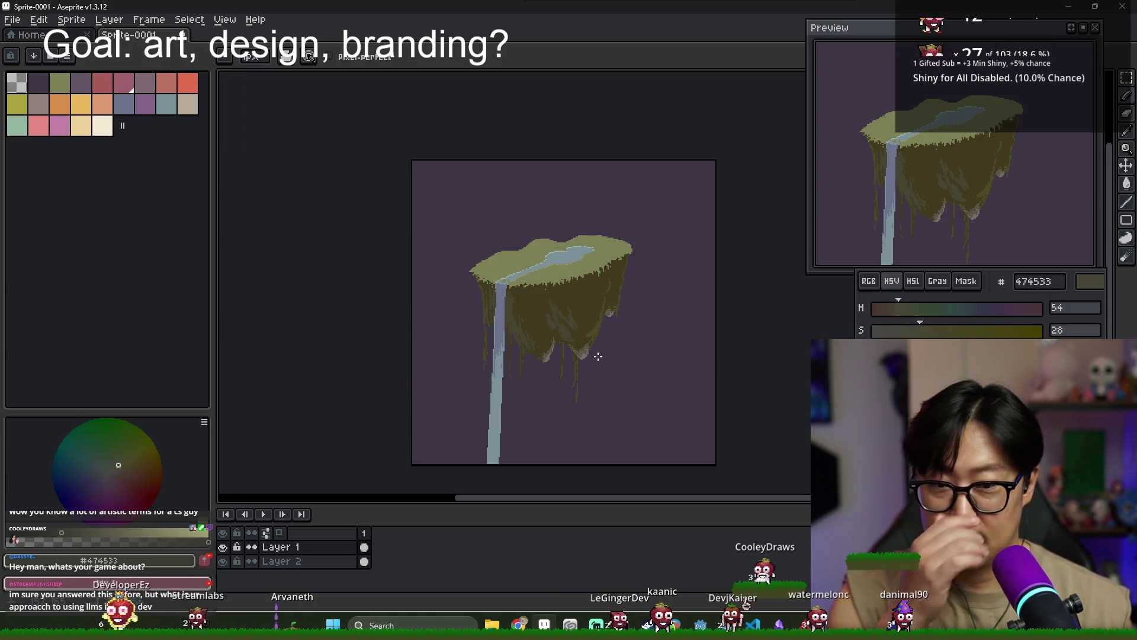
pyautogui.scroll(2, 580, 347)
pyautogui.scroll(1, 569, 333)
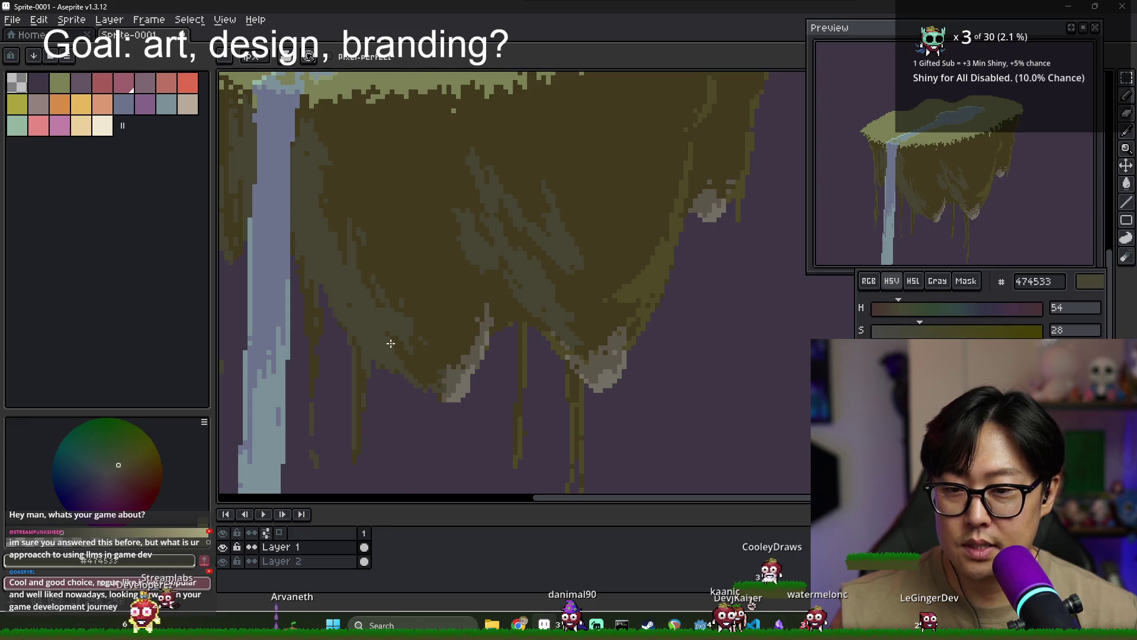
# Eyedrop the dark olive #423a1e, then the grey-olive #474533, from the cliff underside
pyautogui.keyDown('alt'); pyautogui.click(414, 363); pyautogui.keyUp('alt')
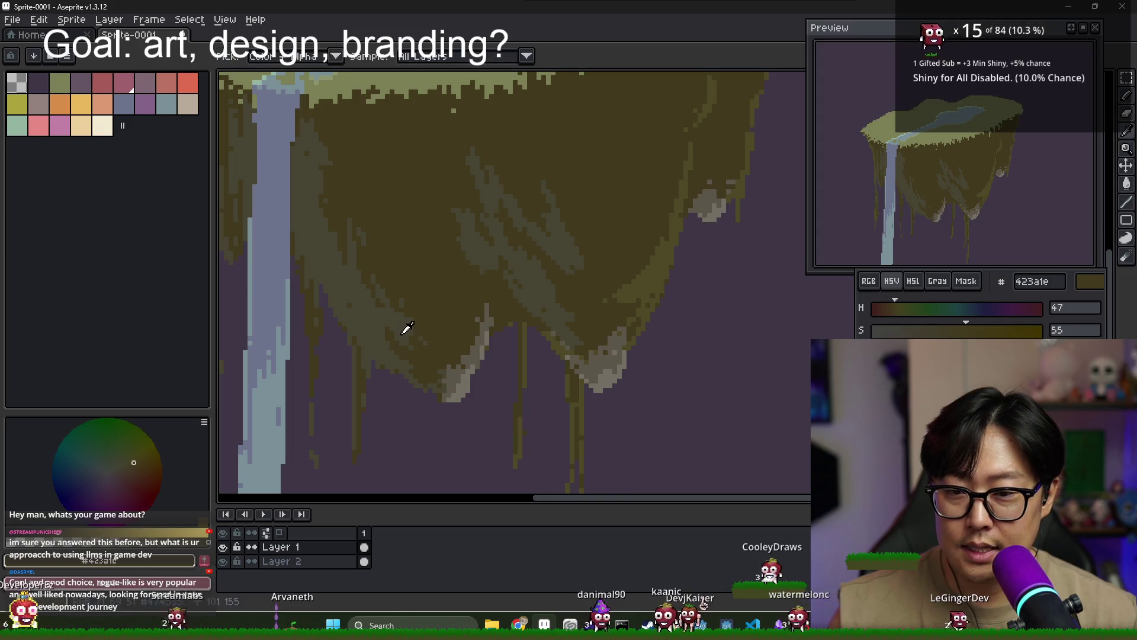
pyautogui.keyDown('alt'); pyautogui.click(408, 340); pyautogui.keyUp('alt')
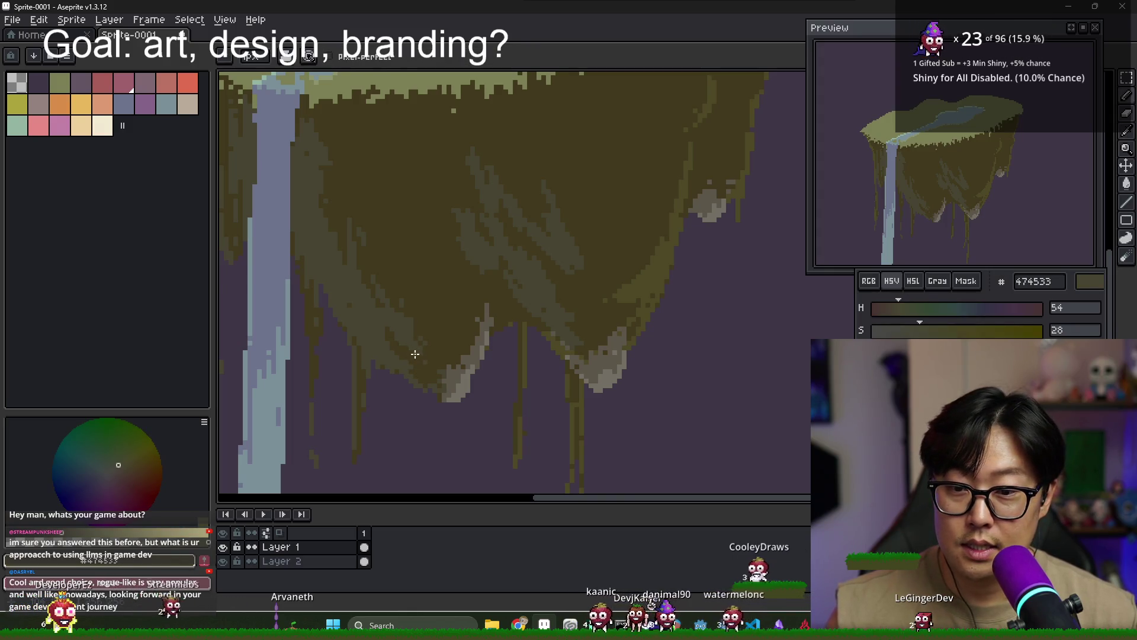
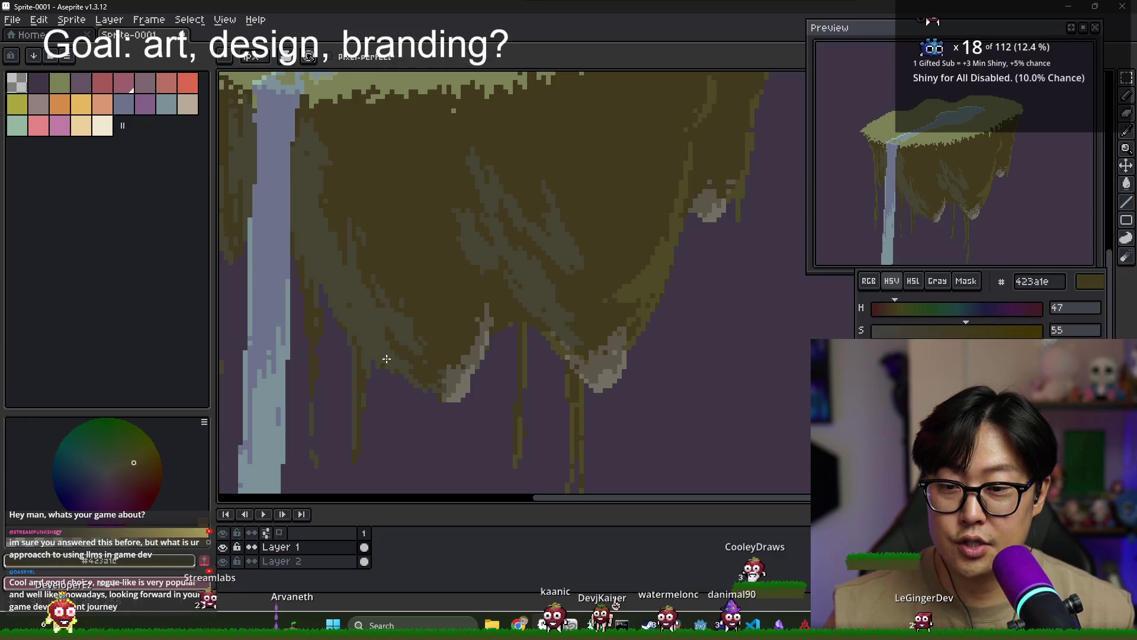
# Shade the island's left underside, alternating dark olive 423a1e and grey-olive 474533 strokes
pyautogui.keyDown('alt'); pyautogui.click(414, 382); pyautogui.keyUp('alt')
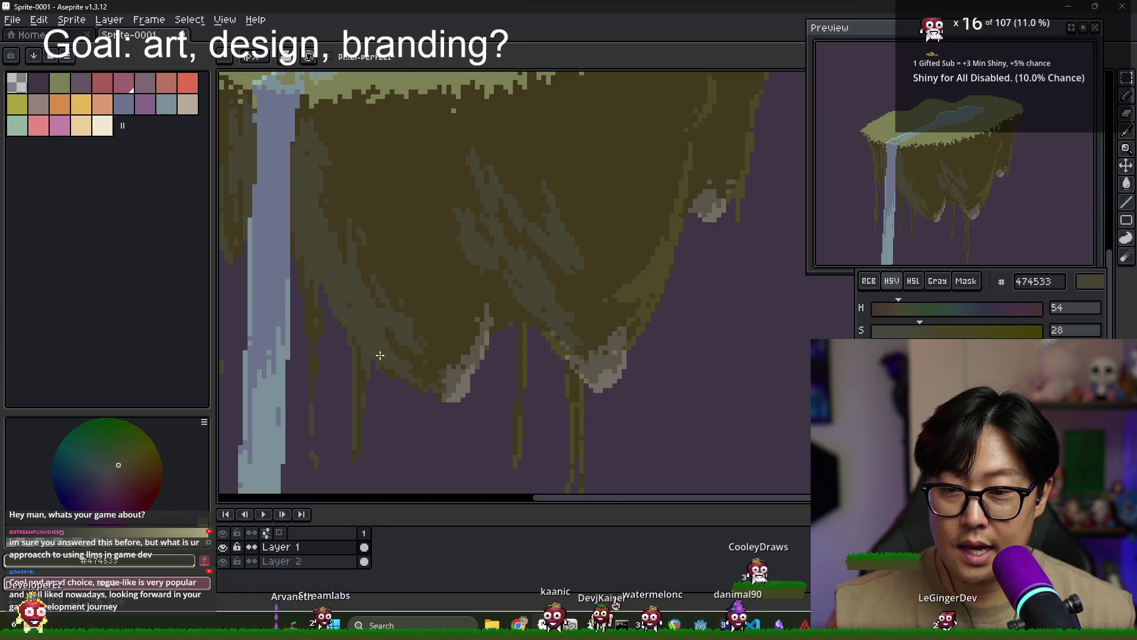
pyautogui.keyDown('alt'); pyautogui.click(378, 359); pyautogui.keyUp('alt')
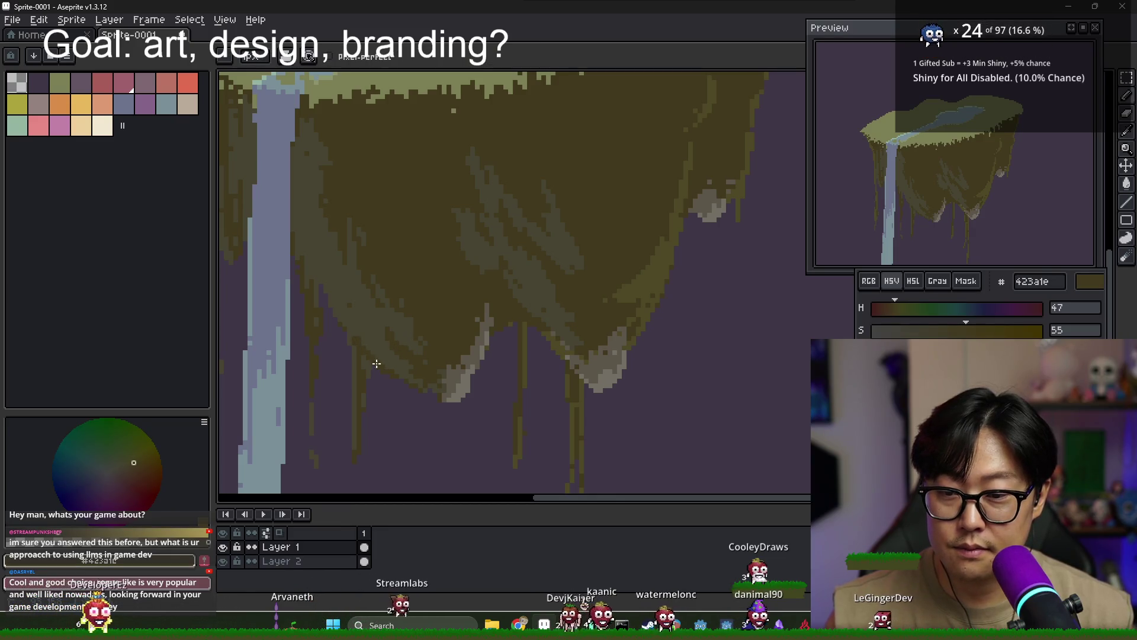
pyautogui.keyDown('alt'); pyautogui.click(384, 354); pyautogui.keyUp('alt')
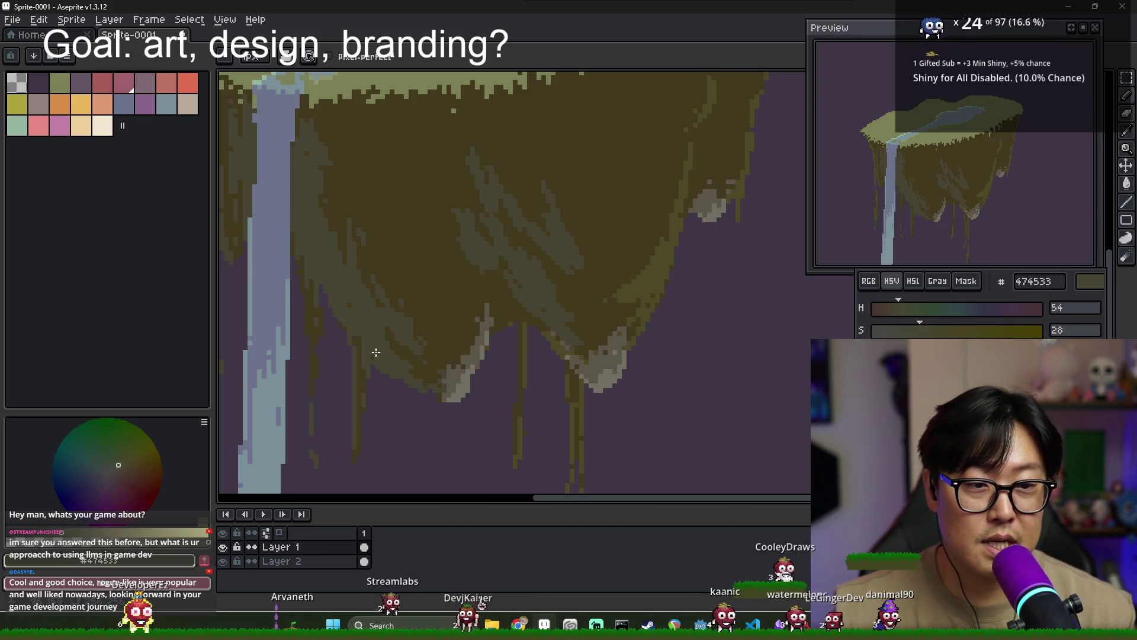
pyautogui.press('alt')
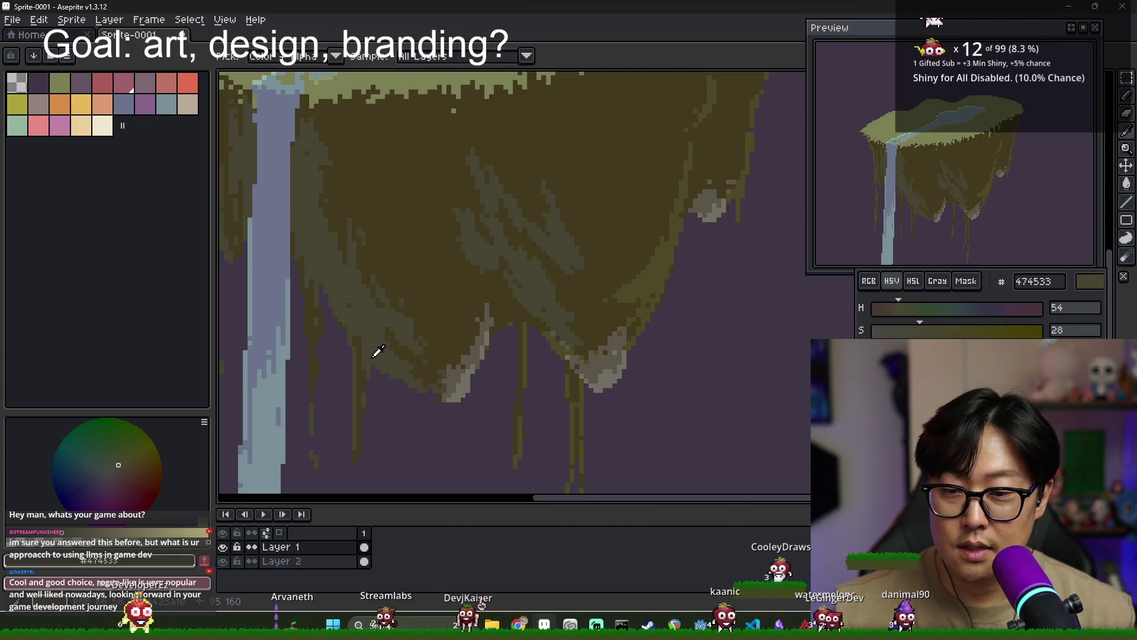
pyautogui.keyDown('alt'); pyautogui.click(364, 341); pyautogui.keyUp('alt')
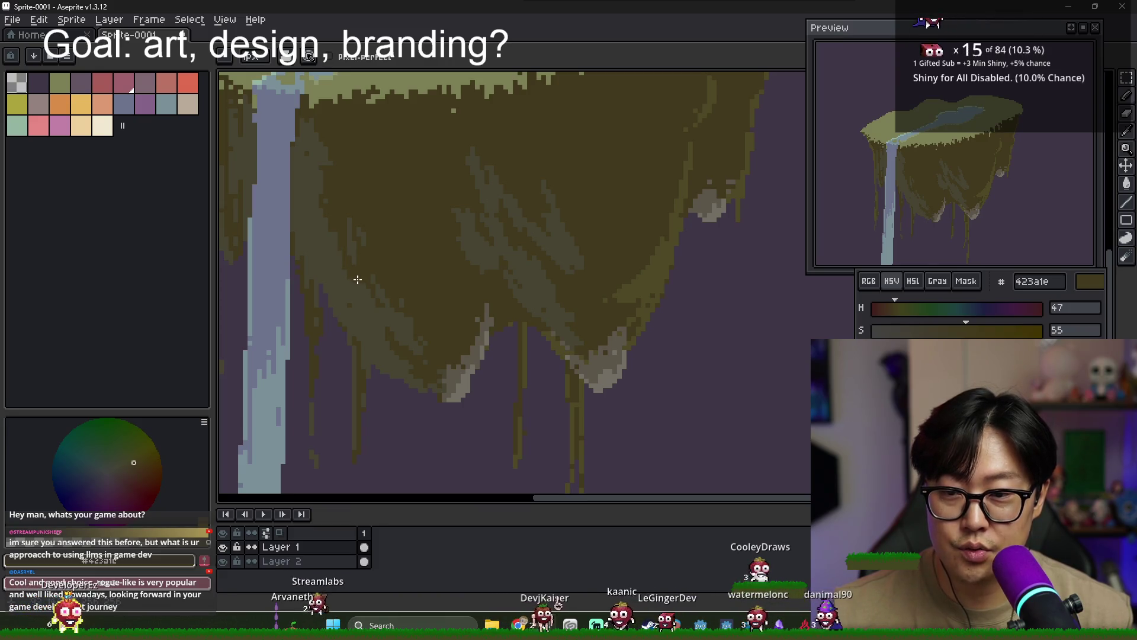
pyautogui.keyDown('alt'); pyautogui.click(339, 254); pyautogui.keyUp('alt')
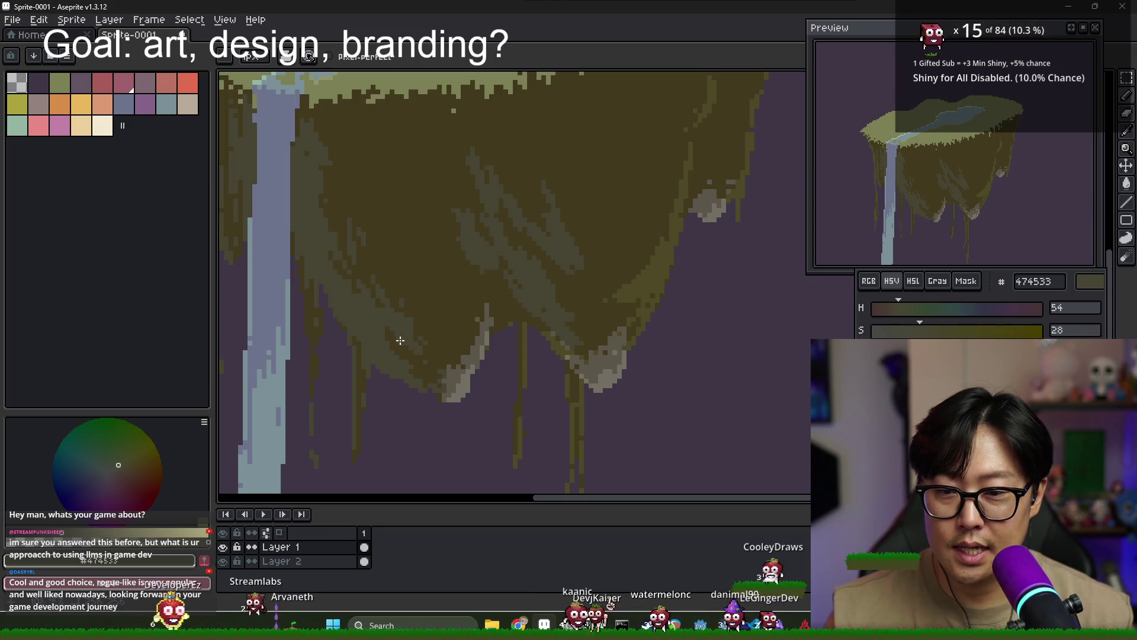
pyautogui.keyDown('alt'); pyautogui.click(356, 288); pyautogui.keyUp('alt')
pyautogui.keyDown('alt'); pyautogui.click(323, 171); pyautogui.keyUp('alt')
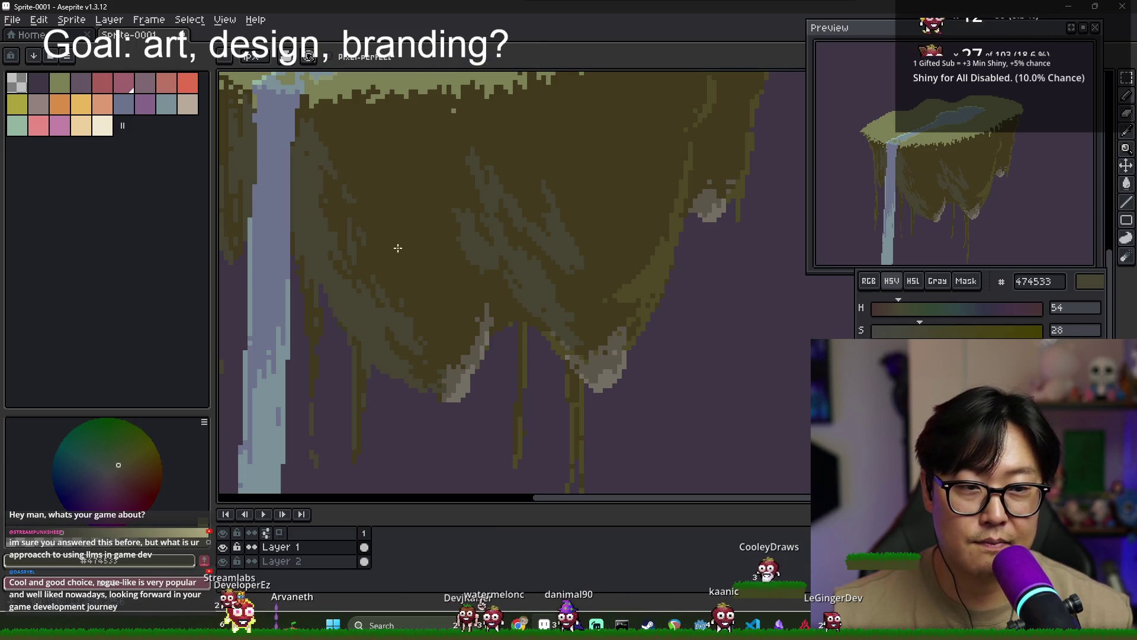
# Continue alternating 423a1e and 474533 shading strokes across the island's right underside
pyautogui.keyDown('alt'); pyautogui.click(478, 277); pyautogui.keyUp('alt')
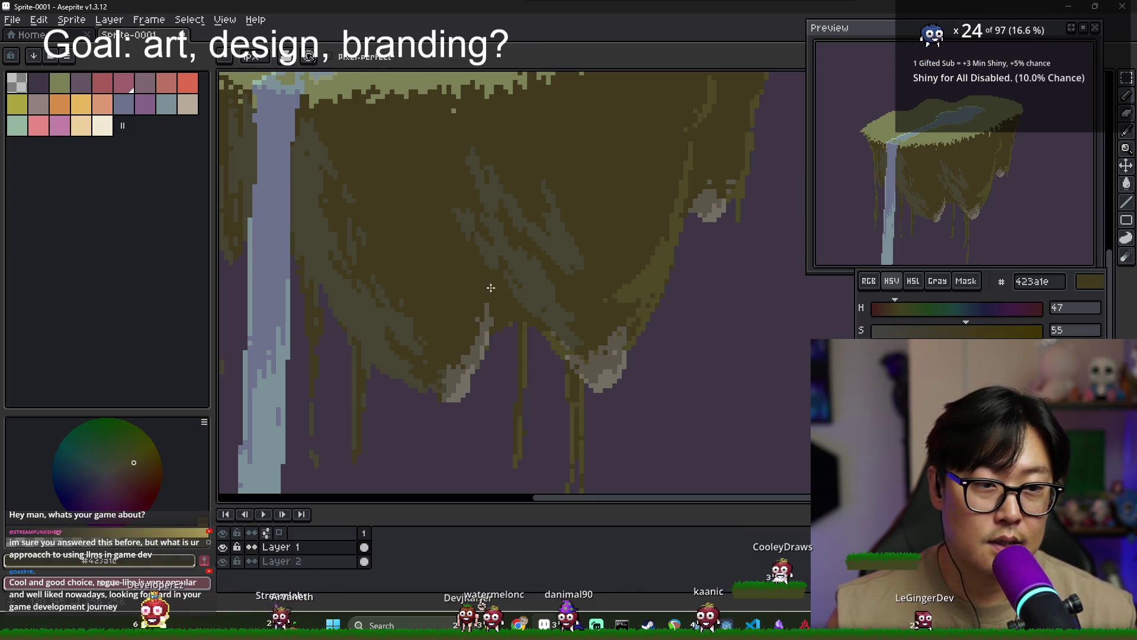
pyautogui.keyDown('alt'); pyautogui.click(517, 306); pyautogui.keyUp('alt')
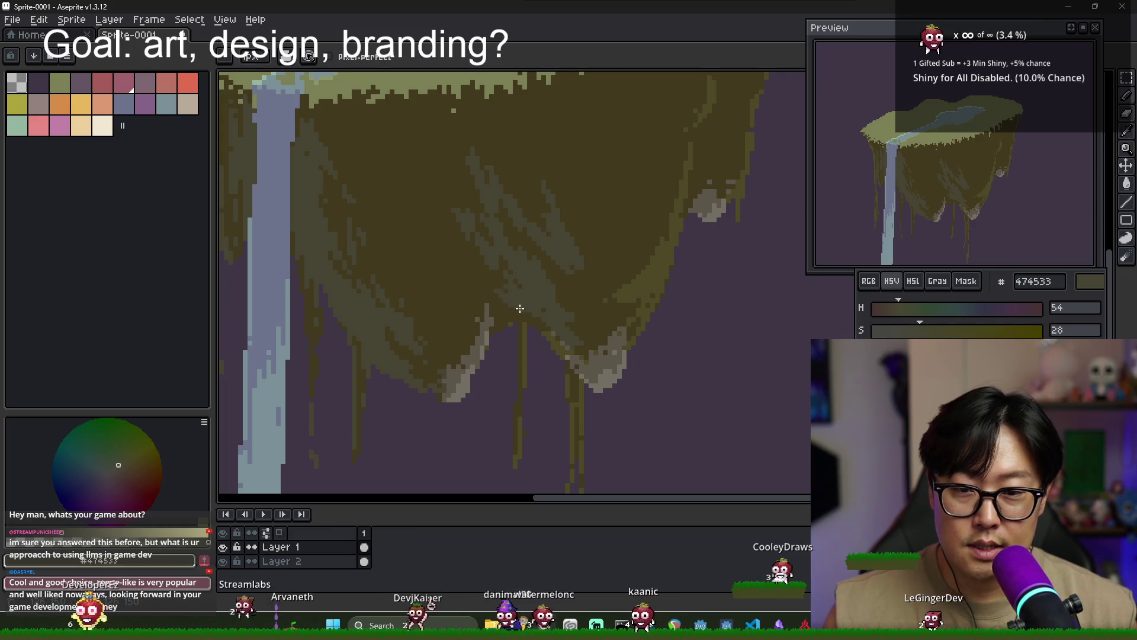
pyautogui.keyDown('alt'); pyautogui.click(472, 270); pyautogui.keyUp('alt')
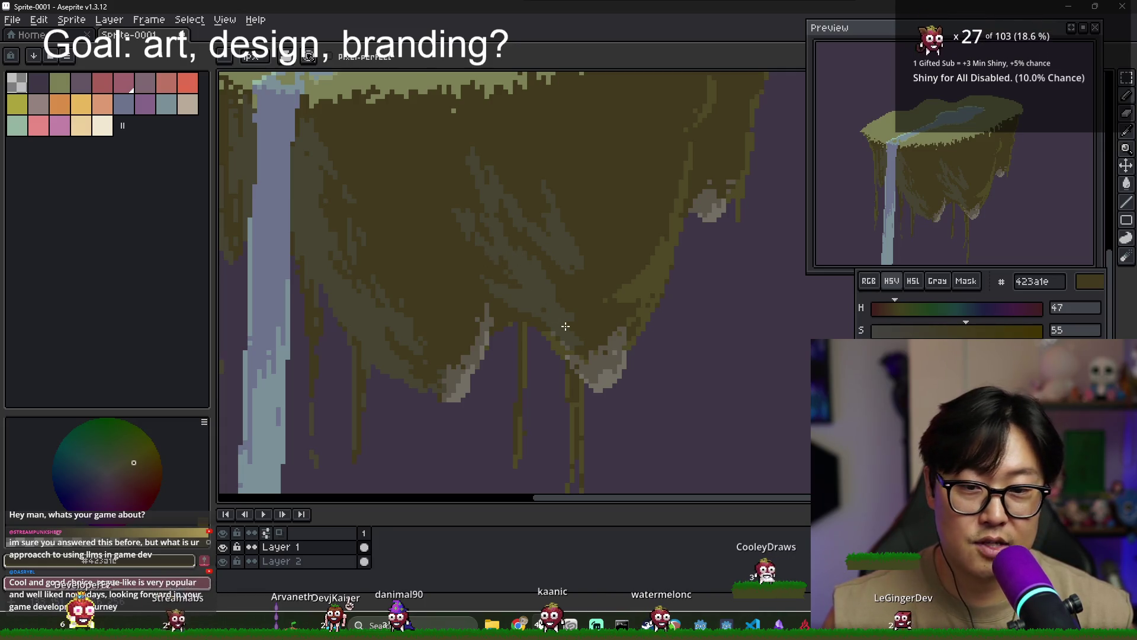
pyautogui.keyDown('alt'); pyautogui.click(549, 293); pyautogui.keyUp('alt')
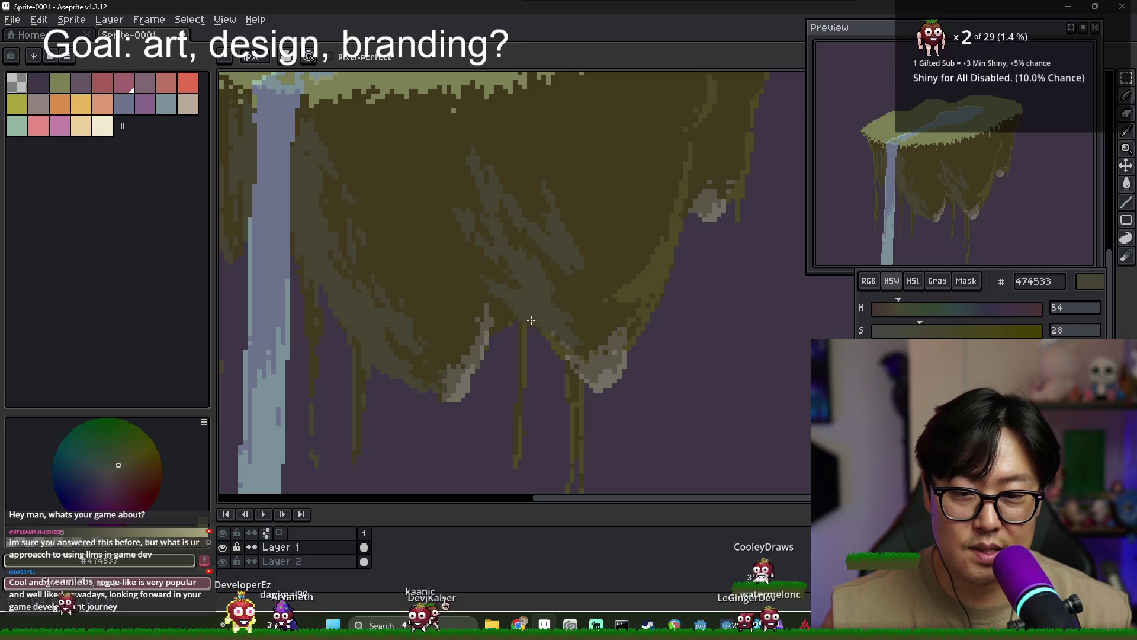
pyautogui.press('alt')
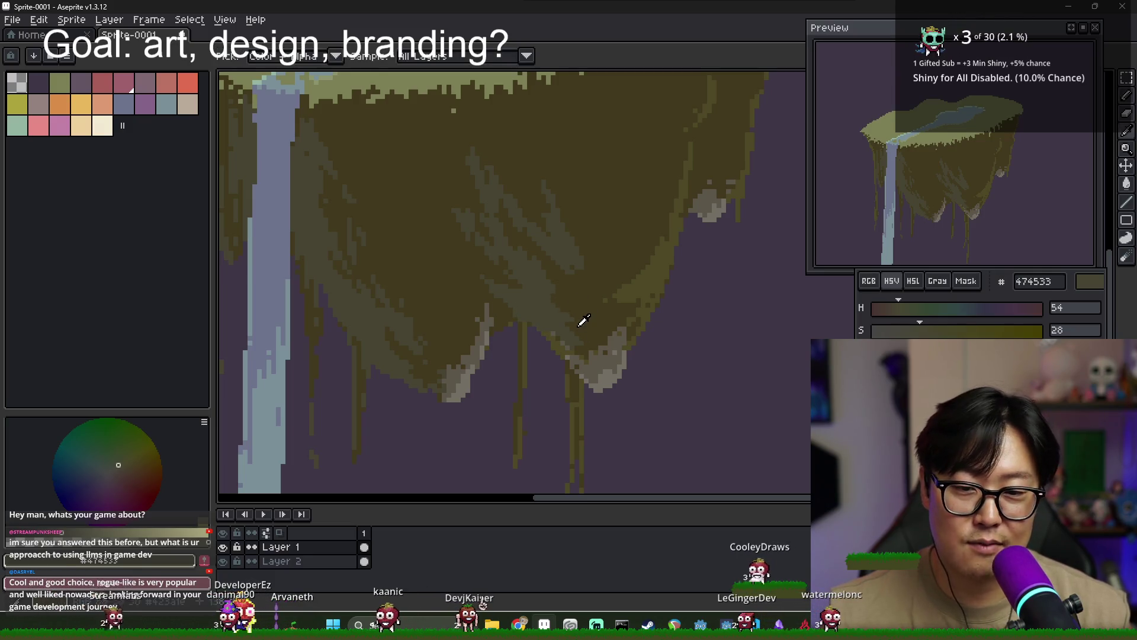
pyautogui.keyDown('alt'); pyautogui.click(549, 308); pyautogui.keyUp('alt')
pyautogui.keyDown('alt'); pyautogui.click(543, 300); pyautogui.keyUp('alt')
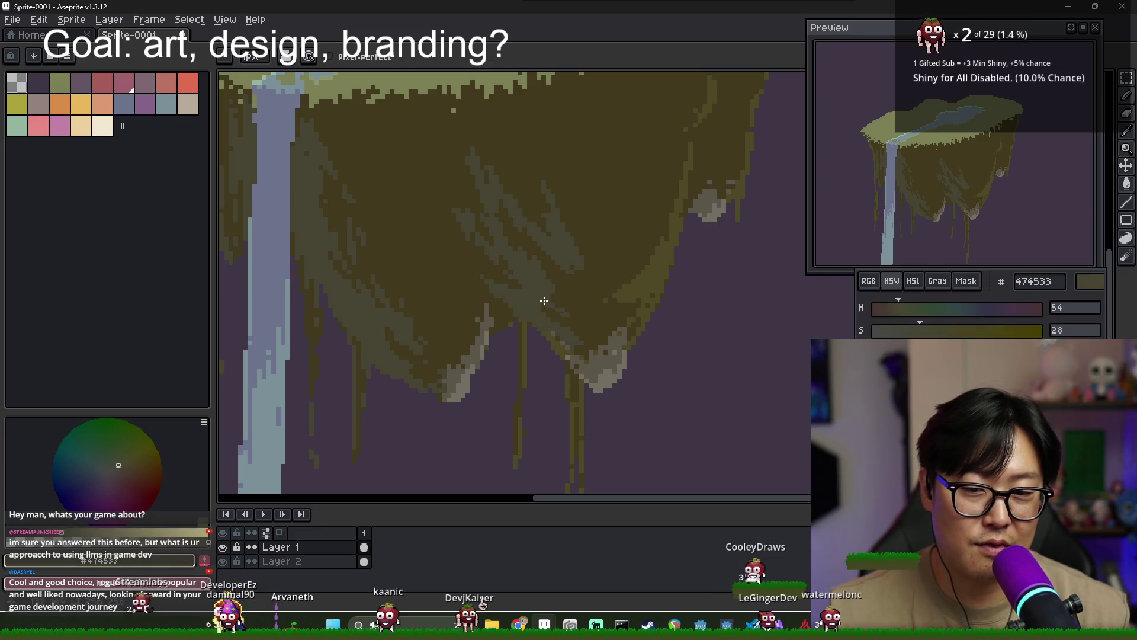
pyautogui.keyDown('alt'); pyautogui.click(566, 321); pyautogui.keyUp('alt')
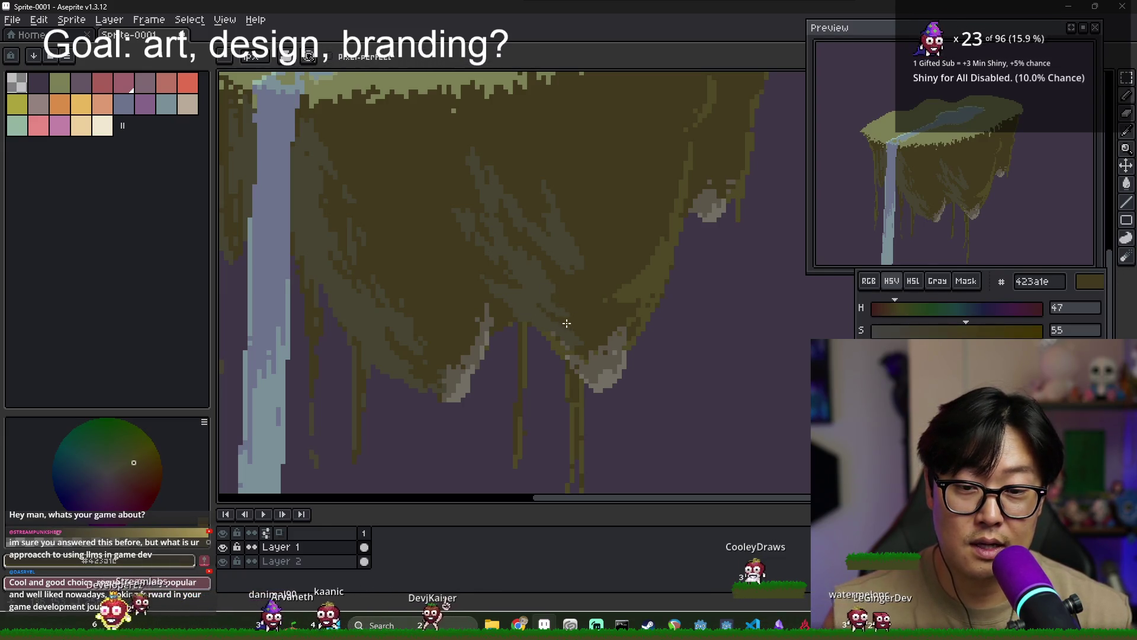
pyautogui.keyDown('alt'); pyautogui.click(548, 248); pyautogui.keyUp('alt')
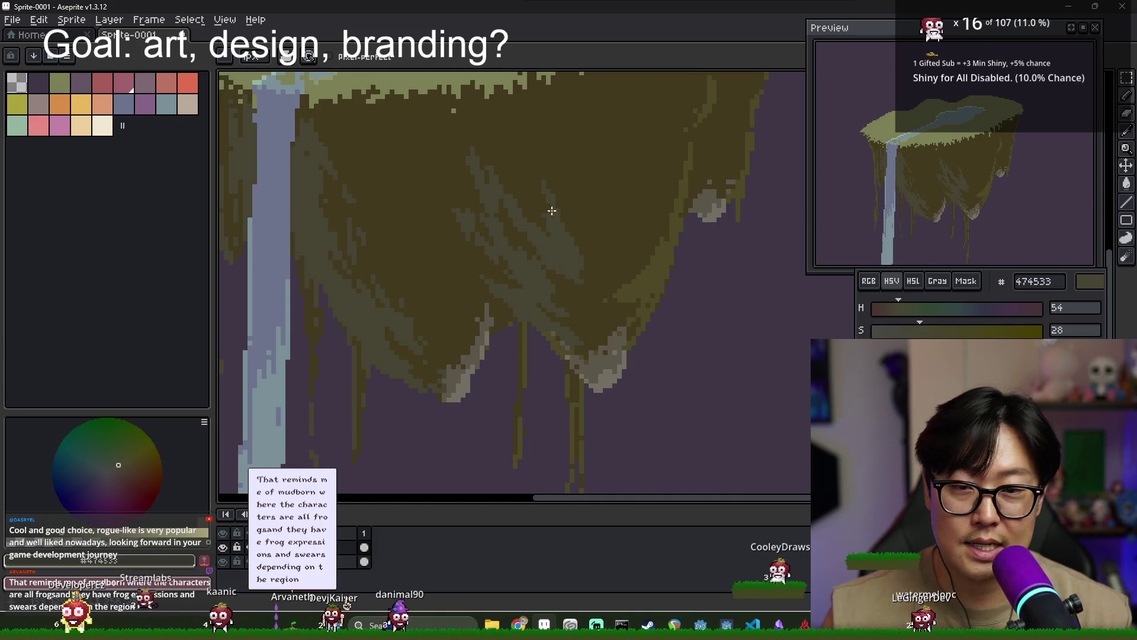
pyautogui.scroll(-2, 581, 210)
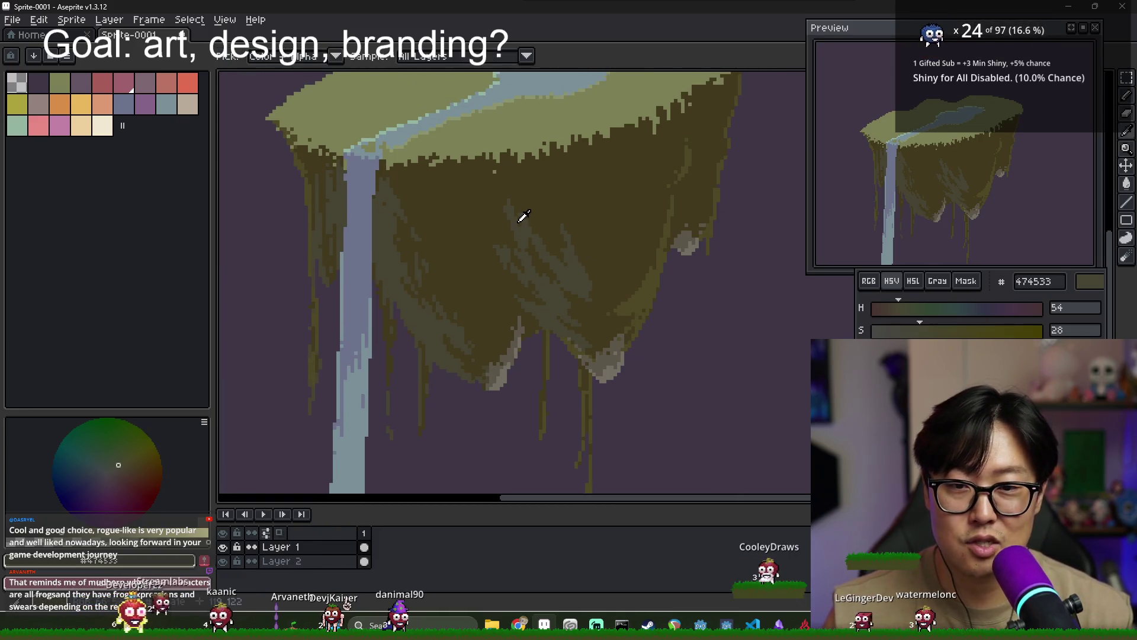
# Add two more olive shading touches, then zoom out to review the whole island
pyautogui.click(492, 199)
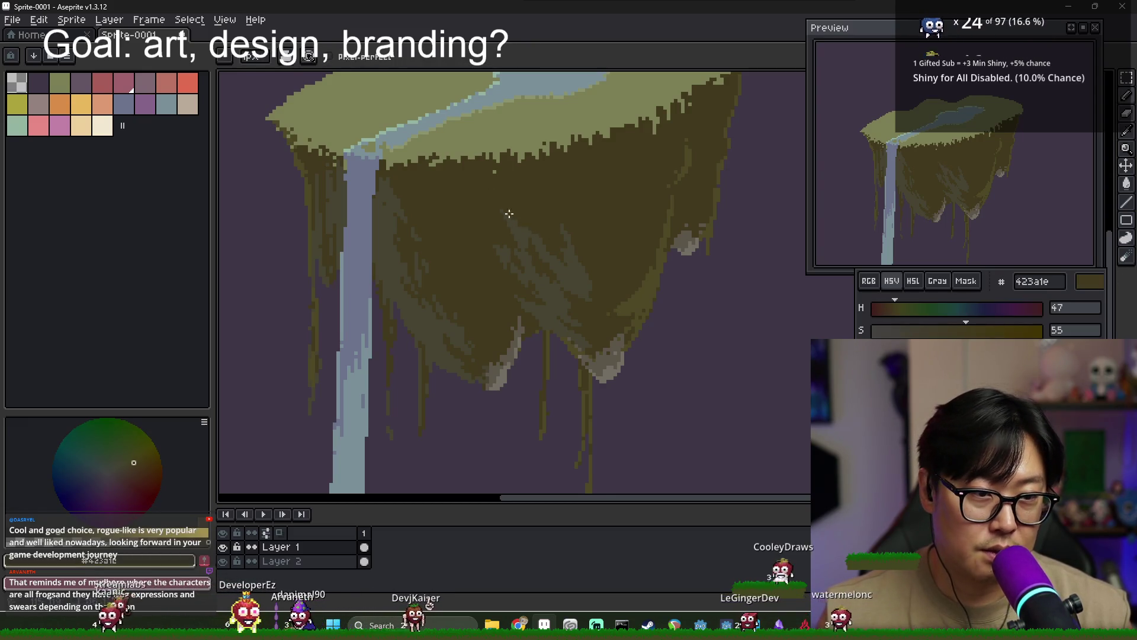
pyautogui.click(539, 243)
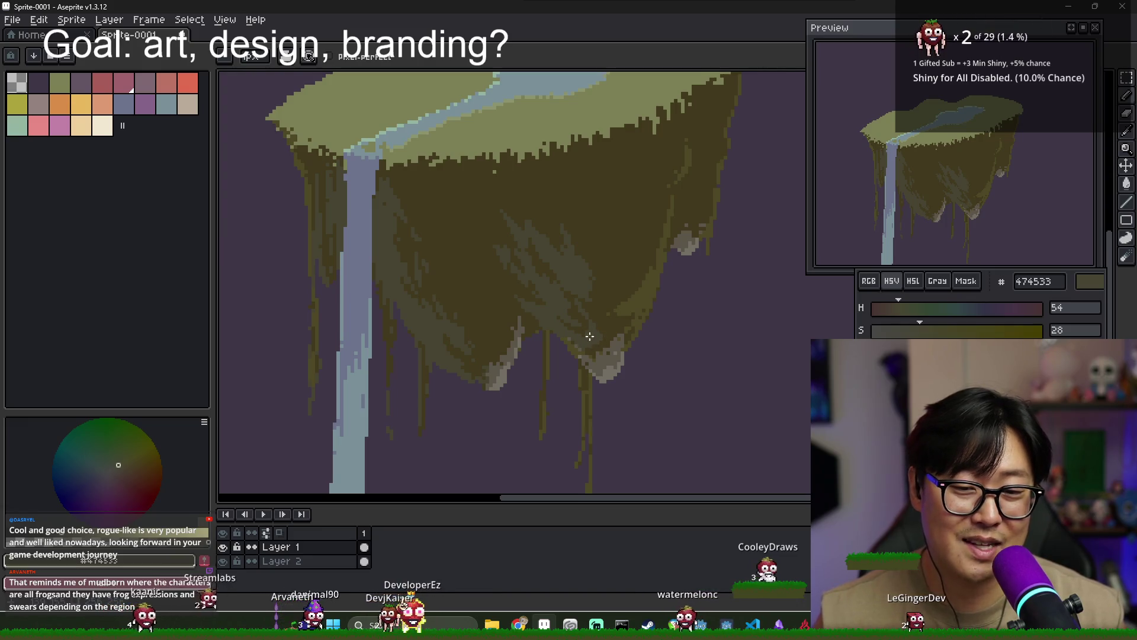
pyautogui.scroll(1, 593, 354)
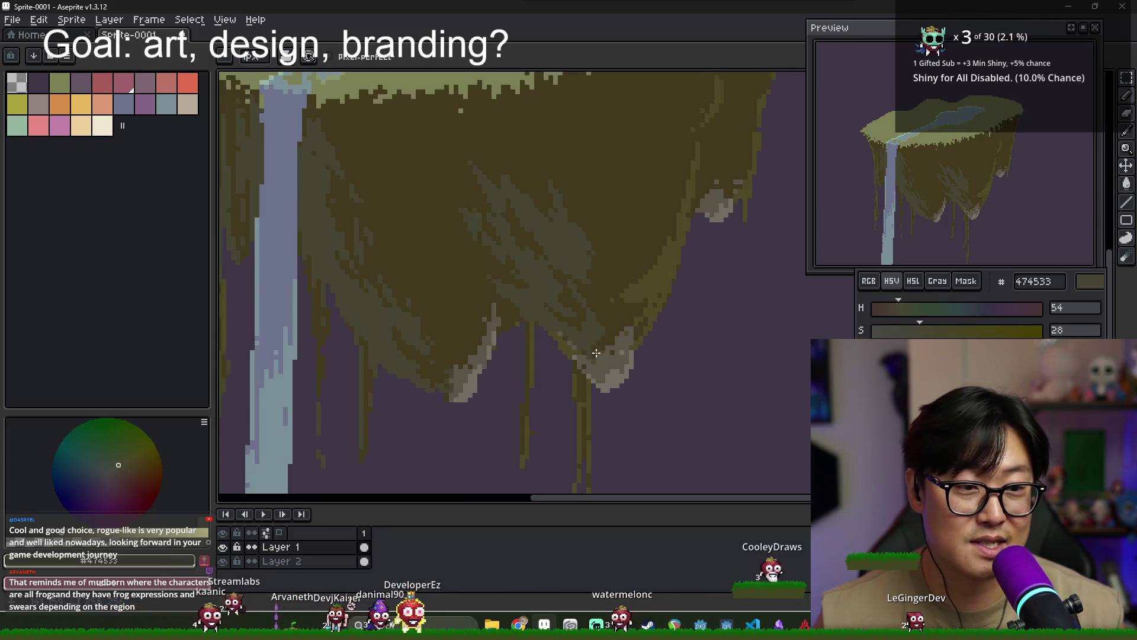
pyautogui.scroll(1, 592, 353)
pyautogui.scroll(-1, 585, 294)
pyautogui.scroll(-1, 586, 276)
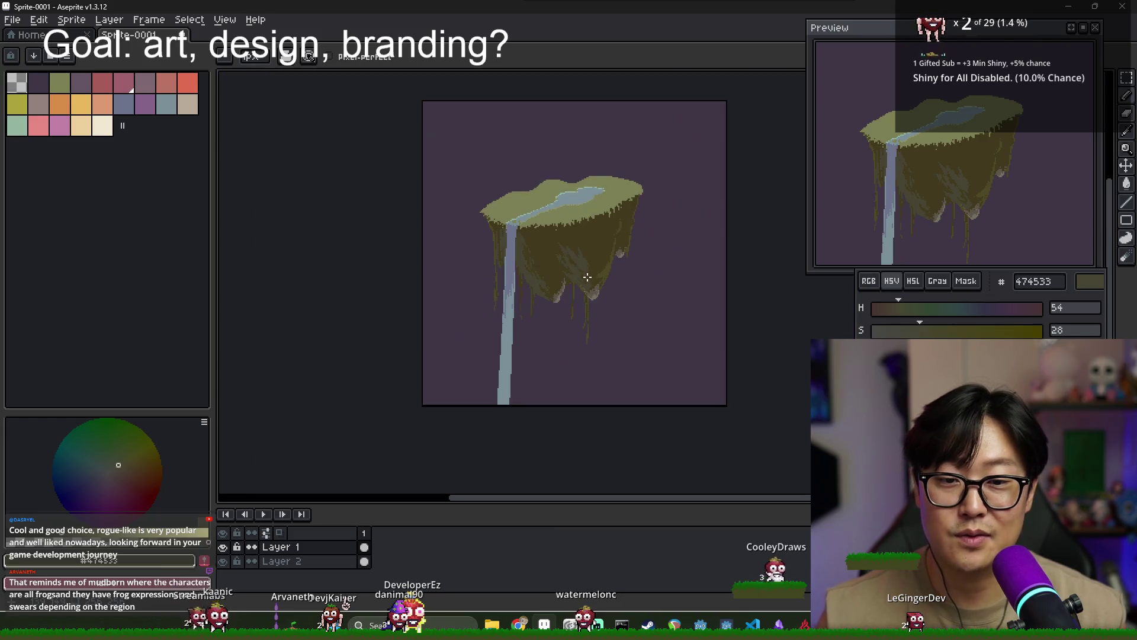
pyautogui.scroll(-1, 584, 269)
pyautogui.scroll(1, 578, 263)
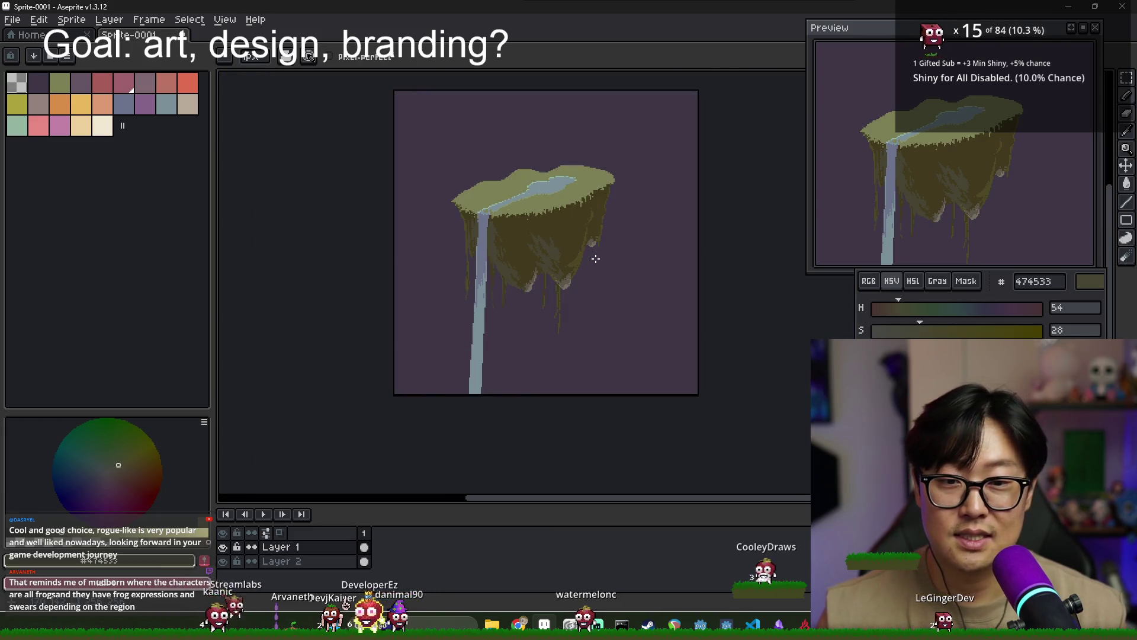
pyautogui.scroll(1, 570, 261)
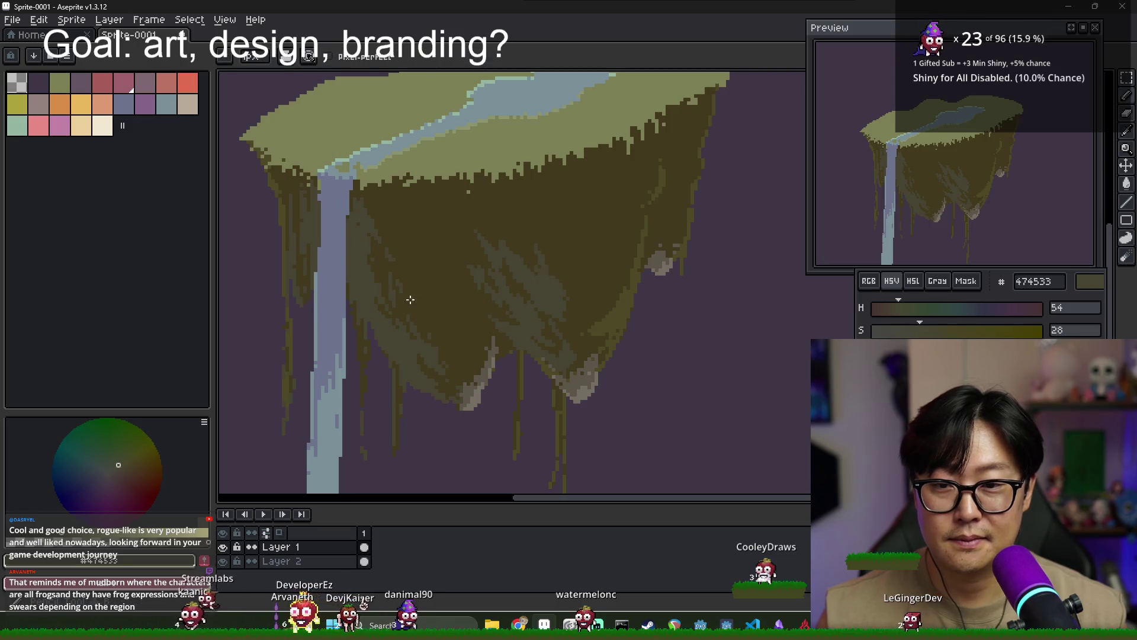
# Eyedrop dark olive 423a1e, then olive 4d4825 from the island's left edge
pyautogui.keyDown('alt'); pyautogui.click(306, 195); pyautogui.keyUp('alt')
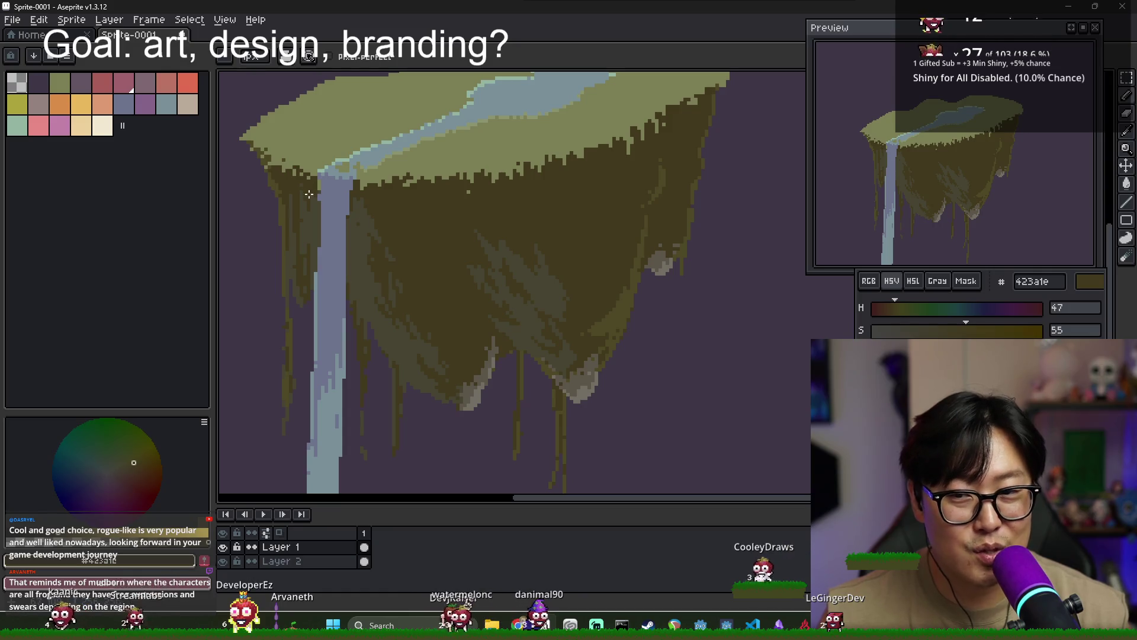
pyautogui.keyDown('alt'); pyautogui.click(274, 154); pyautogui.keyUp('alt')
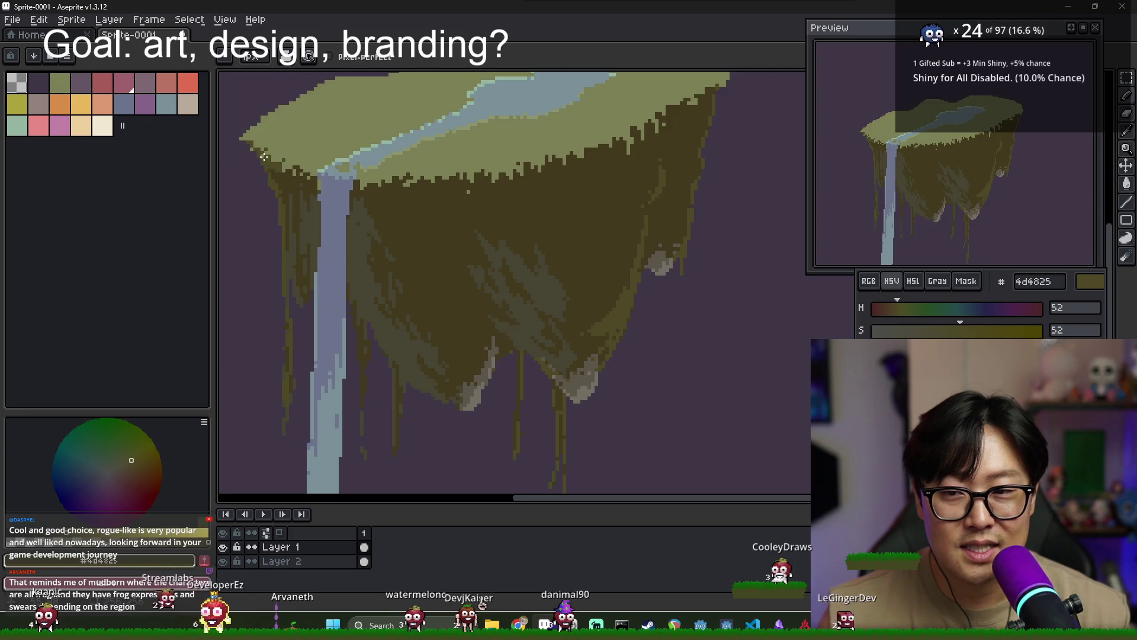
pyautogui.scroll(1, 270, 175)
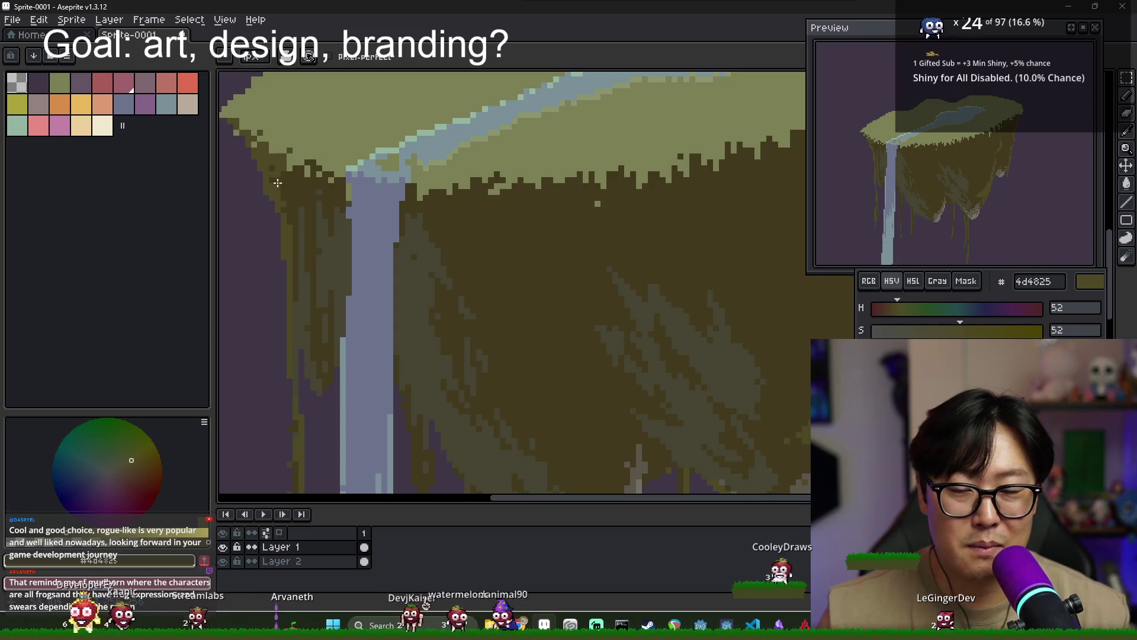
# Alternate dark olive and left-edge olive pixels along the cliff rim left of the waterfall
pyautogui.keyDown('alt'); pyautogui.click(270, 169); pyautogui.keyUp('alt')
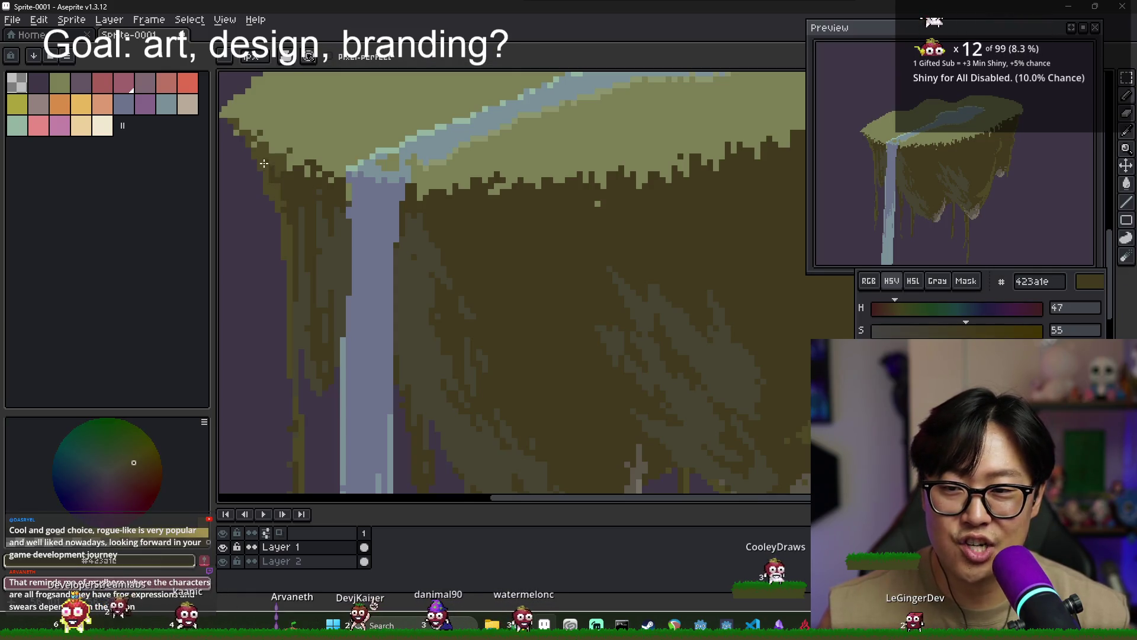
pyautogui.keyDown('alt'); pyautogui.click(284, 216); pyautogui.keyUp('alt')
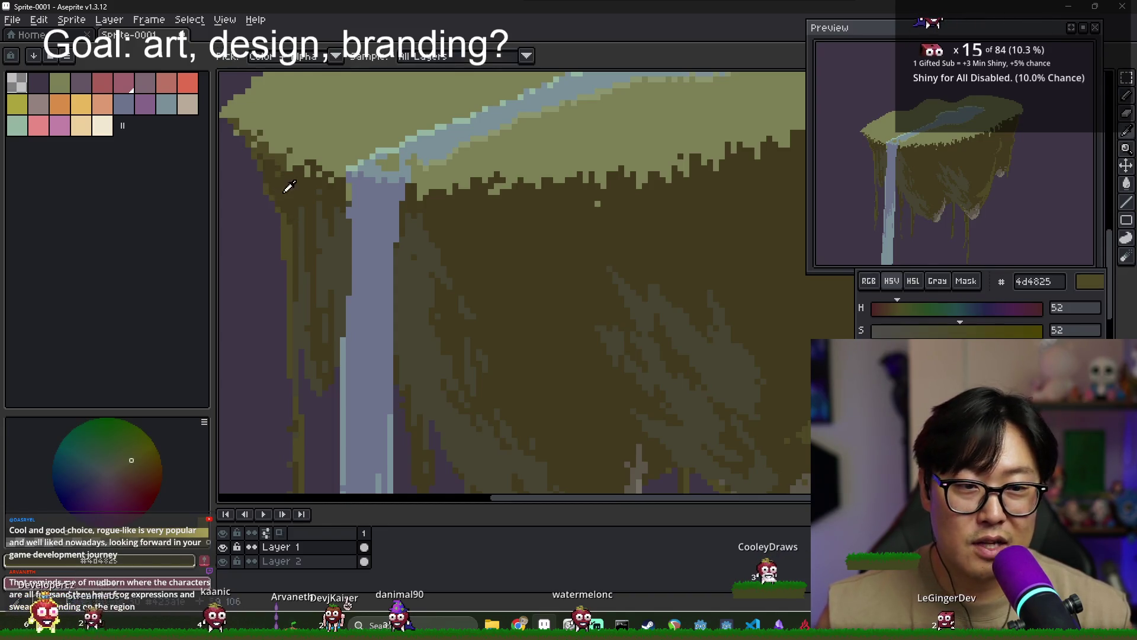
pyautogui.keyDown('alt'); pyautogui.click(286, 243); pyautogui.keyUp('alt')
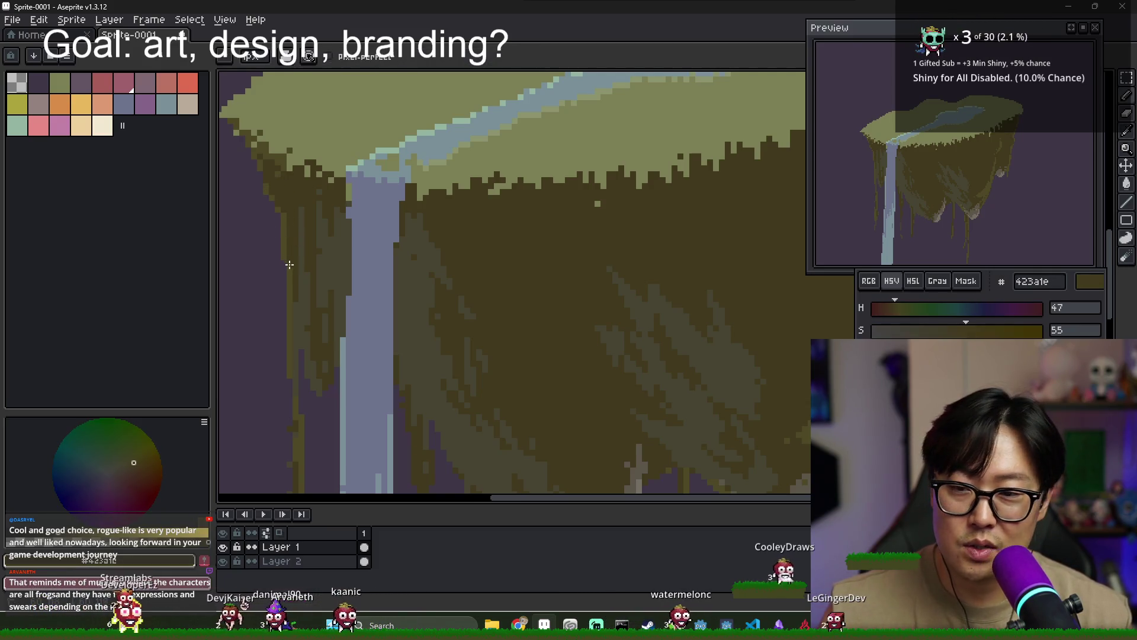
pyautogui.keyDown('alt'); pyautogui.click(287, 225); pyautogui.keyUp('alt')
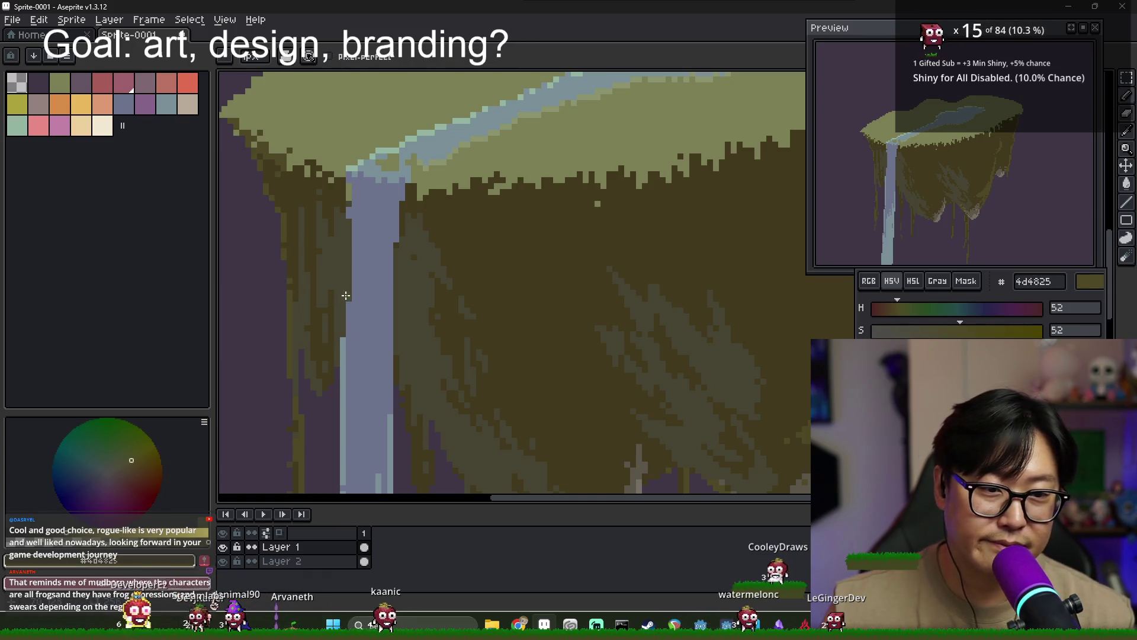
pyautogui.scroll(-2, 345, 295)
pyautogui.scroll(2, 297, 241)
pyautogui.scroll(-1, 507, 245)
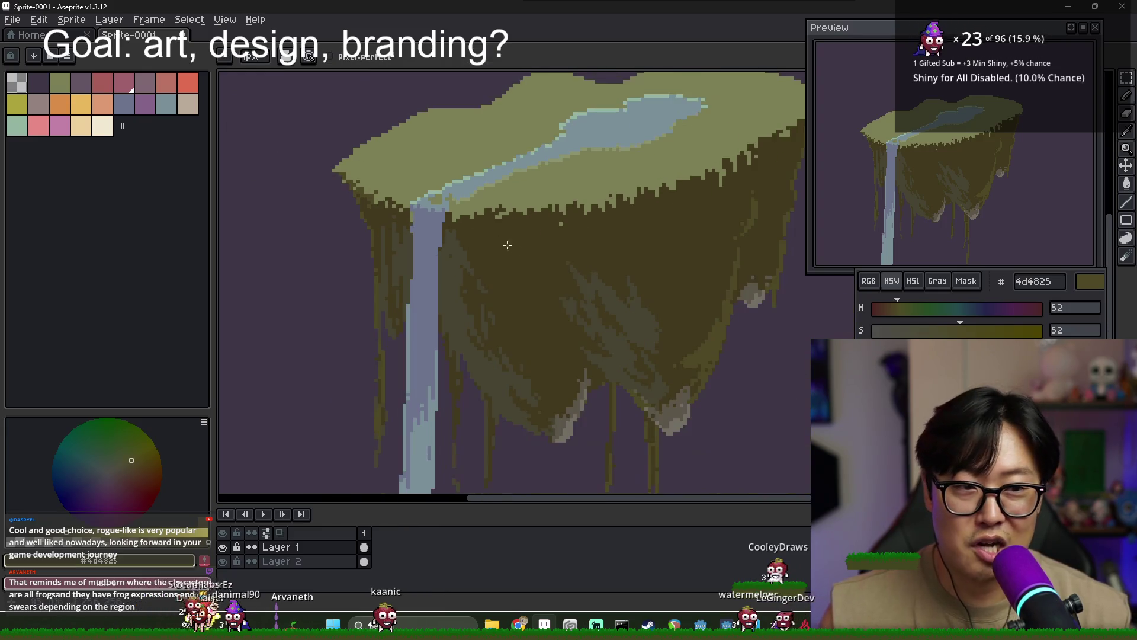
pyautogui.scroll(1, 508, 245)
pyautogui.scroll(1, 311, 206)
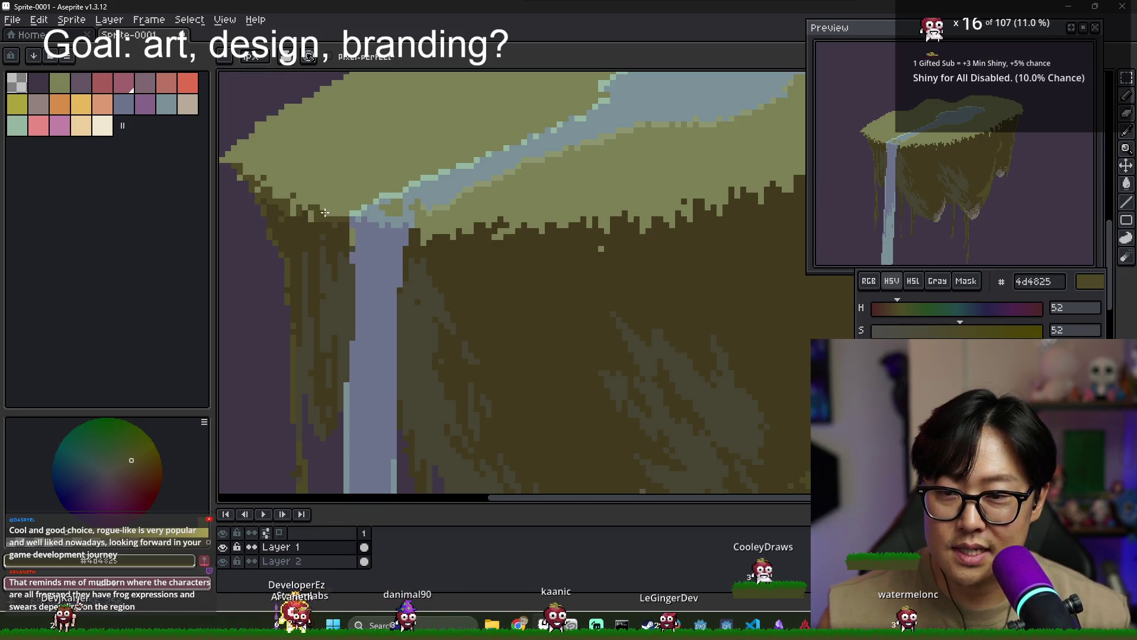
# Tweak rim pixels with light olive grass, mid cliff brown and darker shadow brown
pyautogui.keyDown('alt'); pyautogui.click(311, 218); pyautogui.keyUp('alt')
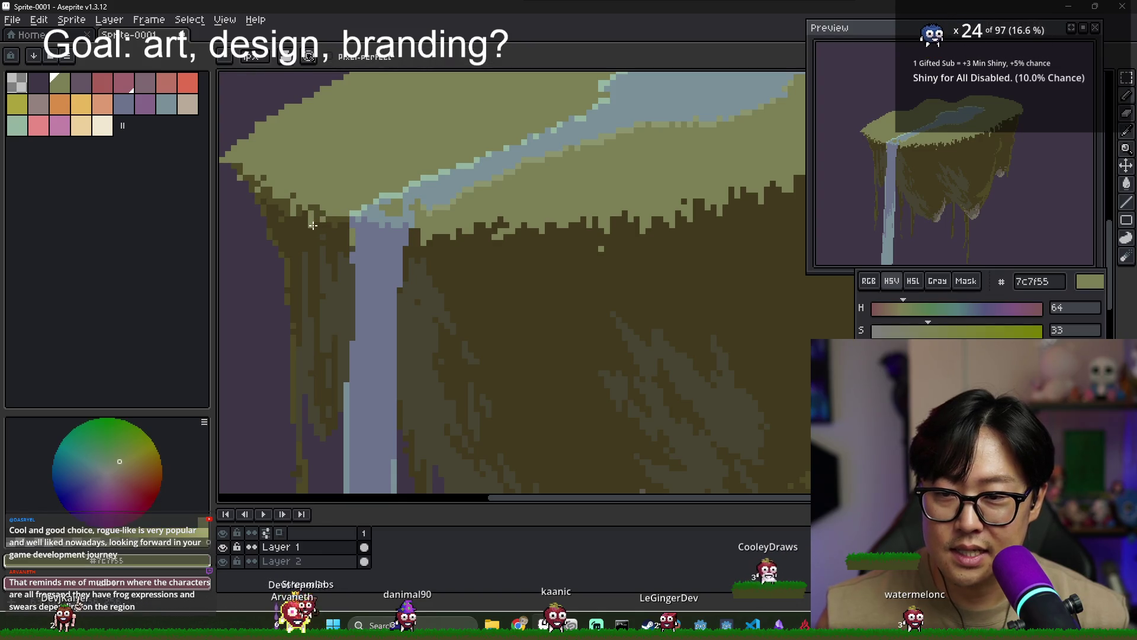
pyautogui.keyDown('alt'); pyautogui.click(311, 226); pyautogui.keyUp('alt')
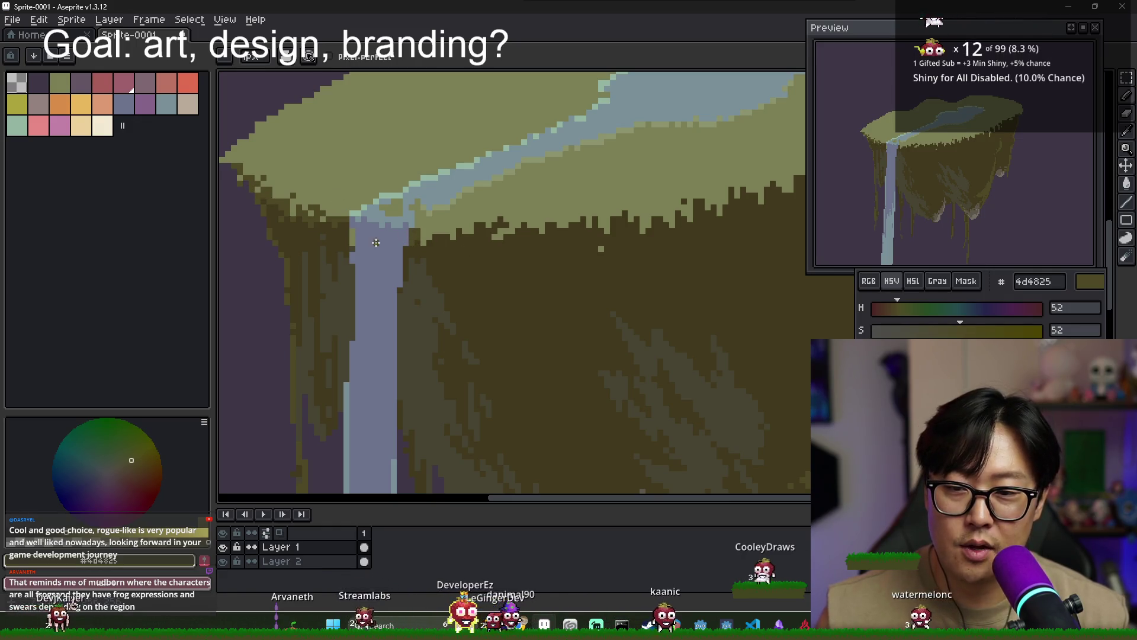
pyautogui.press('alt')
pyautogui.keyDown('alt'); pyautogui.click(351, 246); pyautogui.keyUp('alt')
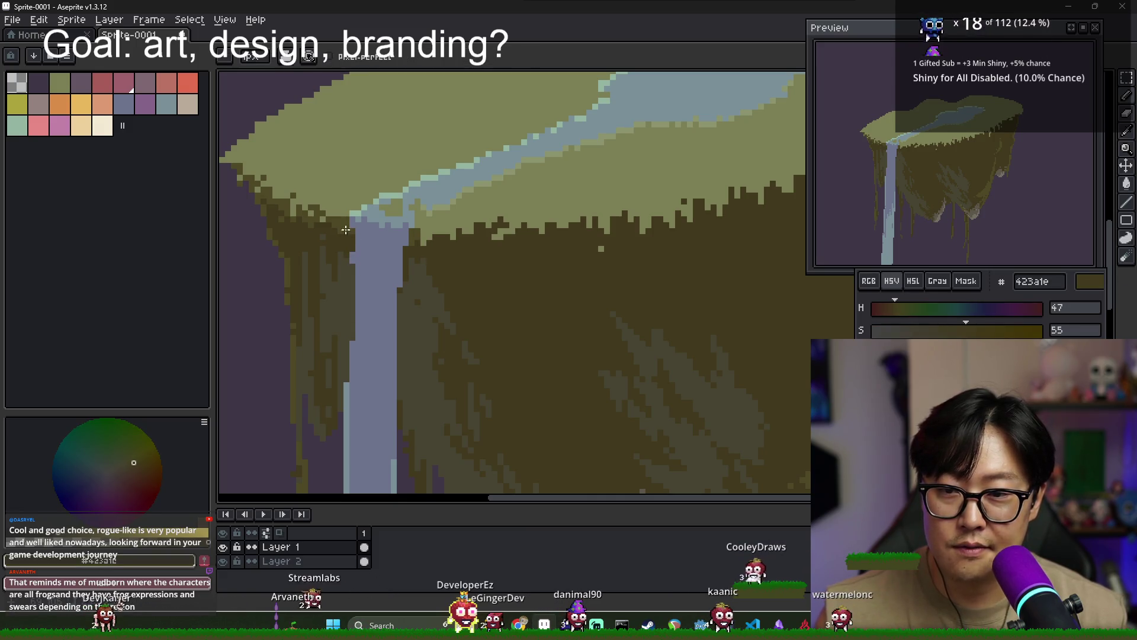
pyautogui.keyDown('alt'); pyautogui.click(441, 244); pyautogui.keyUp('alt')
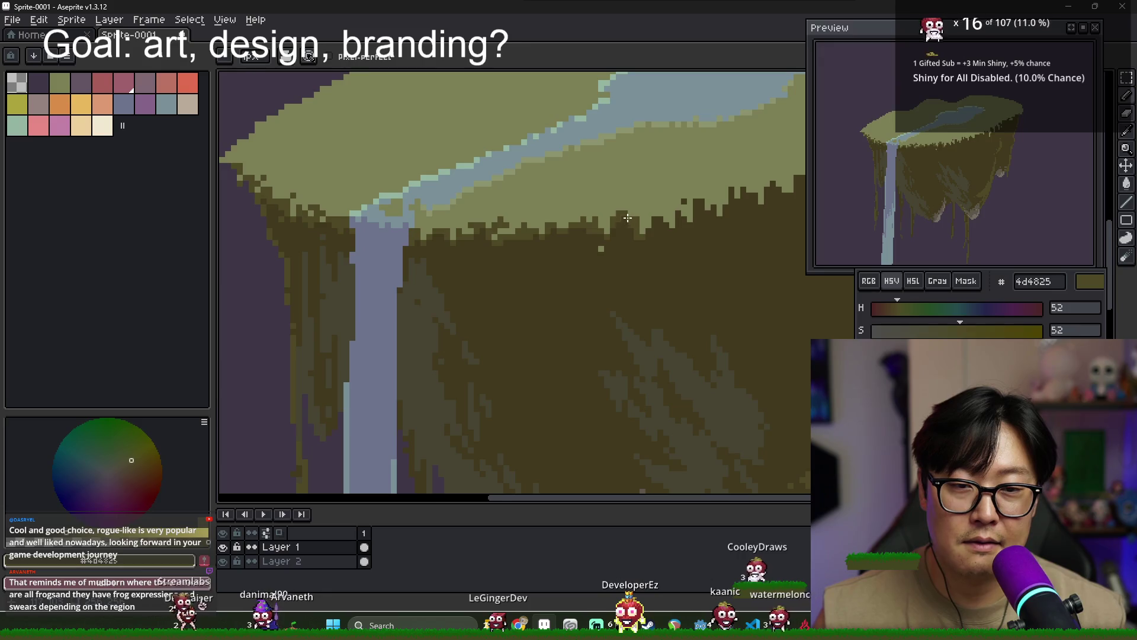
pyautogui.moveTo(660, 229); pyautogui.dragTo(537, 243)
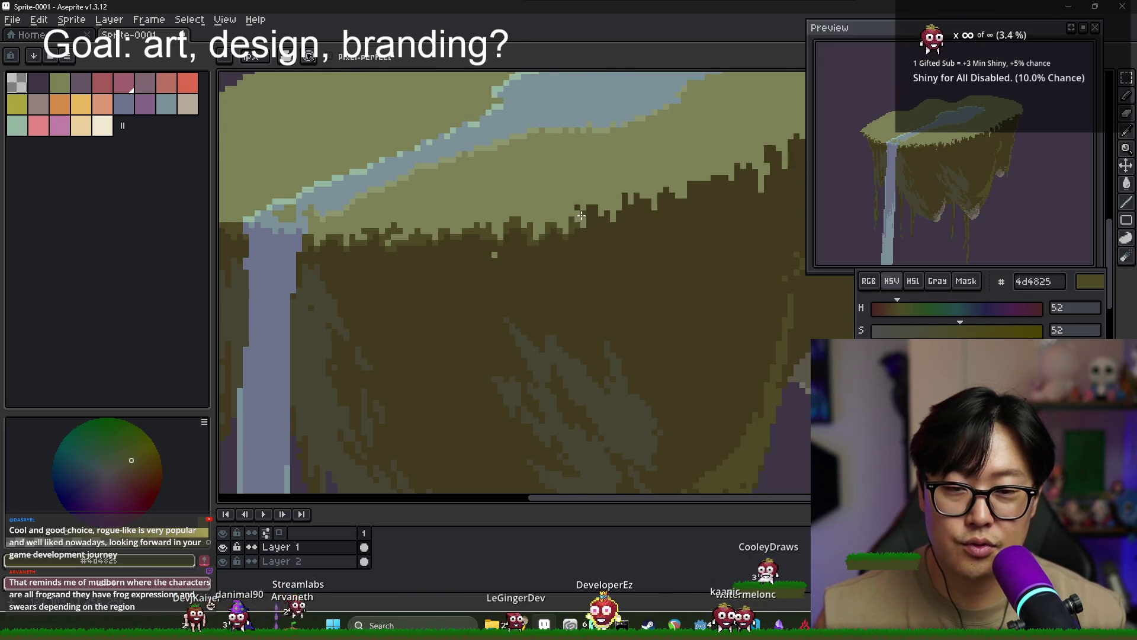
# Pan right along the rim and add dark notches into the grass edge
pyautogui.scroll(1, 563, 219)
pyautogui.keyDown('alt'); pyautogui.click(550, 224); pyautogui.keyUp('alt')
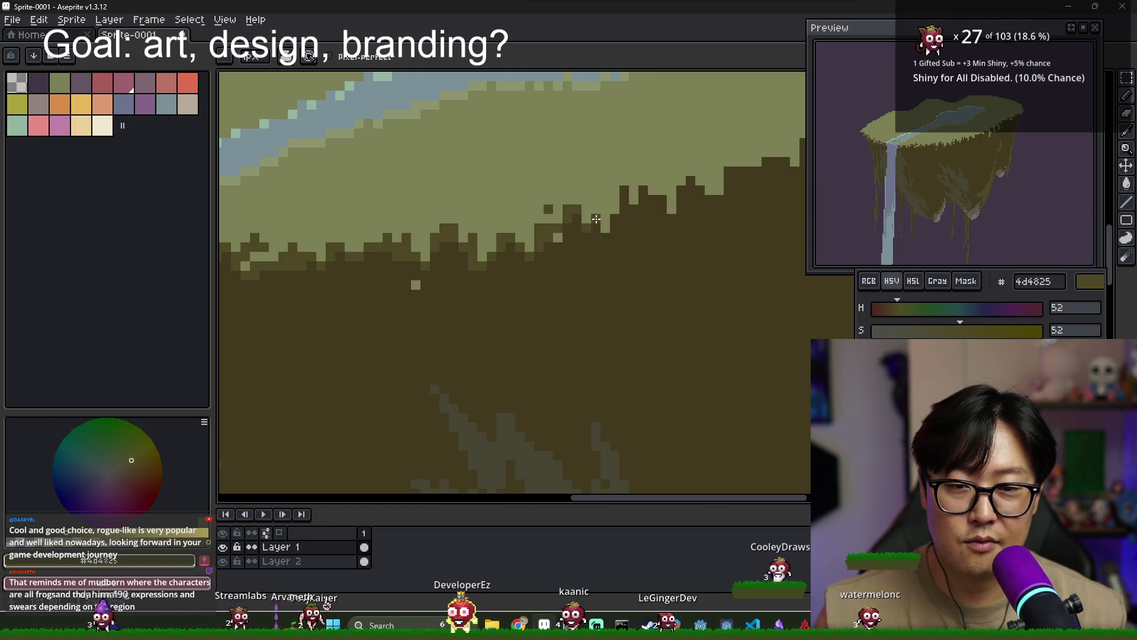
pyautogui.moveTo(620, 201); pyautogui.dragTo(534, 210)
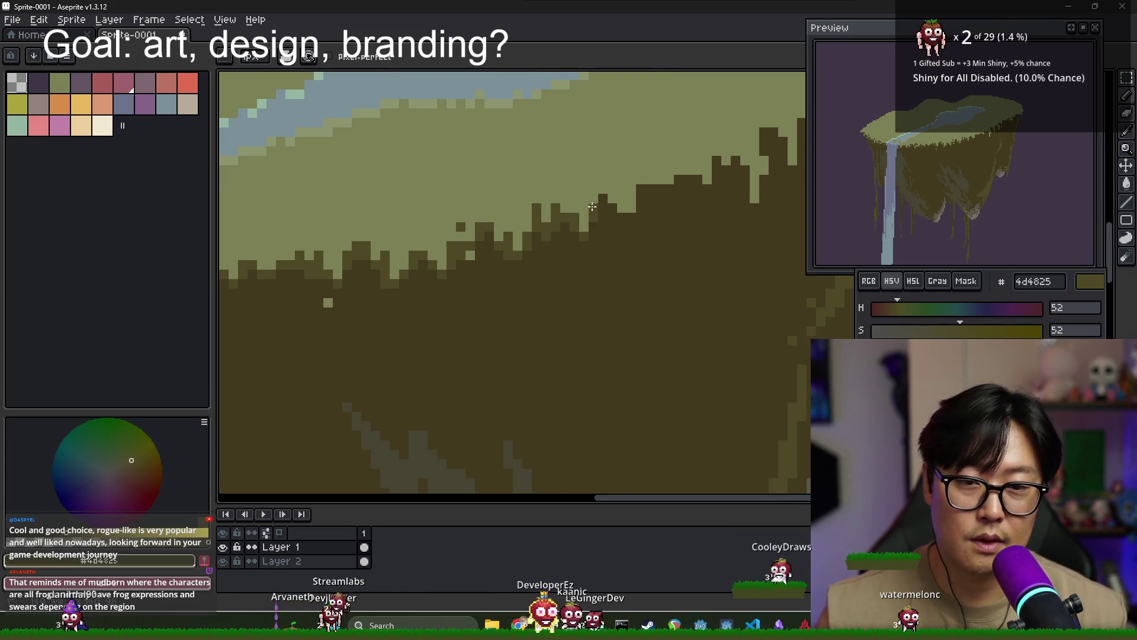
pyautogui.moveTo(592, 207); pyautogui.dragTo(508, 241)
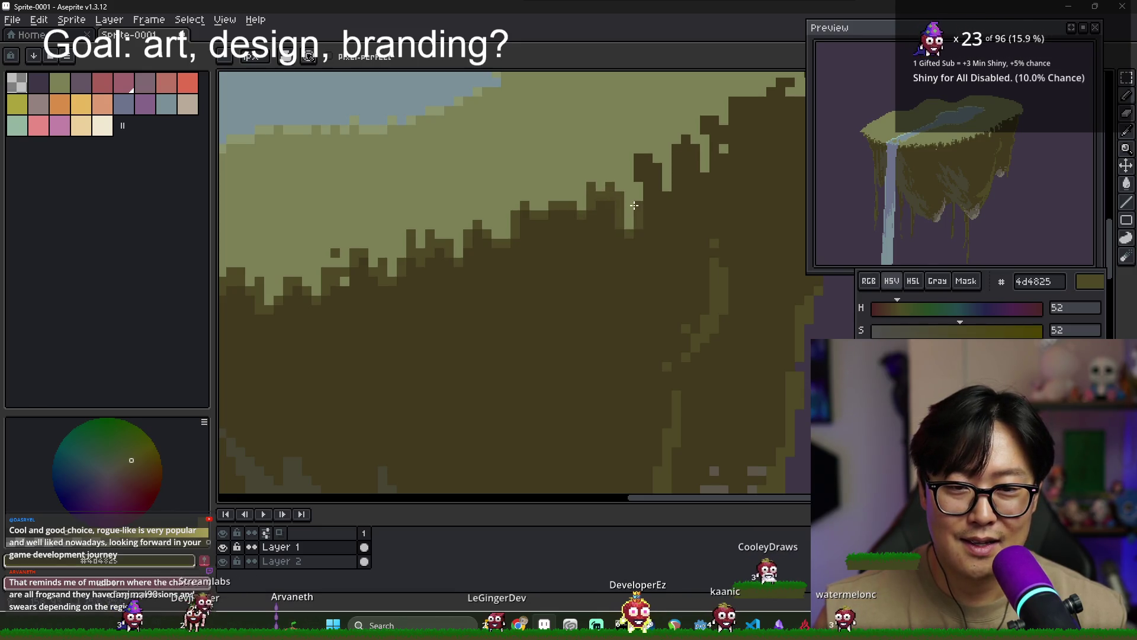
pyautogui.click(645, 160)
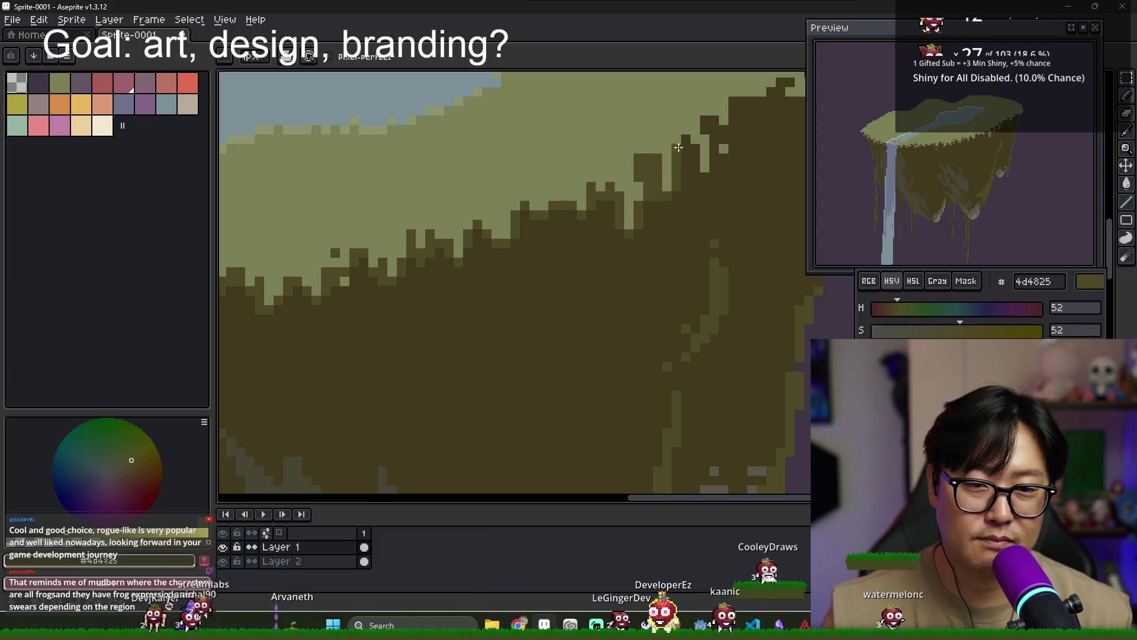
pyautogui.click(697, 165)
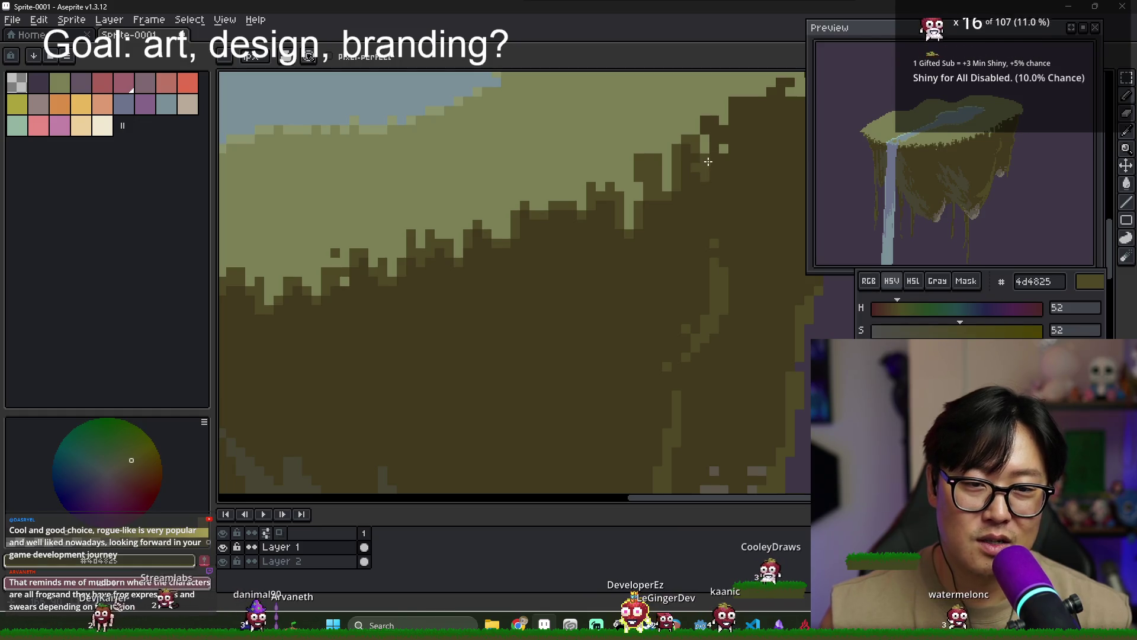
pyautogui.moveTo(691, 144); pyautogui.dragTo(546, 208)
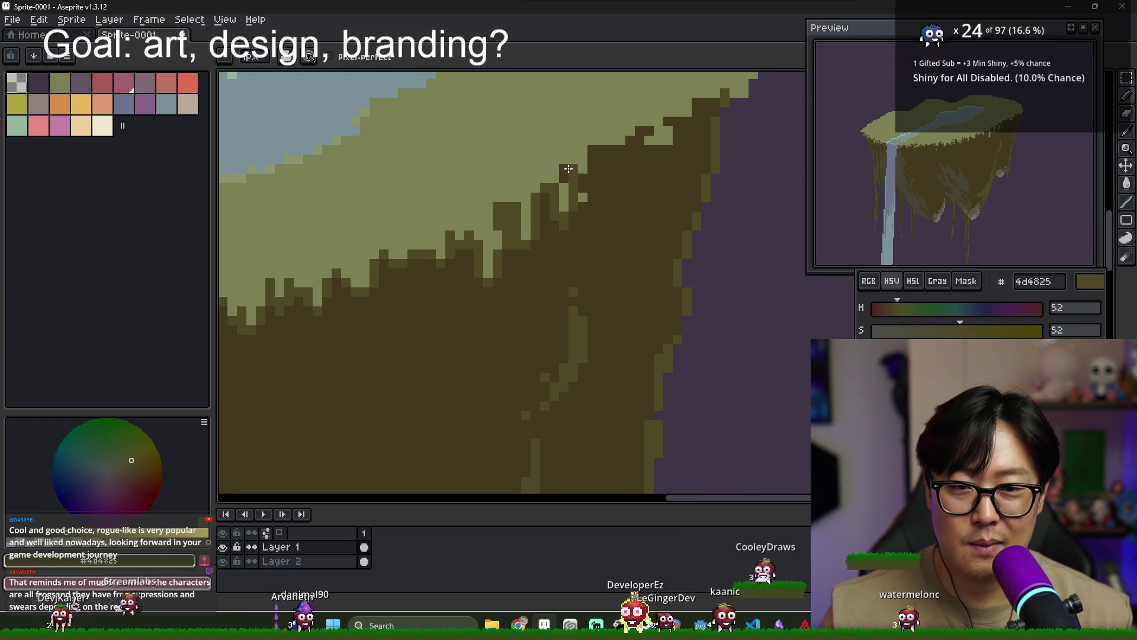
pyautogui.moveTo(585, 175); pyautogui.dragTo(565, 193)
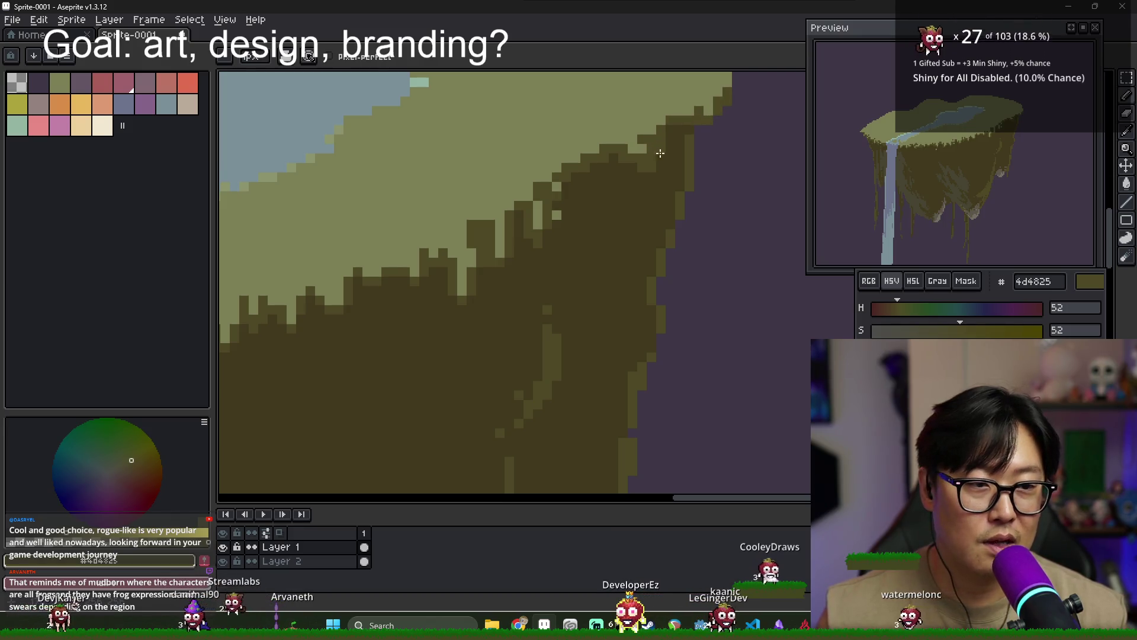
pyautogui.moveTo(712, 120); pyautogui.dragTo(584, 208)
# Touch up the right rim with light olive grass, darker shadow brown and mid cliff brown
pyautogui.scroll(-1, 584, 208)
pyautogui.scroll(-2, 587, 204)
pyautogui.scroll(3, 595, 192)
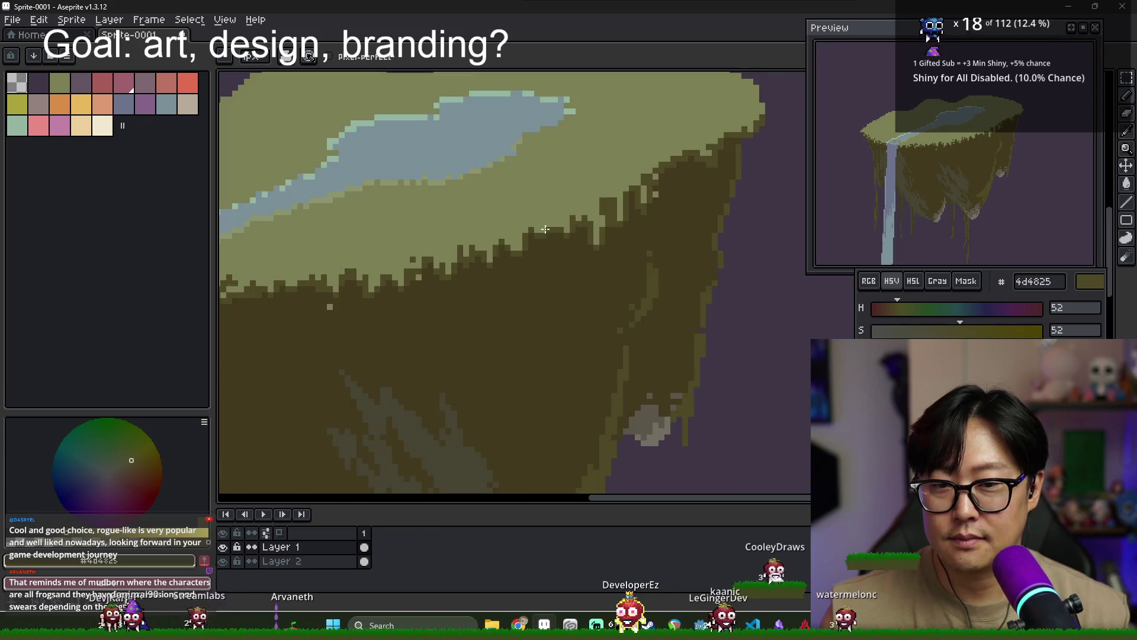
pyautogui.keyDown('alt'); pyautogui.click(597, 193); pyautogui.keyUp('alt')
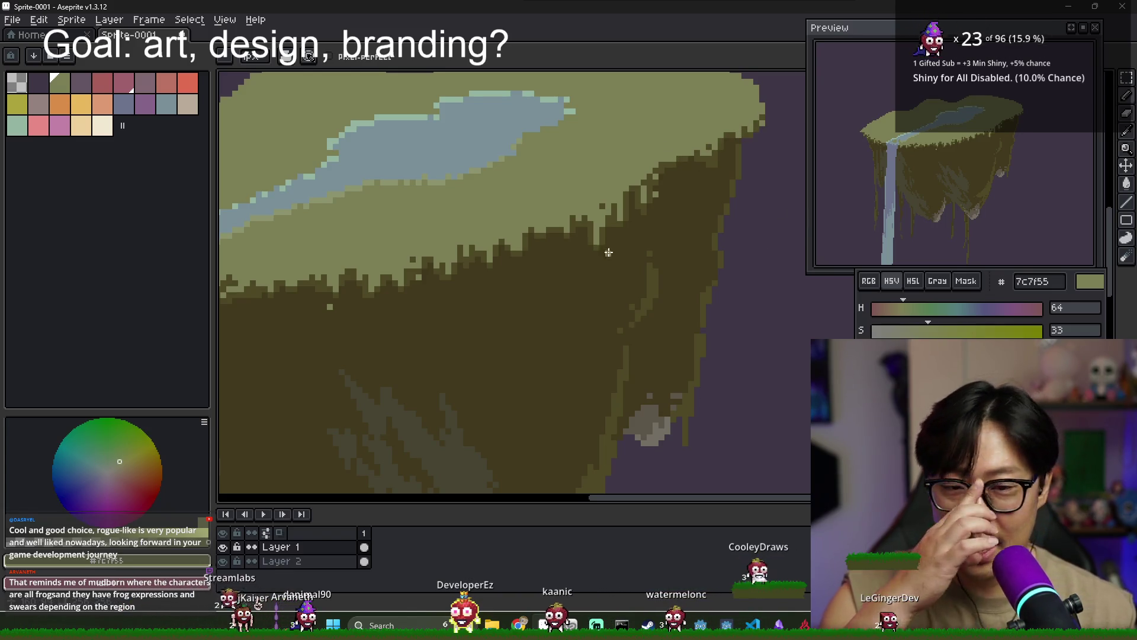
pyautogui.scroll(-3, 608, 252)
pyautogui.scroll(2, 493, 278)
pyautogui.scroll(2, 493, 278)
pyautogui.keyDown('alt'); pyautogui.click(493, 278); pyautogui.keyUp('alt')
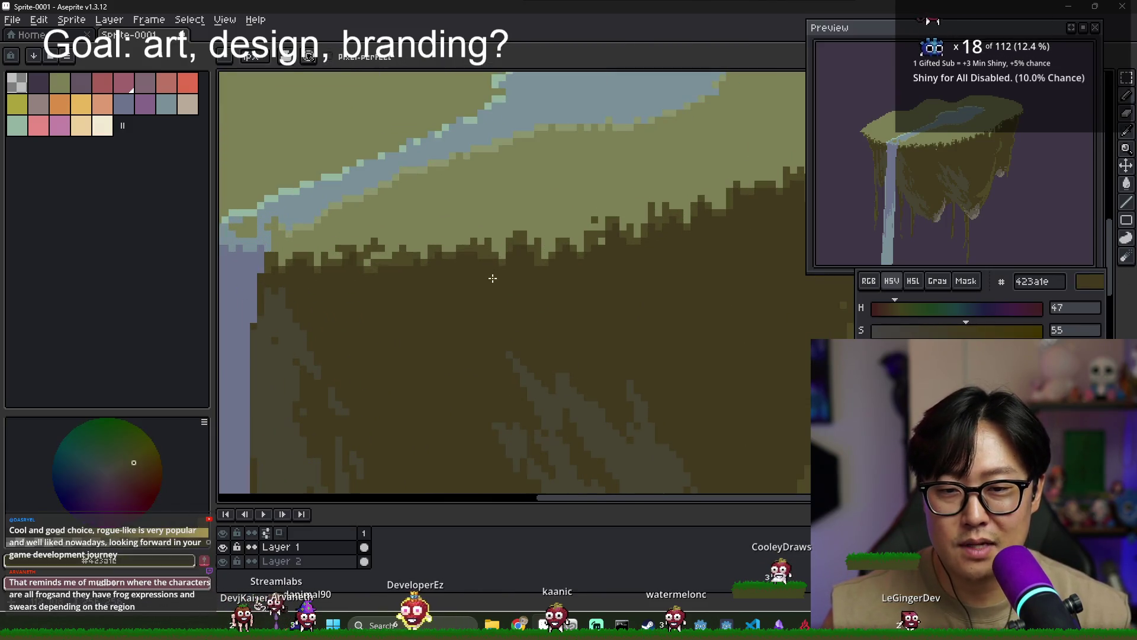
pyautogui.keyDown('alt'); pyautogui.click(495, 246); pyautogui.keyUp('alt')
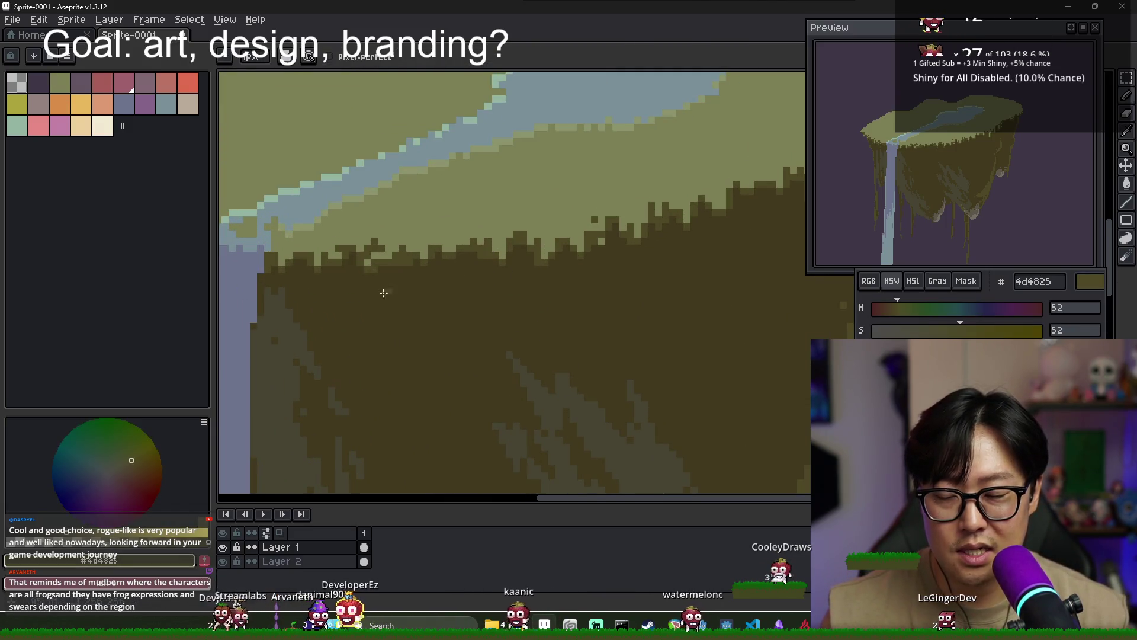
pyautogui.scroll(-1, 527, 277)
pyautogui.scroll(-1, 669, 261)
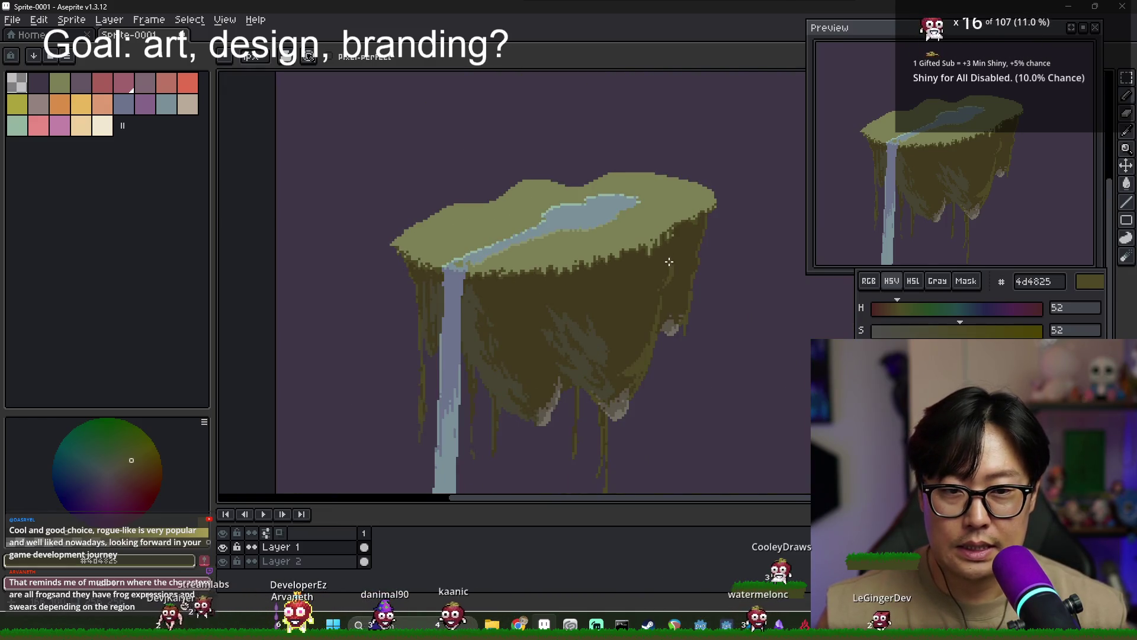
pyautogui.scroll(1, 668, 261)
pyautogui.scroll(1, 669, 261)
pyautogui.scroll(-1, 693, 251)
pyautogui.scroll(-1, 682, 266)
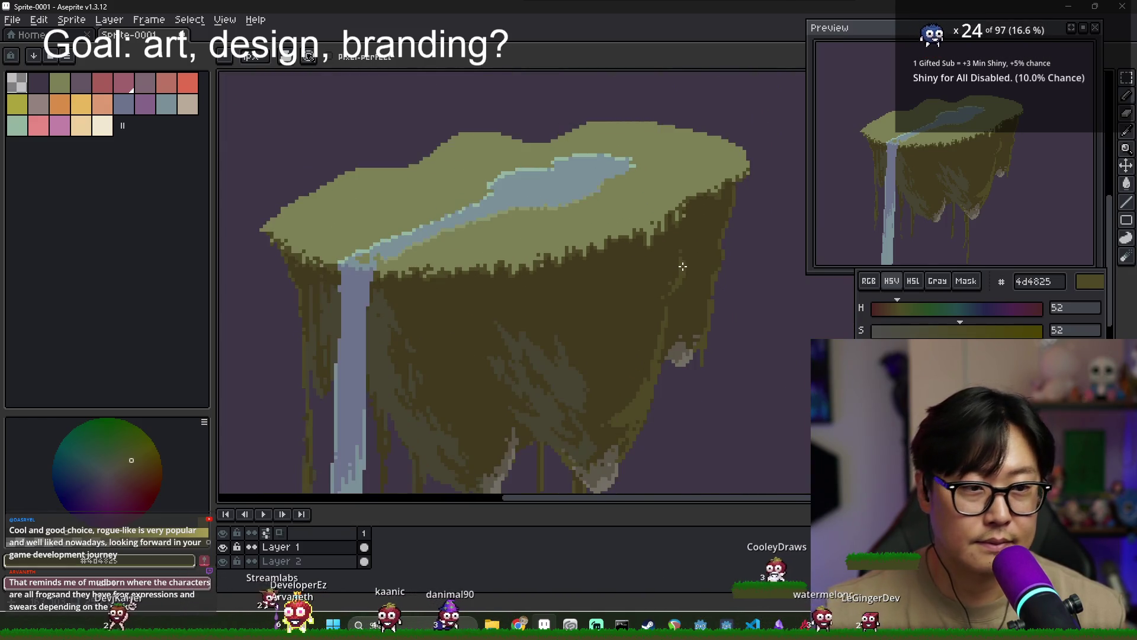
pyautogui.scroll(-1, 705, 276)
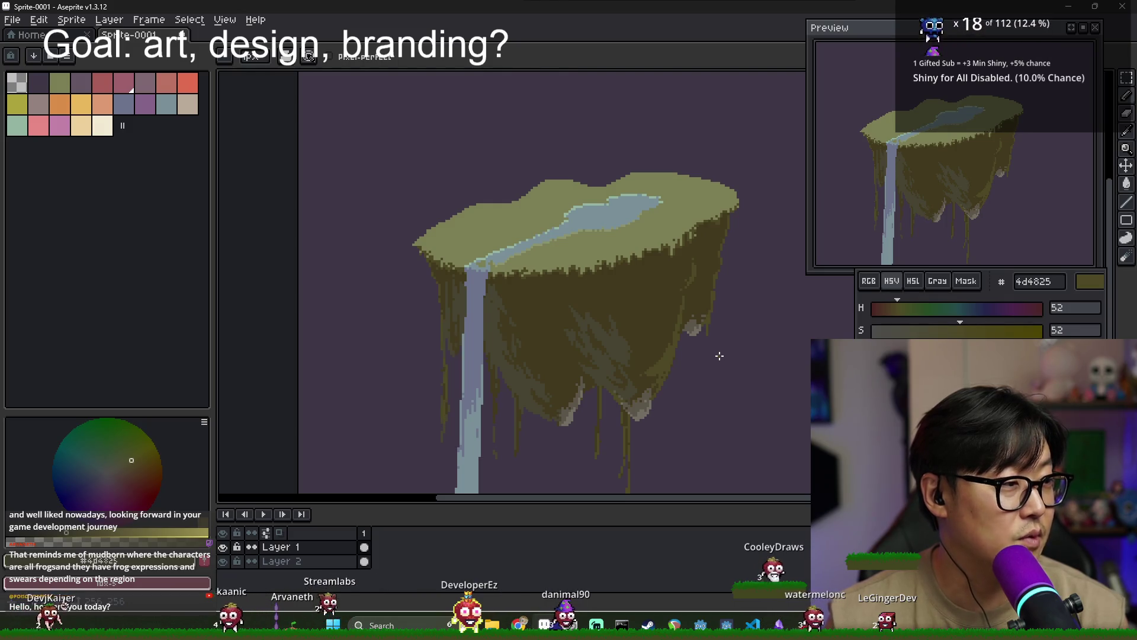
pyautogui.scroll(1, 668, 335)
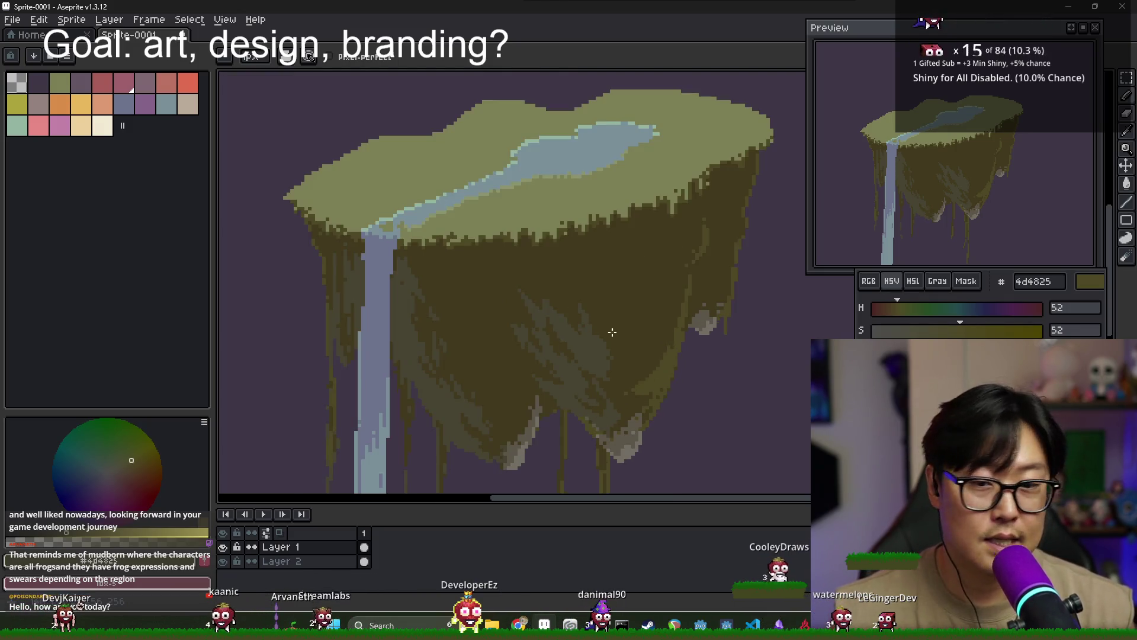
pyautogui.keyDown('alt'); pyautogui.click(582, 299); pyautogui.keyUp('alt')
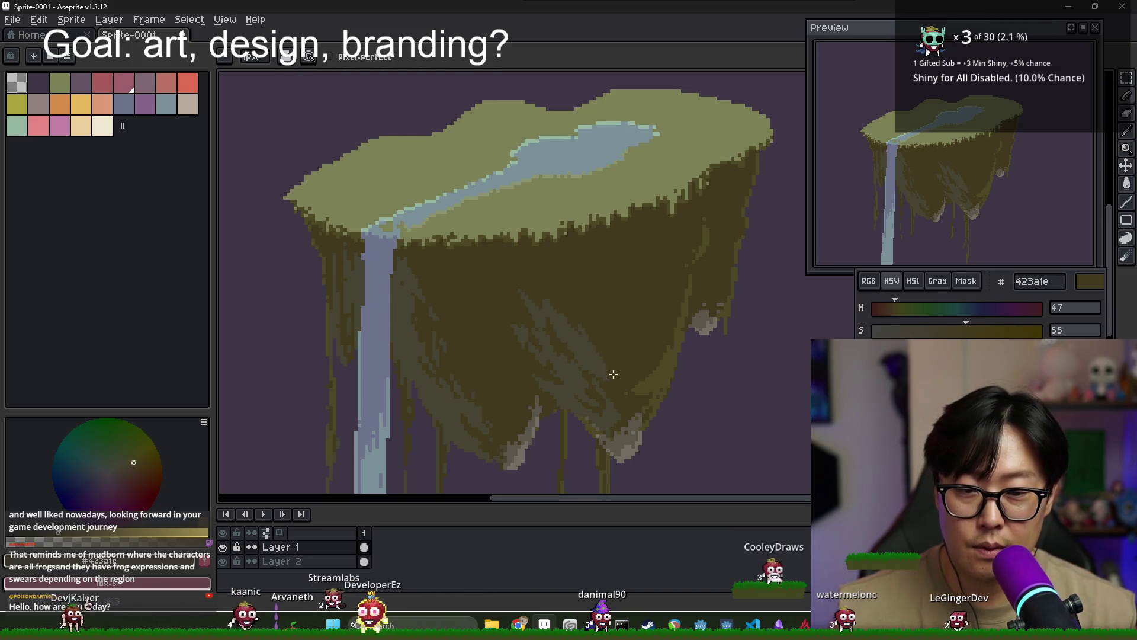
pyautogui.keyDown('alt'); pyautogui.click(593, 361); pyautogui.keyUp('alt')
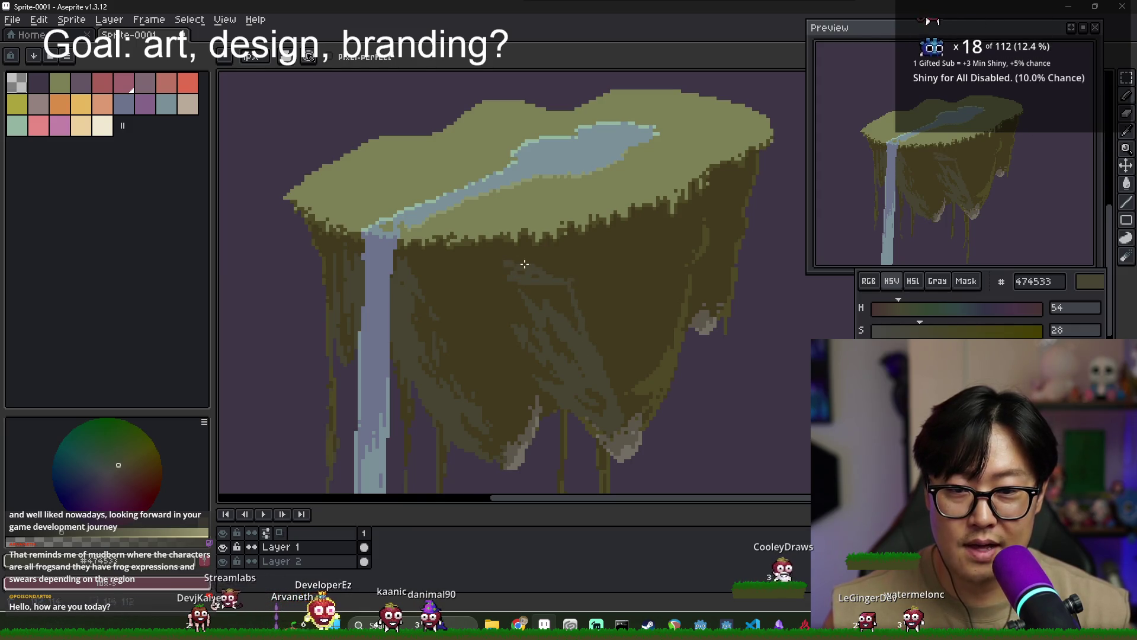
pyautogui.keyDown('alt'); pyautogui.click(504, 255); pyautogui.keyUp('alt')
pyautogui.keyDown('alt'); pyautogui.click(560, 320); pyautogui.keyUp('alt')
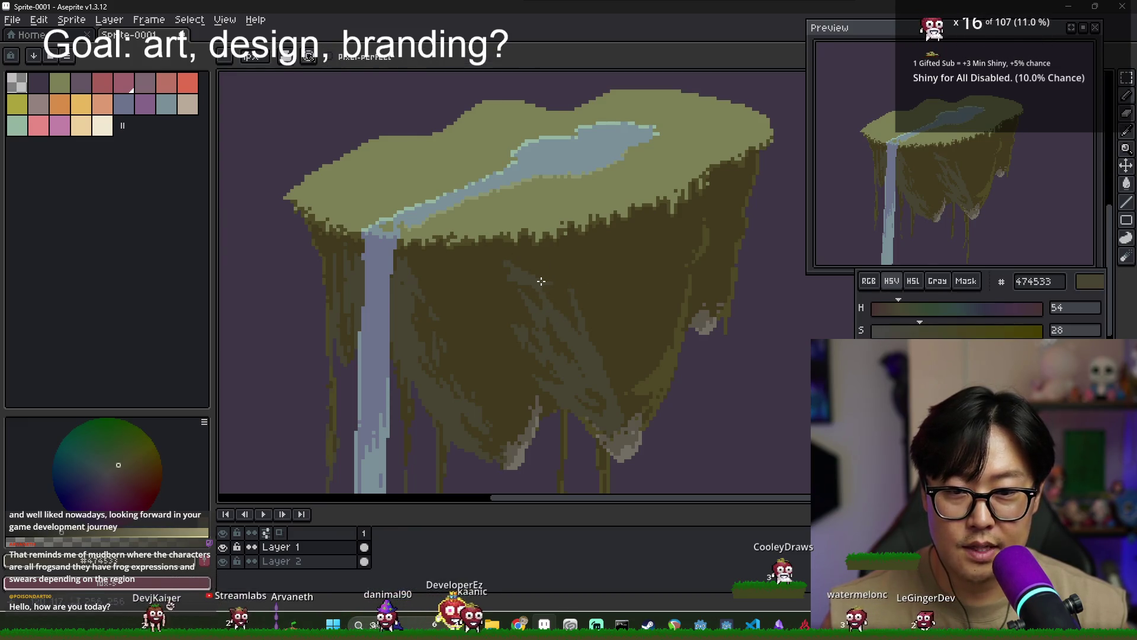
pyautogui.press('v')
pyautogui.press('g')
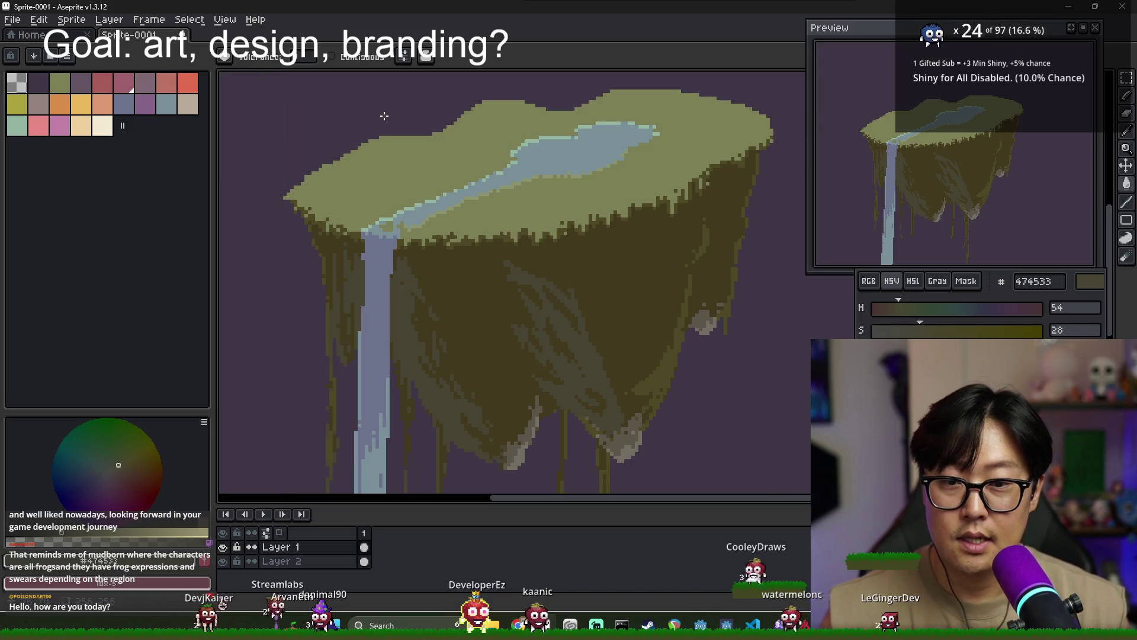
pyautogui.scroll(-2, 571, 337)
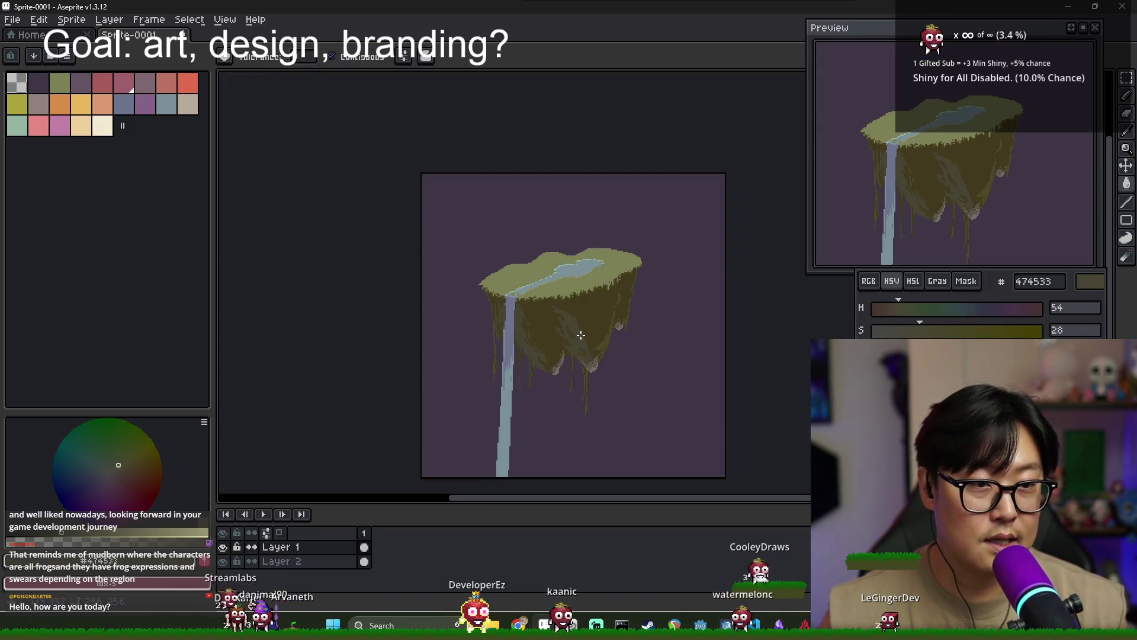
# Shade the hanging lobes with darker shadow brown and pale underside highlights
pyautogui.scroll(3, 573, 330)
pyautogui.press('b')
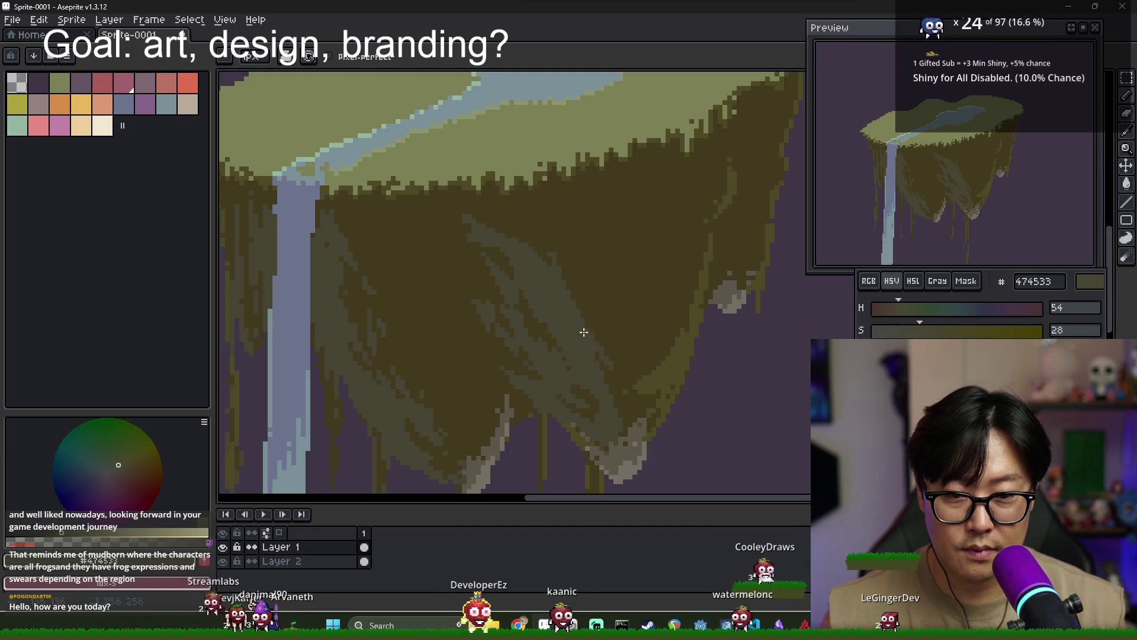
pyautogui.keyDown('alt'); pyautogui.click(614, 355); pyautogui.keyUp('alt')
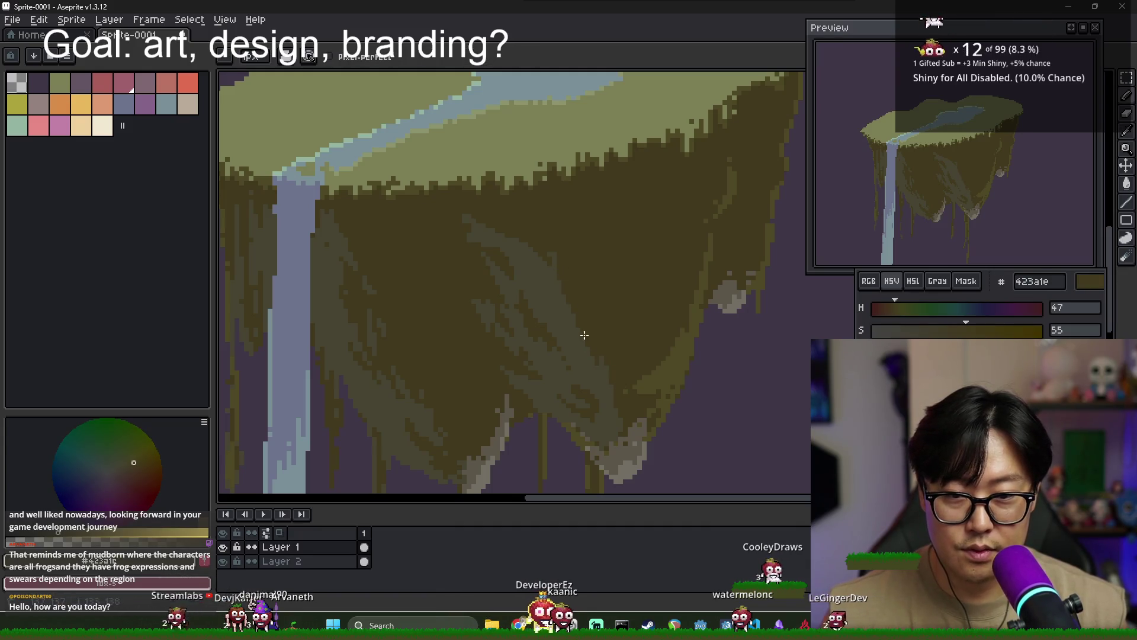
pyautogui.scroll(-1, 600, 350)
pyautogui.scroll(-1, 640, 356)
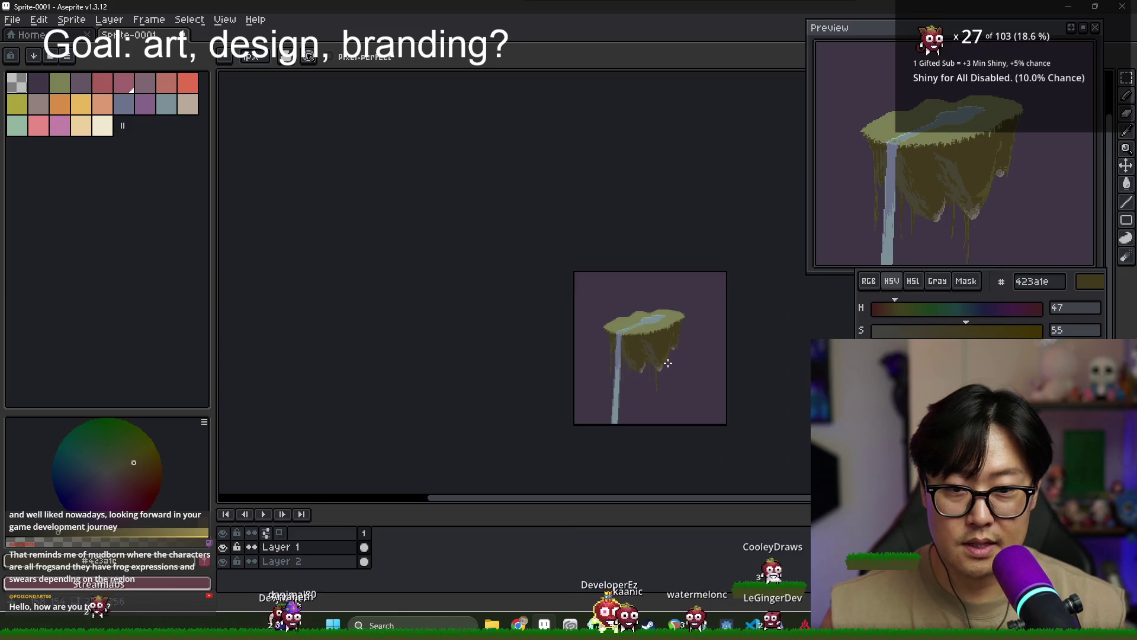
pyautogui.scroll(1, 668, 363)
pyautogui.scroll(3, 668, 363)
pyautogui.keyDown('alt'); pyautogui.click(652, 302); pyautogui.keyUp('alt')
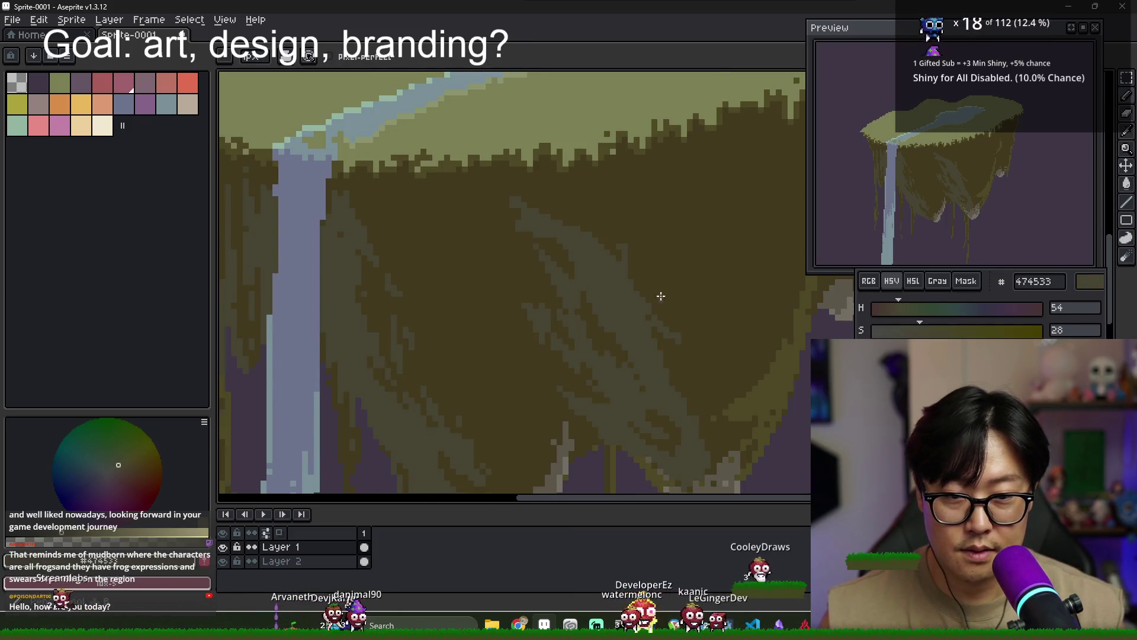
pyautogui.keyDown('alt'); pyautogui.click(612, 231); pyautogui.keyUp('alt')
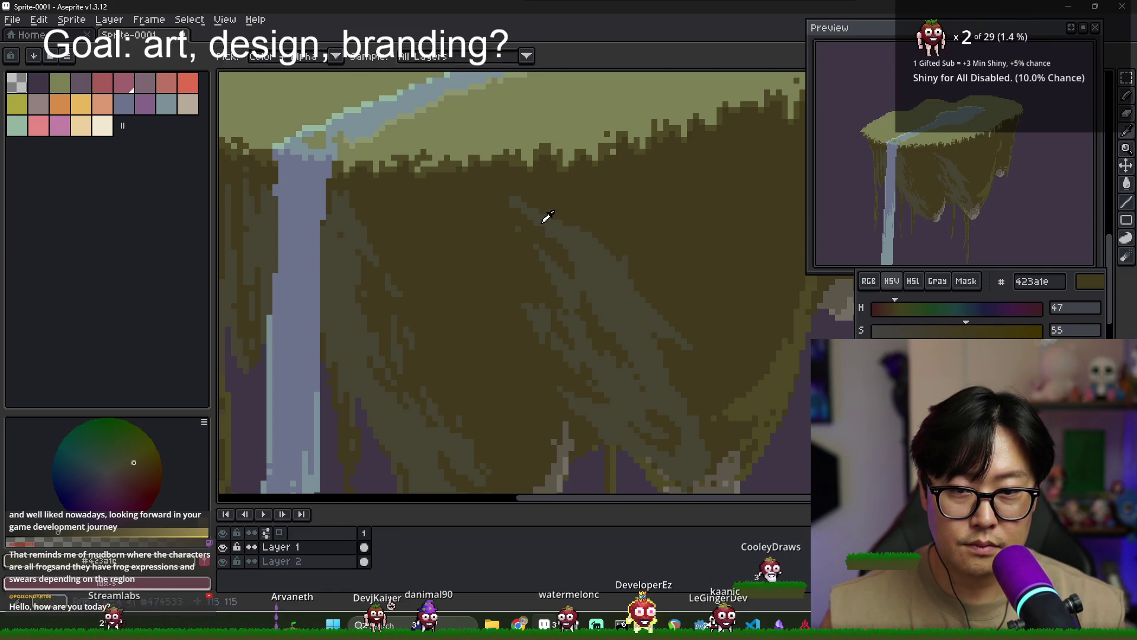
# Eyedrop the mid olive from the island underside as the pencil colour
pyautogui.scroll(-2, 592, 237)
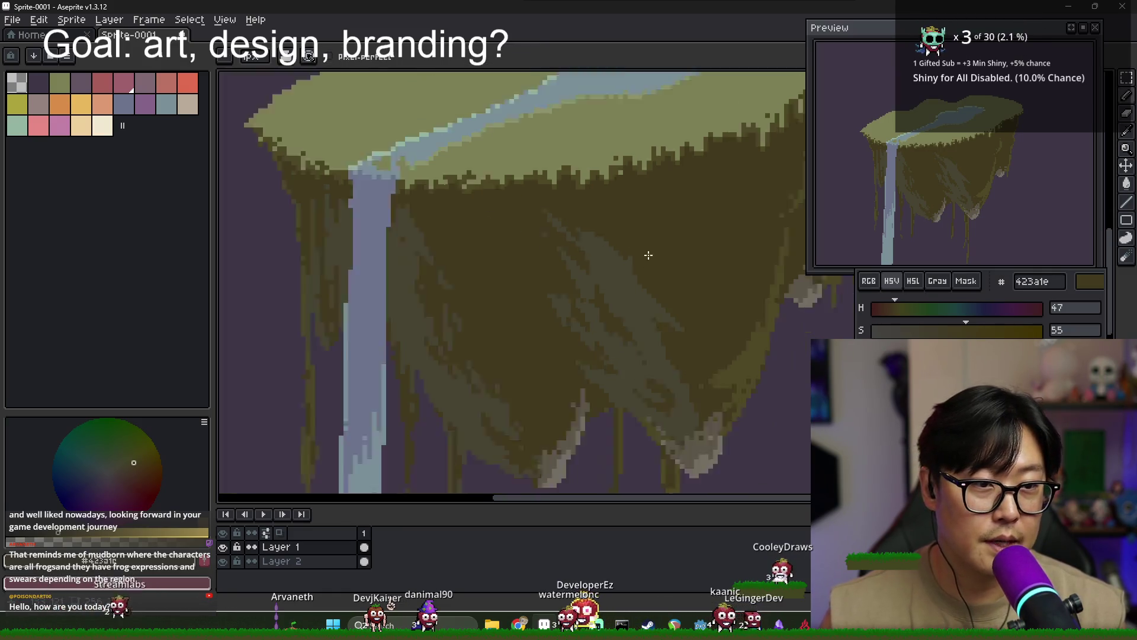
pyautogui.scroll(-1, 628, 267)
pyautogui.scroll(-1, 657, 291)
pyautogui.scroll(1, 690, 312)
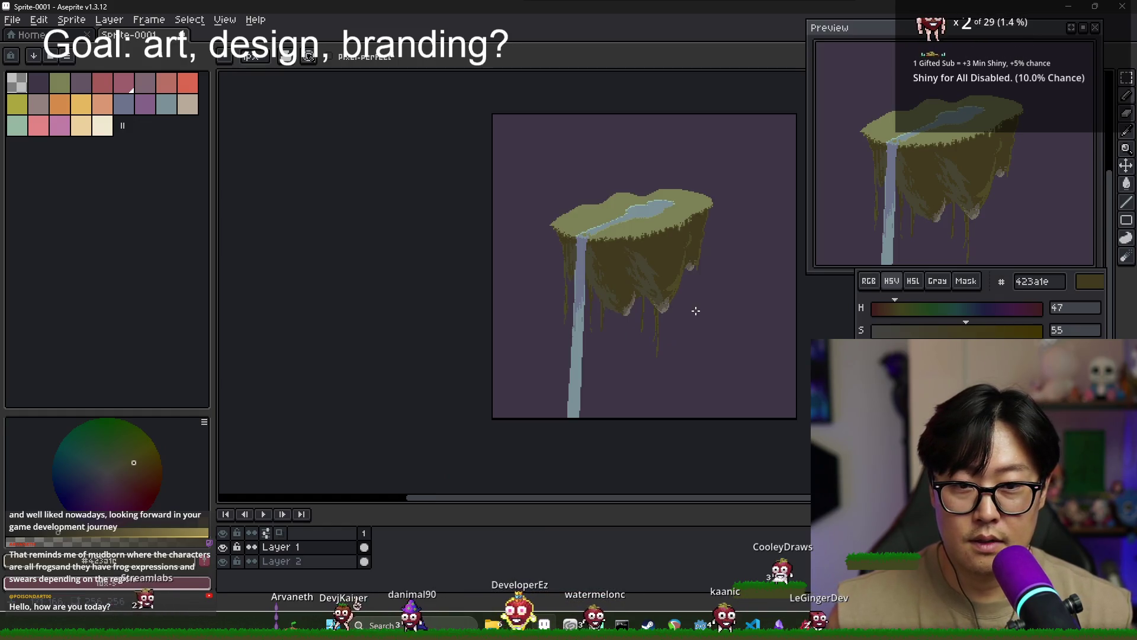
pyautogui.scroll(2, 643, 301)
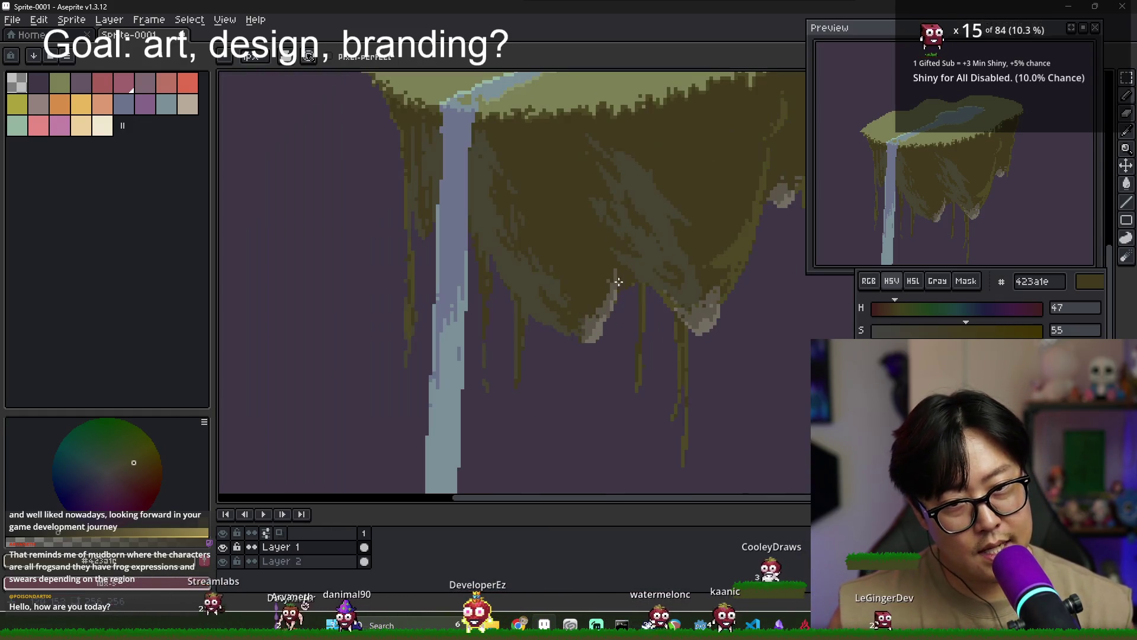
pyautogui.press('i')
pyautogui.press('b')
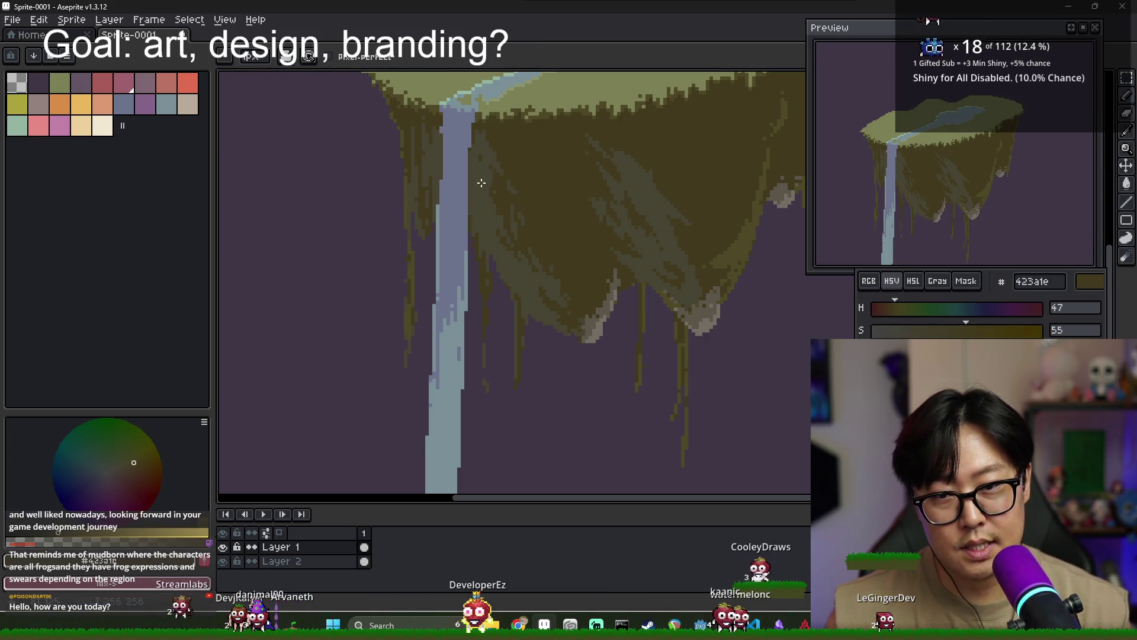
pyautogui.keyDown('alt'); pyautogui.click(481, 182); pyautogui.keyUp('alt')
pyautogui.scroll(2, 481, 183)
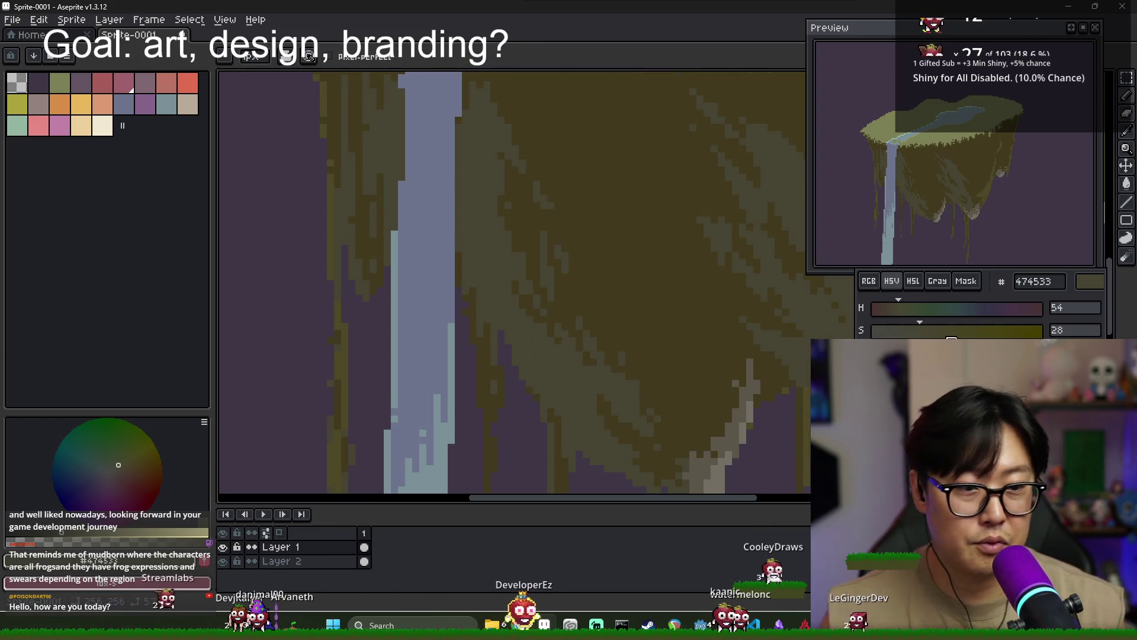
# Draw a light purple line beside the waterfall, then repaint it in desaturated grey
pyautogui.click(105, 480)
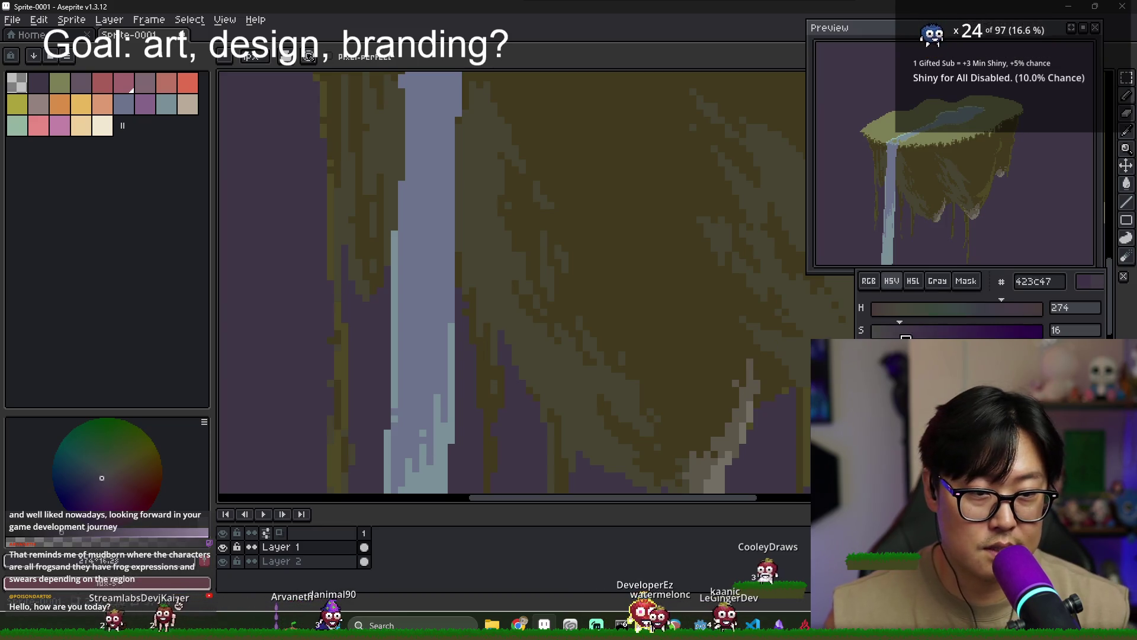
pyautogui.click(102, 477)
pyautogui.moveTo(465, 193); pyautogui.dragTo(497, 314)
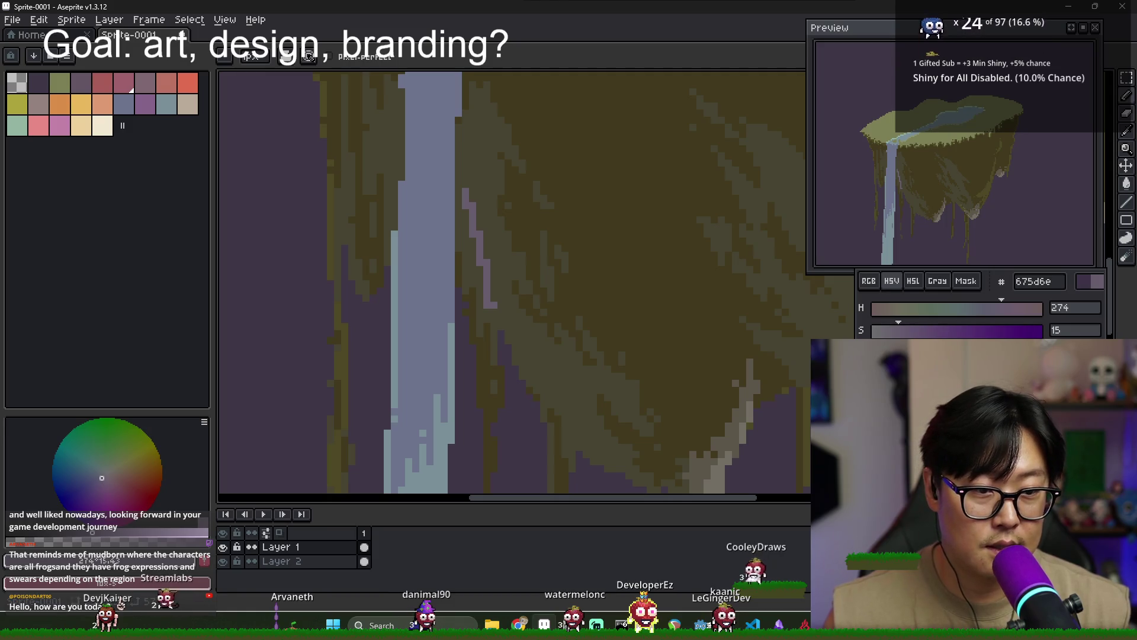
pyautogui.click(914, 338)
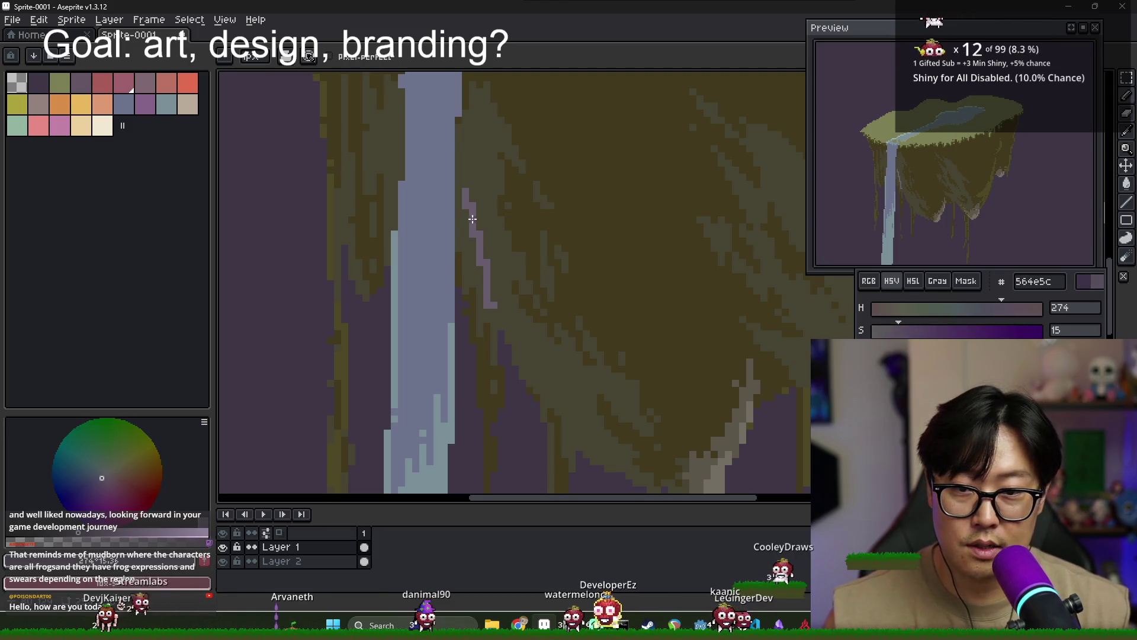
pyautogui.click(882, 329)
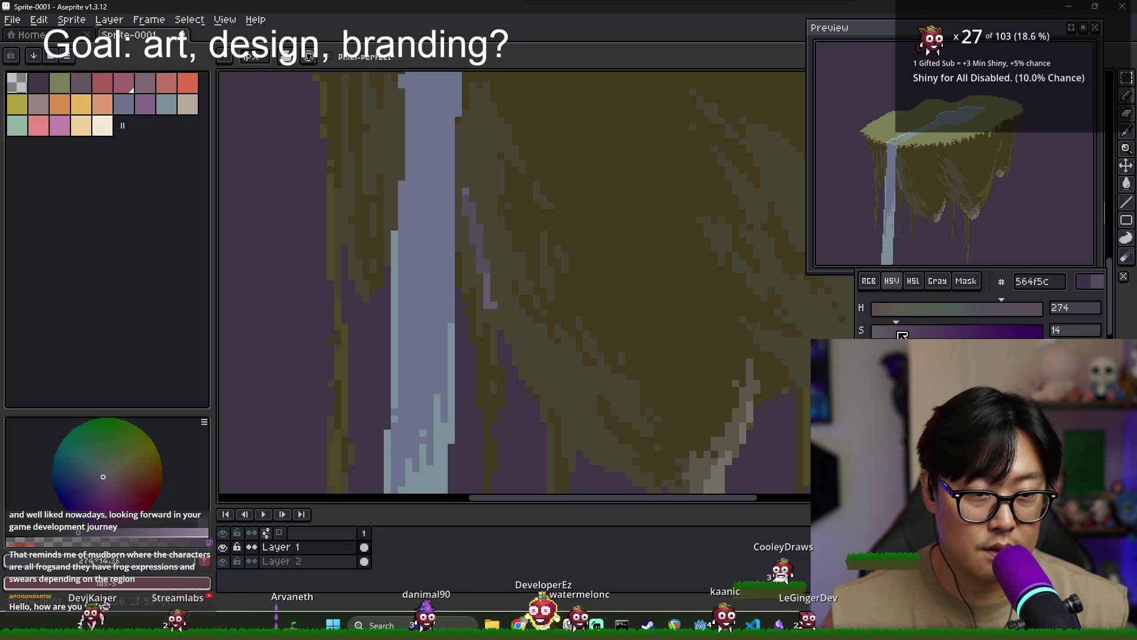
pyautogui.moveTo(473, 233); pyautogui.dragTo(496, 314)
# Paint a purple-grey stroke down the waterfall's right edge and fill it slightly darker
pyautogui.press('v')
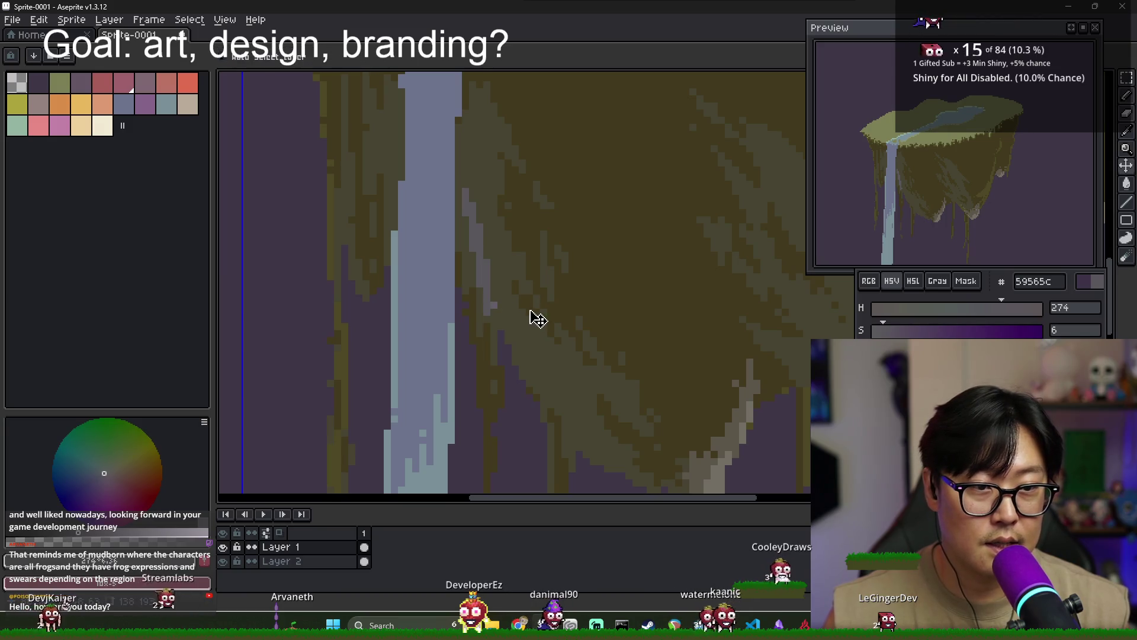
pyautogui.press('b')
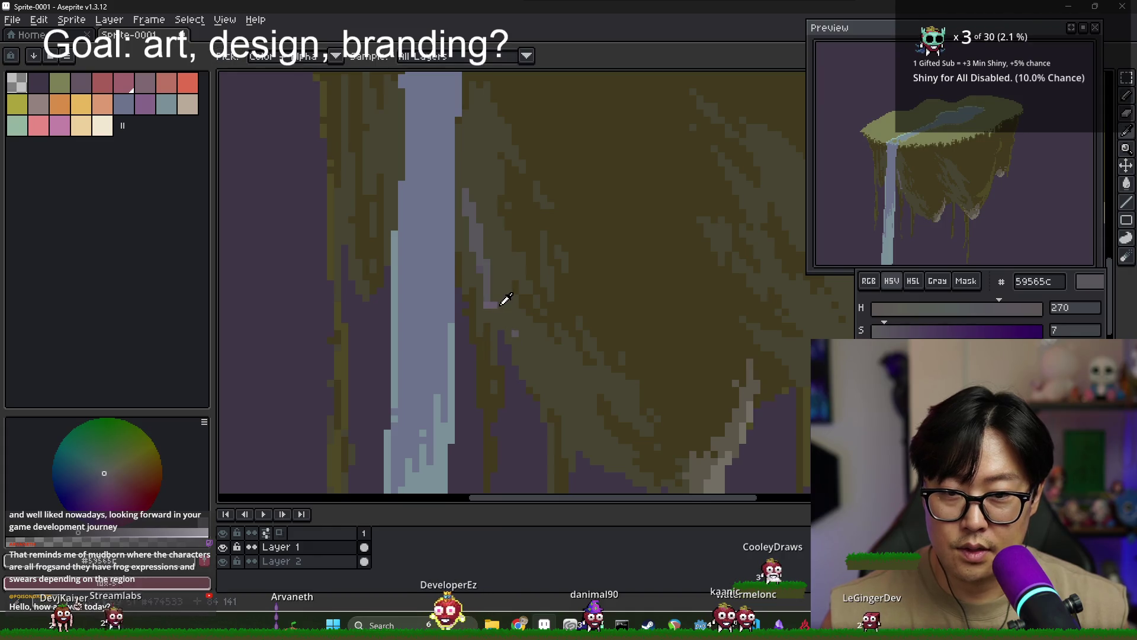
pyautogui.keyDown('alt'); pyautogui.click(503, 300); pyautogui.keyUp('alt')
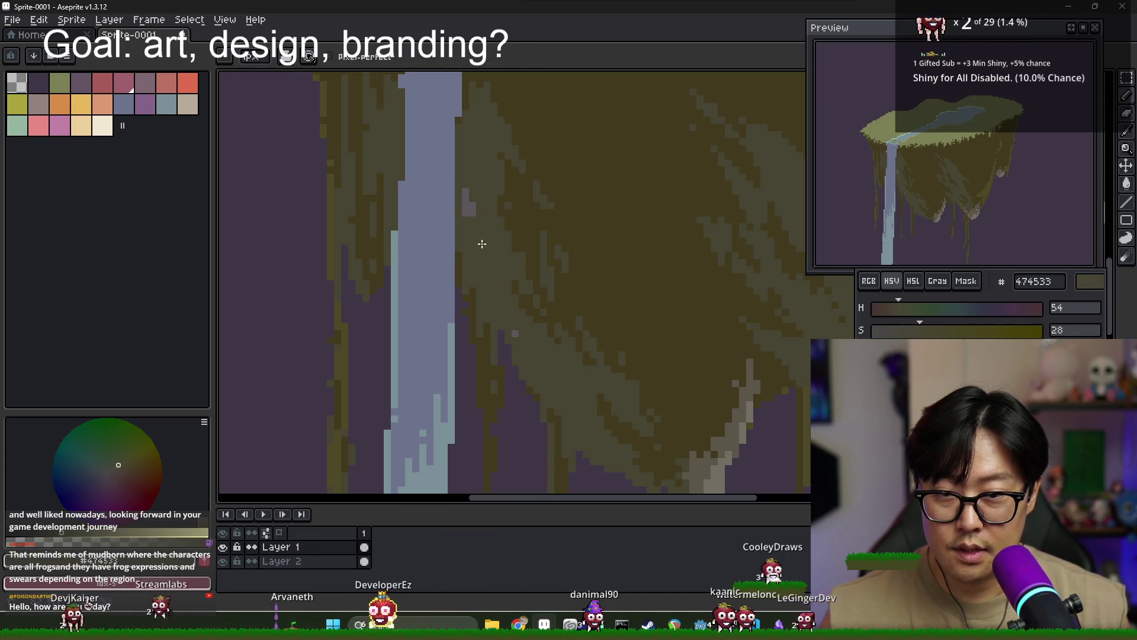
pyautogui.keyDown('alt'); pyautogui.click(484, 247); pyautogui.keyUp('alt')
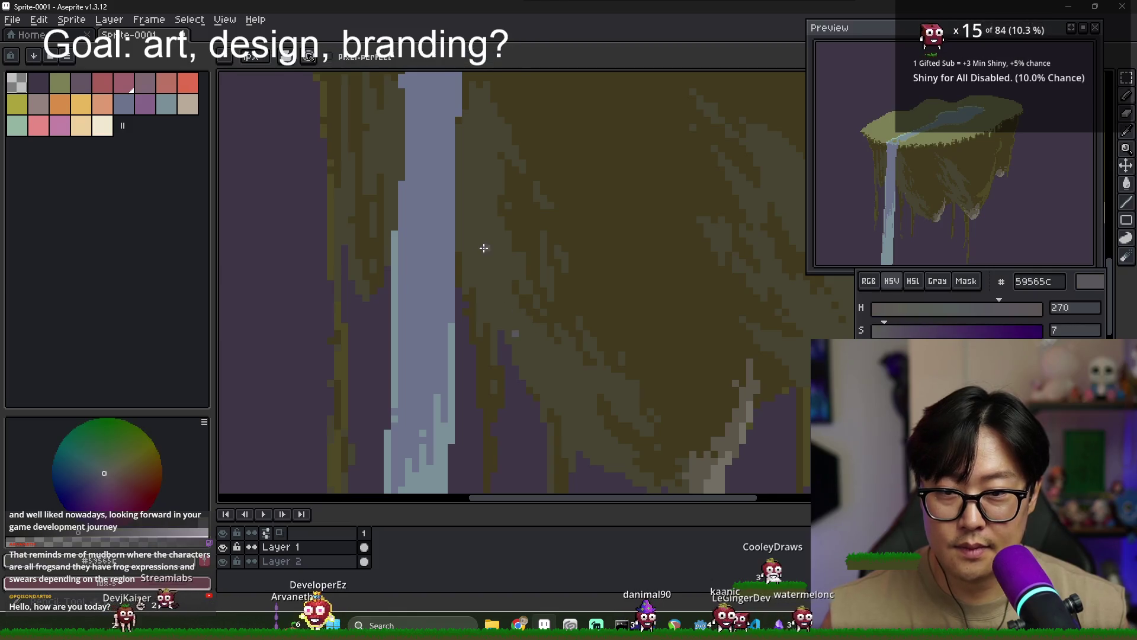
pyautogui.moveTo(460, 196); pyautogui.dragTo(461, 133)
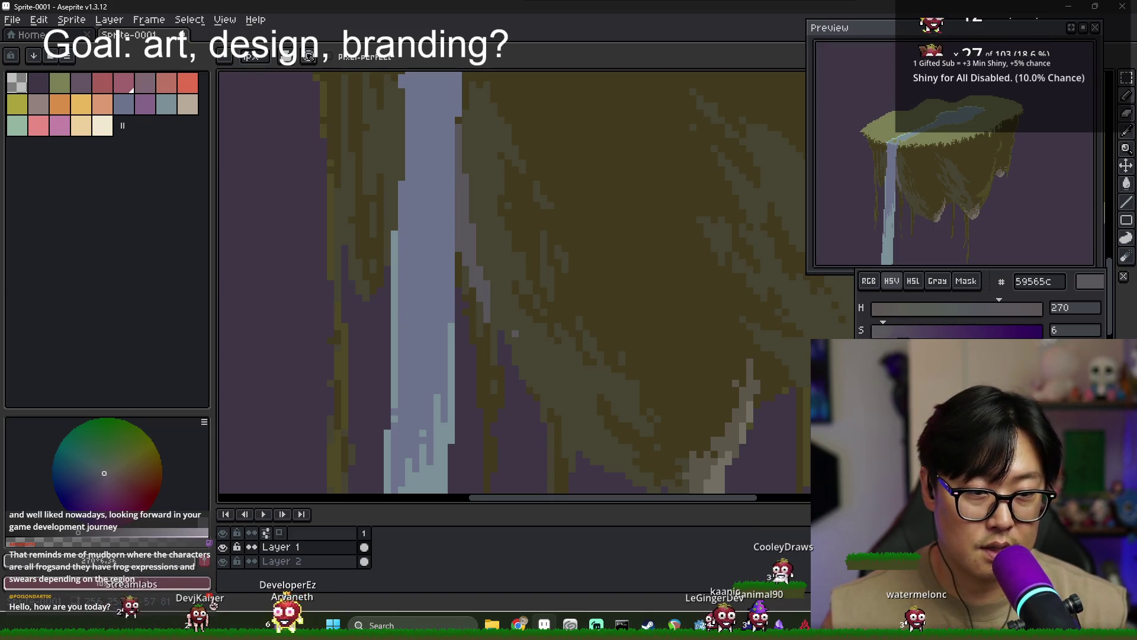
pyautogui.keyDown('alt'); pyautogui.click(464, 249); pyautogui.keyUp('alt')
pyautogui.press('g')
pyautogui.scroll(-1, 525, 317)
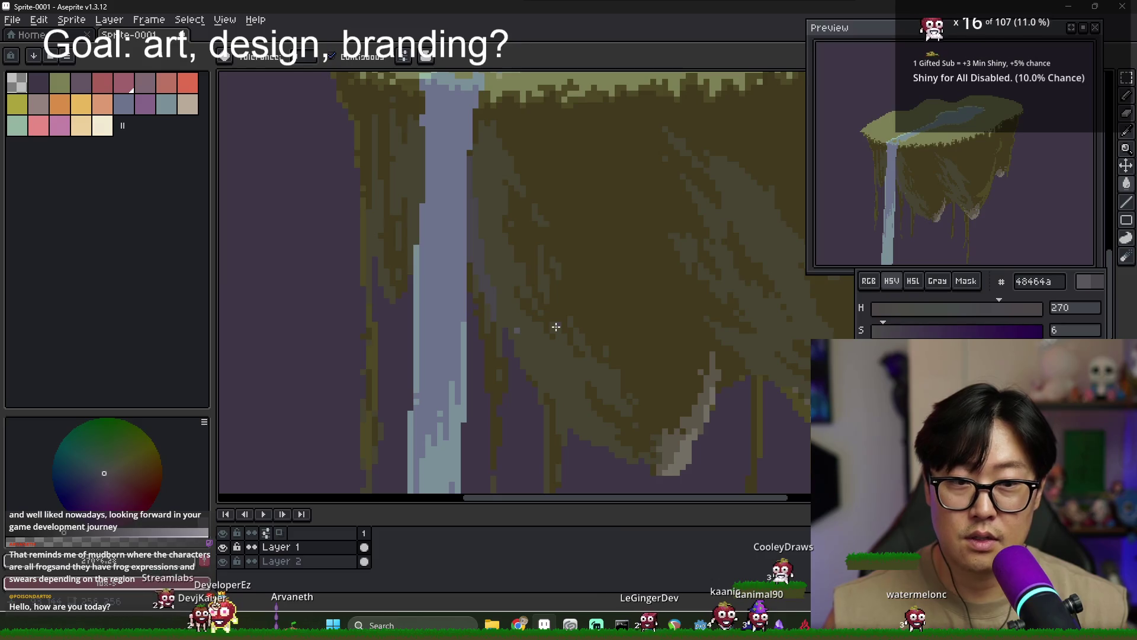
# Lighten the grey slightly, sample the island olive, then return to purple-grey
pyautogui.keyDown('alt'); pyautogui.click(479, 289); pyautogui.keyUp('alt')
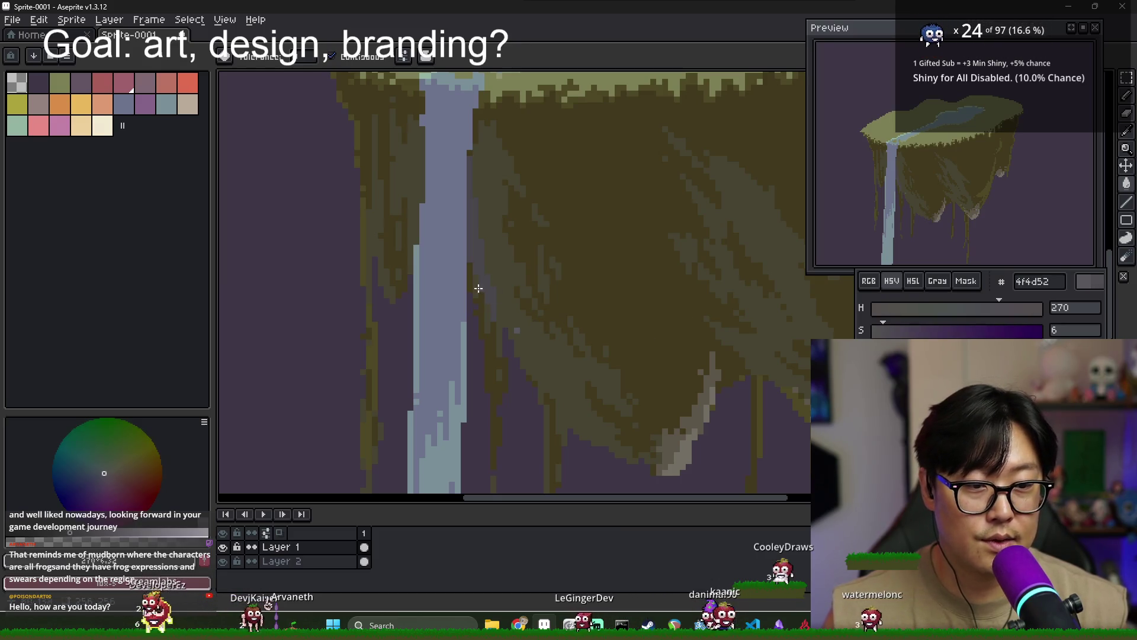
pyautogui.scroll(1, 538, 292)
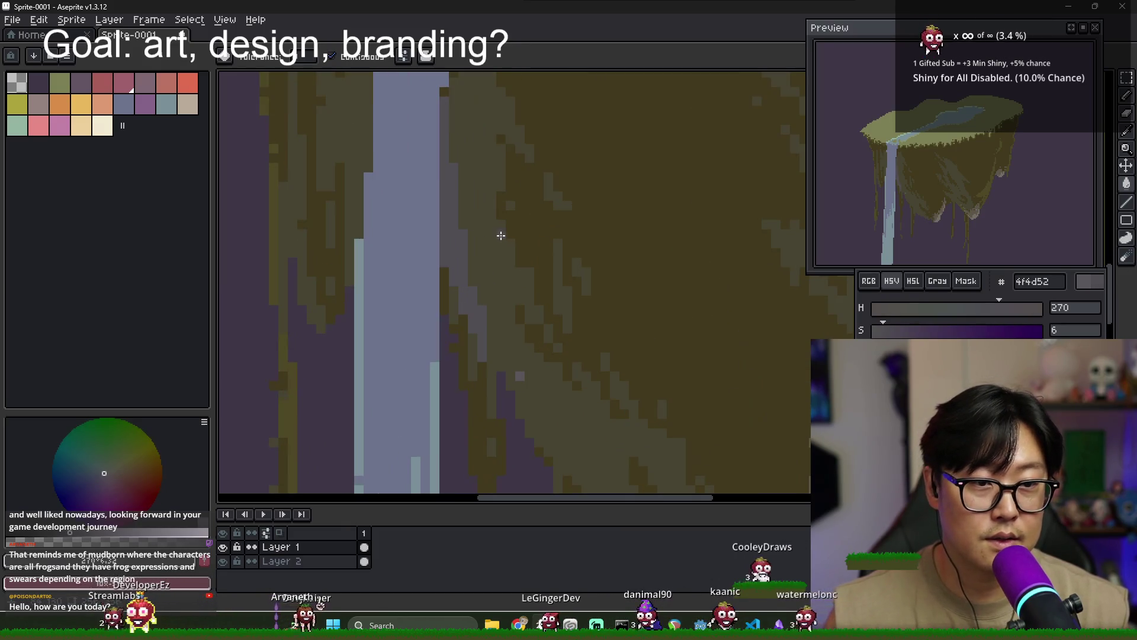
pyautogui.press('b')
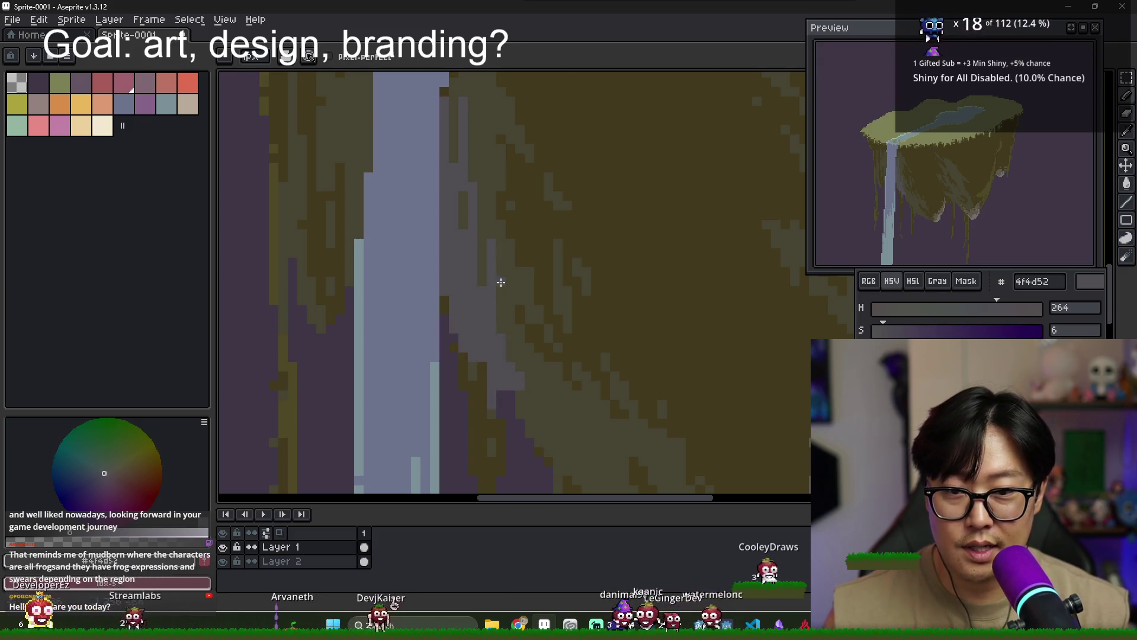
pyautogui.keyDown('alt'); pyautogui.click(483, 266); pyautogui.keyUp('alt')
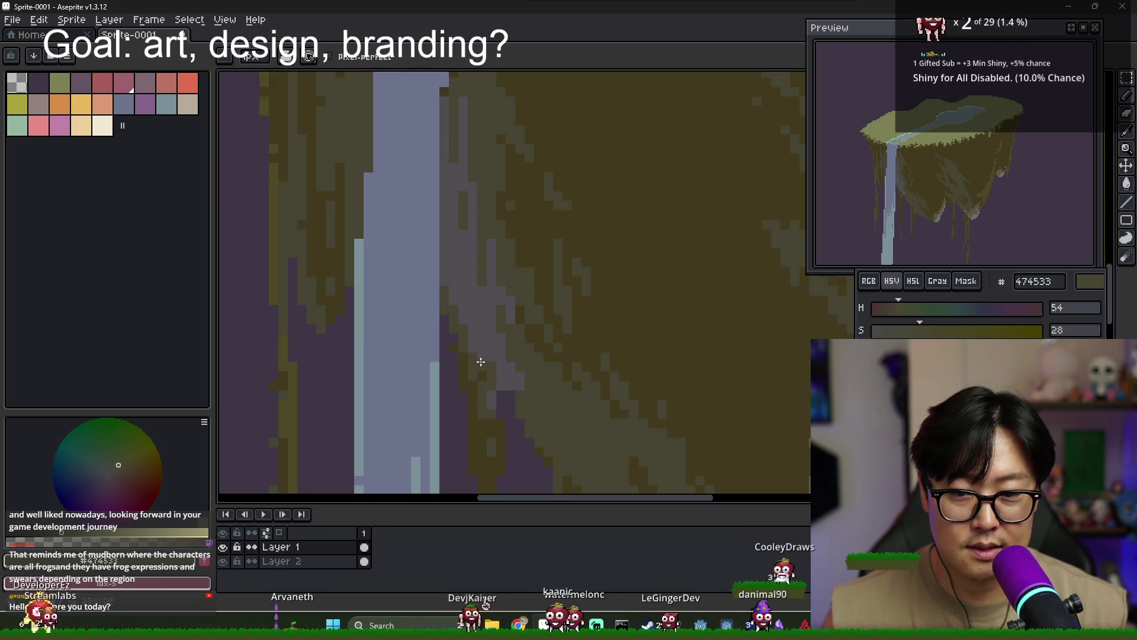
pyautogui.keyDown('alt'); pyautogui.click(483, 355); pyautogui.keyUp('alt')
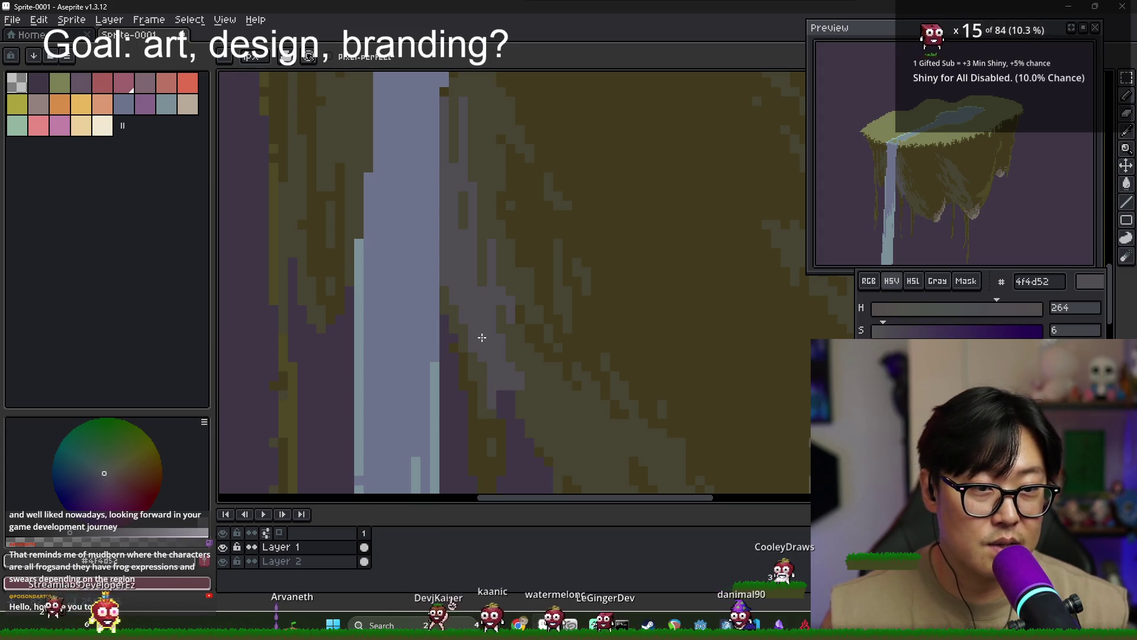
# Inspect the waterfall edge, eyedrop the olive underside colour, and switch to the Paint Bucket
pyautogui.scroll(-1, 482, 337)
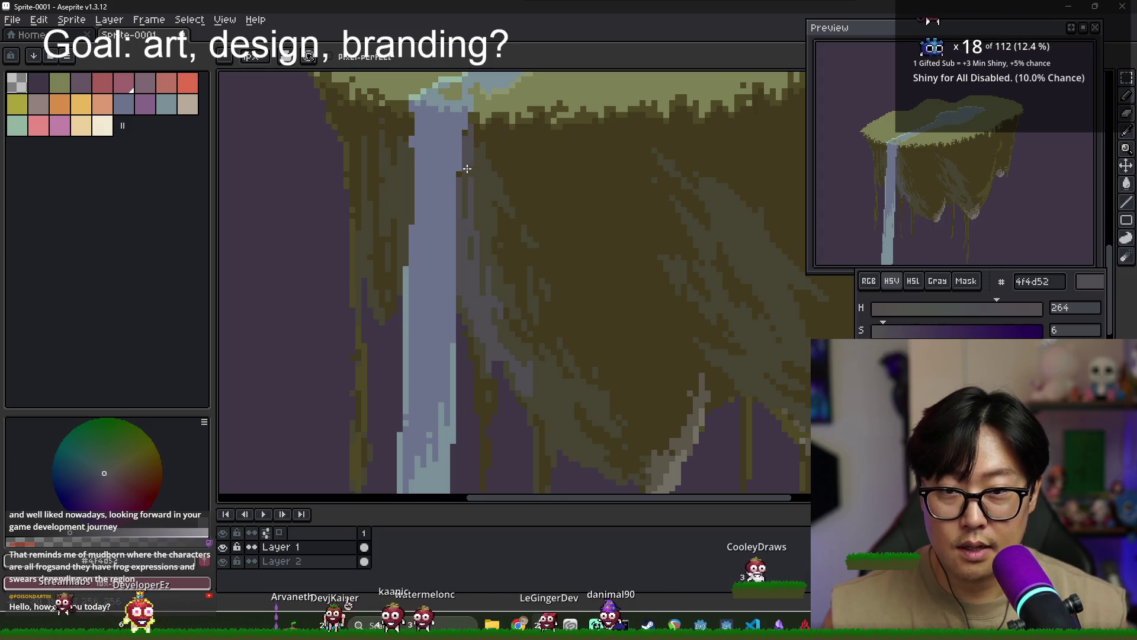
pyautogui.scroll(-2, 480, 254)
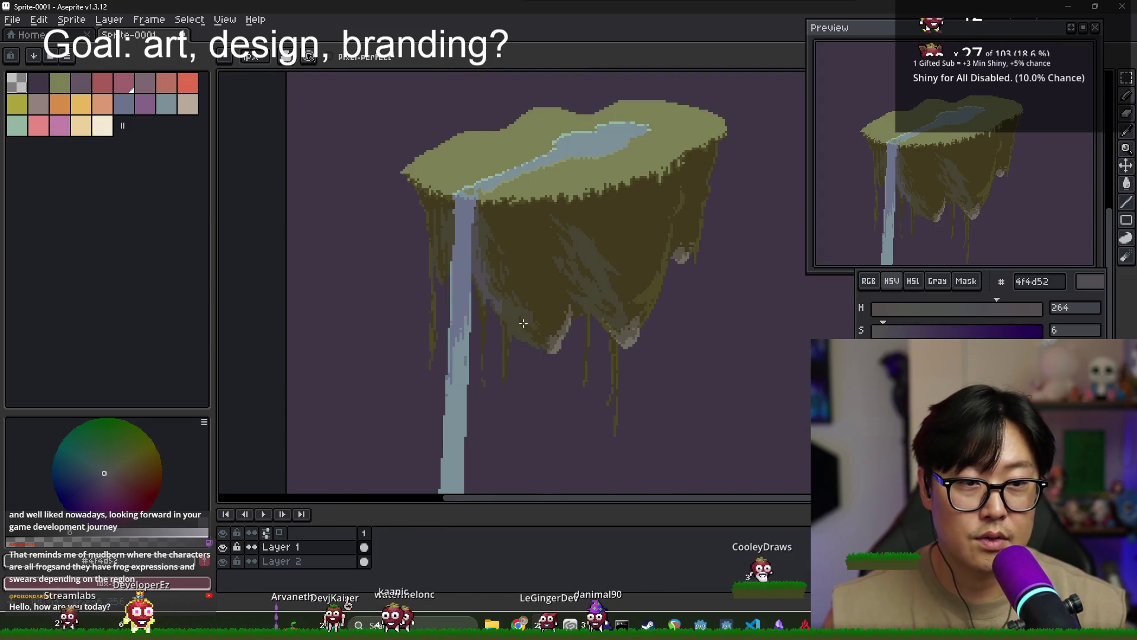
pyautogui.scroll(-1, 530, 329)
pyautogui.scroll(3, 531, 339)
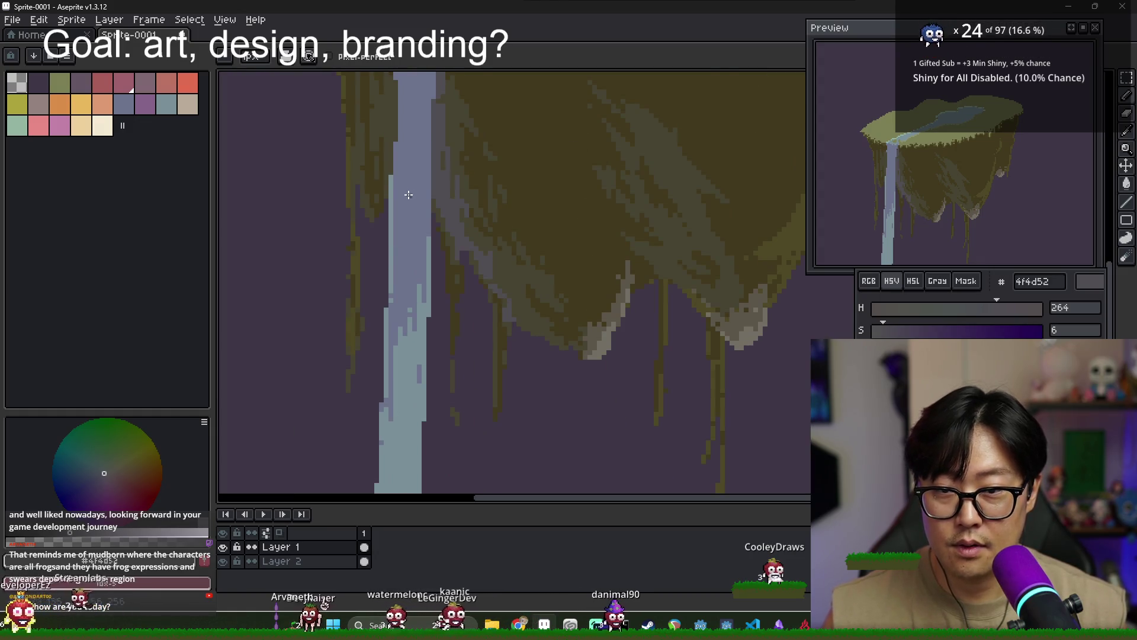
pyautogui.scroll(3, 393, 243)
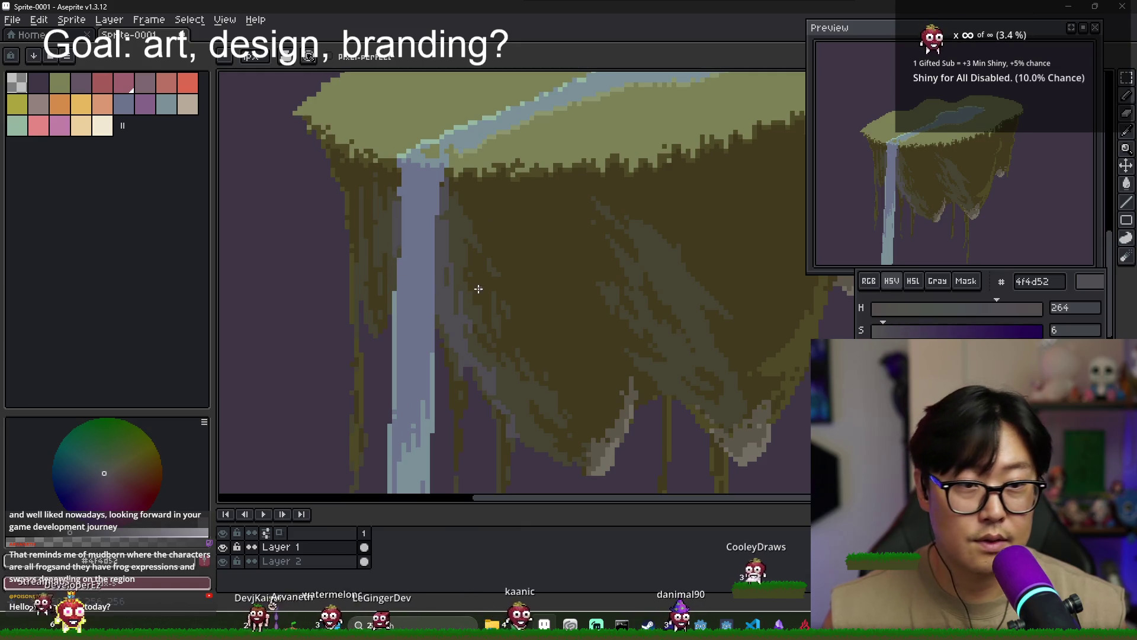
pyautogui.scroll(-1, 504, 312)
pyautogui.scroll(-1, 504, 313)
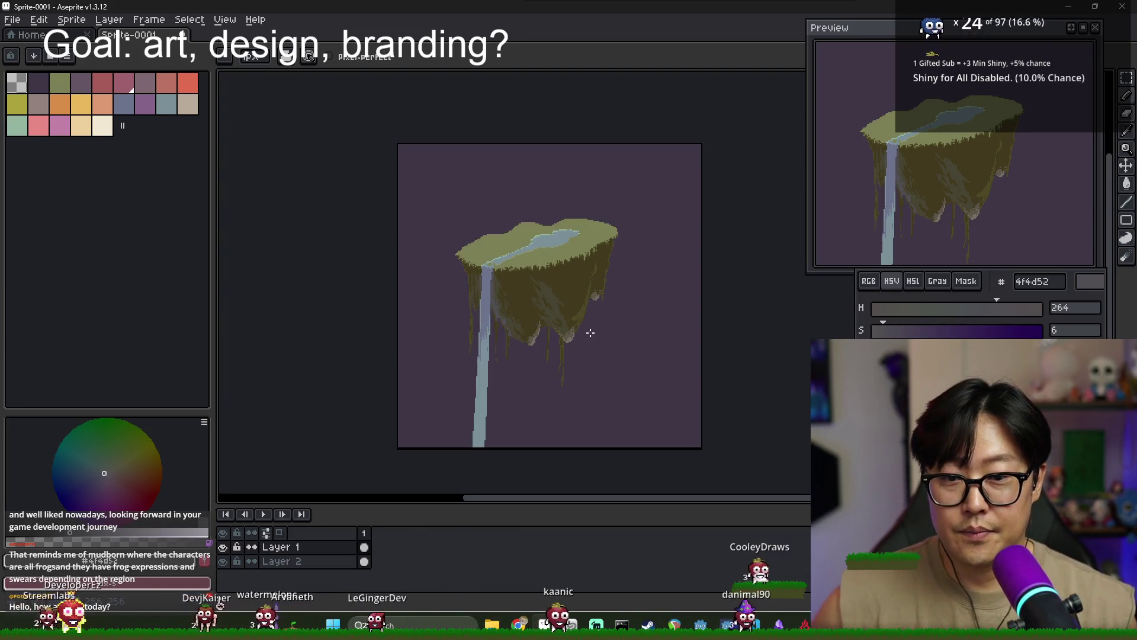
pyautogui.scroll(1, 521, 326)
pyautogui.scroll(3, 434, 270)
pyautogui.keyDown('alt'); pyautogui.click(365, 219); pyautogui.keyUp('alt')
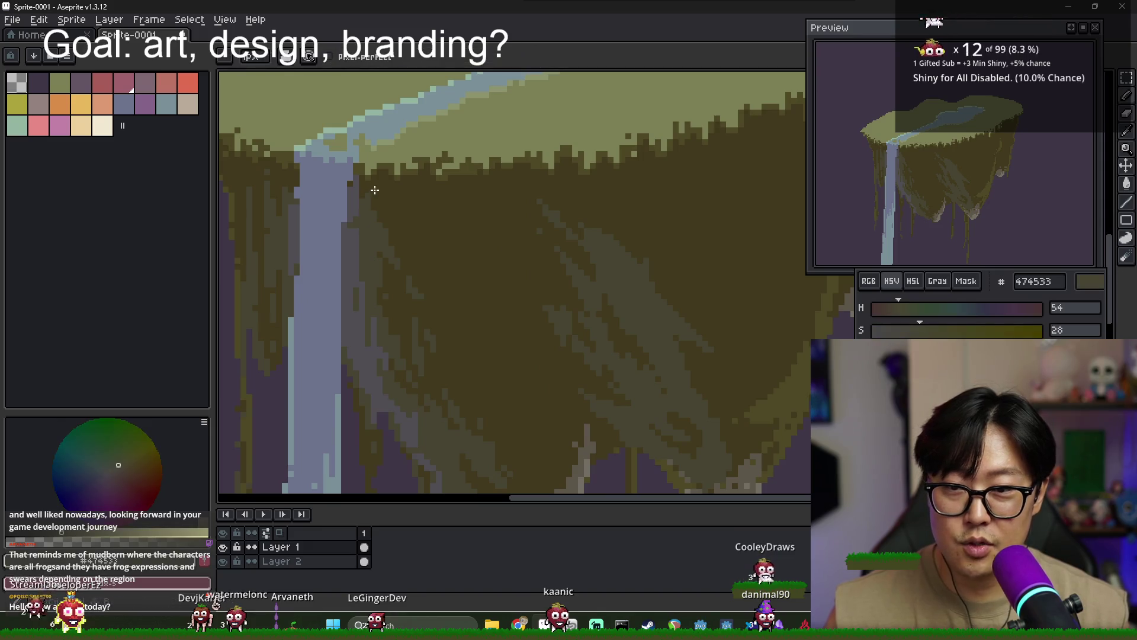
pyautogui.scroll(-2, 475, 287)
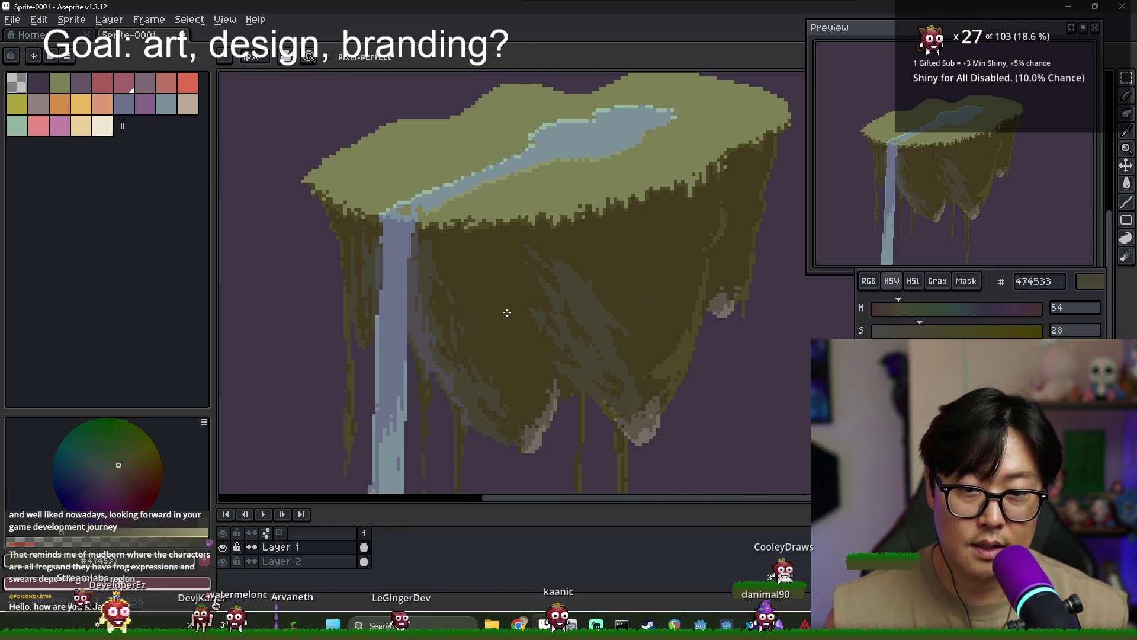
pyautogui.scroll(2, 401, 193)
pyautogui.scroll(-2, 399, 270)
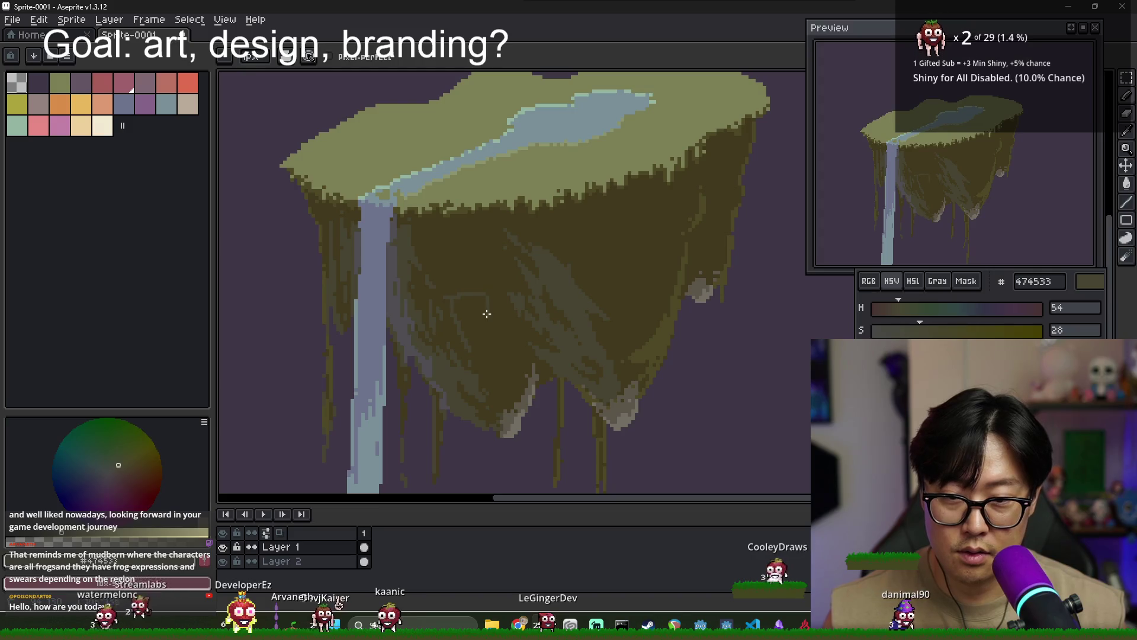
pyautogui.press('g')
pyautogui.scroll(-3, 480, 359)
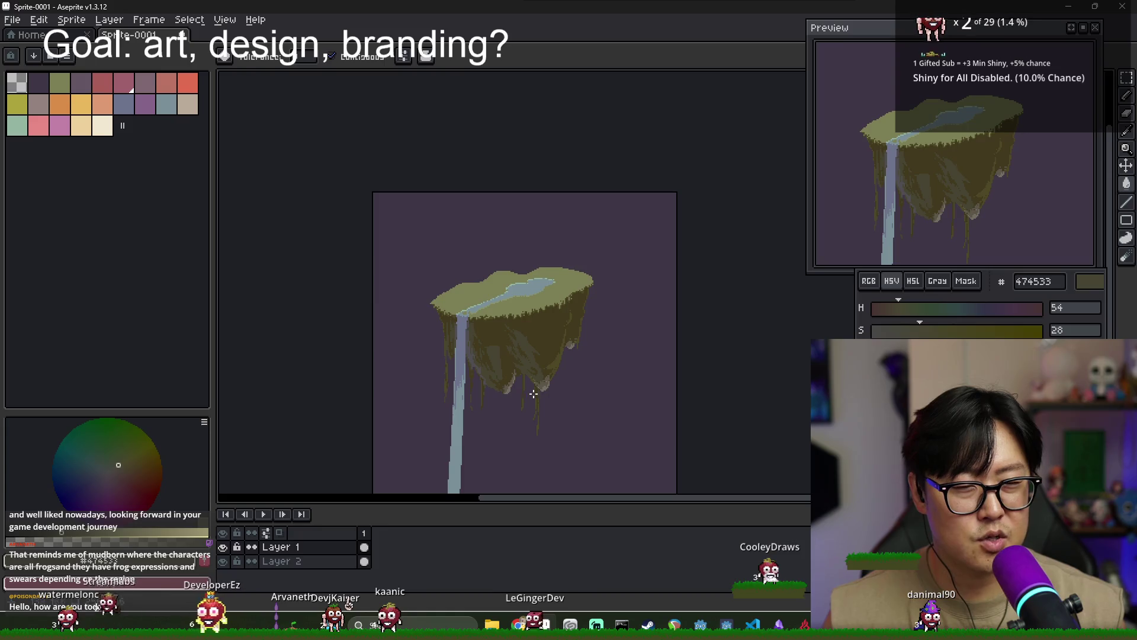
pyautogui.click(538, 395)
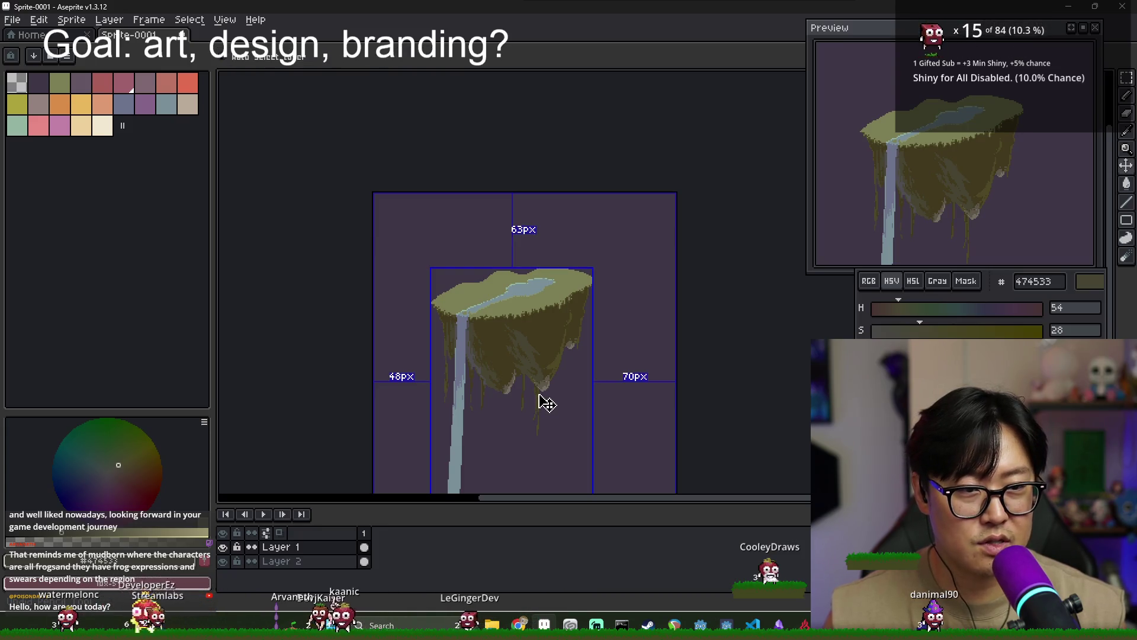
pyautogui.hotkey('ctrl', 'd')
pyautogui.scroll(3, 554, 305)
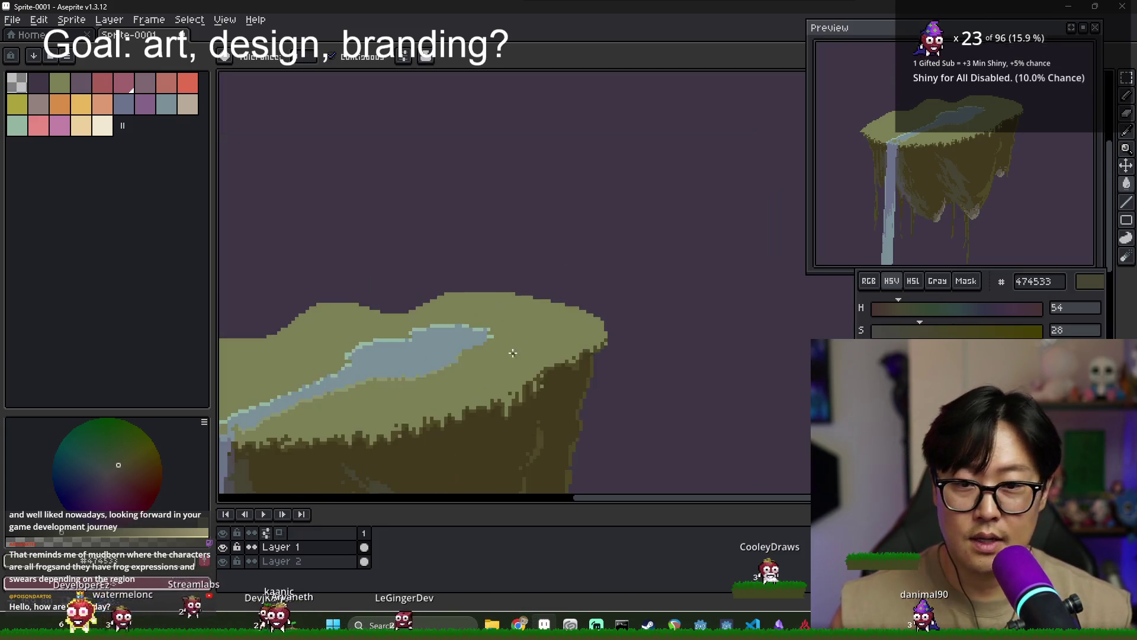
pyautogui.press('i')
pyautogui.keyDown('alt'); pyautogui.click(599, 254); pyautogui.keyUp('alt')
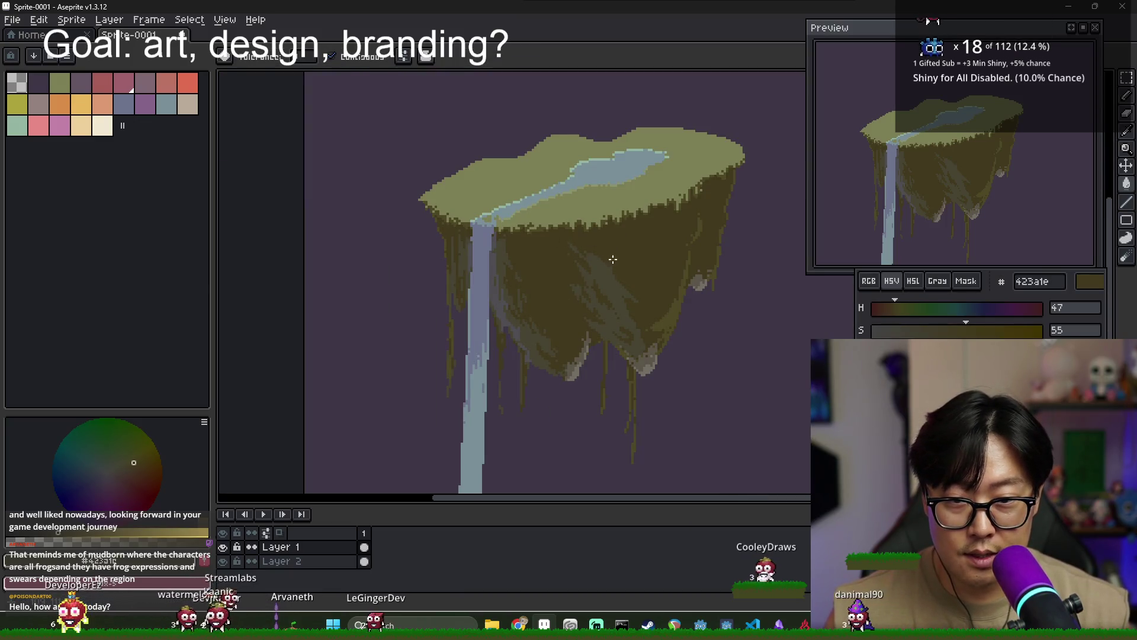
pyautogui.scroll(2, 613, 259)
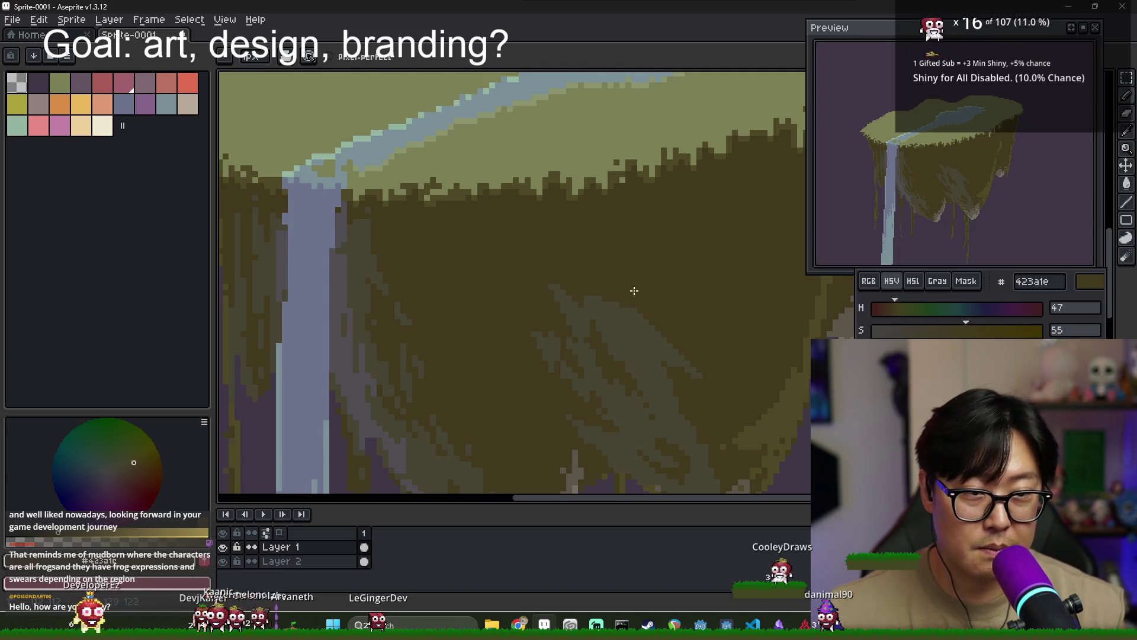
pyautogui.scroll(-1, 609, 280)
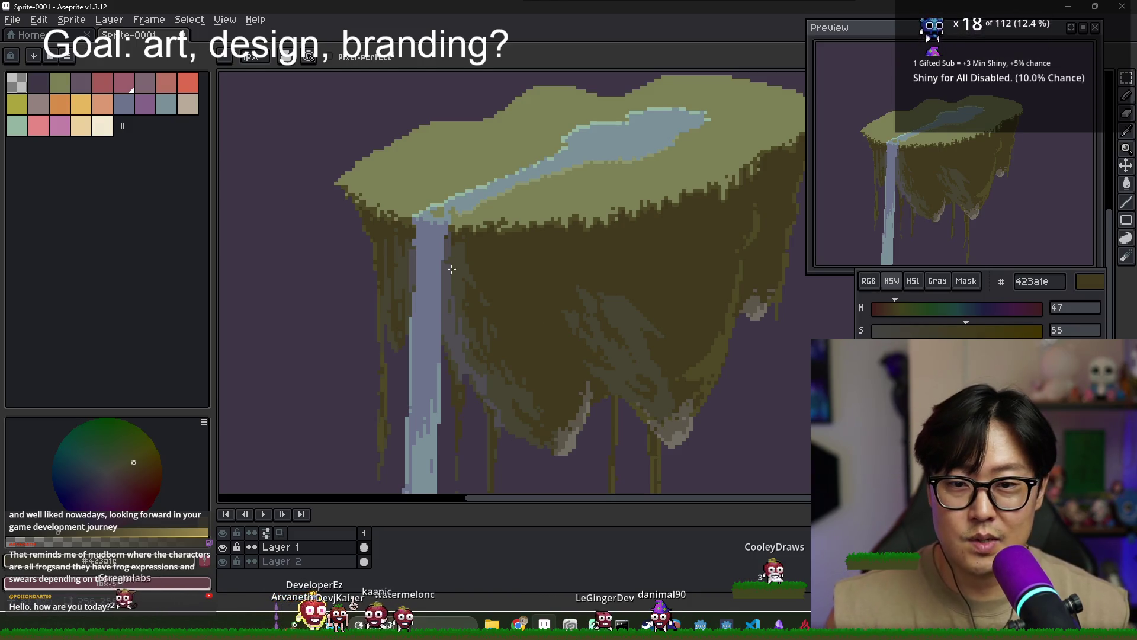
pyautogui.scroll(1, 432, 256)
pyautogui.scroll(1, 413, 243)
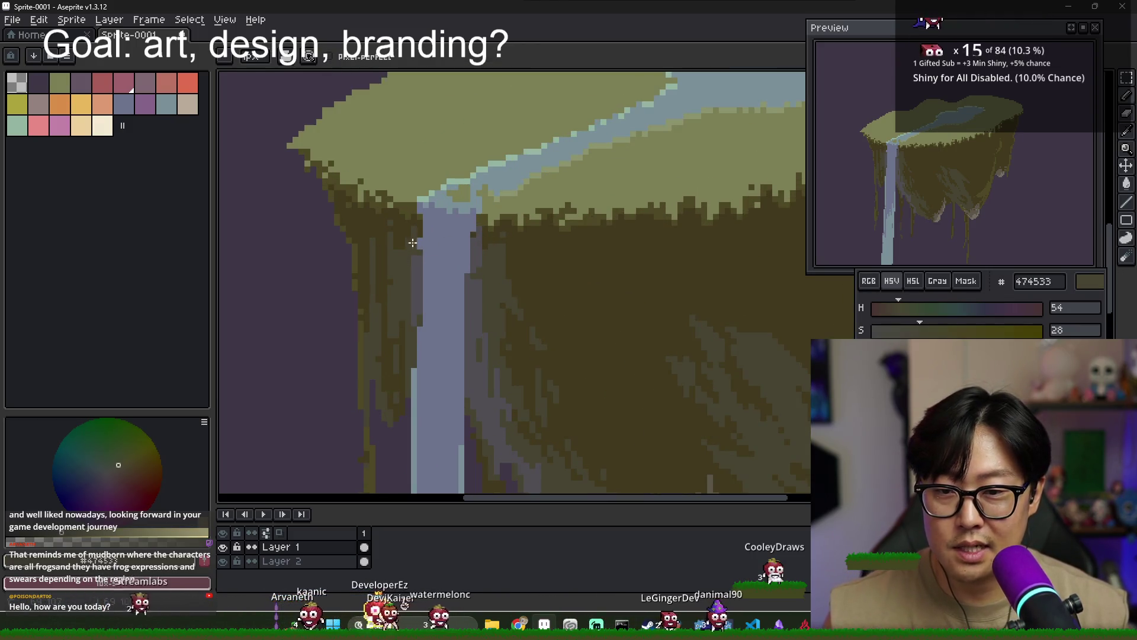
pyautogui.keyDown('alt'); pyautogui.click(495, 239); pyautogui.keyUp('alt')
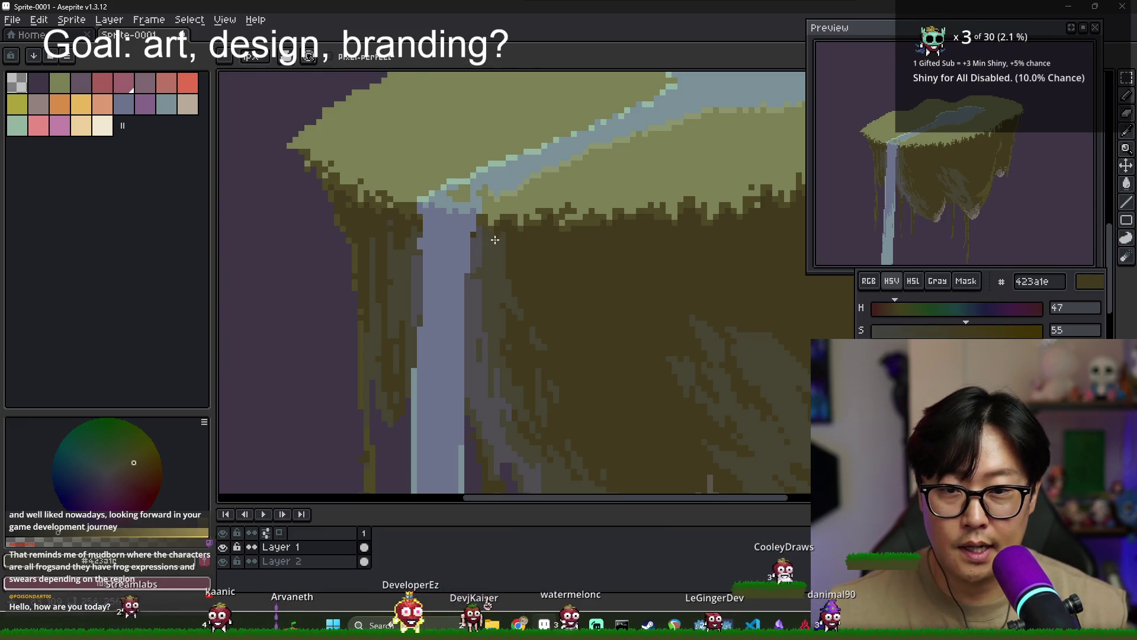
pyautogui.keyDown('alt'); pyautogui.click(485, 237); pyautogui.keyUp('alt')
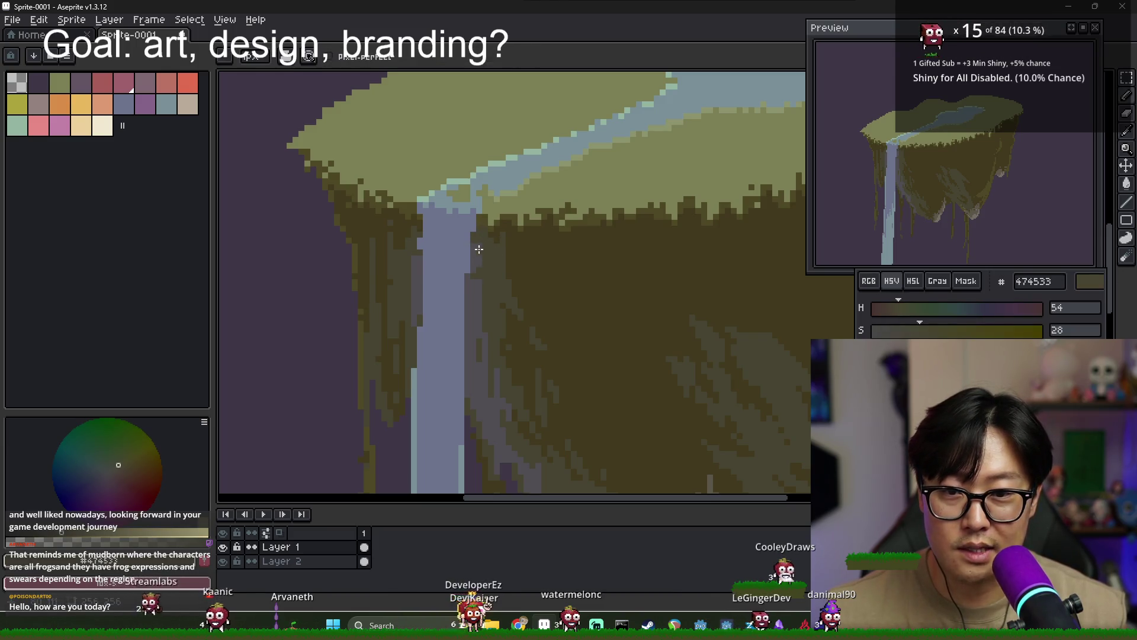
pyautogui.keyDown('alt'); pyautogui.click(478, 249); pyautogui.keyUp('alt')
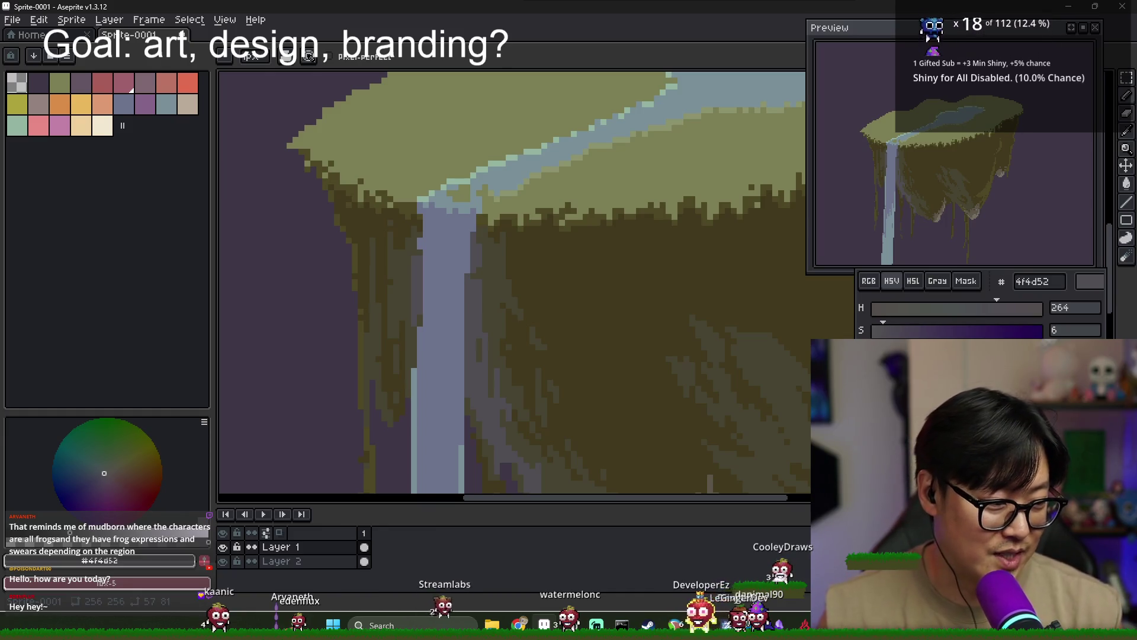
pyautogui.scroll(-1, 765, 253)
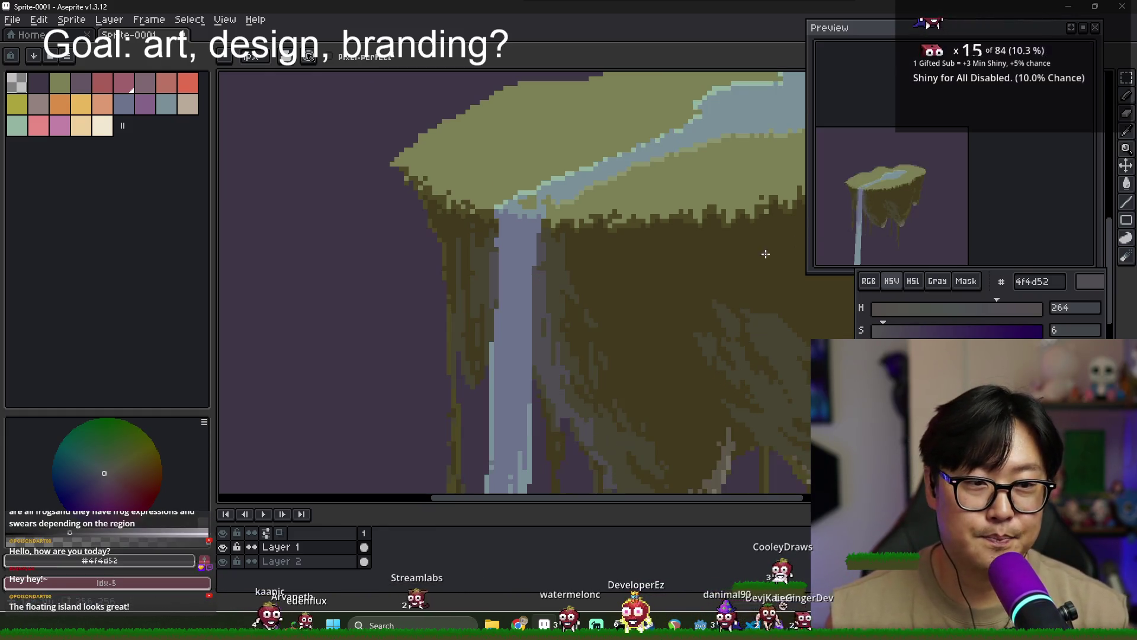
pyautogui.scroll(2, 706, 320)
pyautogui.scroll(-1, 719, 321)
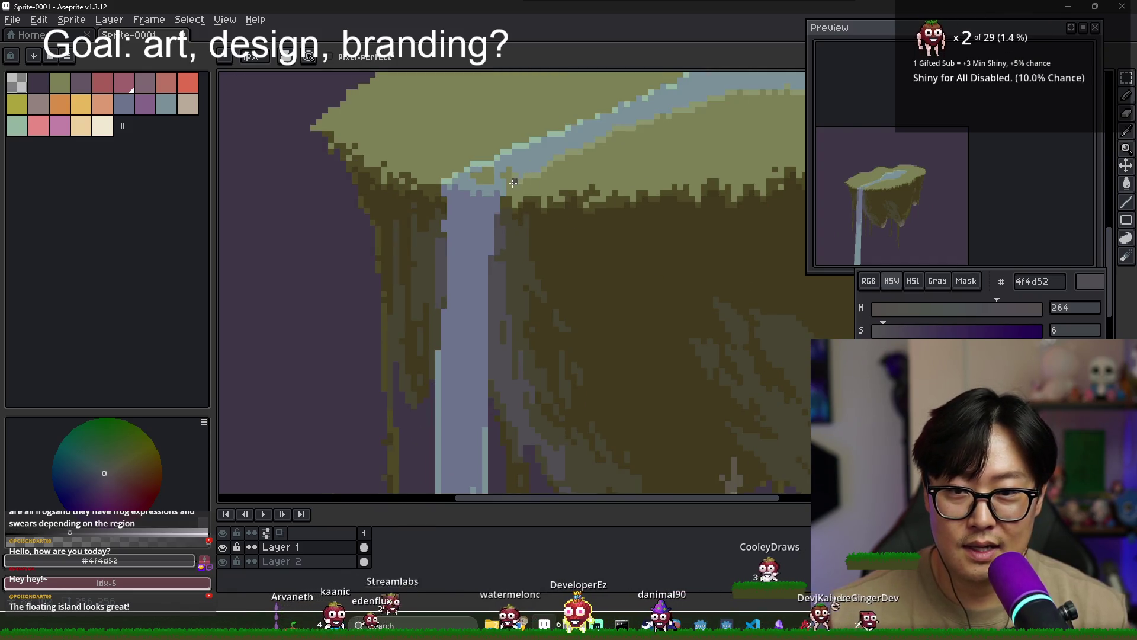
pyautogui.scroll(1, 513, 183)
pyautogui.keyDown('alt'); pyautogui.click(516, 163); pyautogui.keyUp('alt')
pyautogui.scroll(-1, 518, 199)
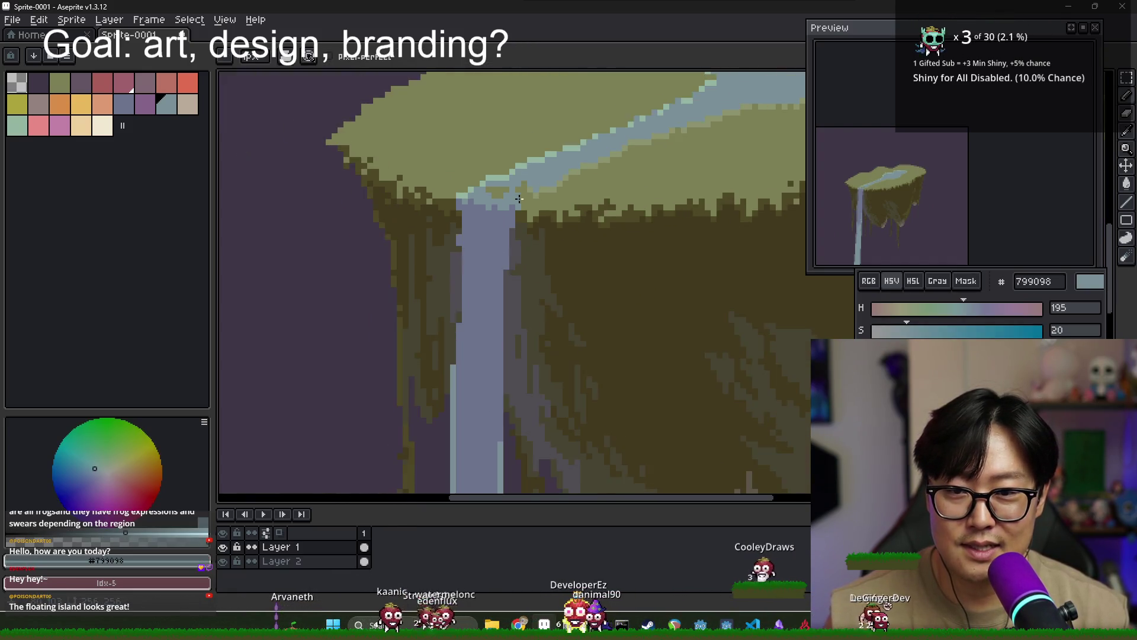
pyautogui.scroll(-1, 518, 199)
pyautogui.scroll(1, 458, 223)
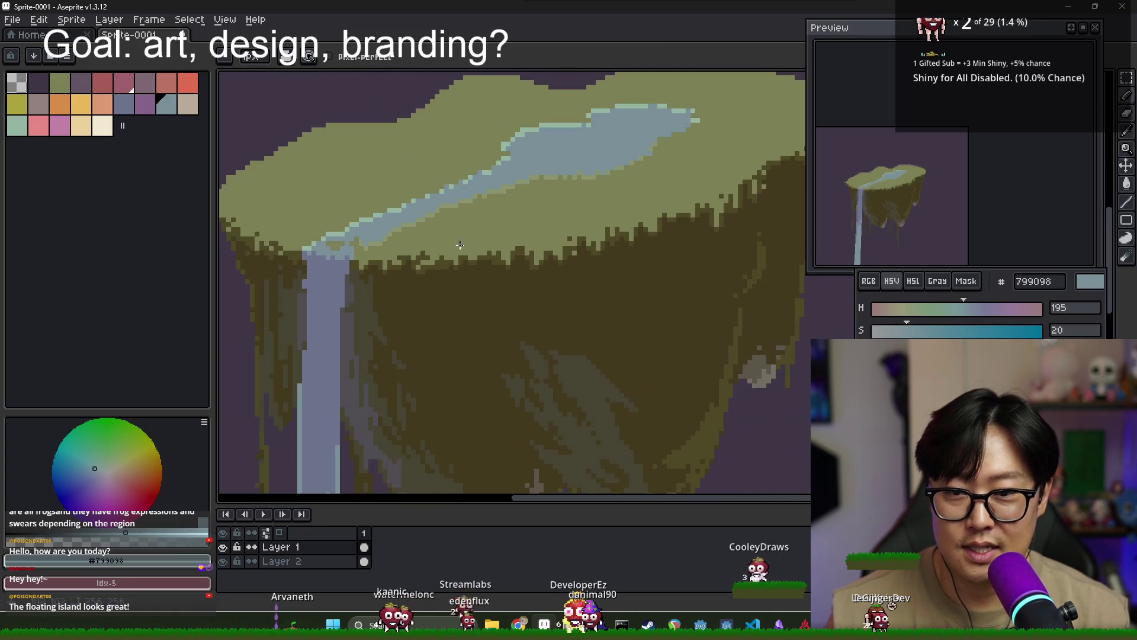
pyautogui.keyDown('alt'); pyautogui.click(422, 254); pyautogui.keyUp('alt')
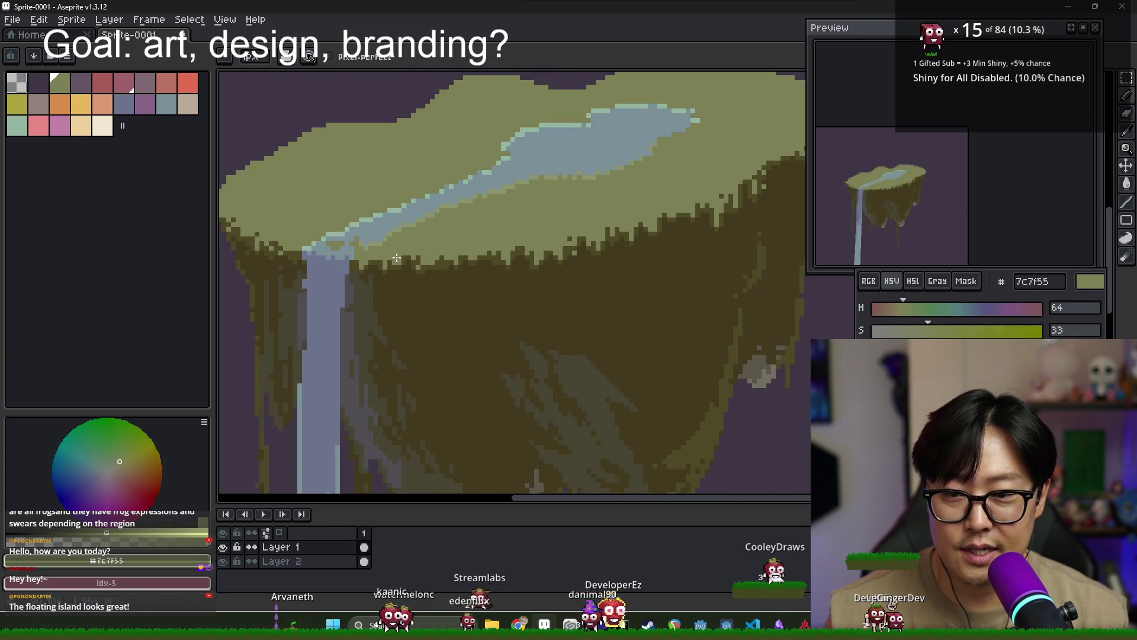
pyautogui.keyDown('alt'); pyautogui.click(496, 247); pyautogui.keyUp('alt')
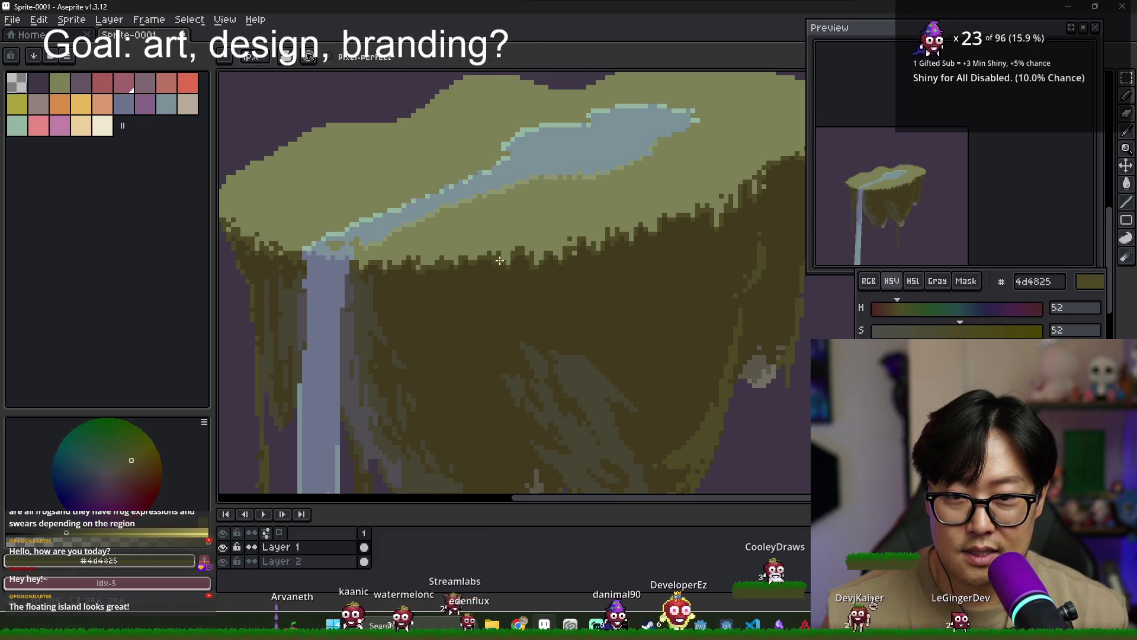
pyautogui.keyDown('alt'); pyautogui.click(506, 245); pyautogui.keyUp('alt')
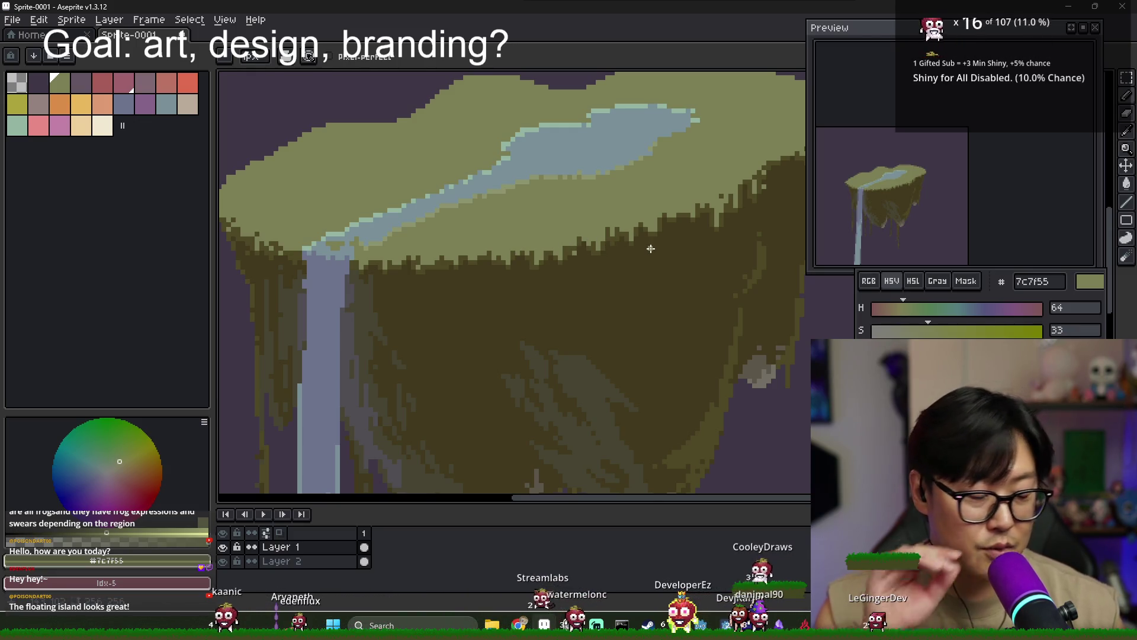
pyautogui.keyDown('alt'); pyautogui.click(594, 256); pyautogui.keyUp('alt')
# Sample the darkest brown, then the dark olive from the cliff, for pencil work
pyautogui.scroll(-1, 594, 258)
pyautogui.scroll(1, 528, 253)
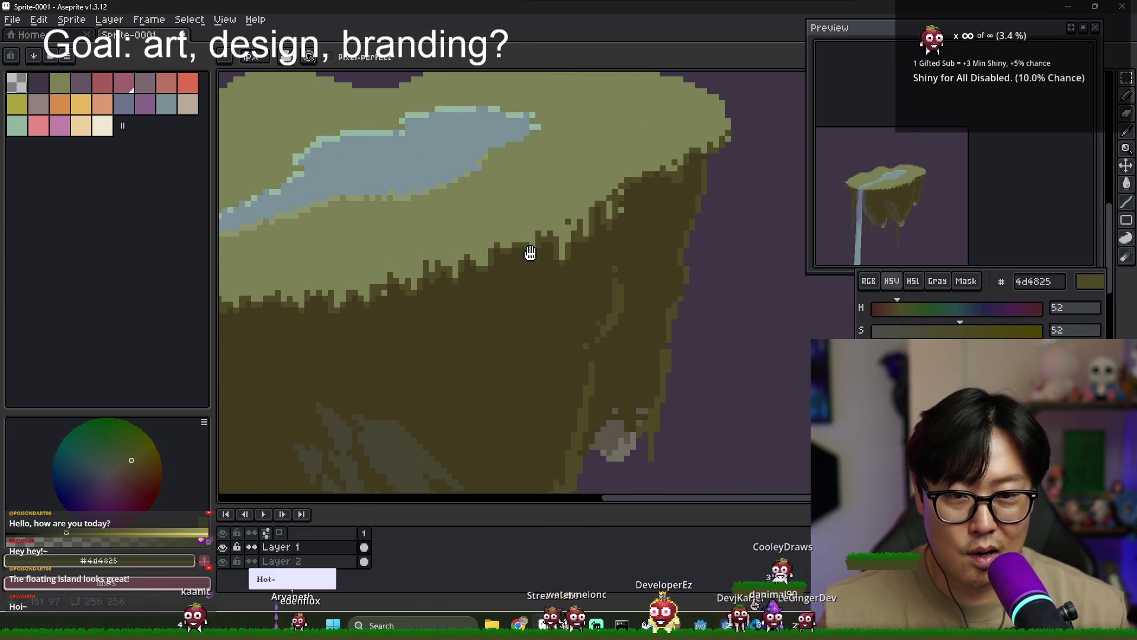
pyautogui.click(596, 243)
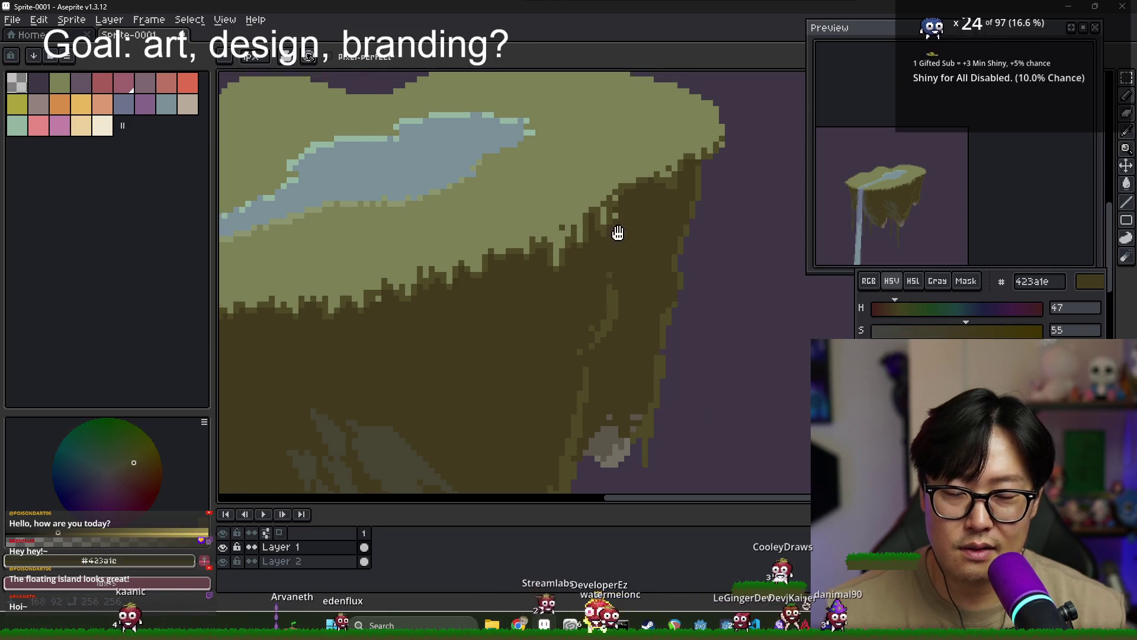
pyautogui.scroll(-1, 613, 228)
pyautogui.press('b')
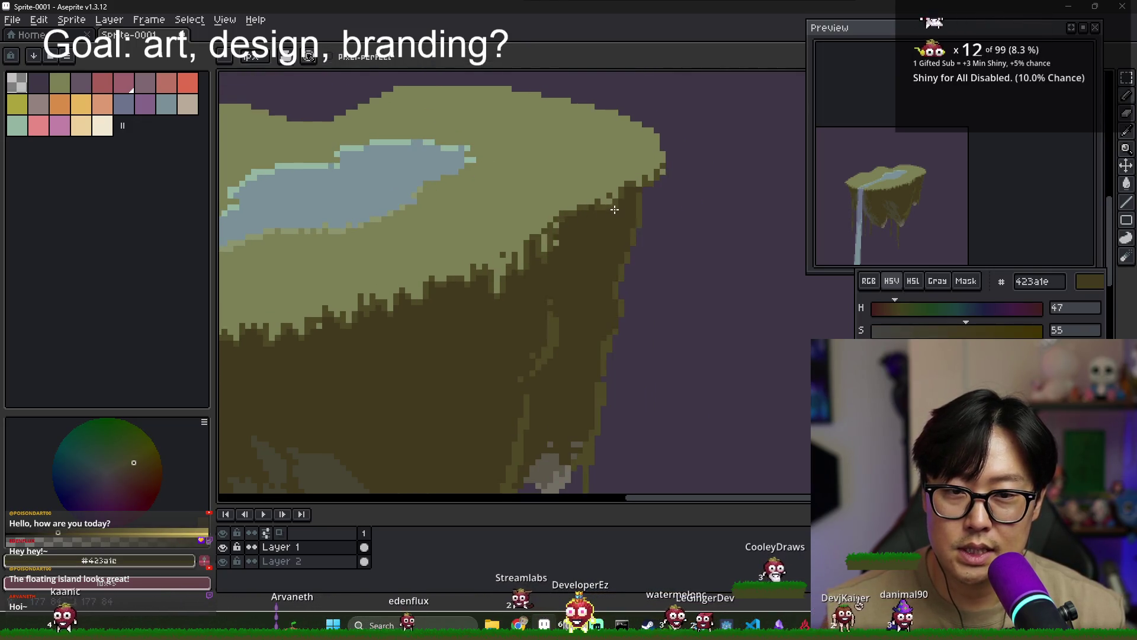
pyautogui.scroll(1, 615, 207)
pyautogui.scroll(1, 569, 186)
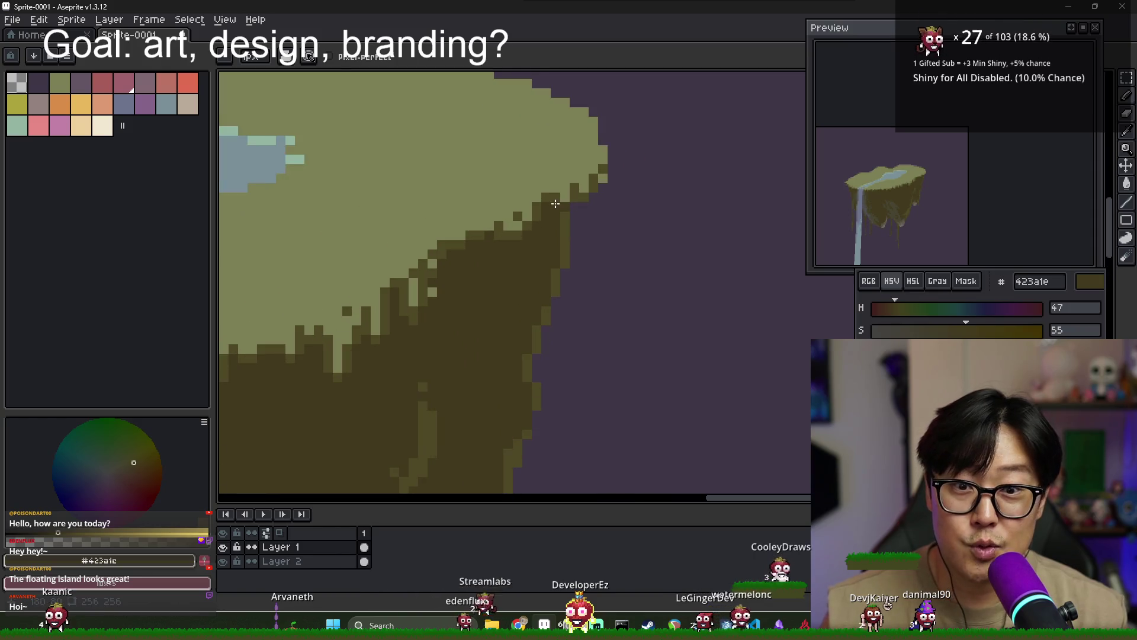
pyautogui.keyDown('alt'); pyautogui.click(567, 184); pyautogui.keyUp('alt')
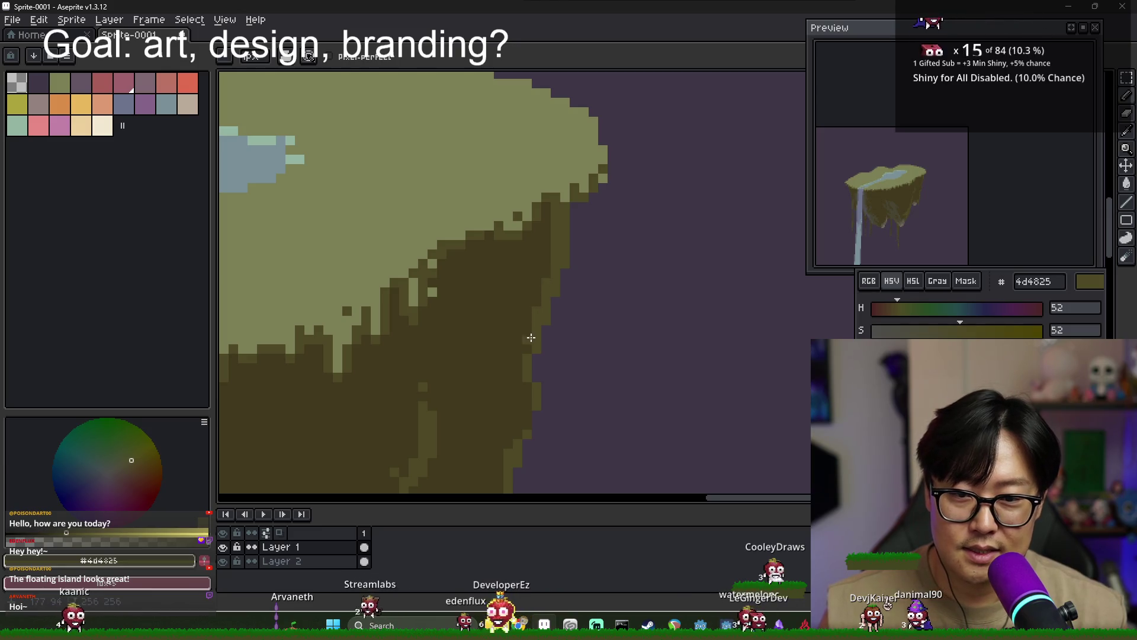
# Pan to the lower cliff and paint olive shading down the island's right edge
pyautogui.moveTo(526, 413); pyautogui.dragTo(507, 329)
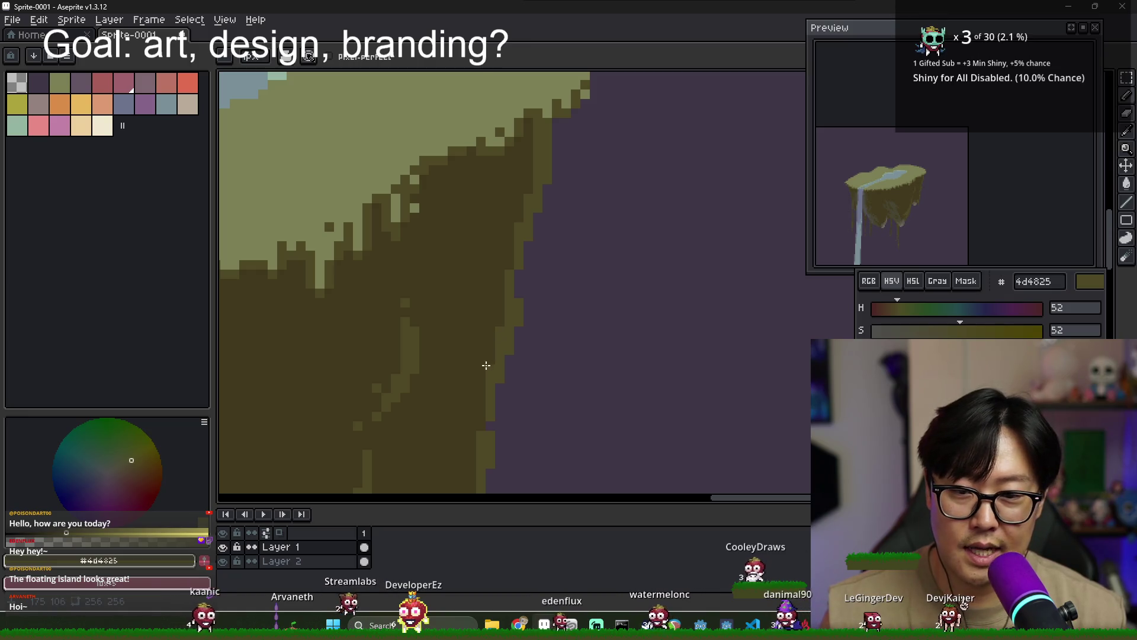
pyautogui.scroll(-3, 474, 402)
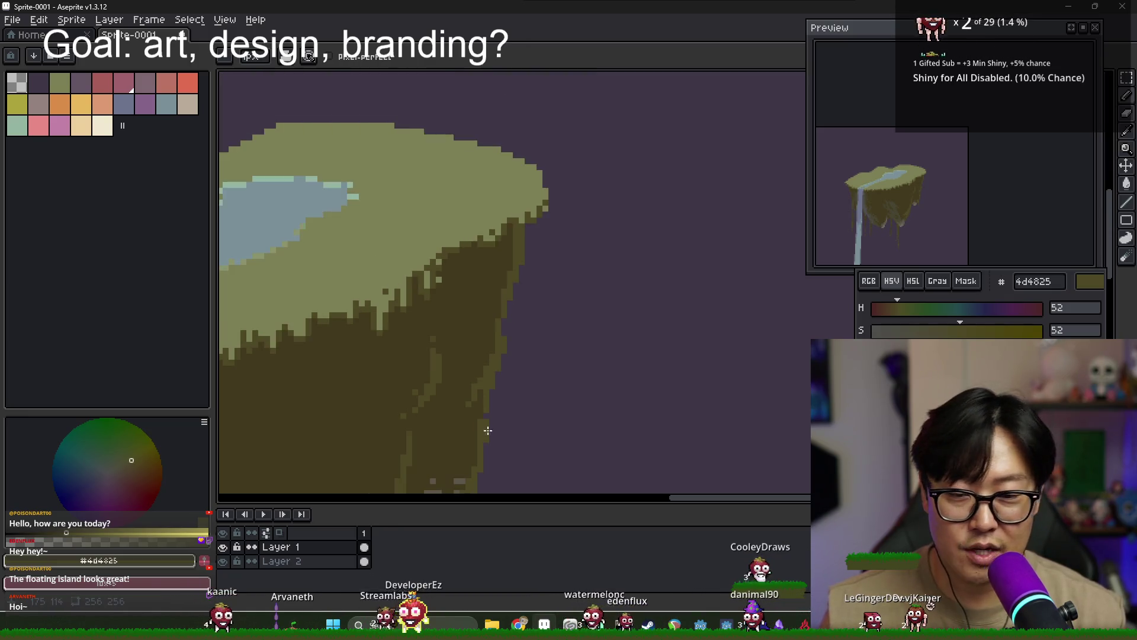
pyautogui.scroll(2, 503, 367)
pyautogui.scroll(1, 515, 353)
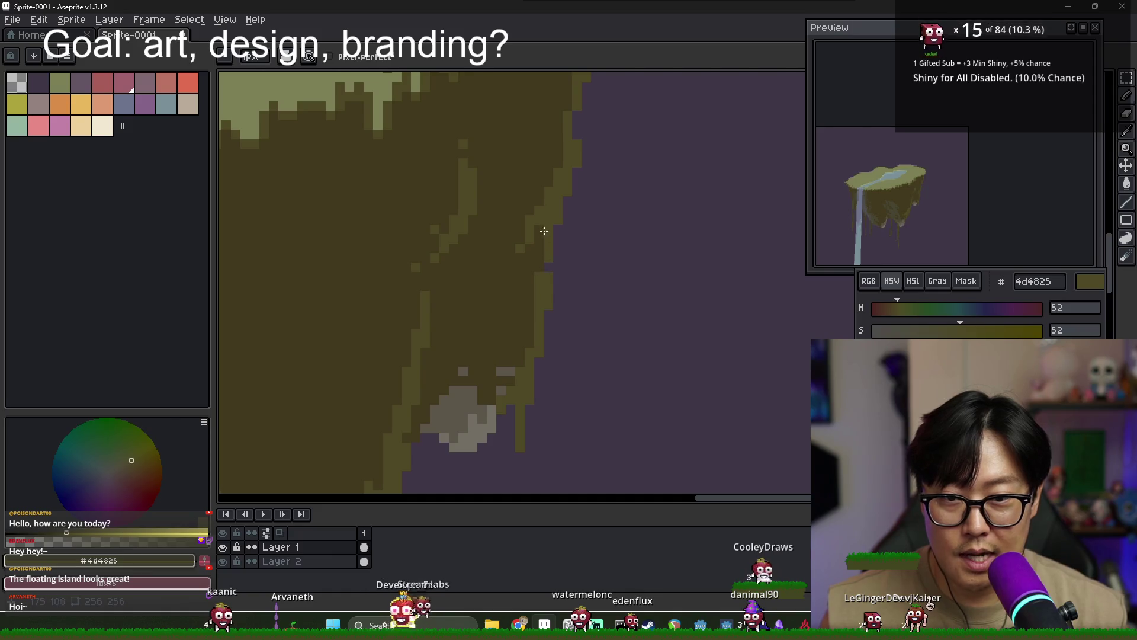
pyautogui.moveTo(523, 313); pyautogui.dragTo(517, 356)
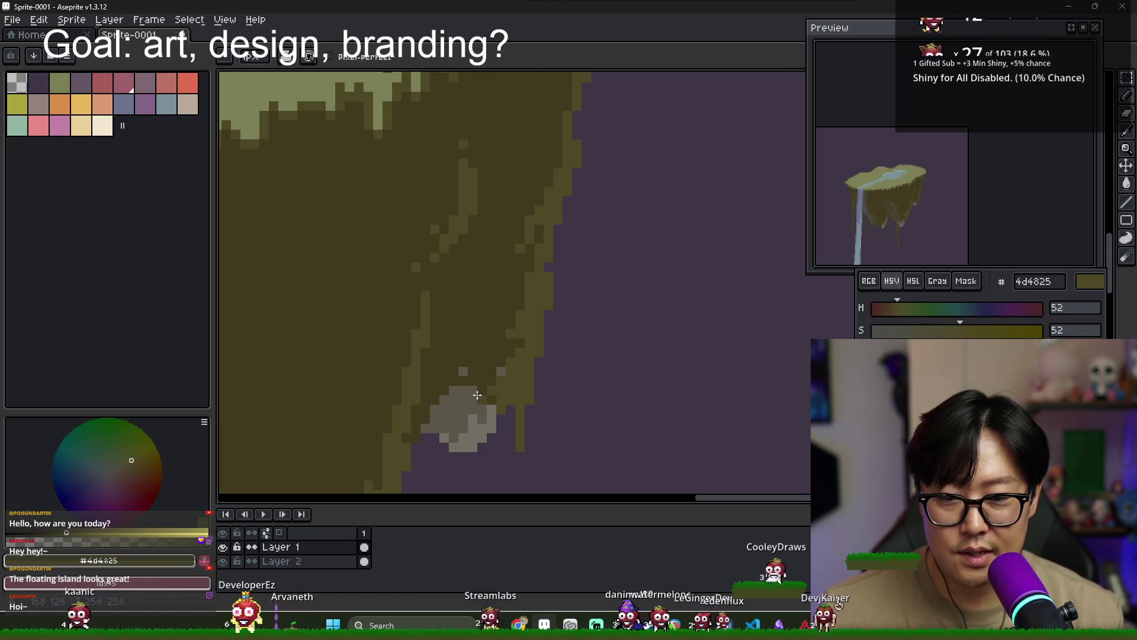
pyautogui.keyDown('alt'); pyautogui.click(515, 349); pyautogui.keyUp('alt')
pyautogui.scroll(2, 882, 216)
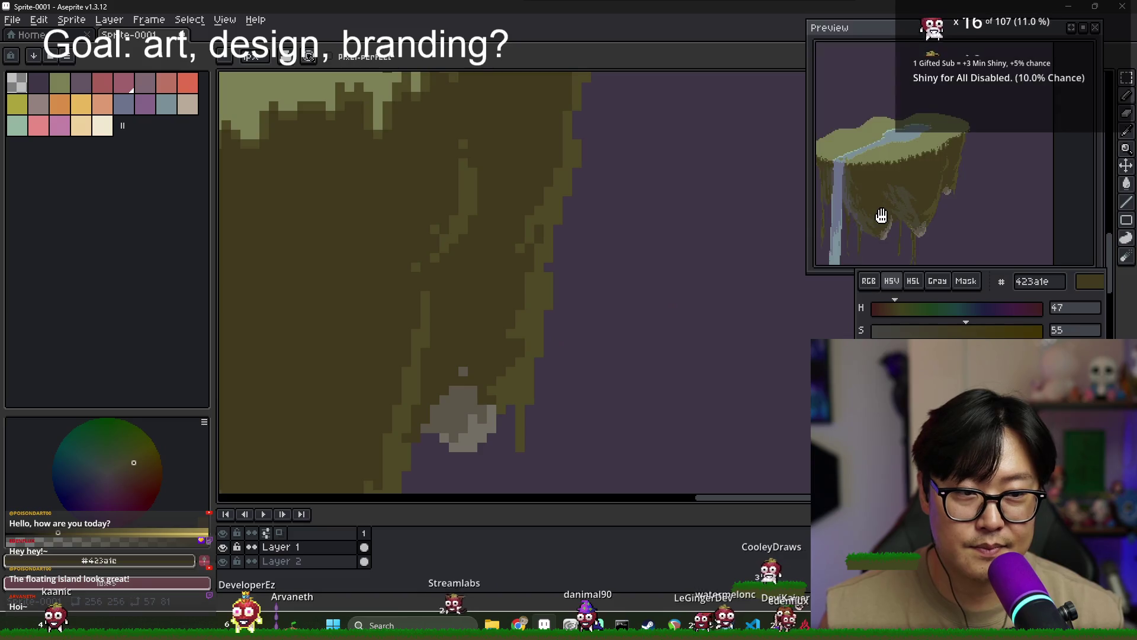
# Paint grey rock pixels over the olive area, adding darker grey shading to the rock
pyautogui.scroll(-2, 881, 215)
pyautogui.scroll(2, 458, 409)
pyautogui.keyDown('alt'); pyautogui.click(532, 414); pyautogui.keyUp('alt')
pyautogui.moveTo(533, 415)
pyautogui.mouseDown()
pyautogui.moveTo(562, 386)
pyautogui.moveTo(545, 378)
pyautogui.mouseUp()
pyautogui.keyDown('alt'); pyautogui.click(509, 421); pyautogui.keyUp('alt')
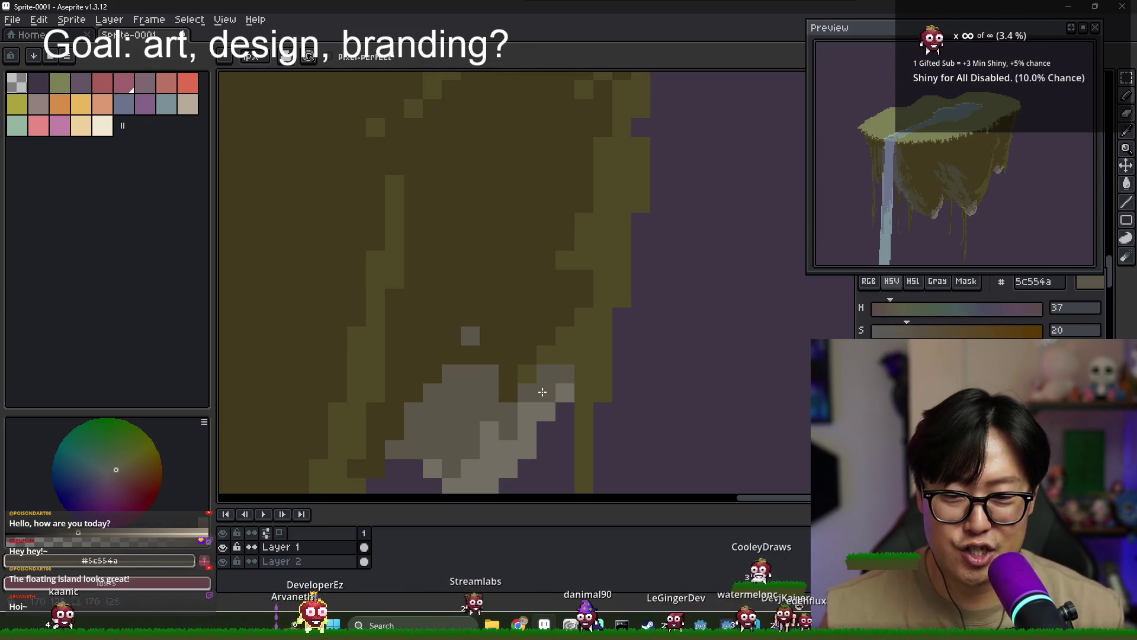
# Dab dark olive patches inside the dark interior and in a stroke beside the rock
pyautogui.keyDown('alt'); pyautogui.click(591, 290); pyautogui.keyUp('alt')
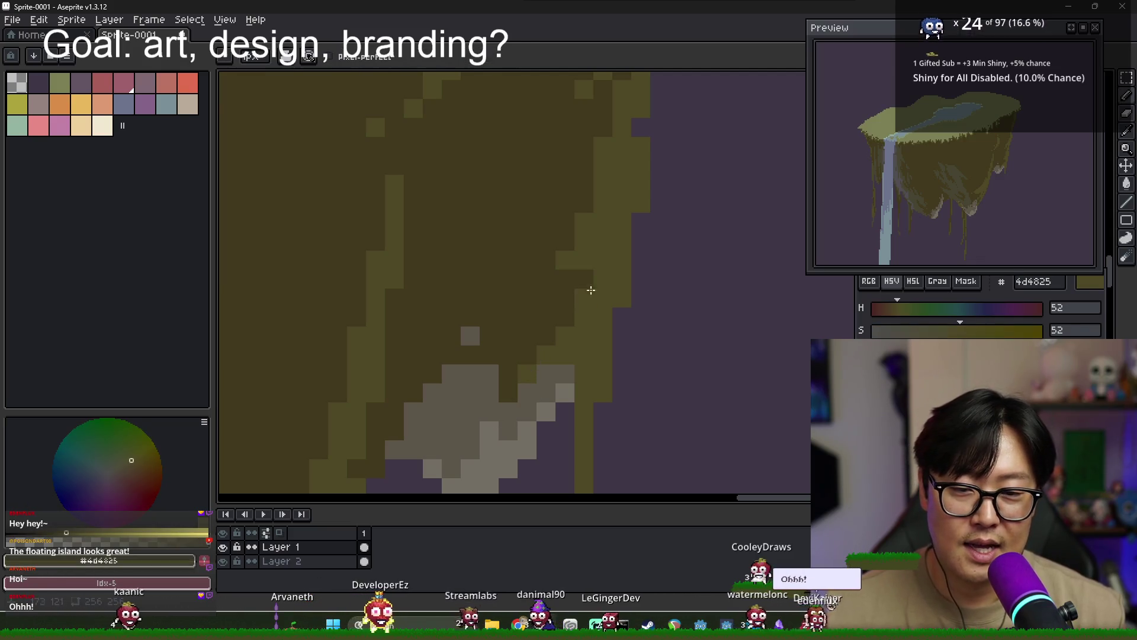
pyautogui.moveTo(527, 298); pyautogui.dragTo(513, 350)
pyautogui.keyDown('alt'); pyautogui.click(545, 290); pyautogui.keyUp('alt')
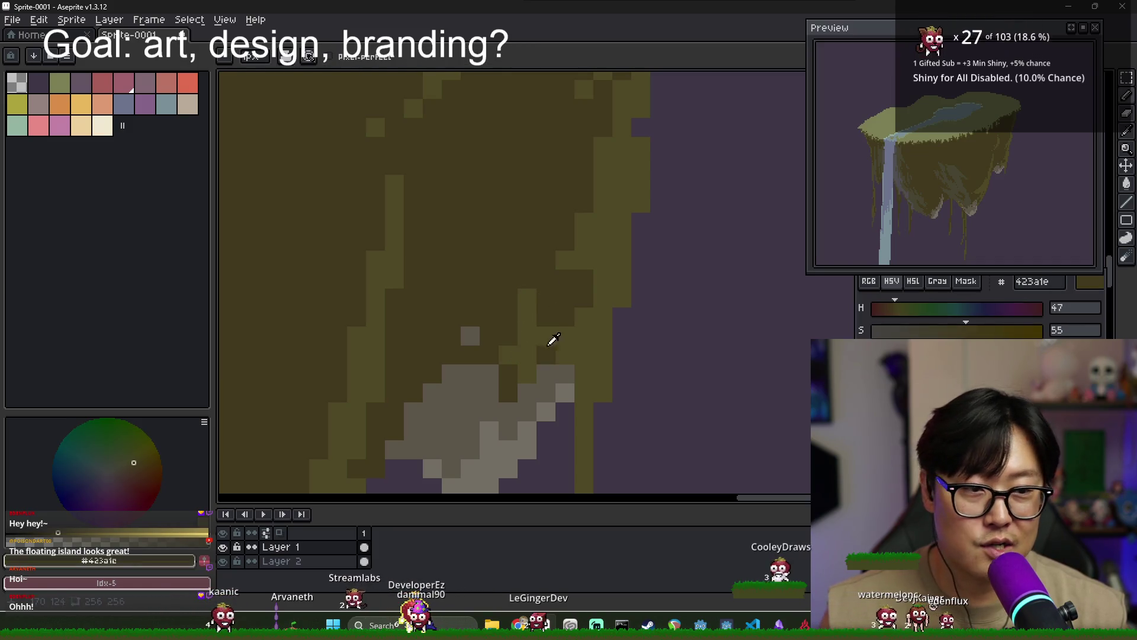
pyautogui.keyDown('alt'); pyautogui.click(534, 291); pyautogui.keyUp('alt')
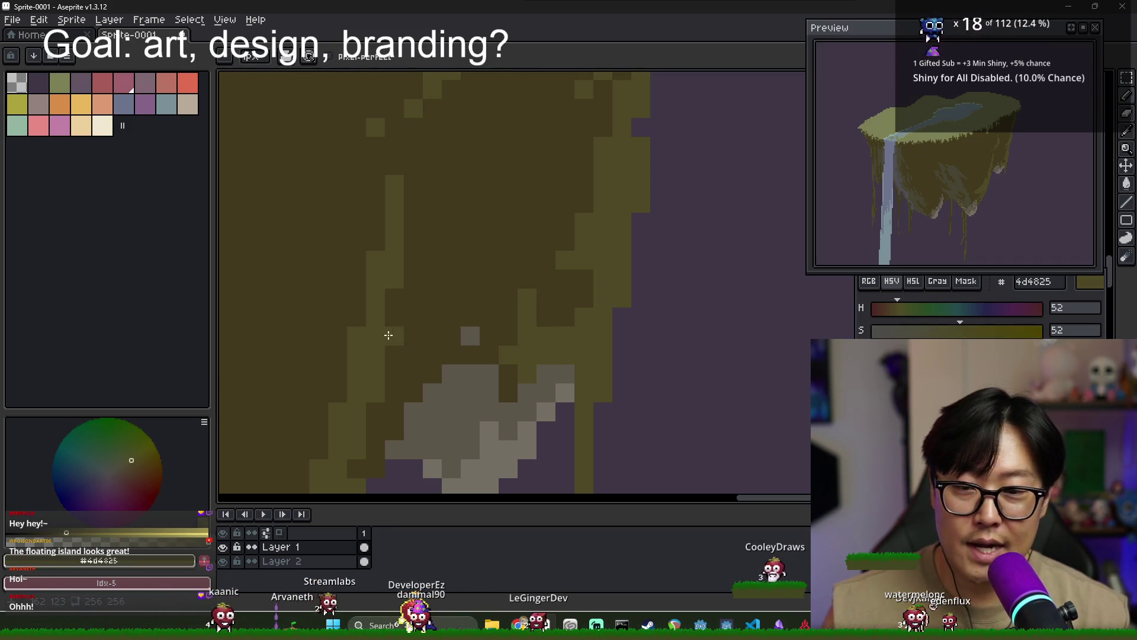
pyautogui.scroll(-2, 482, 315)
pyautogui.scroll(-3, 449, 381)
pyautogui.scroll(1, 437, 314)
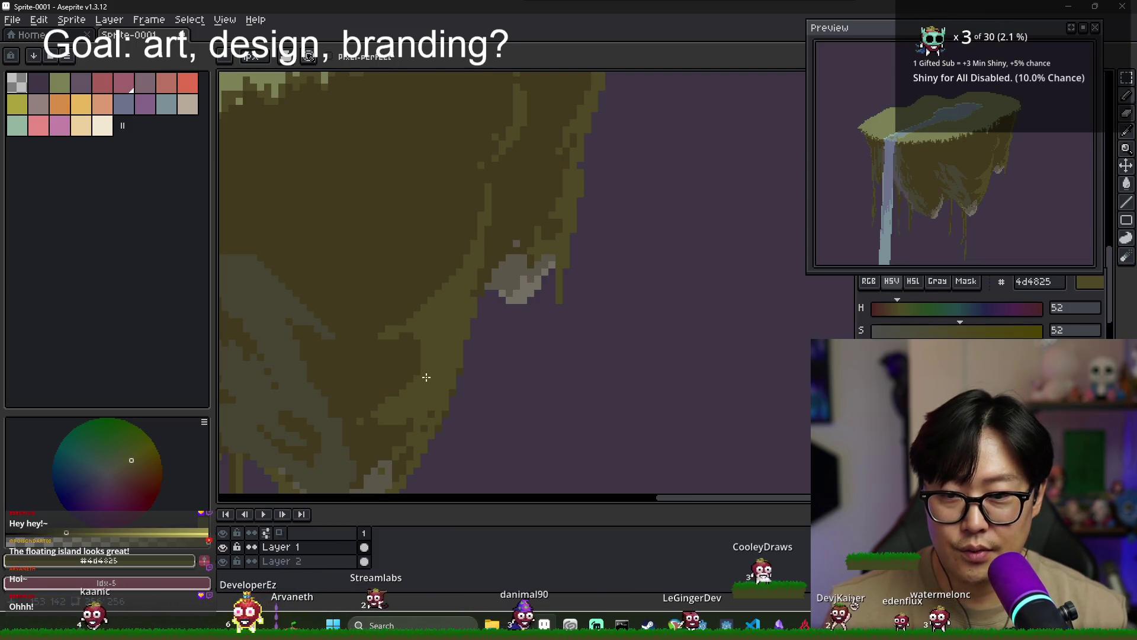
pyautogui.scroll(-2, 424, 289)
# Pencil alternating #423a1e and #4d4825 pixels along the right cliff edge
pyautogui.keyDown('alt'); pyautogui.click(390, 289); pyautogui.keyUp('alt')
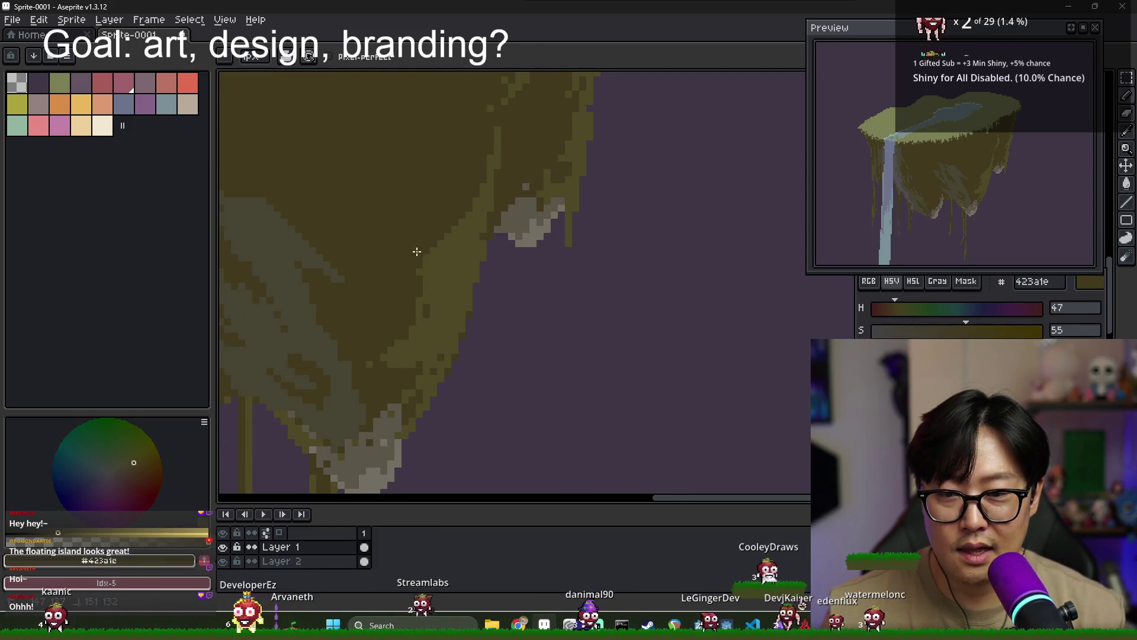
pyautogui.keyDown('alt'); pyautogui.click(456, 291); pyautogui.keyUp('alt')
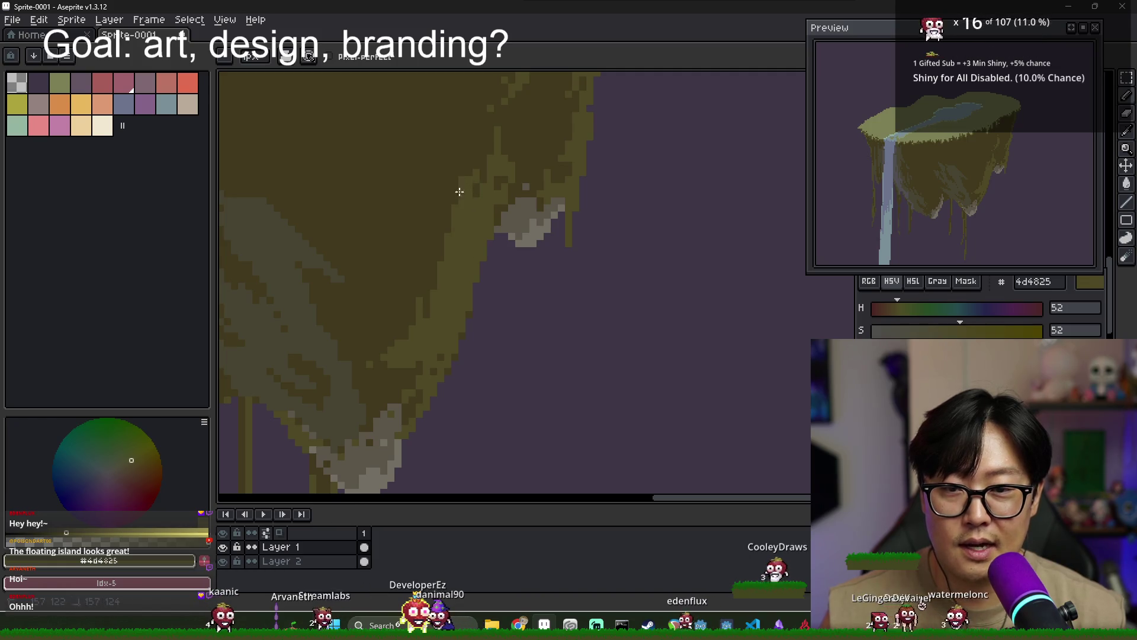
pyautogui.keyDown('alt'); pyautogui.click(476, 171); pyautogui.keyUp('alt')
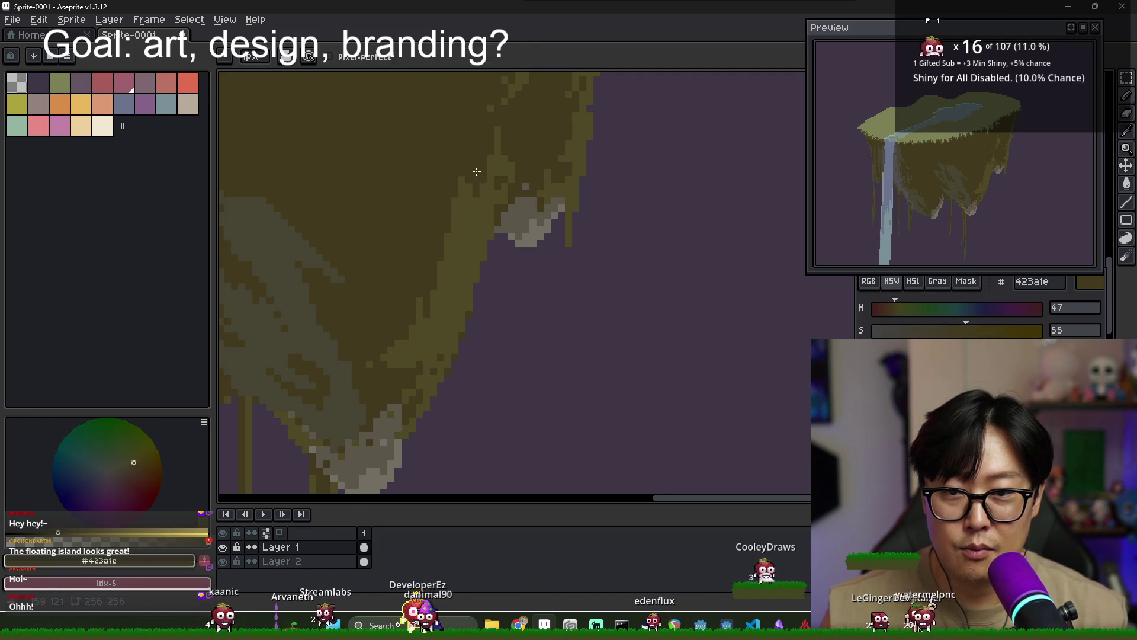
pyautogui.keyDown('alt'); pyautogui.click(463, 228); pyautogui.keyUp('alt')
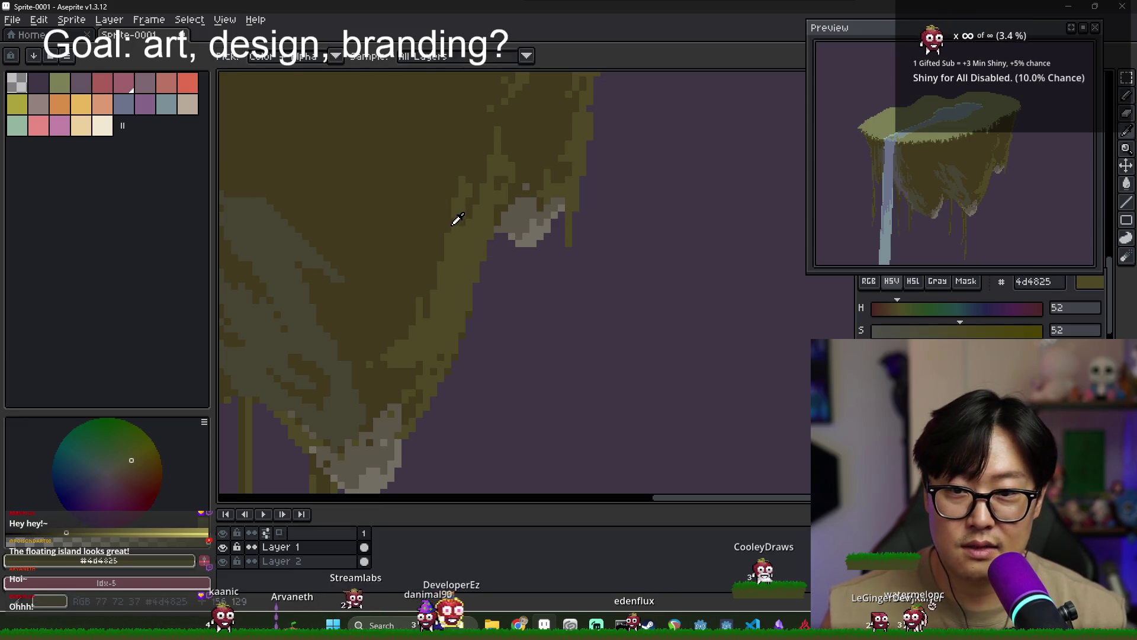
pyautogui.keyDown('alt'); pyautogui.click(444, 244); pyautogui.keyUp('alt')
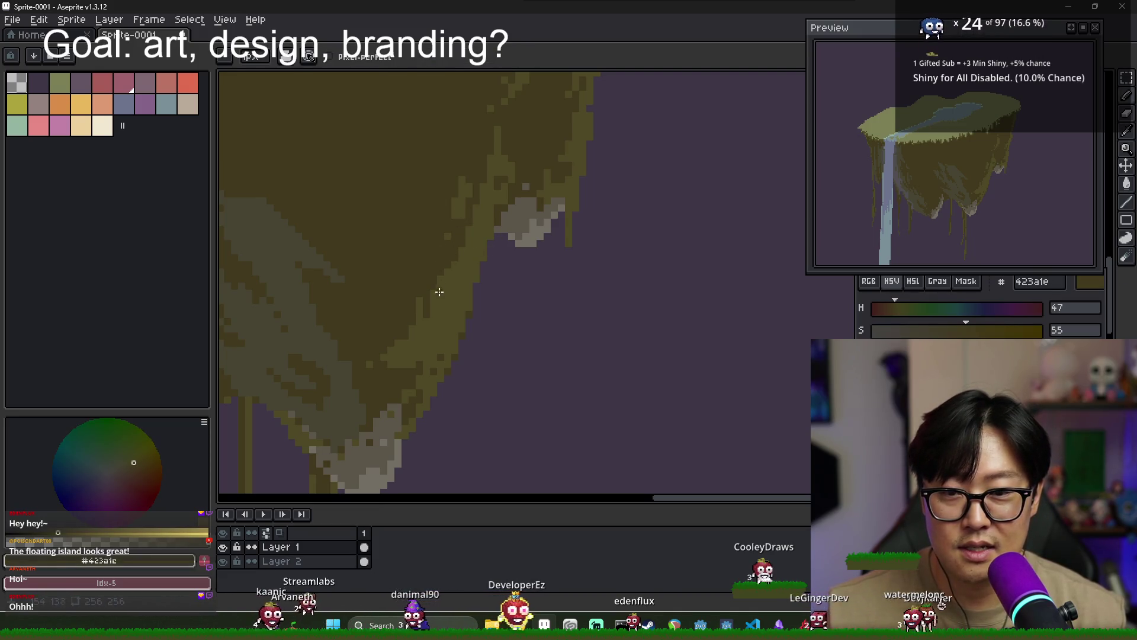
pyautogui.keyDown('alt'); pyautogui.click(423, 309); pyautogui.keyUp('alt')
# Zoom in and blend more dark brown and olive-brown pixels into the ragged cliff edge
pyautogui.scroll(-3, 428, 344)
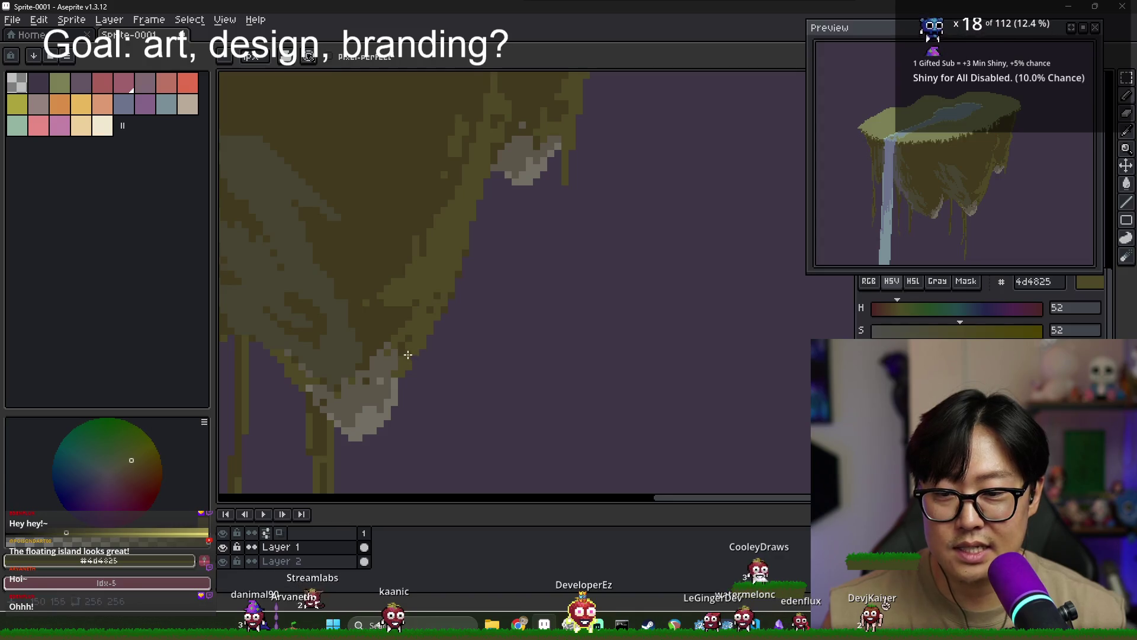
pyautogui.scroll(2, 411, 352)
pyautogui.scroll(2, 495, 317)
pyautogui.scroll(2, 503, 278)
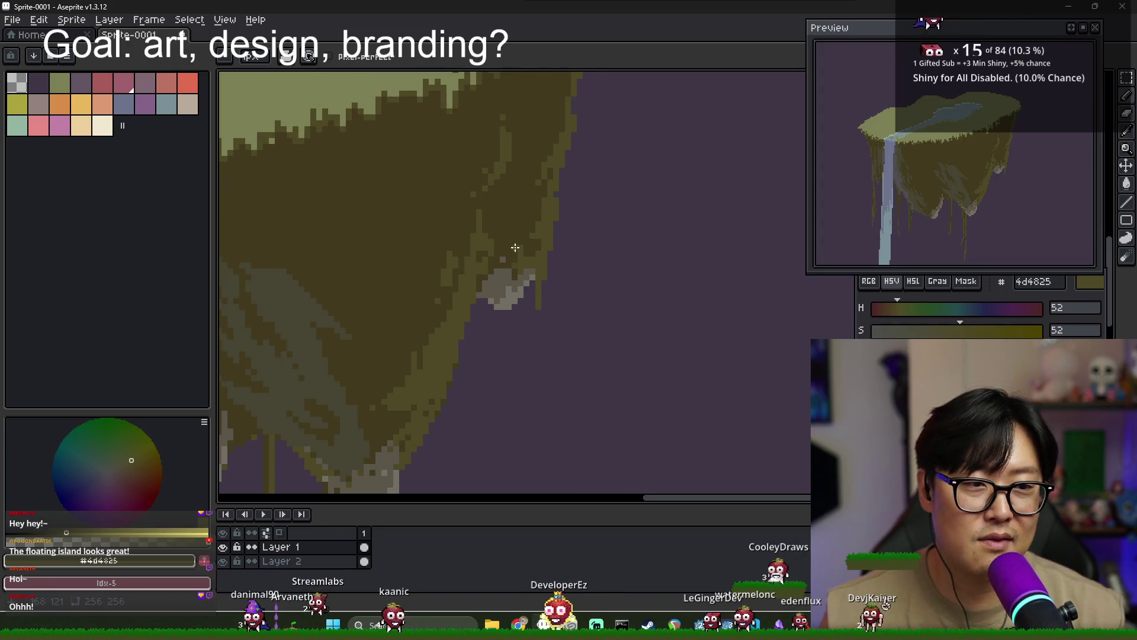
pyautogui.scroll(2, 514, 224)
pyautogui.scroll(1, 501, 235)
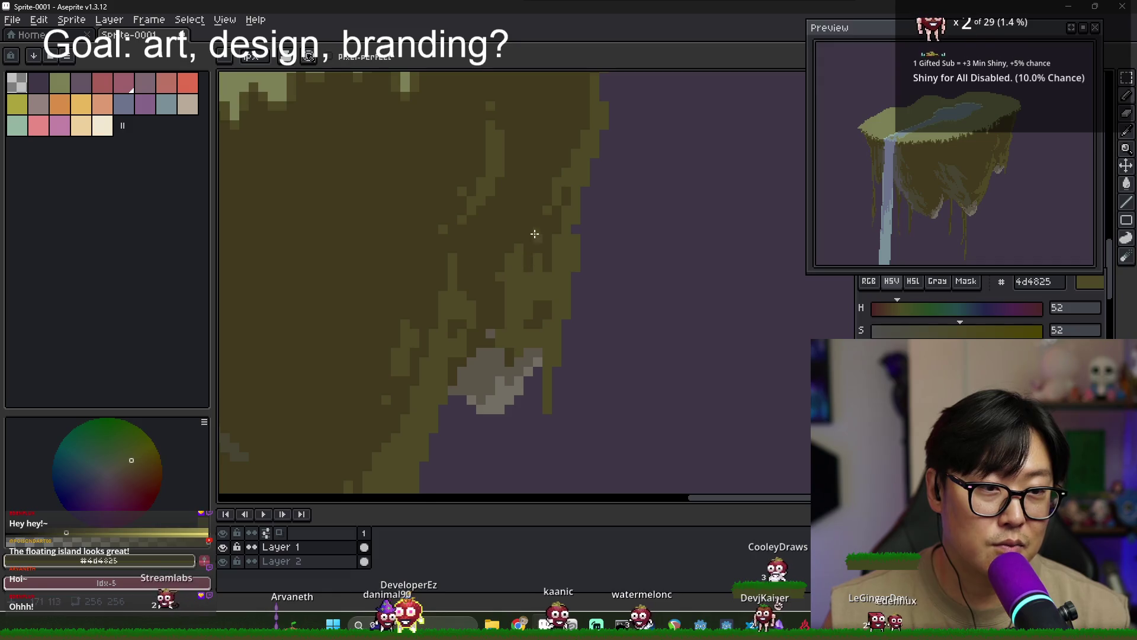
pyautogui.scroll(2, 564, 173)
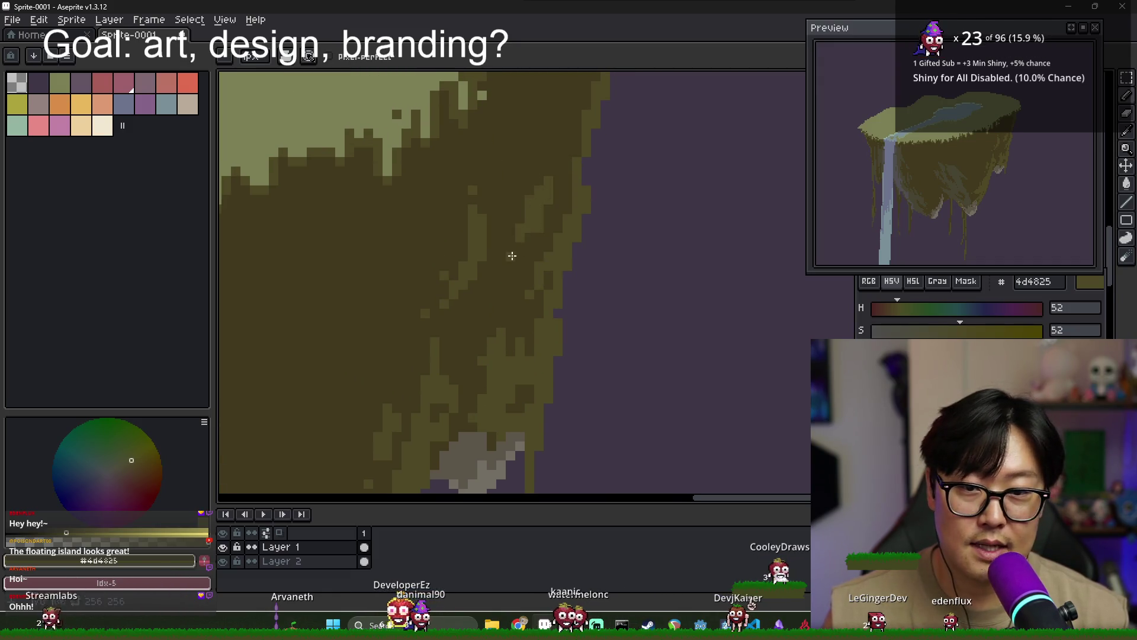
pyautogui.scroll(2, 544, 118)
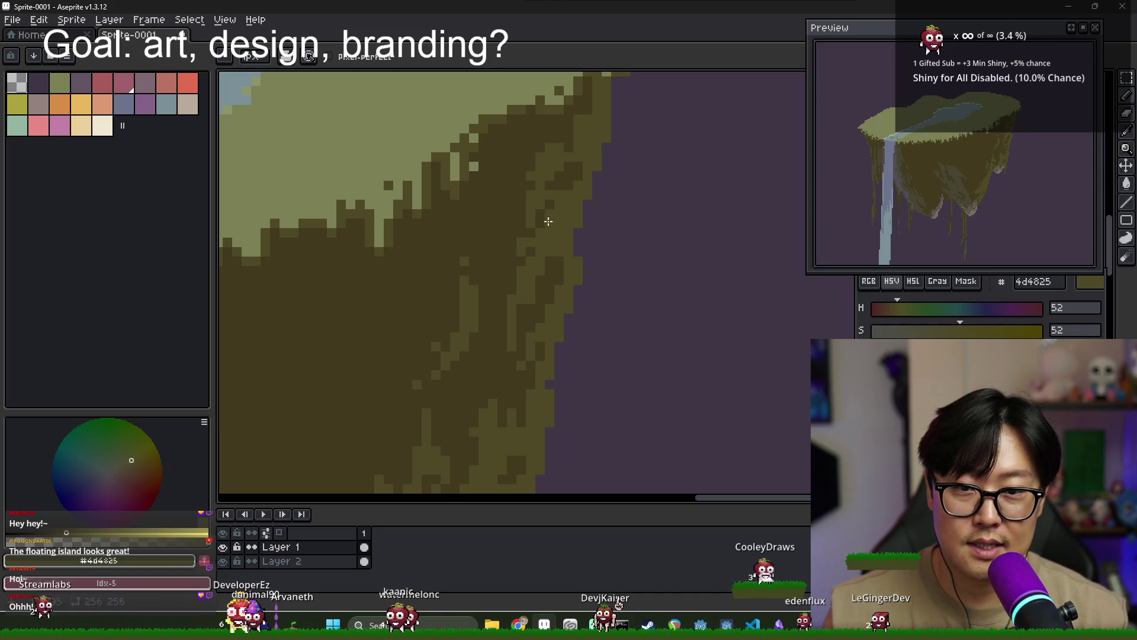
pyautogui.keyDown('alt'); pyautogui.click(512, 231); pyautogui.keyUp('alt')
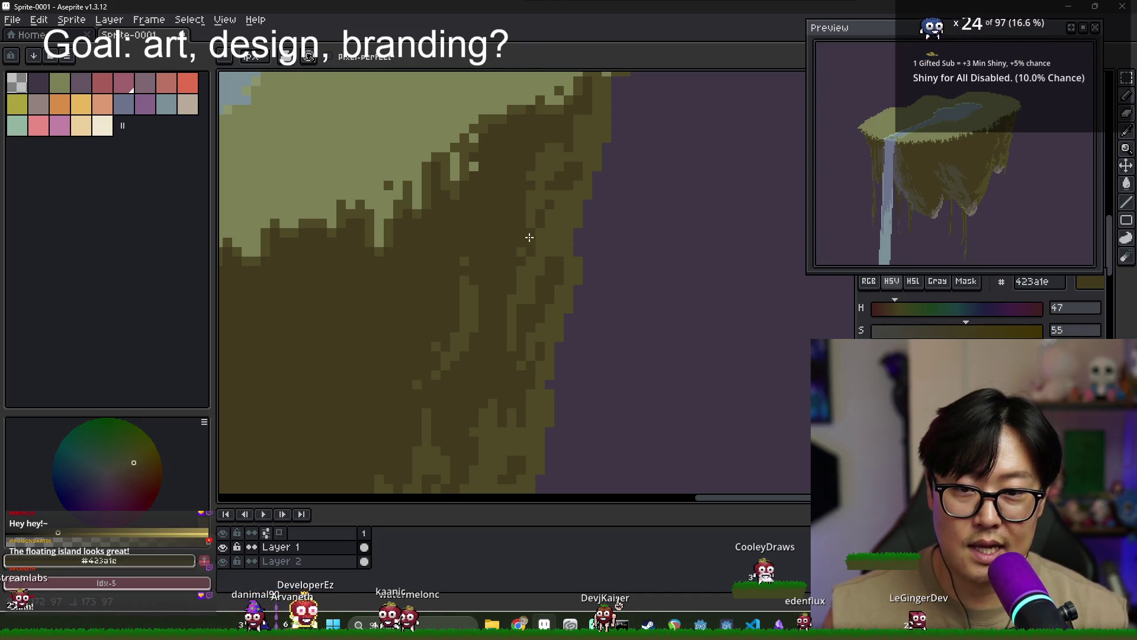
pyautogui.keyDown('alt'); pyautogui.click(550, 237); pyautogui.keyUp('alt')
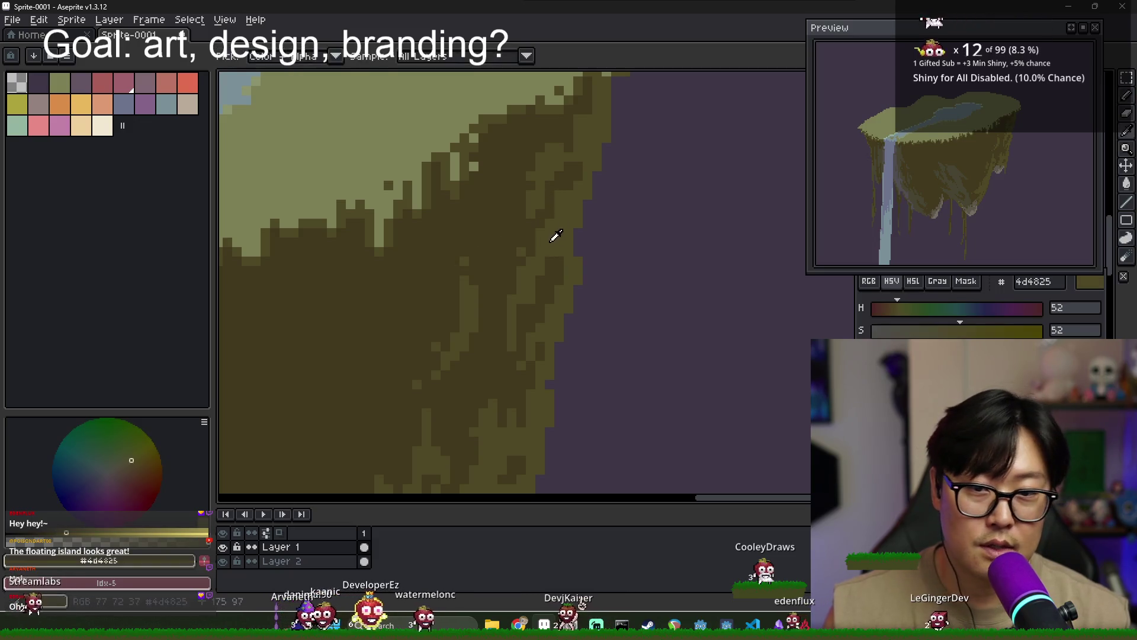
pyautogui.keyDown('alt'); pyautogui.click(513, 276); pyautogui.keyUp('alt')
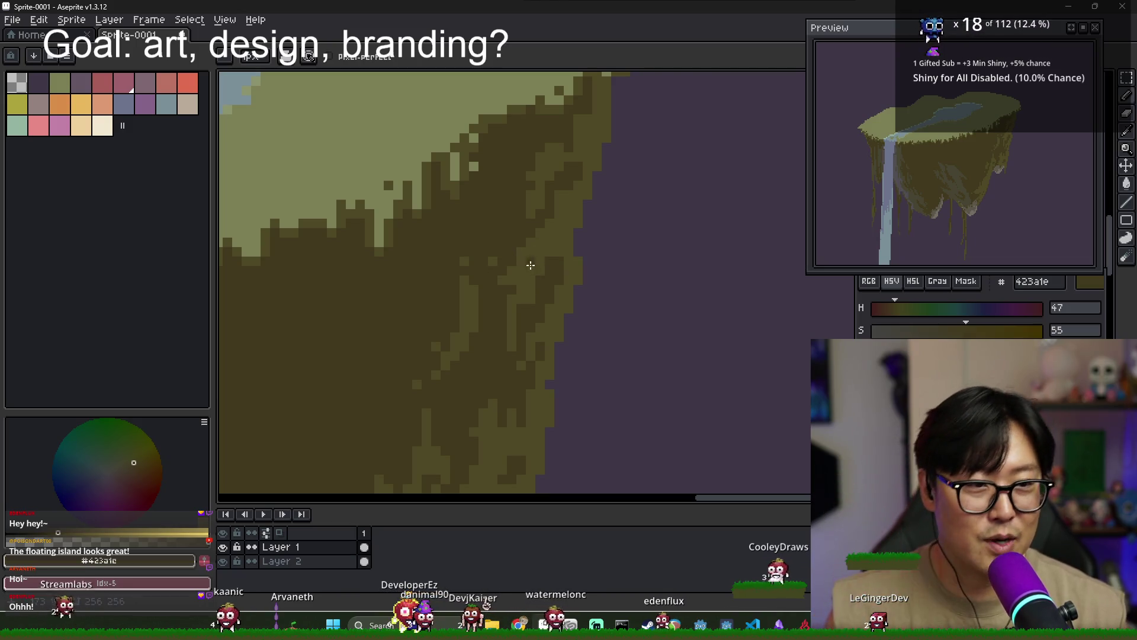
pyautogui.keyDown('alt'); pyautogui.click(555, 261); pyautogui.keyUp('alt')
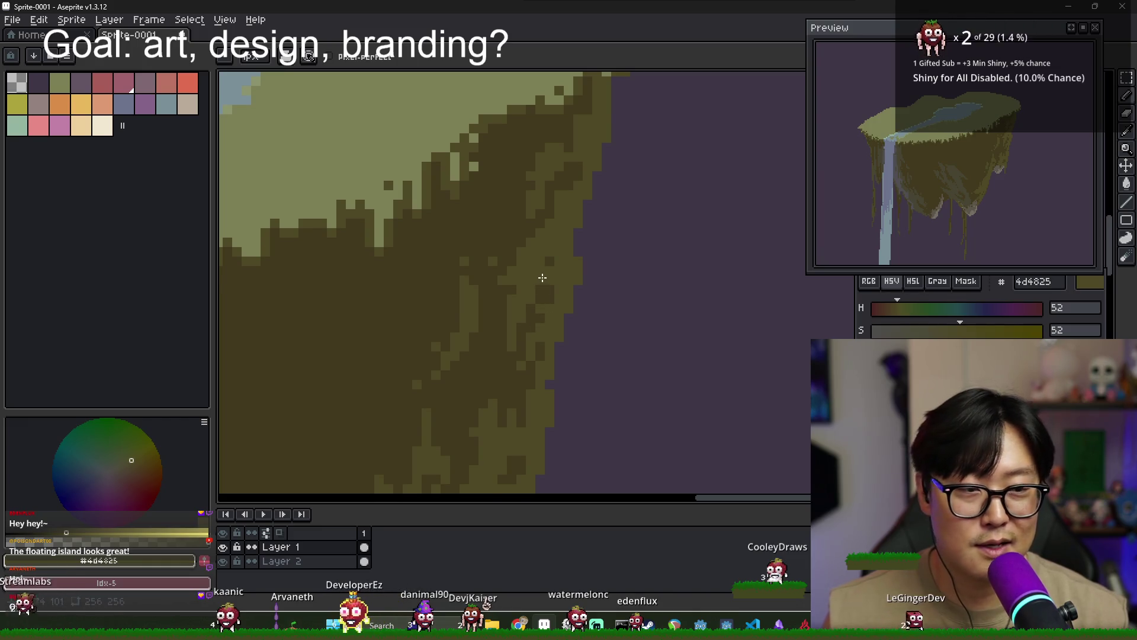
pyautogui.scroll(-1, 542, 278)
pyautogui.scroll(-1, 540, 272)
pyautogui.scroll(-1, 536, 261)
pyautogui.scroll(1, 537, 251)
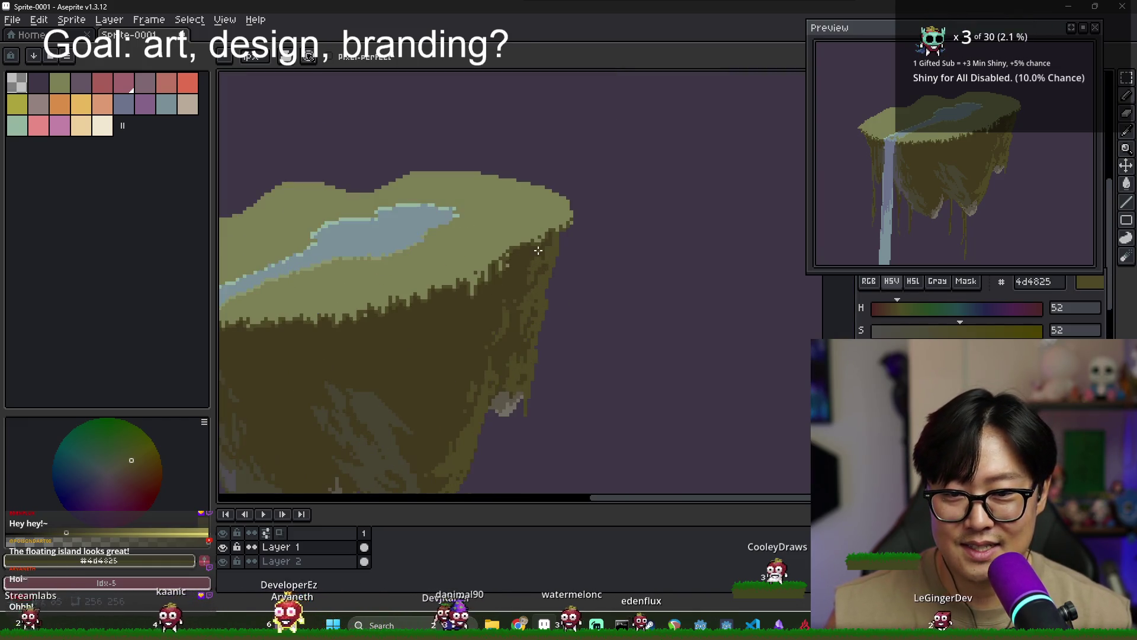
# Roughen the grass-top right edge with #7c7f55 and #4d4825 pixels, then zoom out to the full sprite
pyautogui.keyDown('alt'); pyautogui.click(538, 251); pyautogui.keyUp('alt')
pyautogui.scroll(1, 538, 251)
pyautogui.scroll(1, 556, 257)
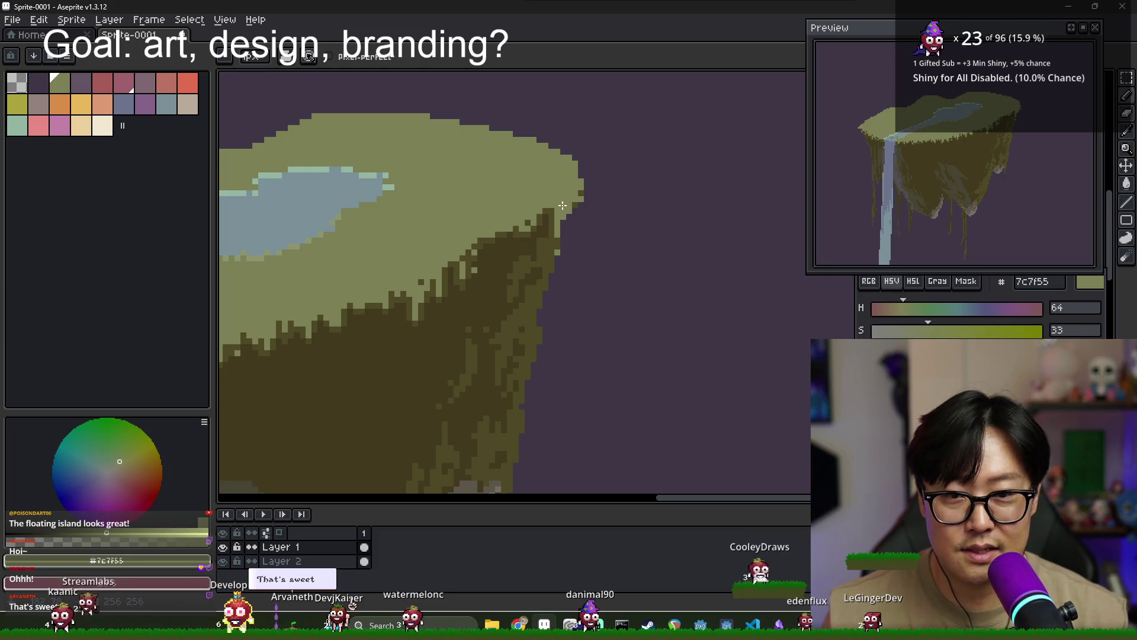
pyautogui.keyDown('alt'); pyautogui.click(555, 236); pyautogui.keyUp('alt')
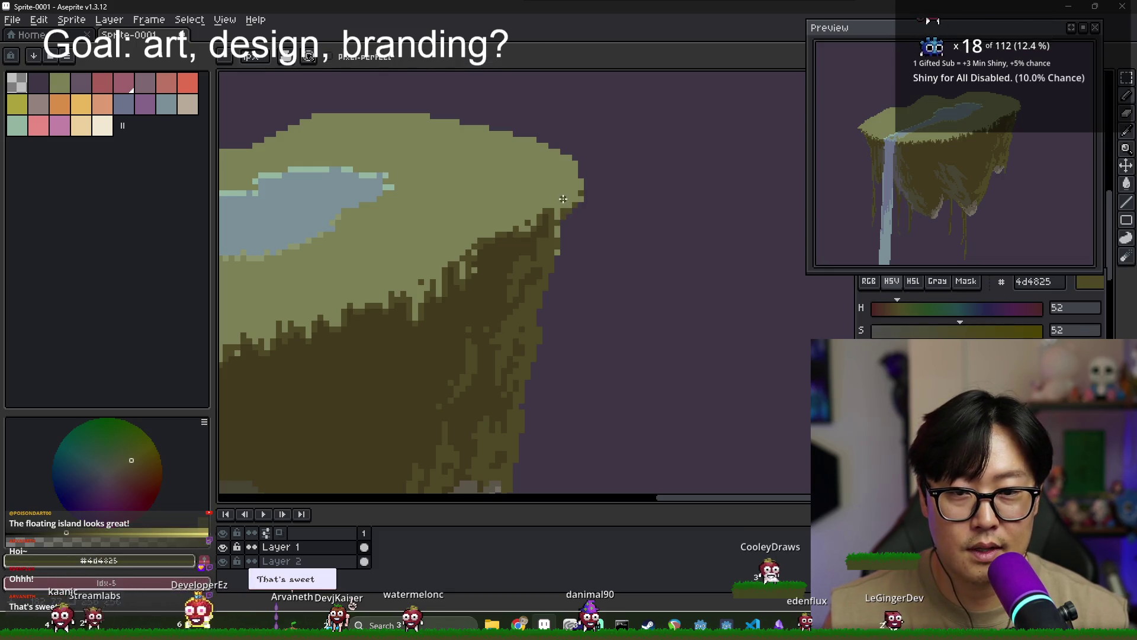
pyautogui.keyDown('alt'); pyautogui.click(558, 242); pyautogui.keyUp('alt')
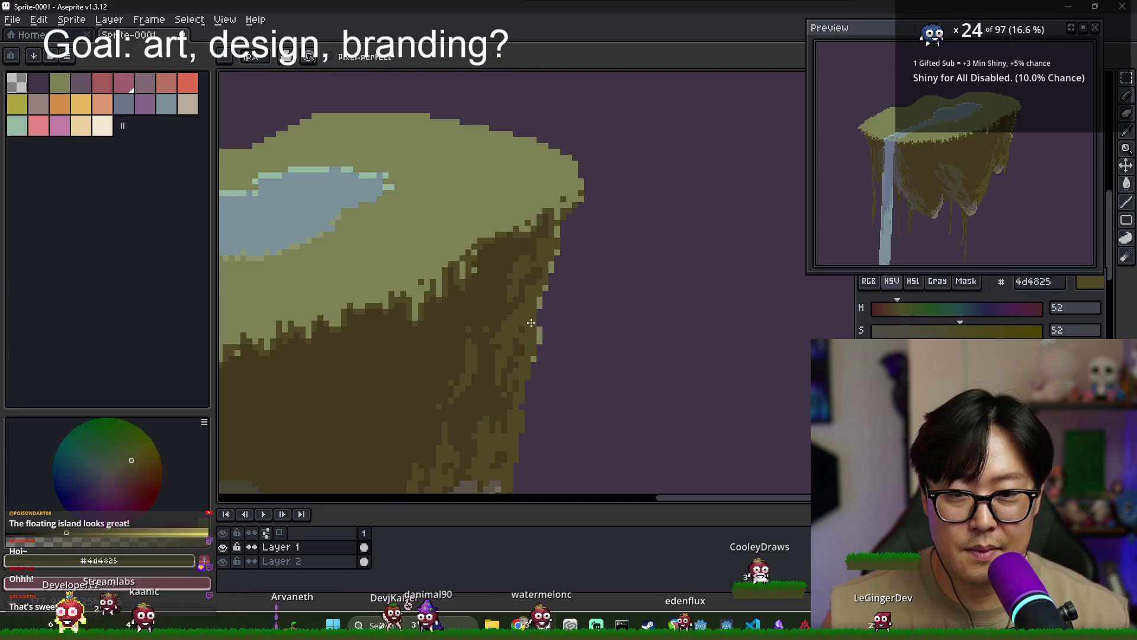
pyautogui.scroll(-2, 532, 367)
pyautogui.scroll(-2, 527, 355)
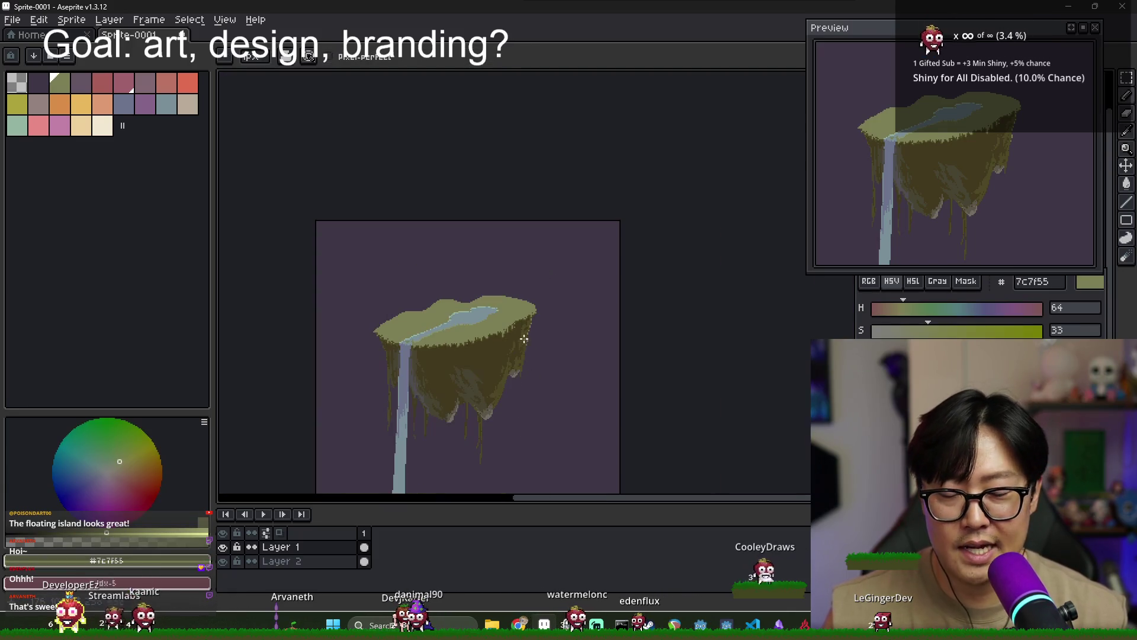
# Zoom into the waterfall cliff and streak #423a1e shadows to its left
pyautogui.moveTo(437, 378); pyautogui.dragTo(499, 357)
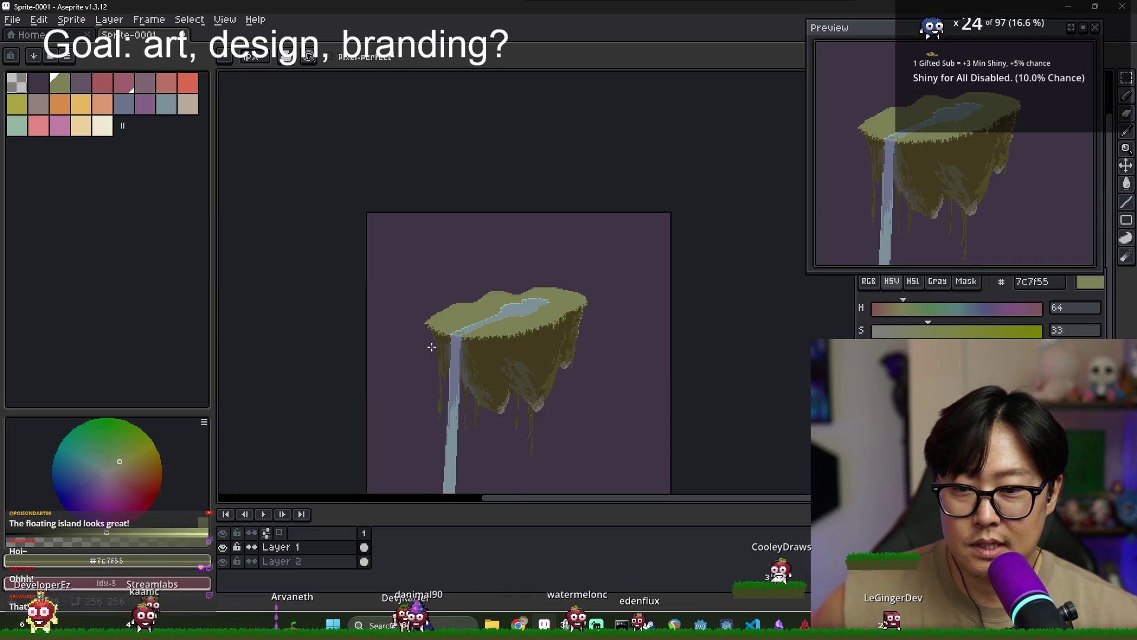
pyautogui.scroll(3, 431, 347)
pyautogui.keyDown('alt'); pyautogui.click(459, 344); pyautogui.keyUp('alt')
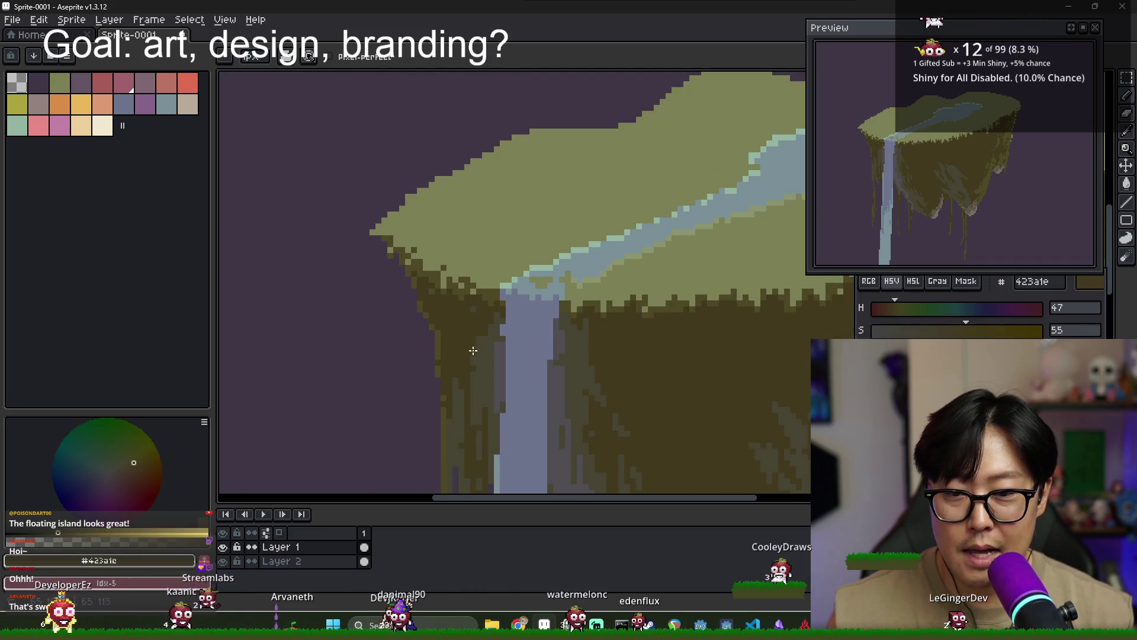
pyautogui.scroll(1, 476, 327)
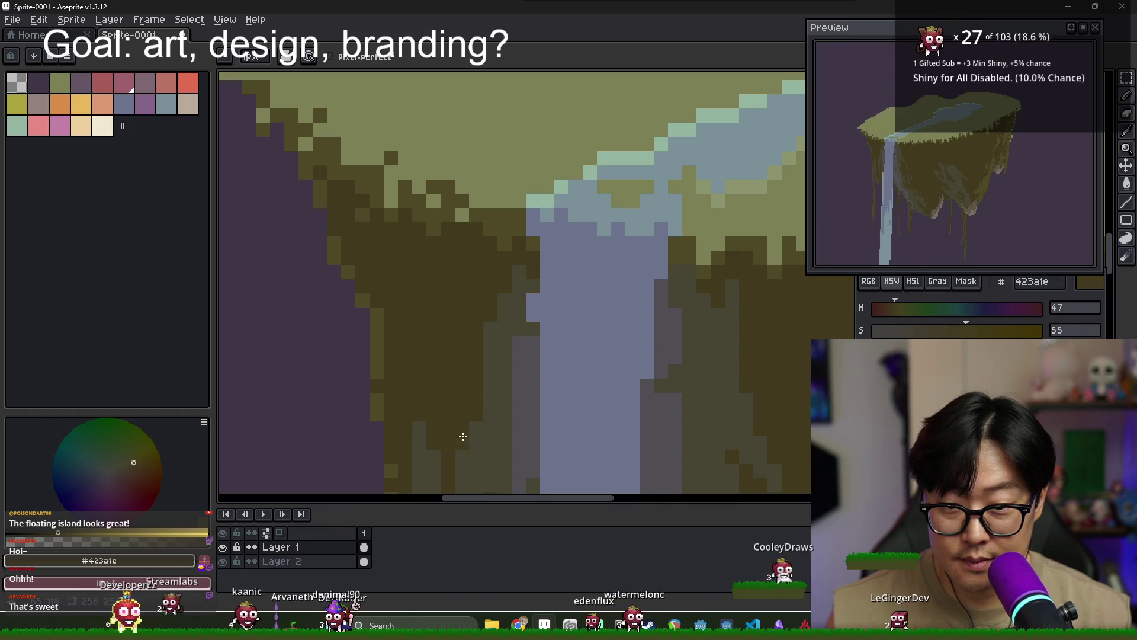
pyautogui.scroll(-4, 459, 450)
pyautogui.scroll(1, 457, 296)
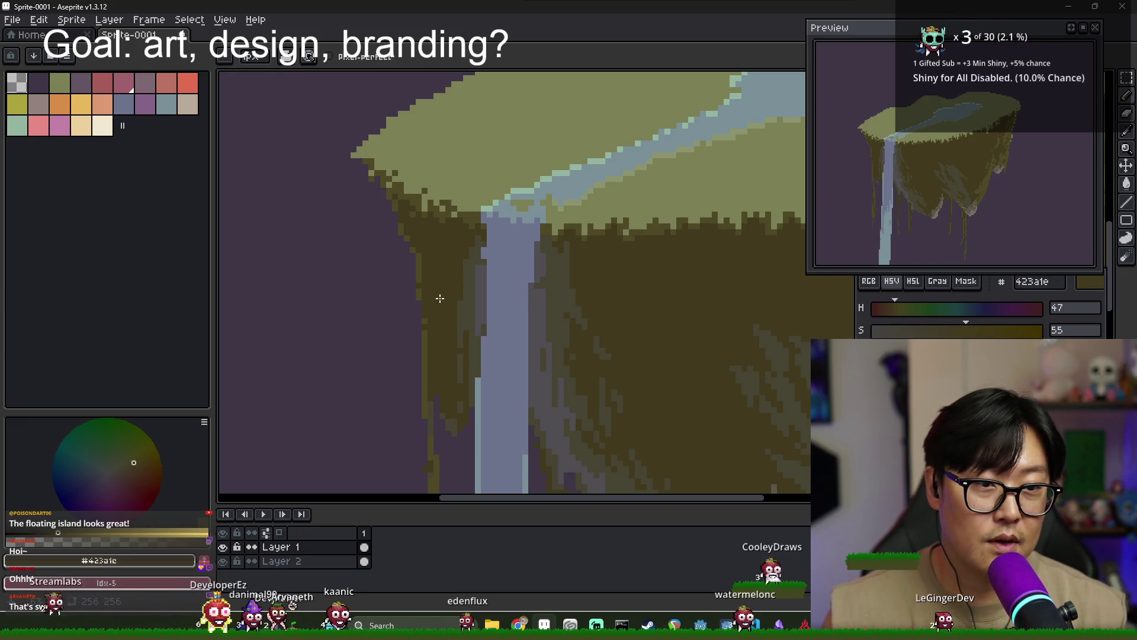
# Add greyish olive and darkest-brown touches to the underside, then zoom out to the island
pyautogui.scroll(-1, 468, 308)
pyautogui.scroll(1, 515, 284)
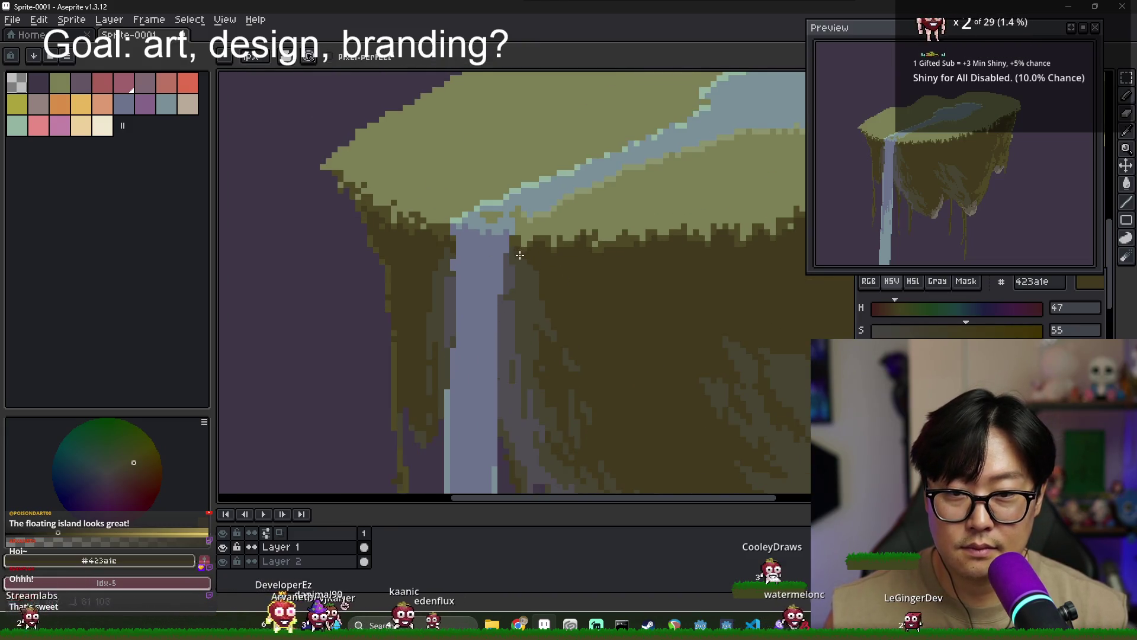
pyautogui.scroll(1, 515, 254)
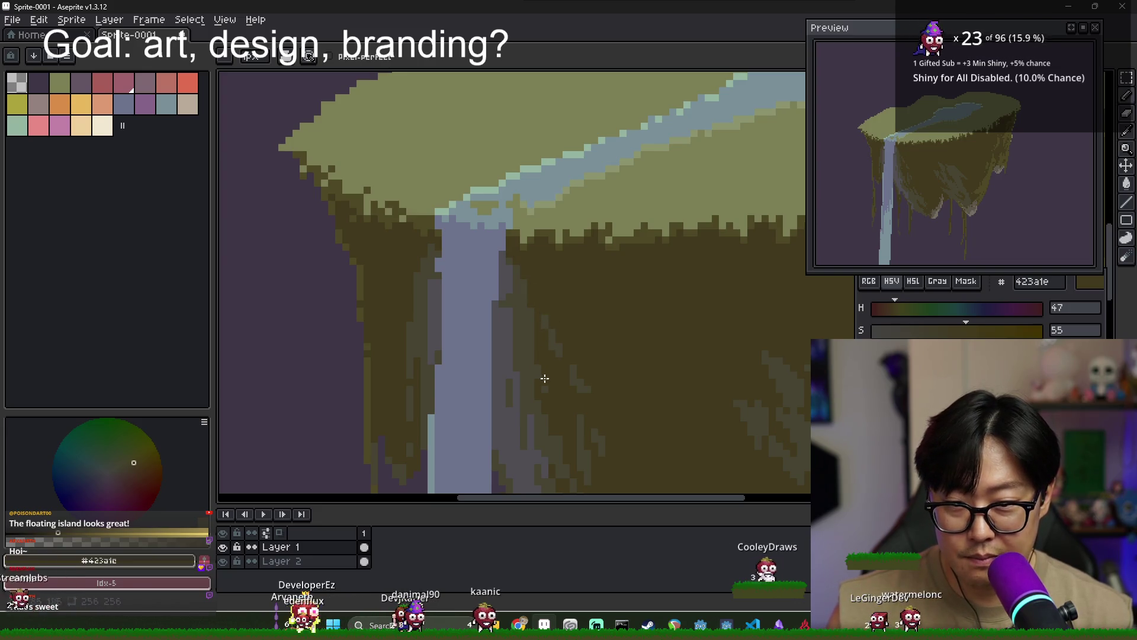
pyautogui.scroll(-1, 551, 389)
pyautogui.keyDown('alt'); pyautogui.click(533, 355); pyautogui.keyUp('alt')
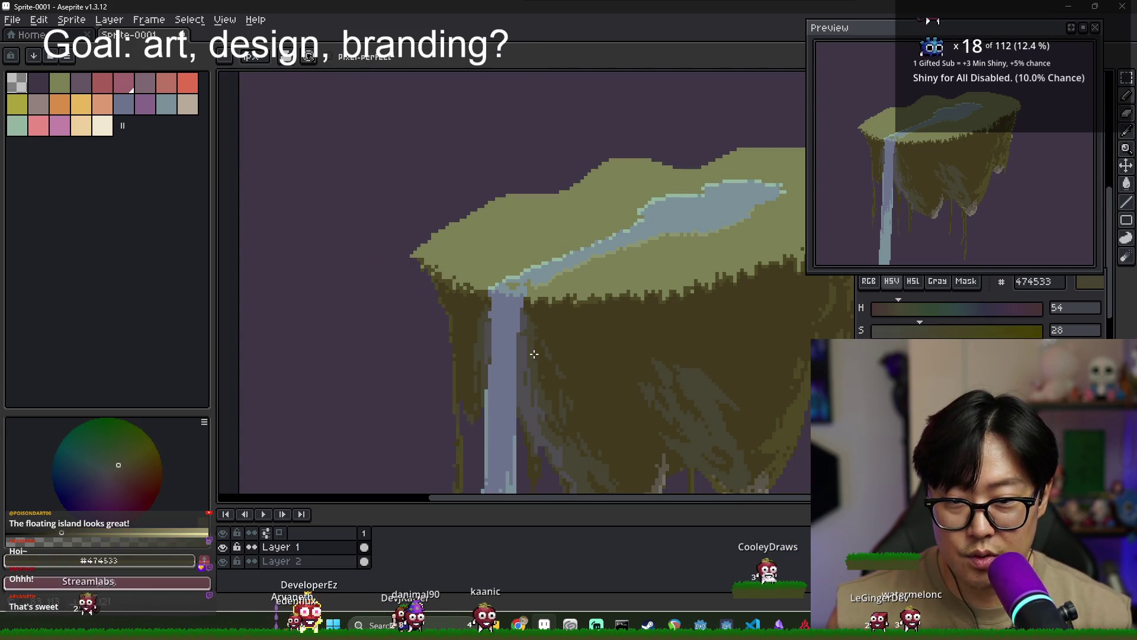
pyautogui.keyDown('alt'); pyautogui.click(546, 352); pyautogui.keyUp('alt')
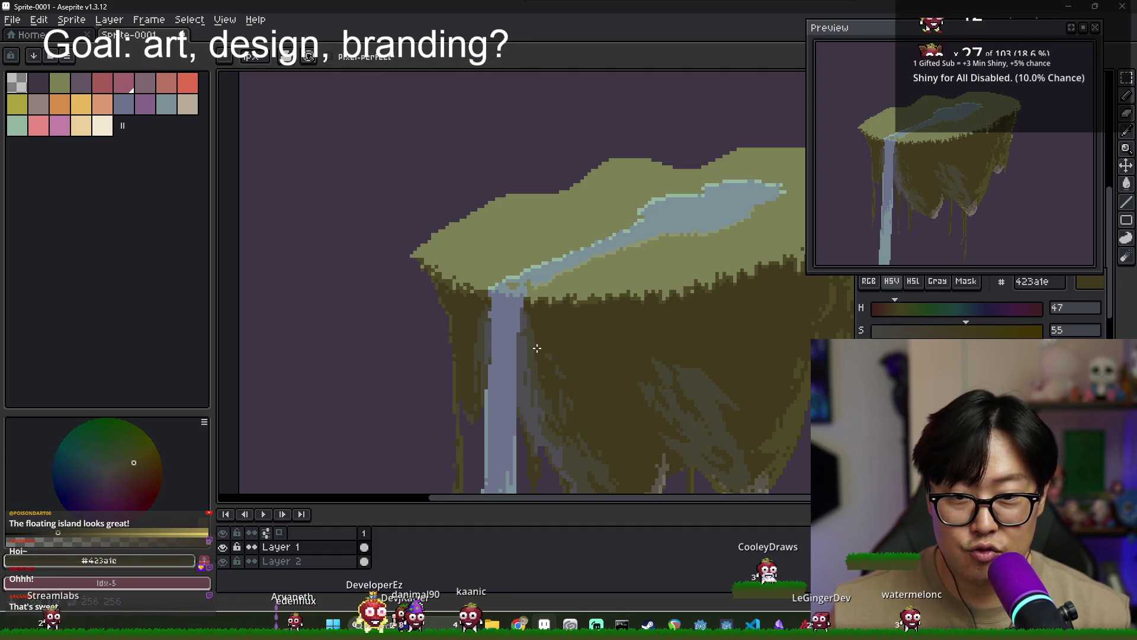
pyautogui.scroll(-3, 537, 348)
pyautogui.scroll(2, 593, 378)
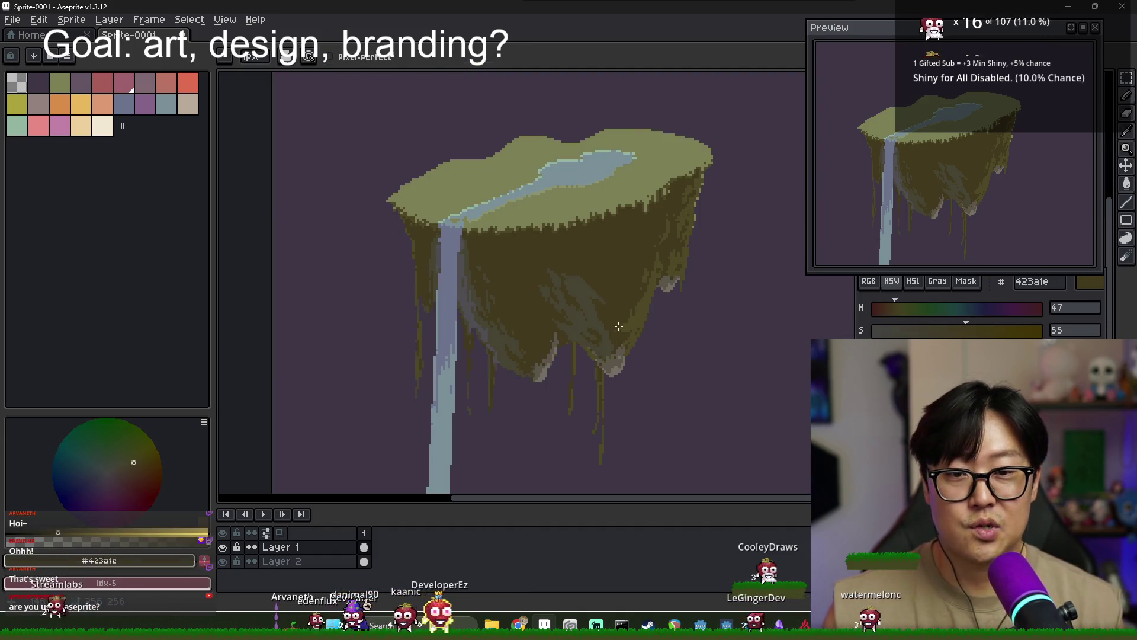
# Inspect the grass top up close, sampling its light olive and returning to the Pencil
pyautogui.scroll(-2, 574, 302)
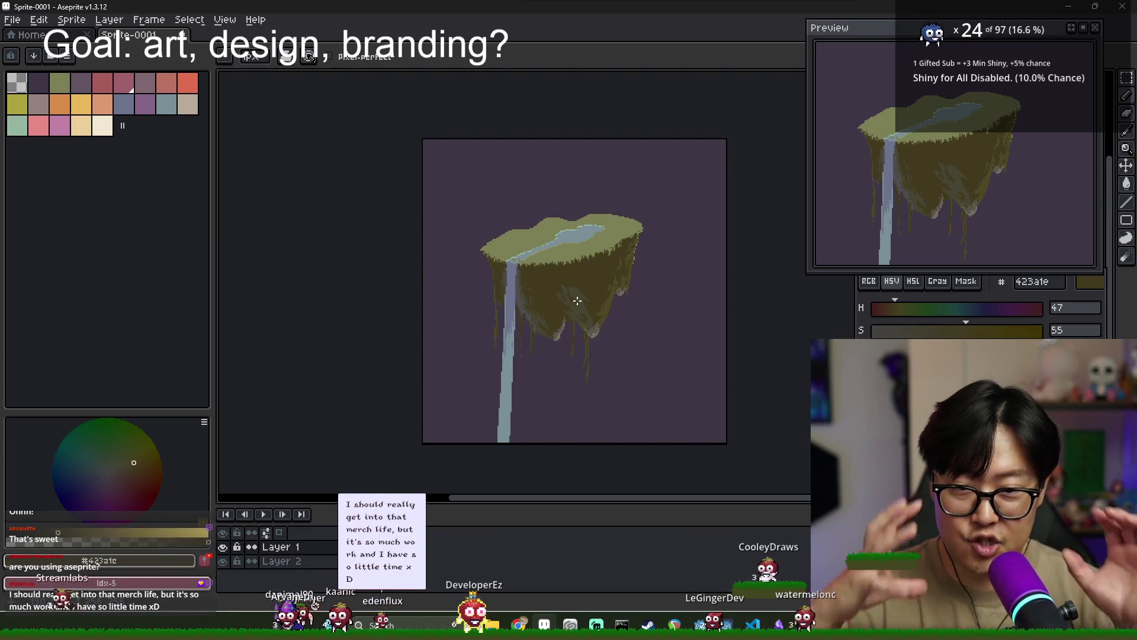
pyautogui.scroll(3, 577, 300)
pyautogui.keyDown('alt'); pyautogui.click(587, 249); pyautogui.keyUp('alt')
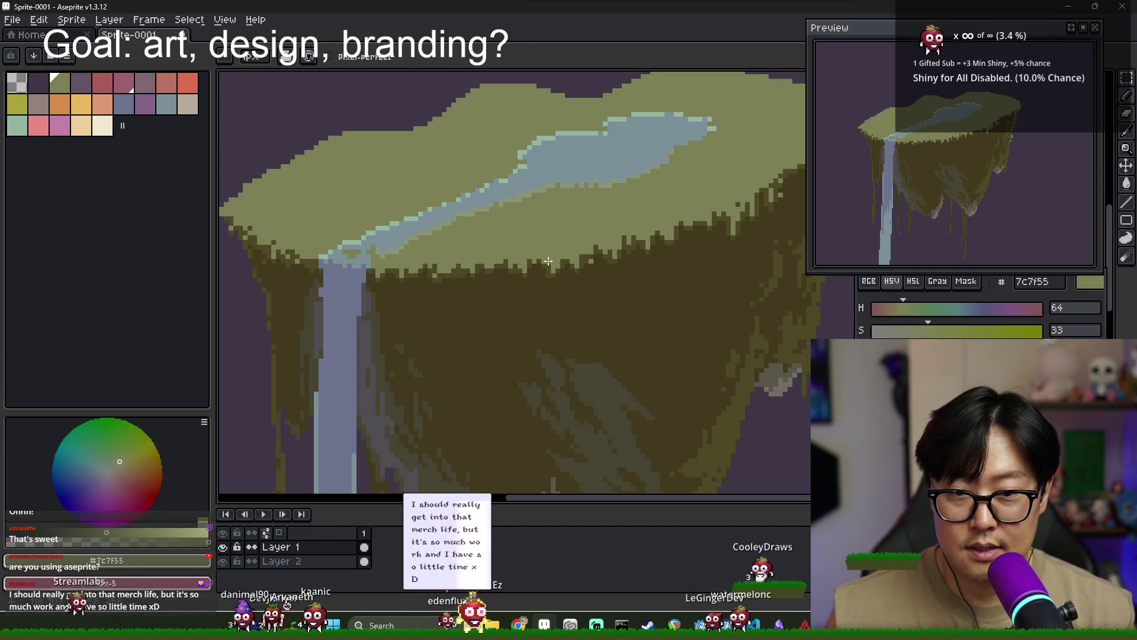
pyautogui.scroll(-2, 629, 238)
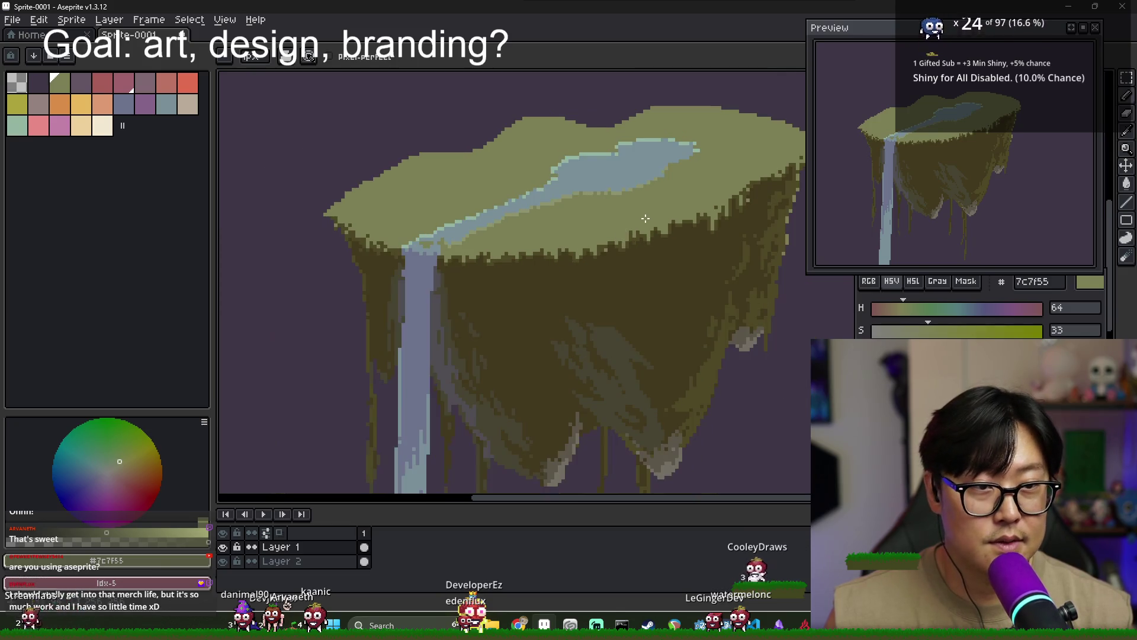
pyautogui.scroll(2, 623, 233)
pyautogui.moveTo(623, 234); pyautogui.dragTo(499, 255)
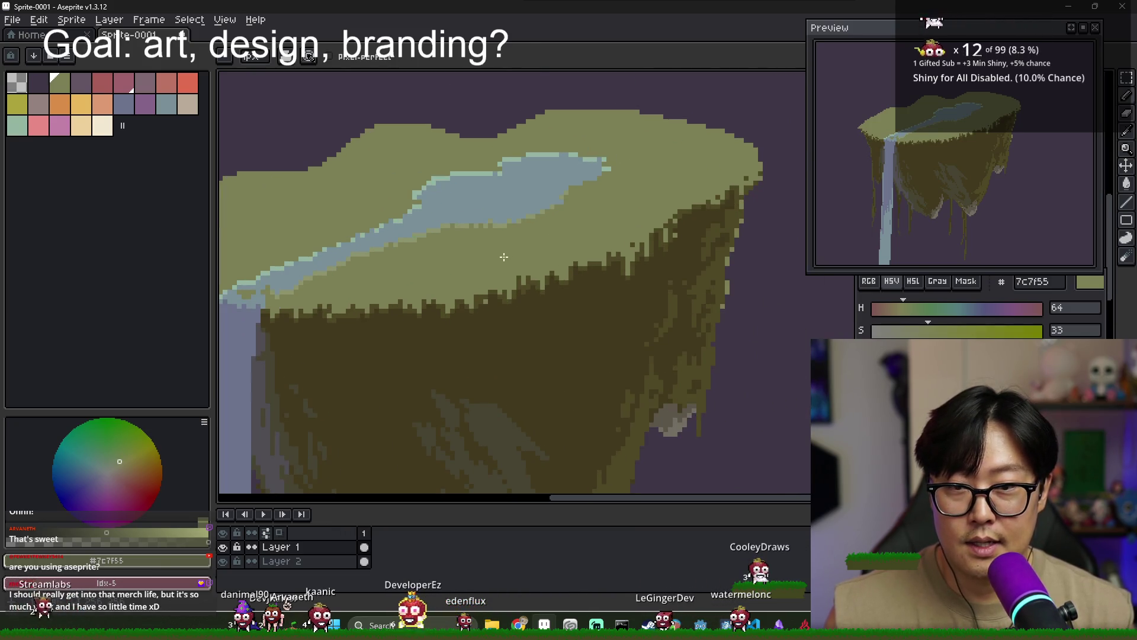
pyautogui.scroll(-2, 533, 249)
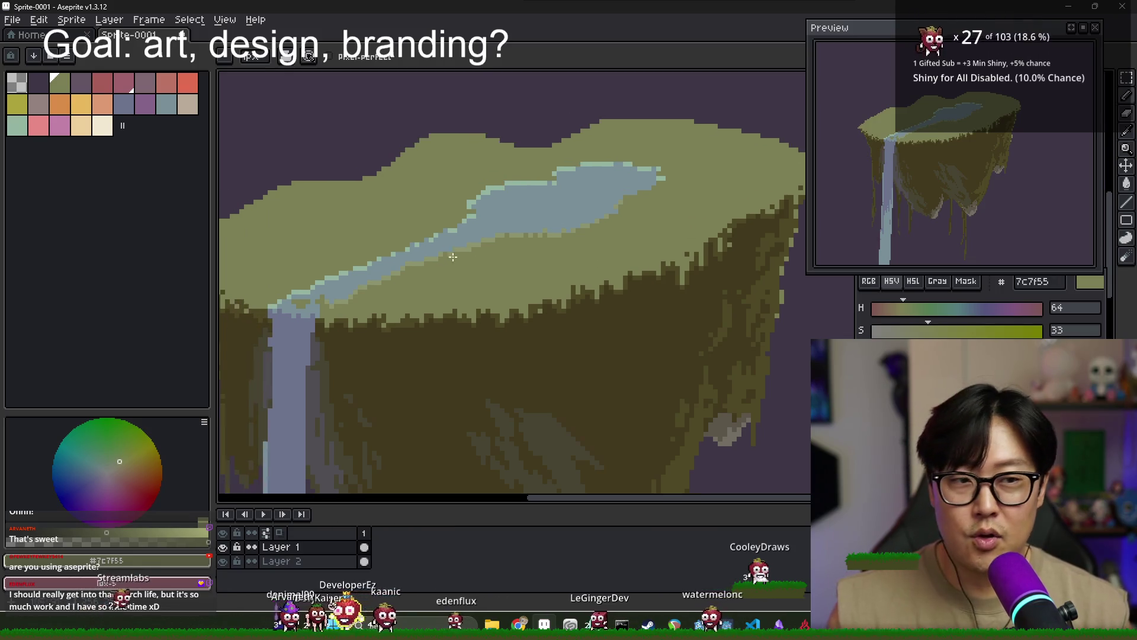
pyautogui.scroll(2, 403, 253)
pyautogui.press('i')
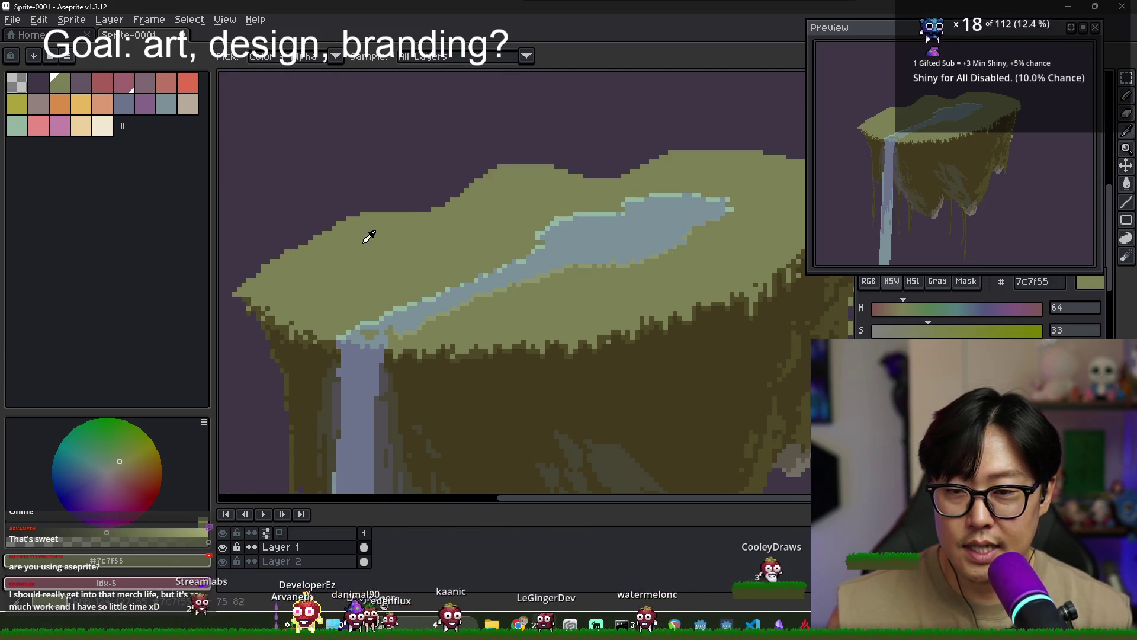
pyautogui.press('b')
# Pan and zoom to review the whole island, then switch to the Godot Engine window
pyautogui.hscroll(2, 642, 192)
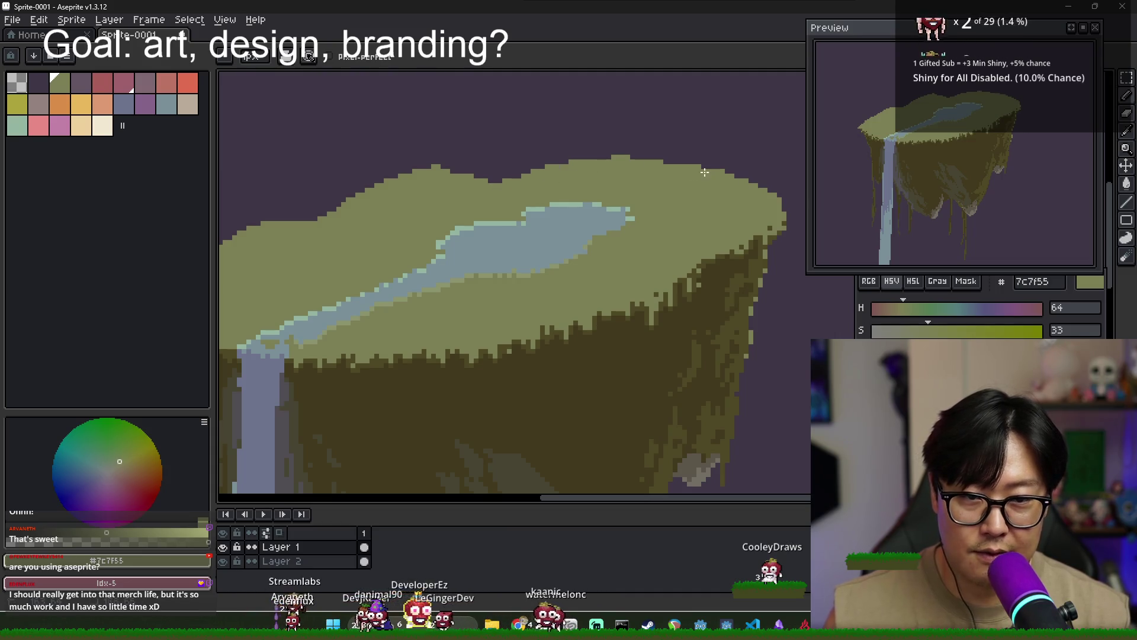
pyautogui.hscroll(2, 478, 209)
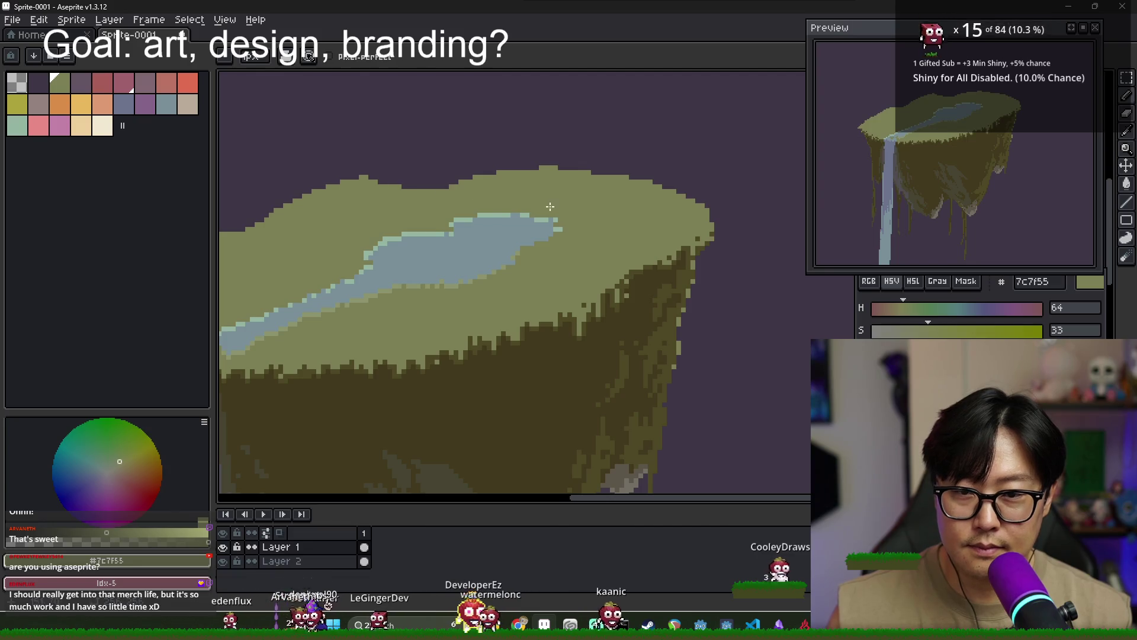
pyautogui.hscroll(-2, 550, 206)
pyautogui.scroll(1, 638, 361)
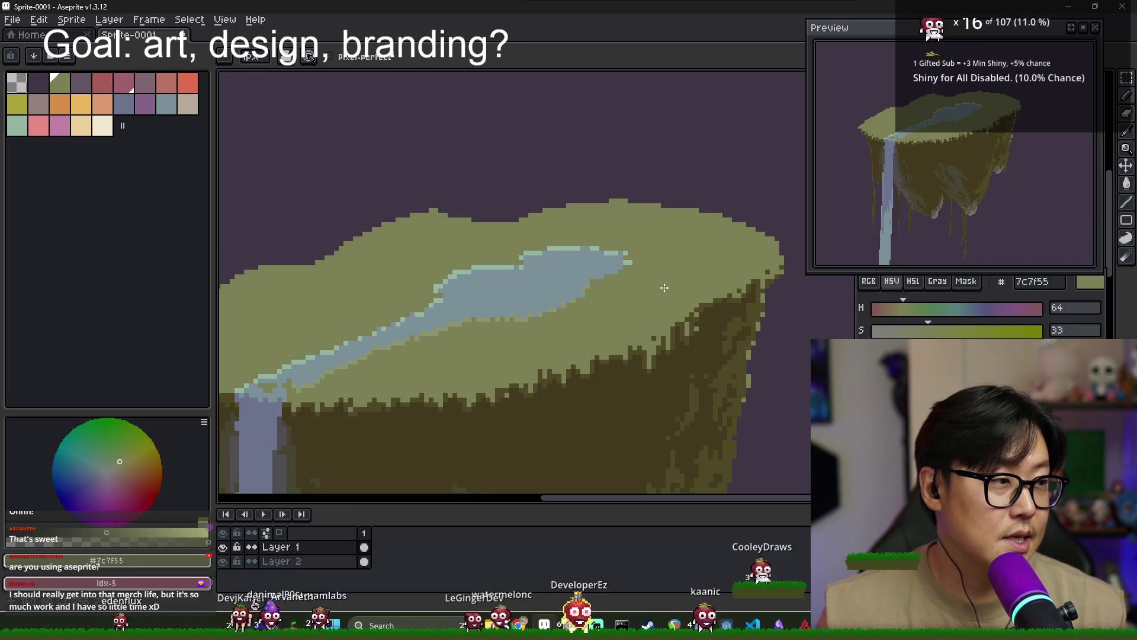
pyautogui.scroll(-1, 638, 258)
pyautogui.hscroll(-1, 638, 259)
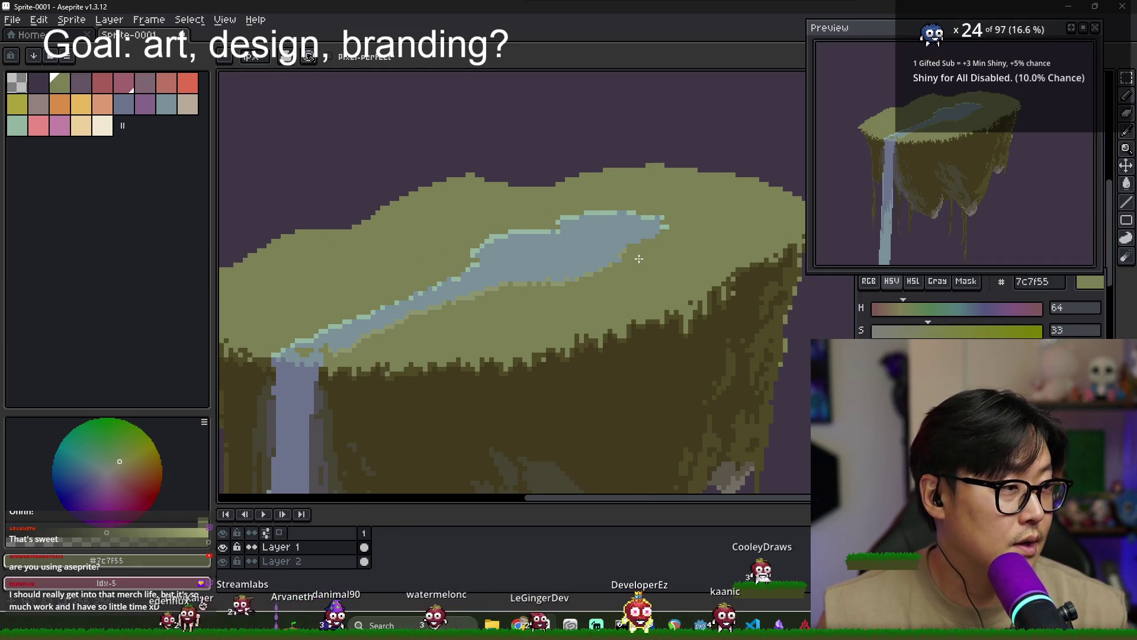
pyautogui.scroll(-1, 645, 284)
pyautogui.scroll(-1, 648, 288)
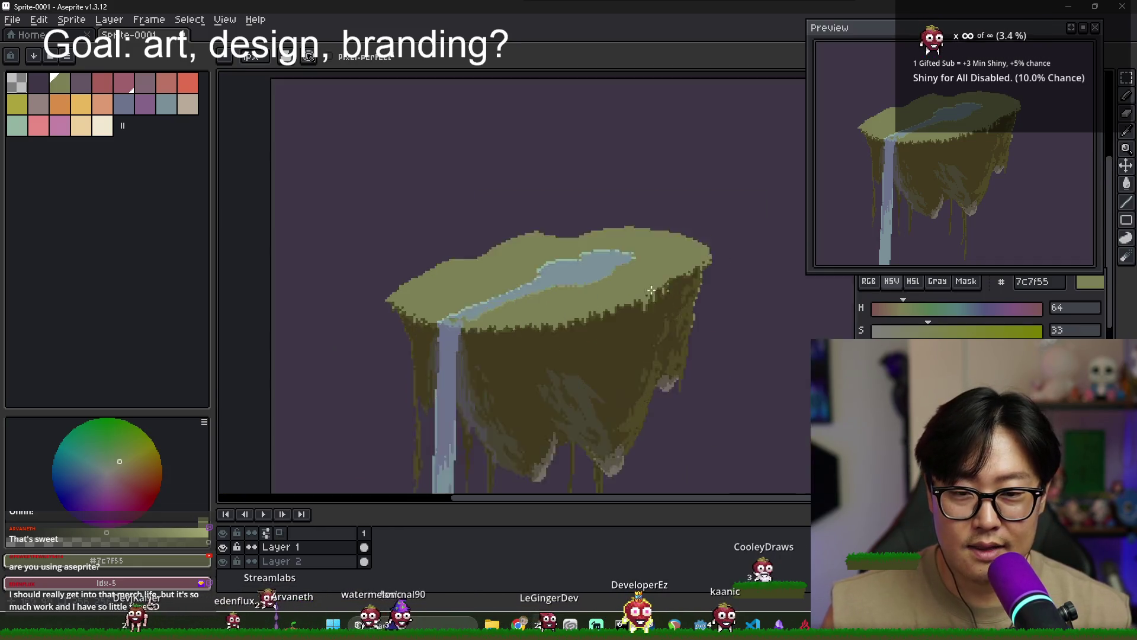
pyautogui.scroll(1, 513, 341)
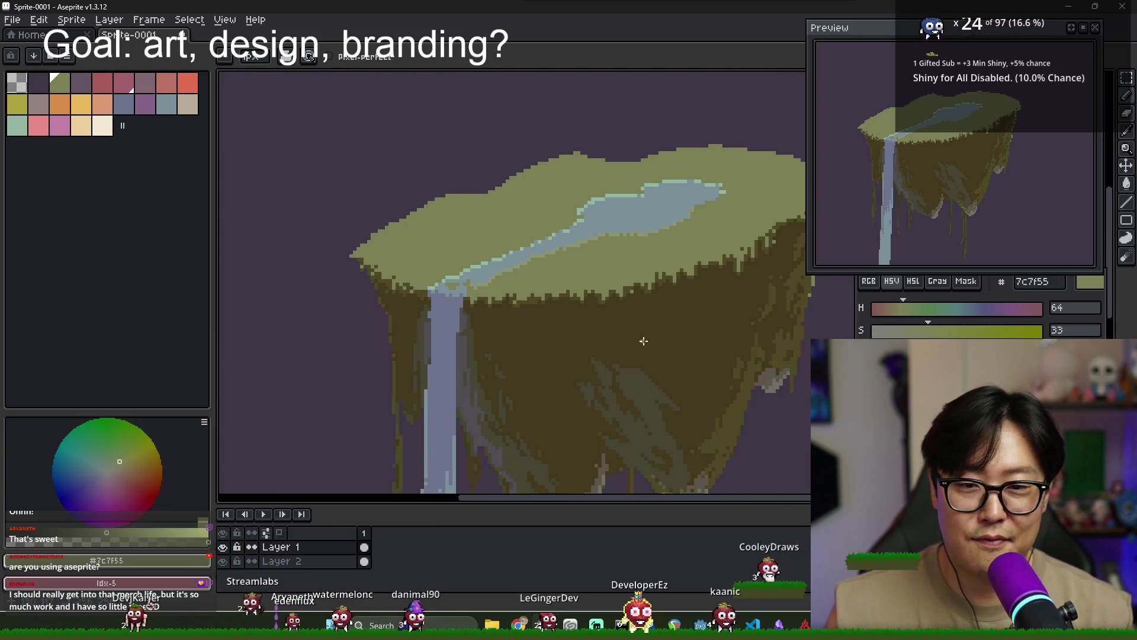
pyautogui.hotkey('alt', 'Tab')
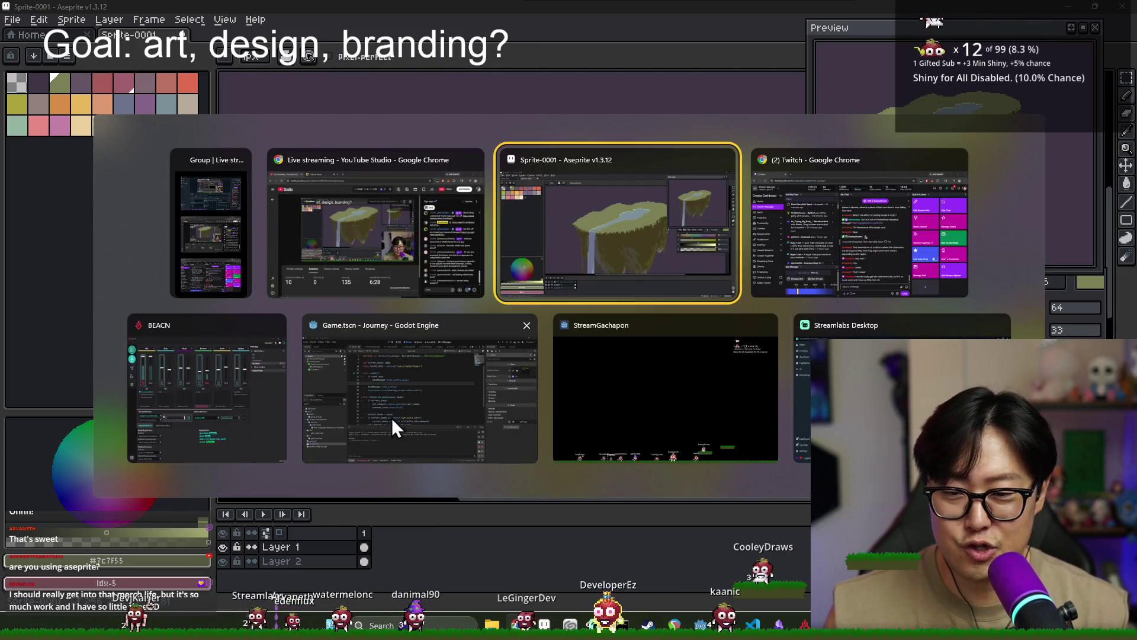
# Run the game, stop it, disable Reset Save in the Inspector, and run again
pyautogui.press('F5')
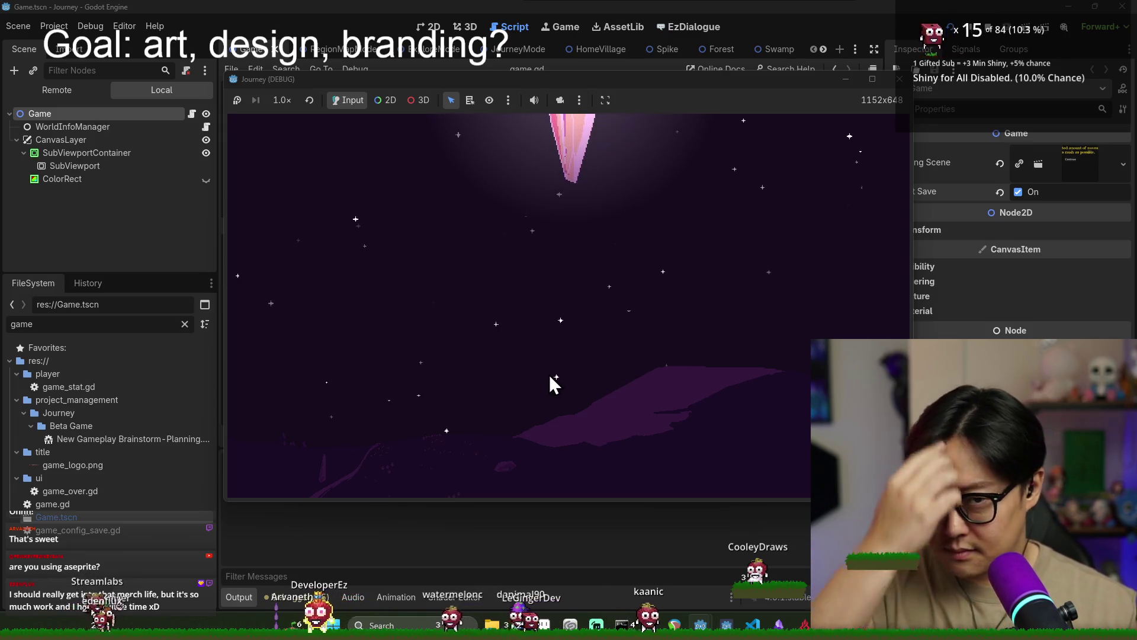
pyautogui.press('F8')
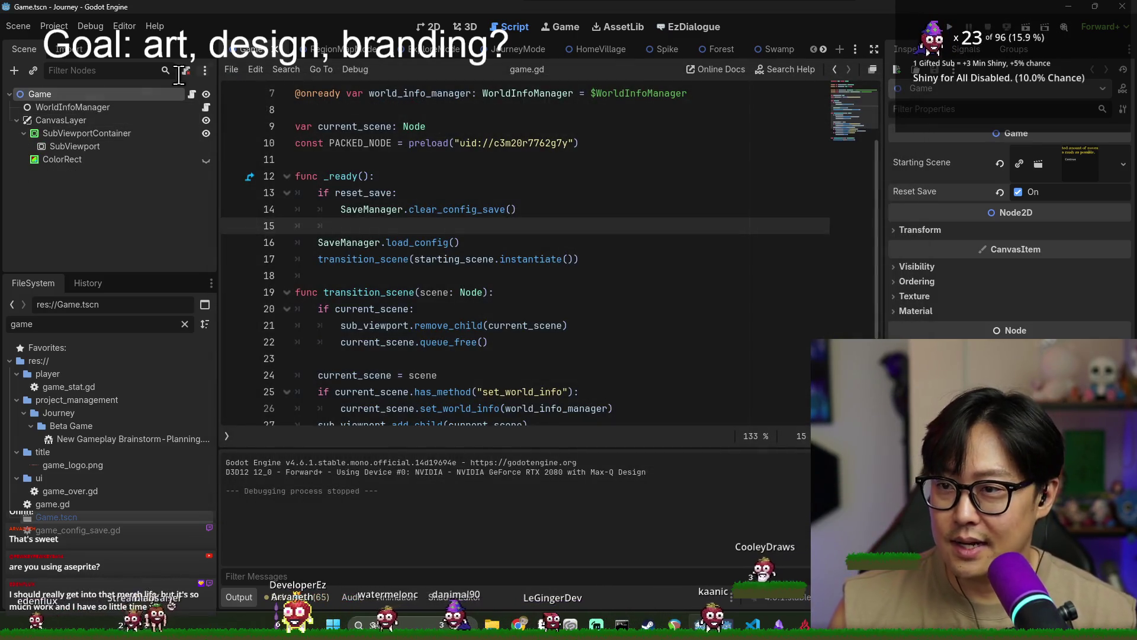
pyautogui.click(1020, 192)
pyautogui.press('F5')
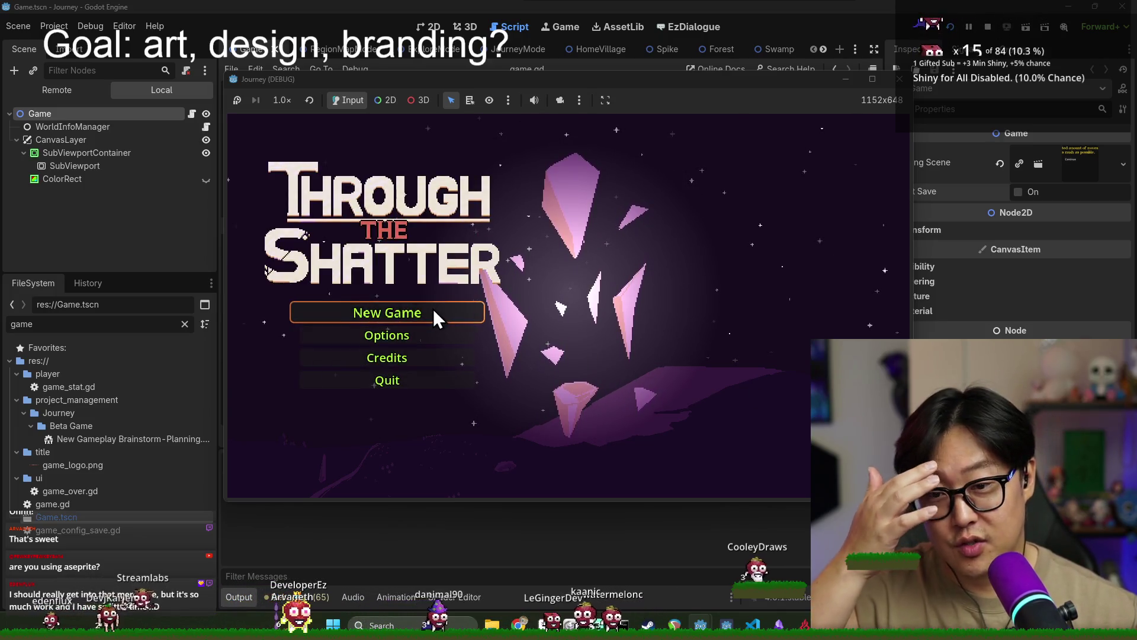
# Playtest New Game through to the mountain on the world map, then stop and return to Aseprite
pyautogui.click(434, 312)
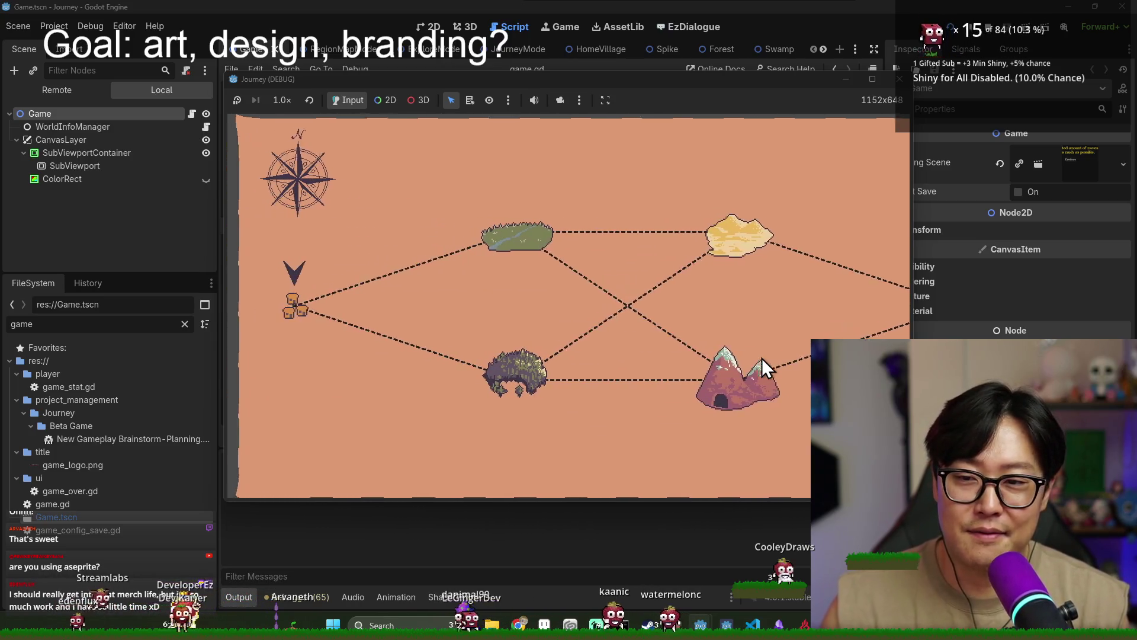
pyautogui.click(762, 357)
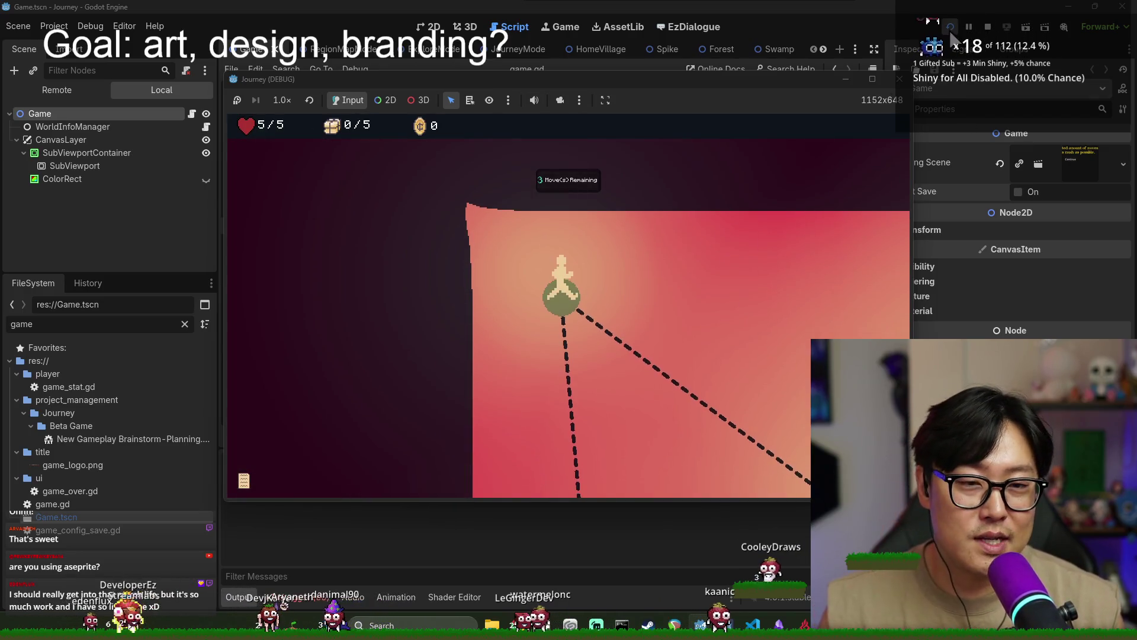
pyautogui.click(988, 27)
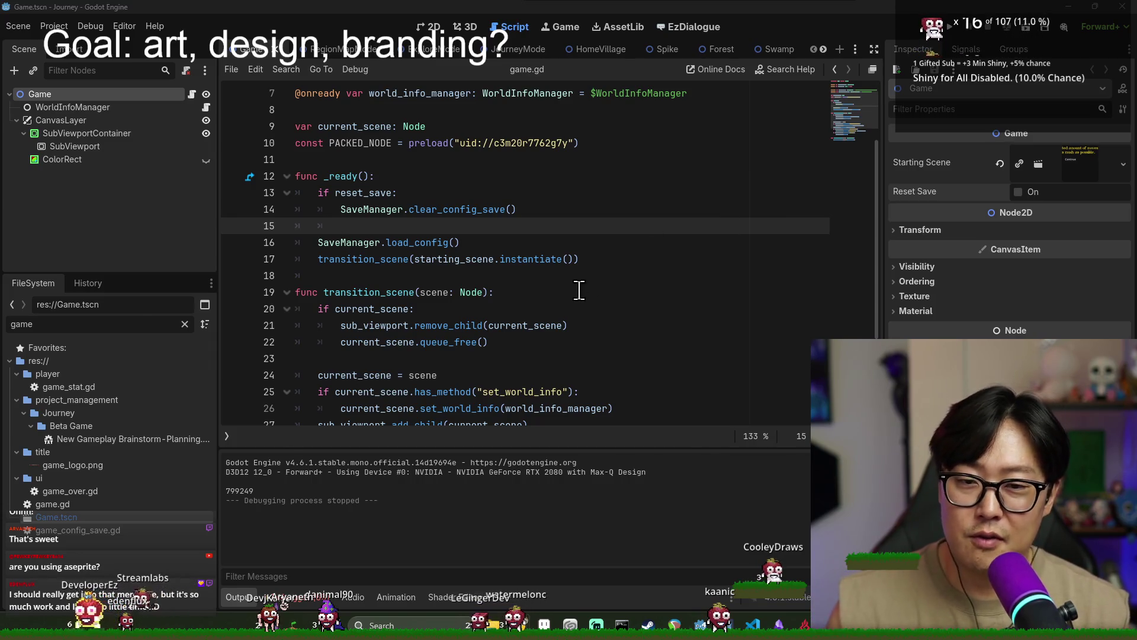
pyautogui.hotkey('alt', 'Tab')
pyautogui.scroll(-2, 663, 292)
pyautogui.scroll(1, 663, 292)
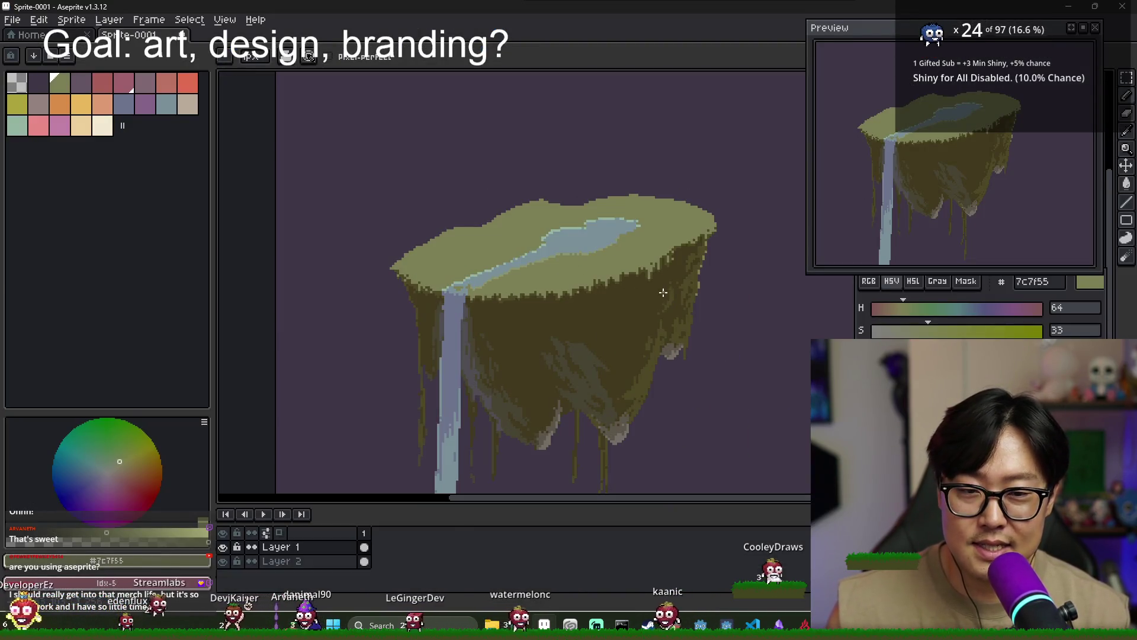
# Look around the canvas and eyedrop the olive cliff shade 474533 from the underside
pyautogui.hscroll(2, 628, 288)
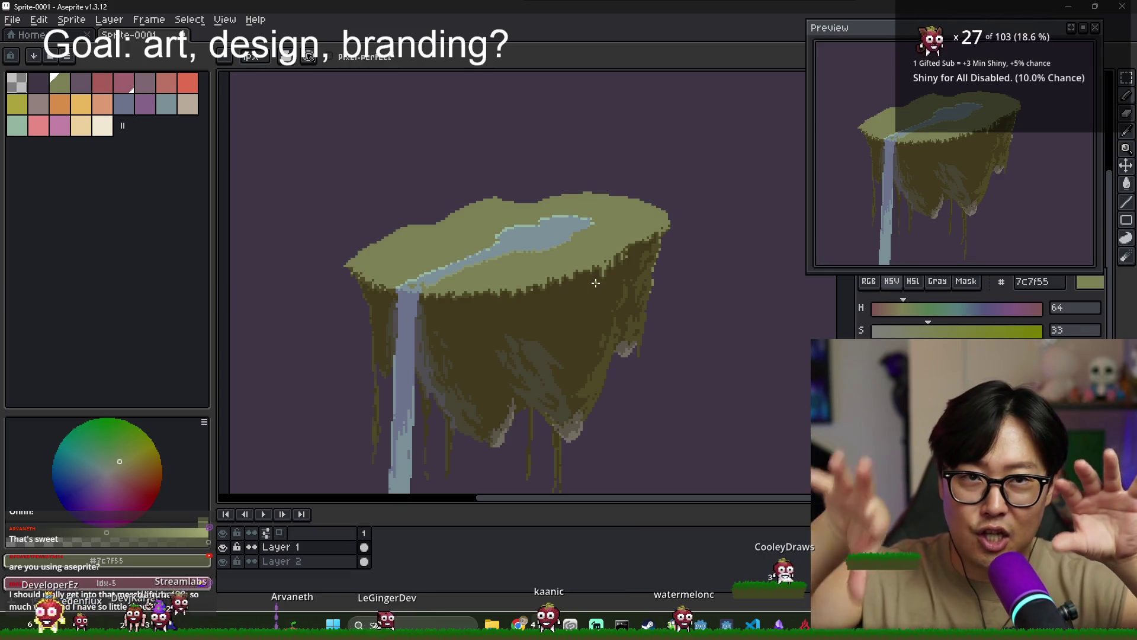
pyautogui.scroll(1, 554, 299)
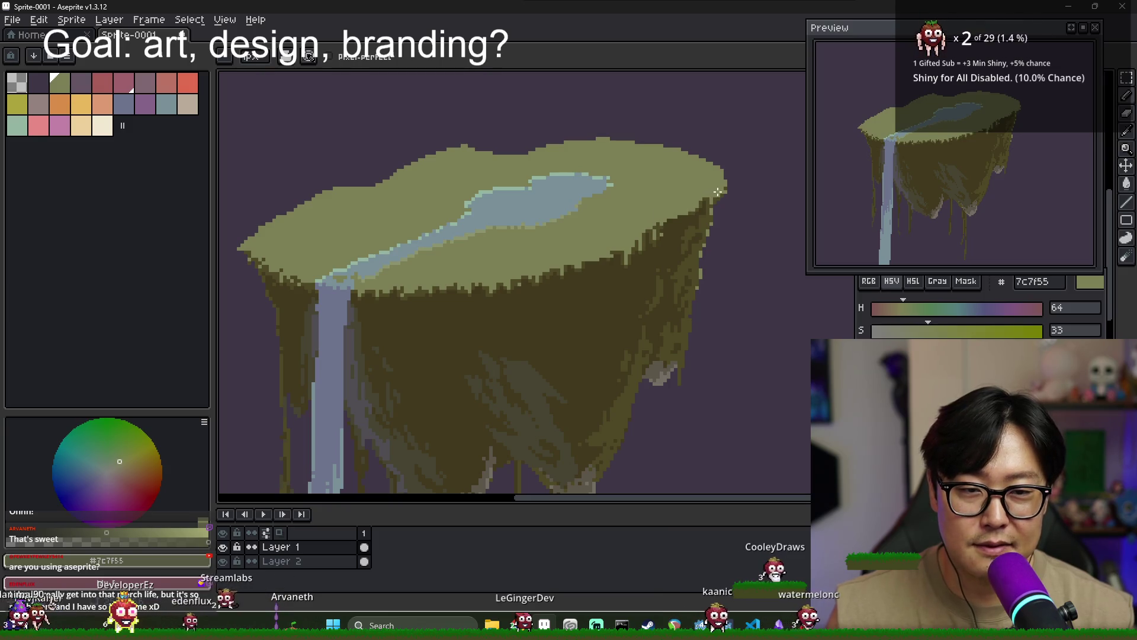
pyautogui.scroll(-1, 656, 204)
pyautogui.scroll(1, 676, 228)
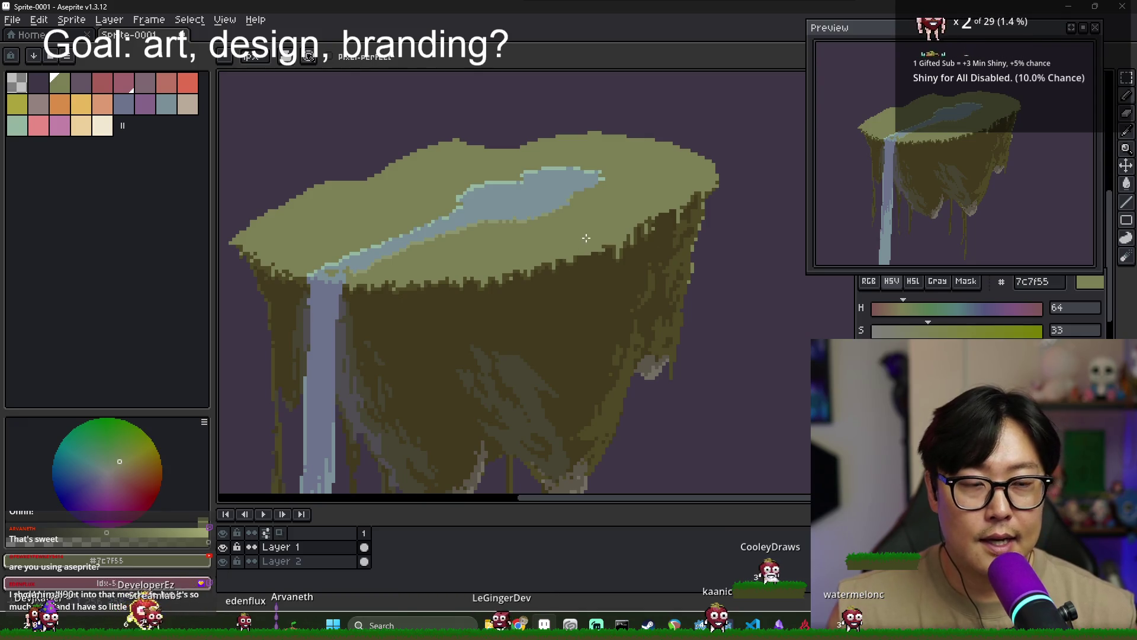
pyautogui.scroll(-1, 628, 358)
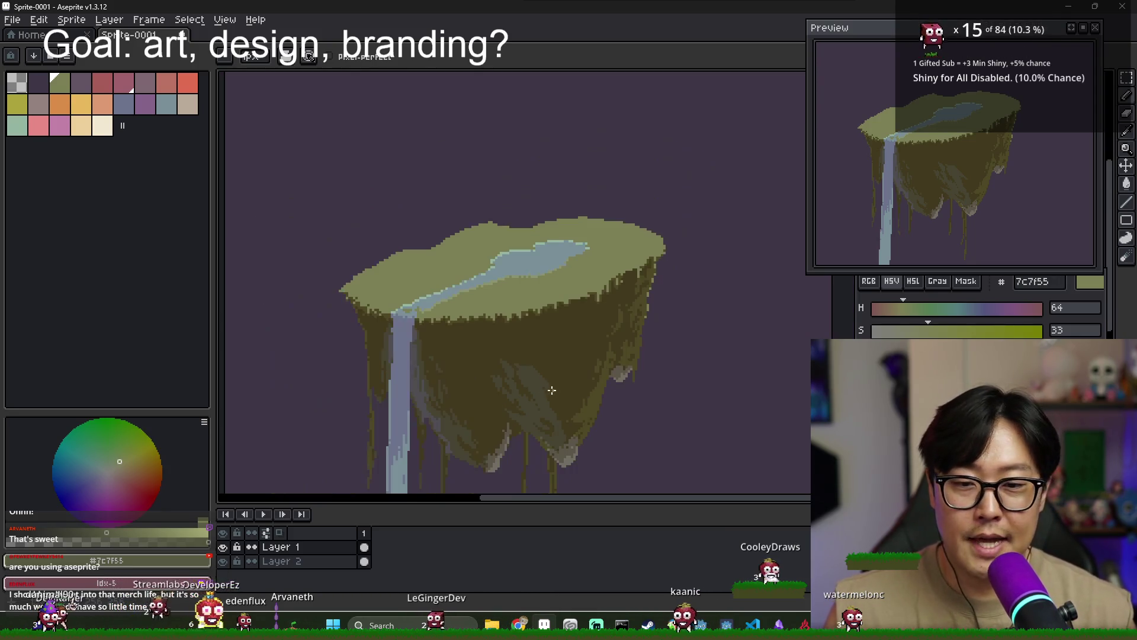
pyautogui.scroll(2, 537, 368)
pyautogui.keyDown('alt'); pyautogui.click(537, 369); pyautogui.keyUp('alt')
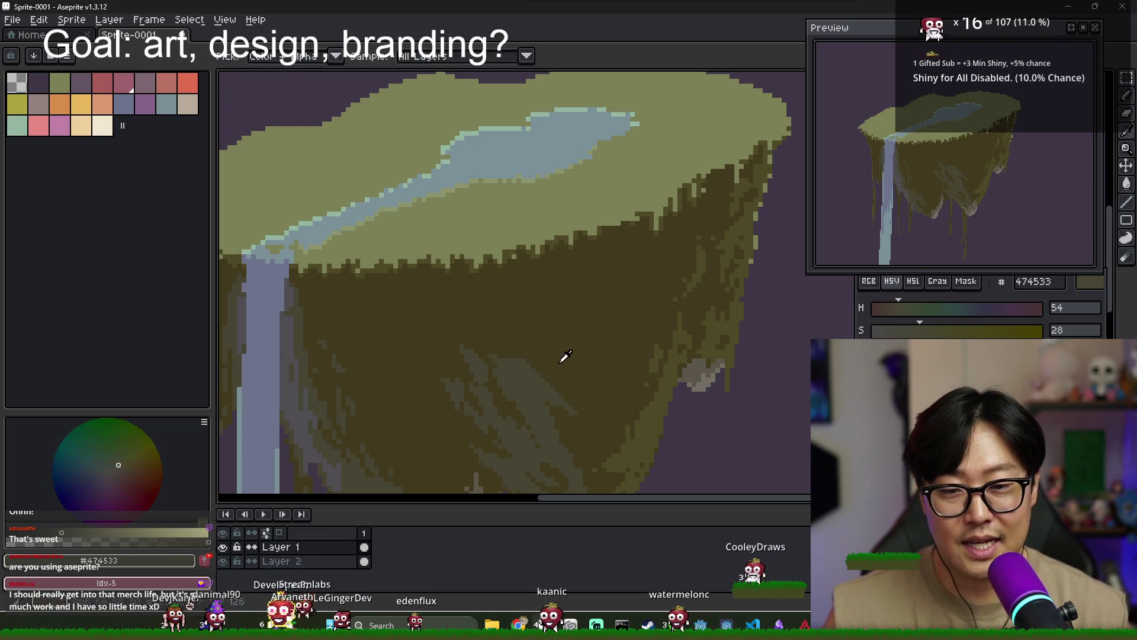
# Alternate sampling the darker brown 423a1e and olive 474533 from the cliff face
pyautogui.keyDown('alt'); pyautogui.click(522, 365); pyautogui.keyUp('alt')
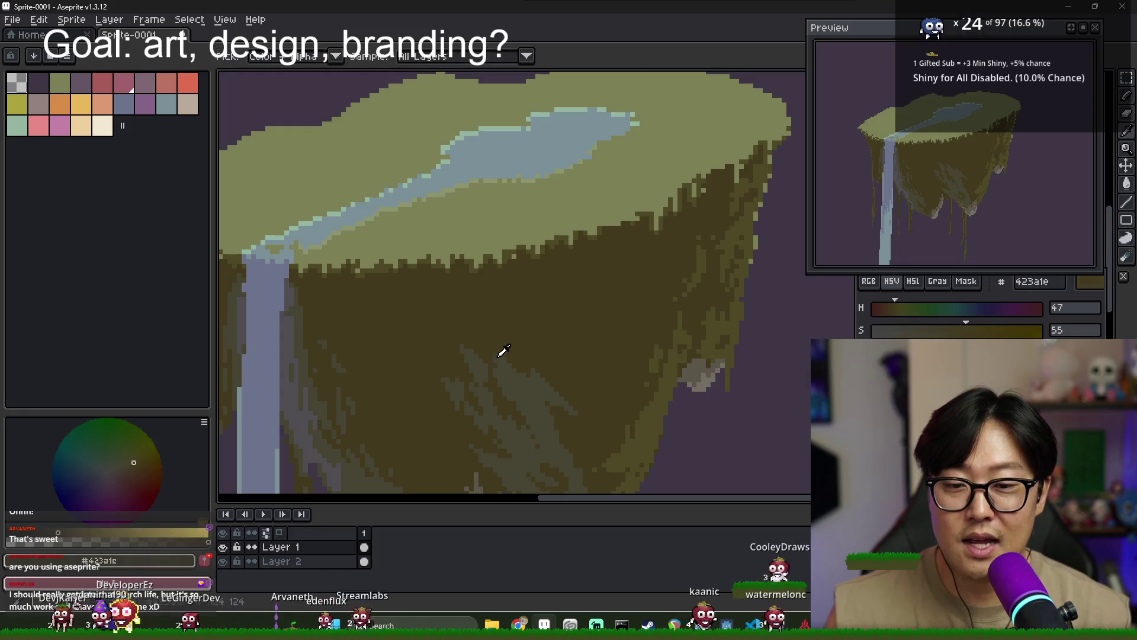
pyautogui.keyDown('alt'); pyautogui.click(493, 339); pyautogui.keyUp('alt')
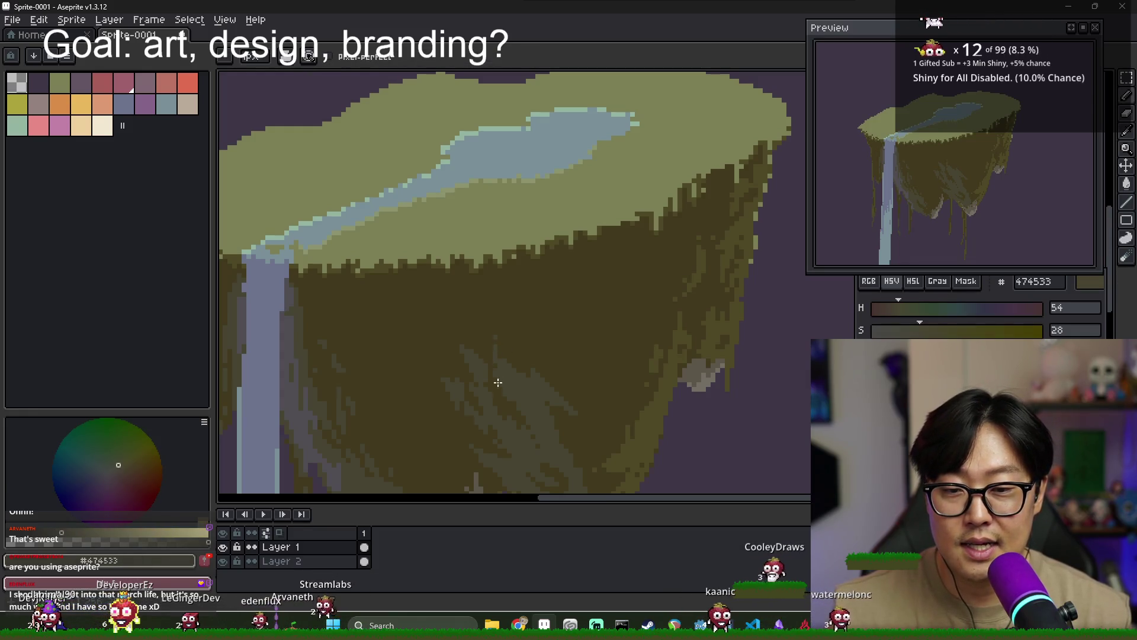
pyautogui.keyDown('alt'); pyautogui.click(487, 334); pyautogui.keyUp('alt')
pyautogui.keyDown('alt'); pyautogui.click(531, 390); pyautogui.keyUp('alt')
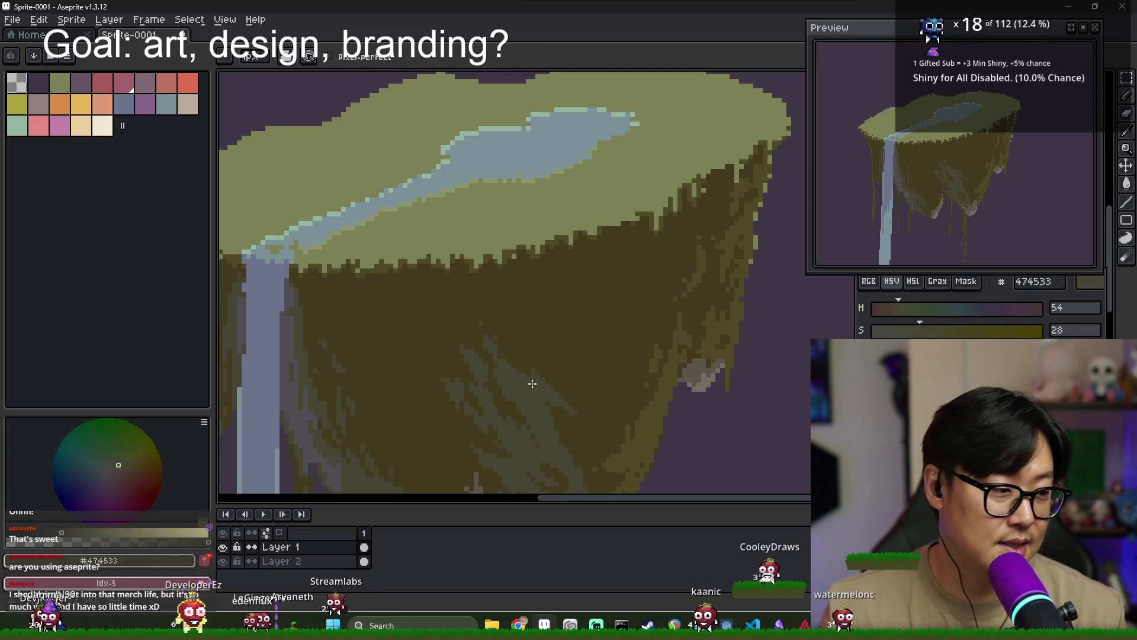
pyautogui.scroll(-3, 532, 389)
pyautogui.scroll(4, 545, 391)
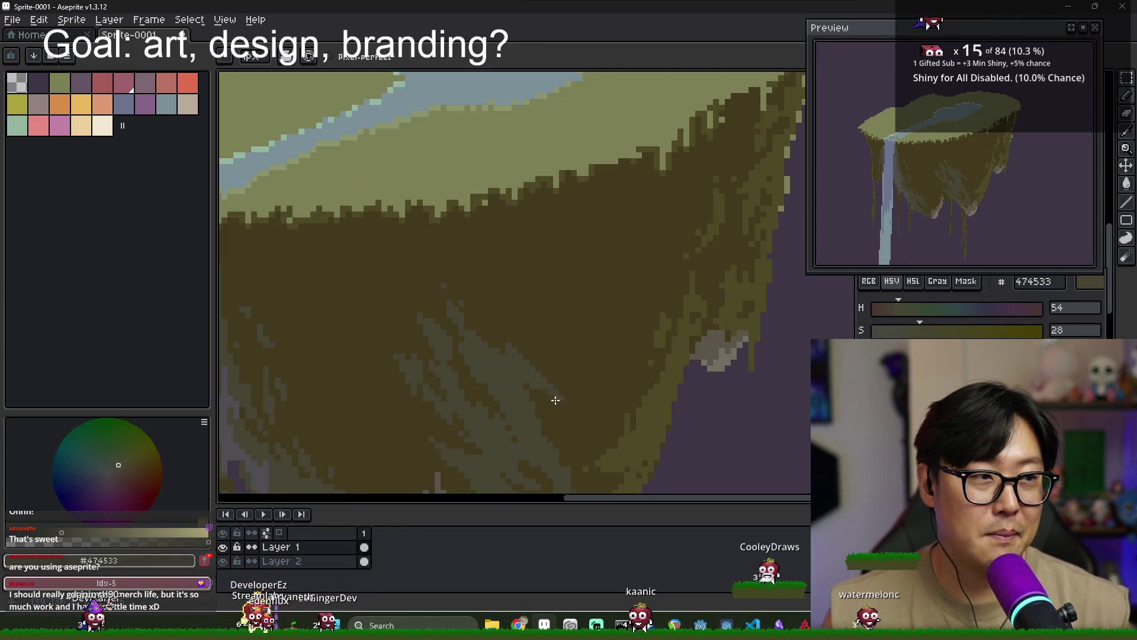
pyautogui.scroll(-2, 480, 397)
pyautogui.scroll(1, 477, 393)
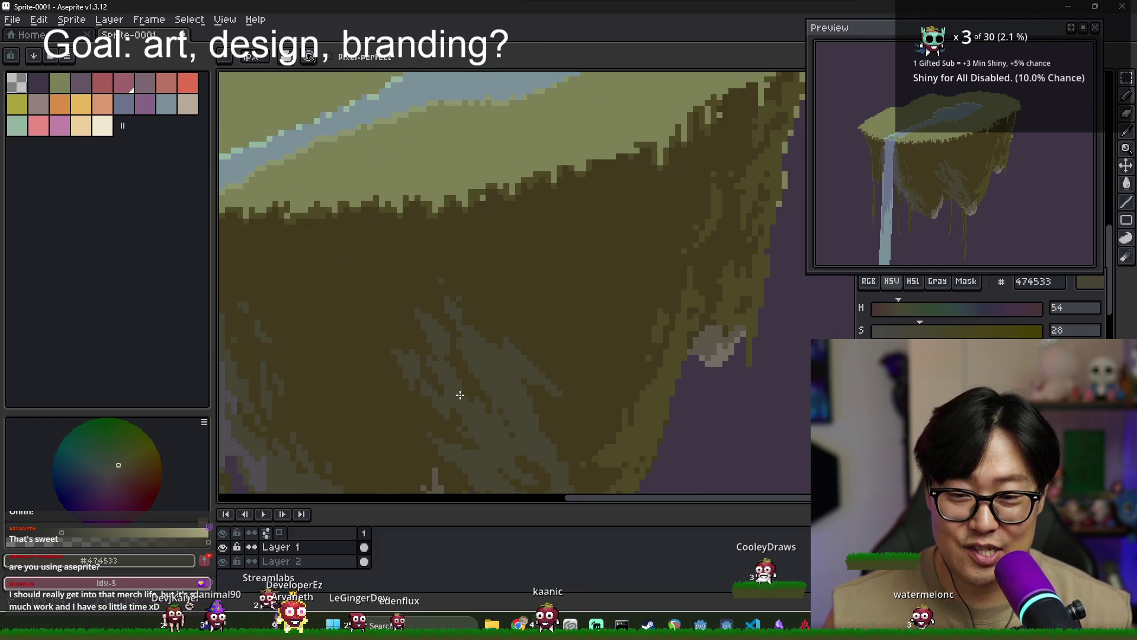
pyautogui.scroll(-1, 490, 396)
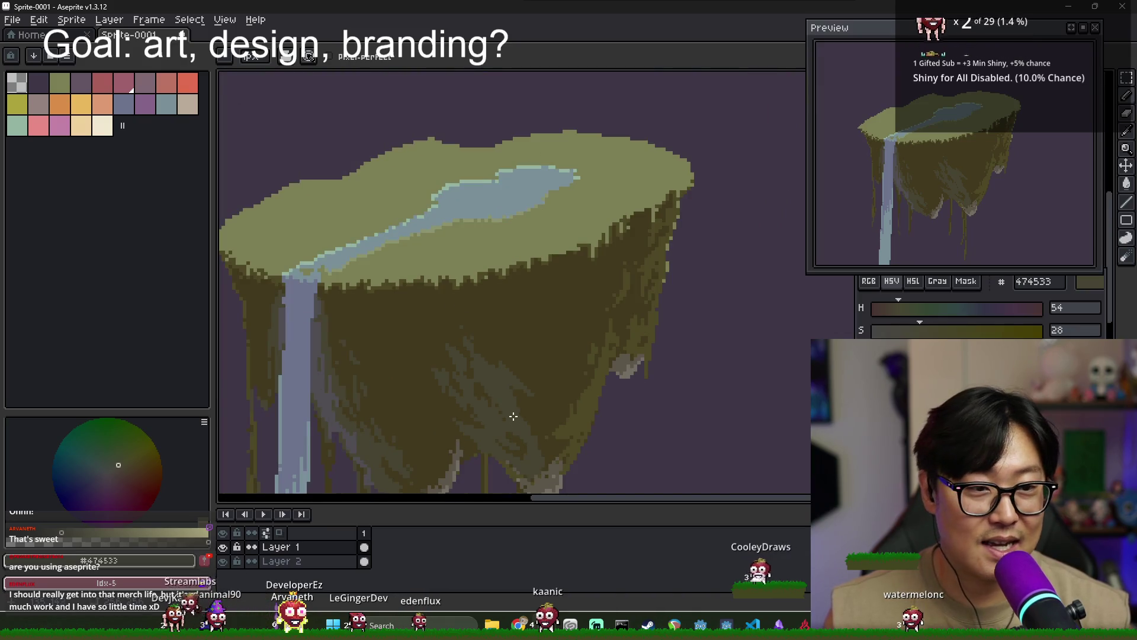
pyautogui.scroll(1, 549, 447)
pyautogui.scroll(1, 419, 322)
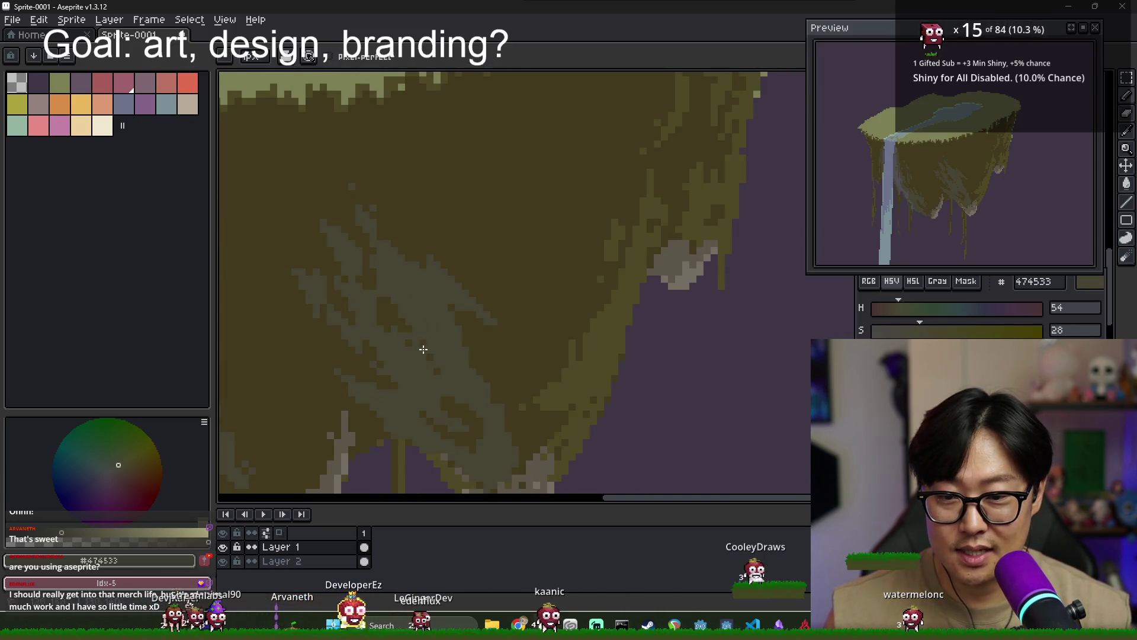
# Settle on a dark cliff brown as the drawing colour and return to the Pencil
pyautogui.keyDown('alt'); pyautogui.click(413, 325); pyautogui.keyUp('alt')
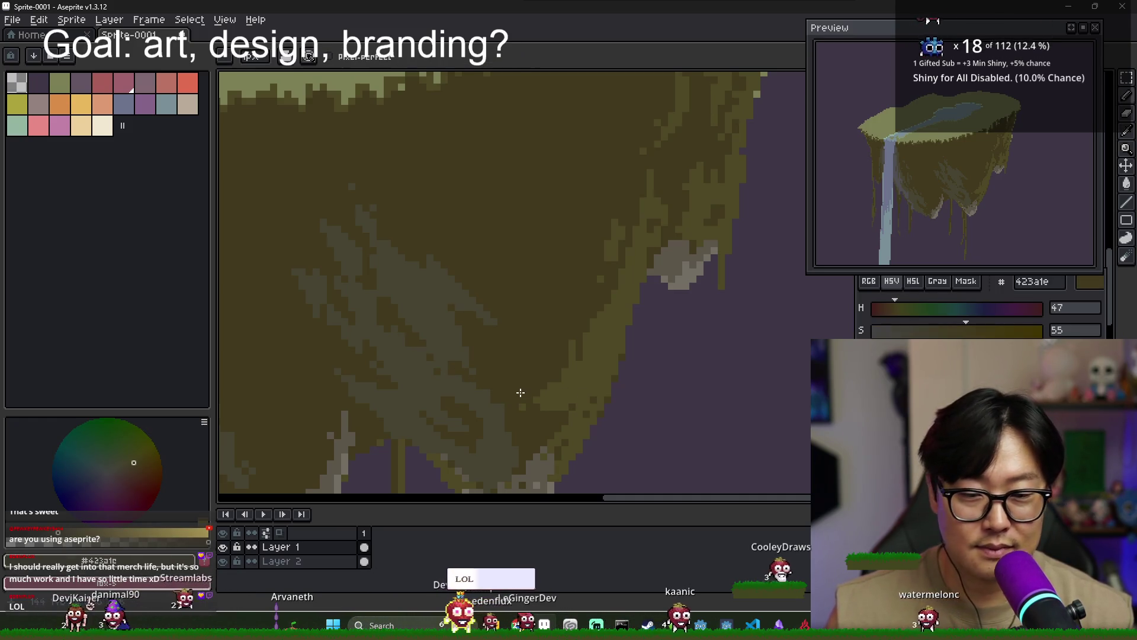
pyautogui.scroll(-2, 517, 394)
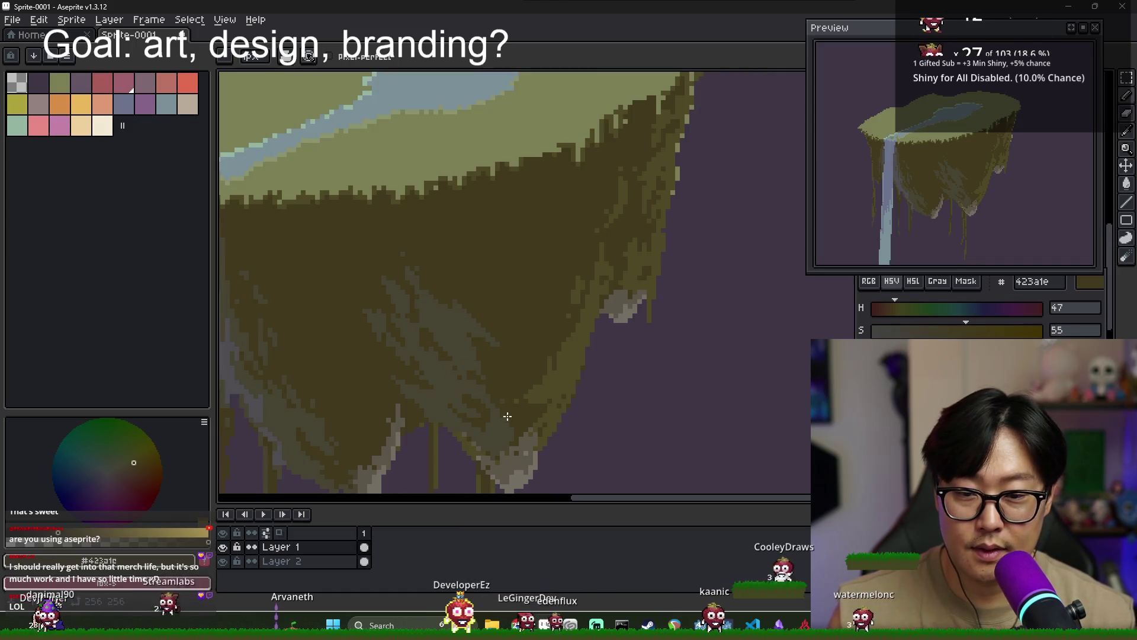
pyautogui.scroll(-3, 514, 432)
pyautogui.scroll(1, 521, 427)
pyautogui.scroll(-3, 530, 424)
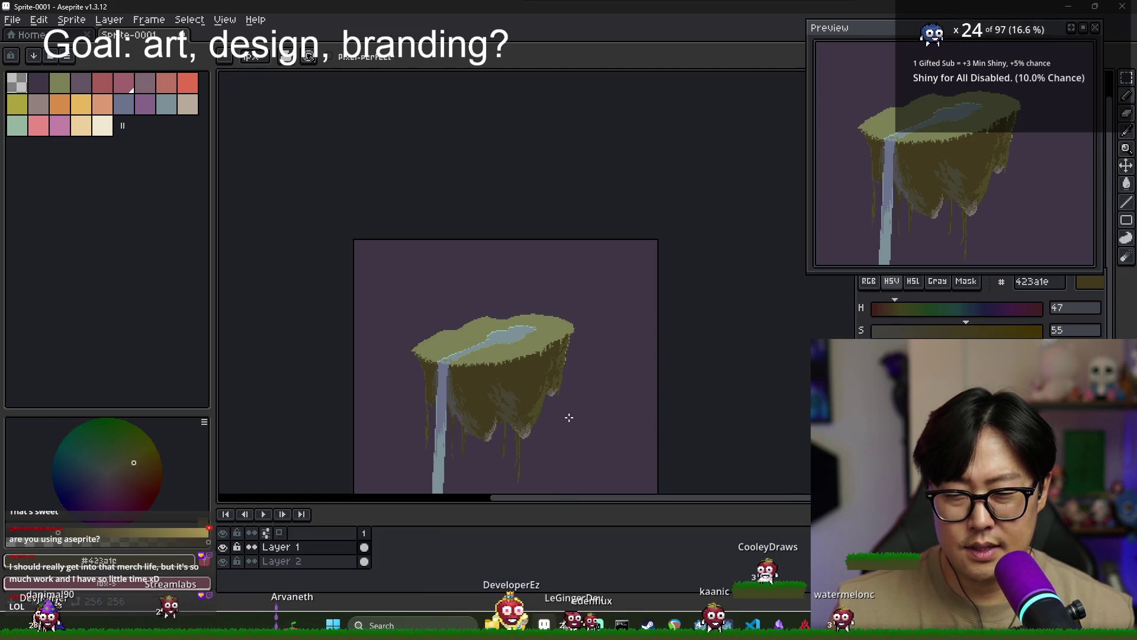
pyautogui.scroll(2, 557, 417)
pyautogui.scroll(1, 544, 414)
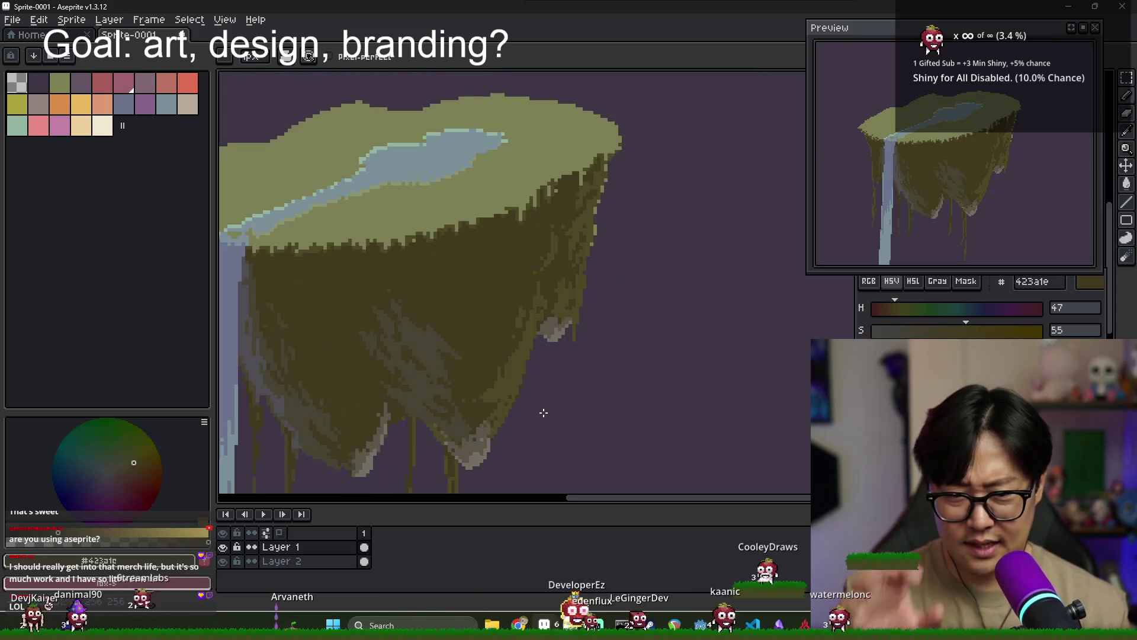
pyautogui.hscroll(-2, 521, 374)
pyautogui.press('i')
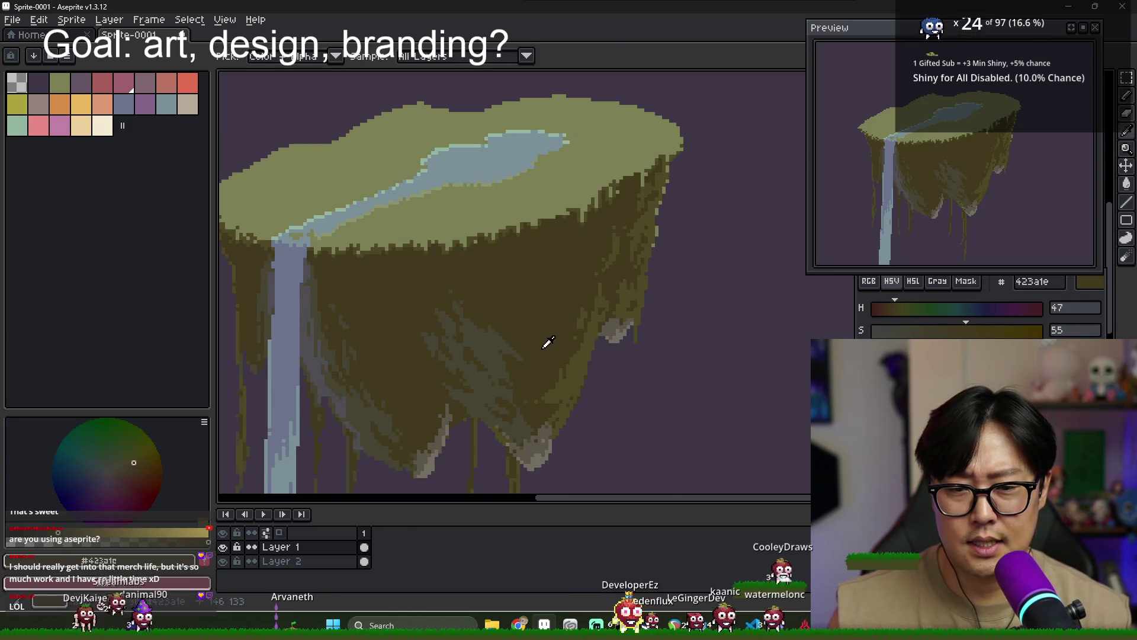
pyautogui.press('b')
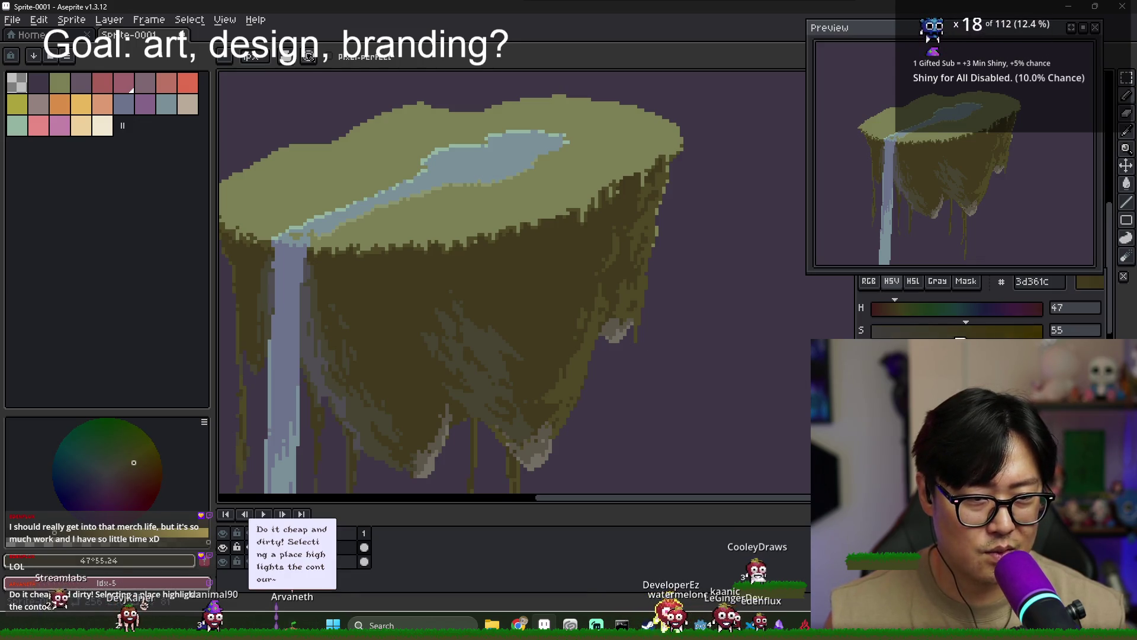
# Paint-bucket fill a lighter underside patch with a muted dark brown
pyautogui.keyDown('alt'); pyautogui.click(599, 329); pyautogui.keyUp('alt')
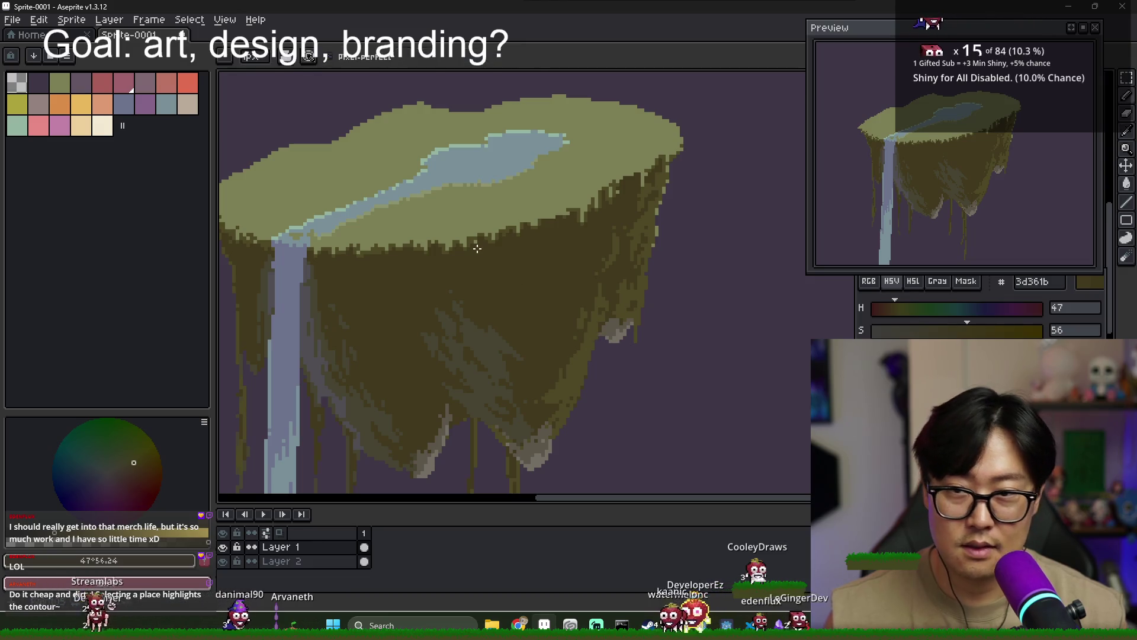
pyautogui.press('w')
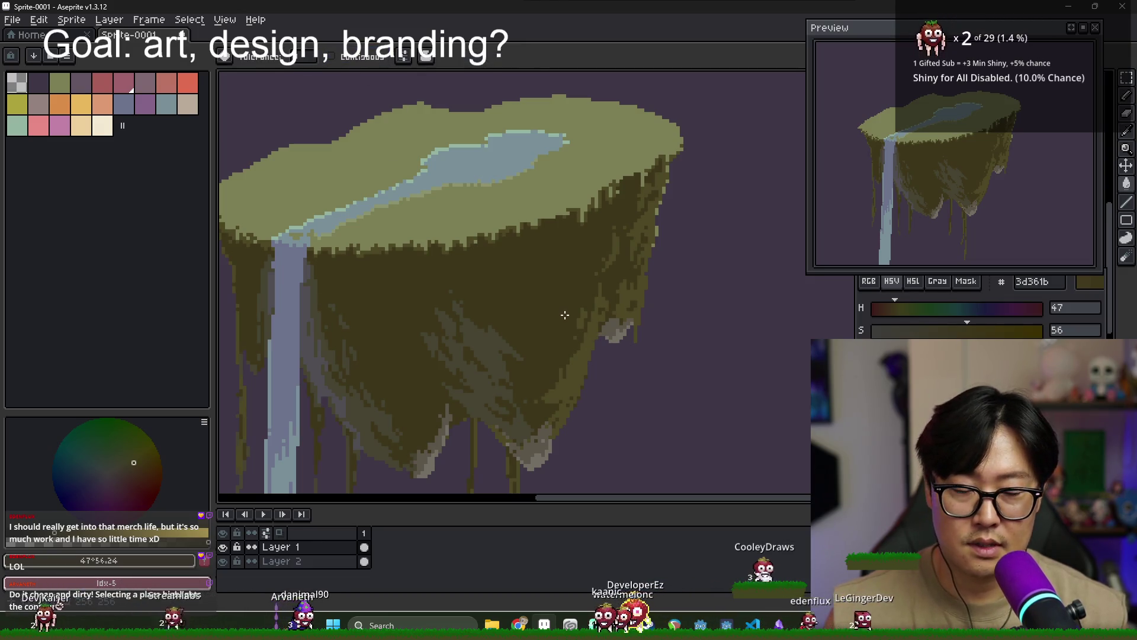
pyautogui.keyDown('alt'); pyautogui.click(495, 348); pyautogui.keyUp('alt')
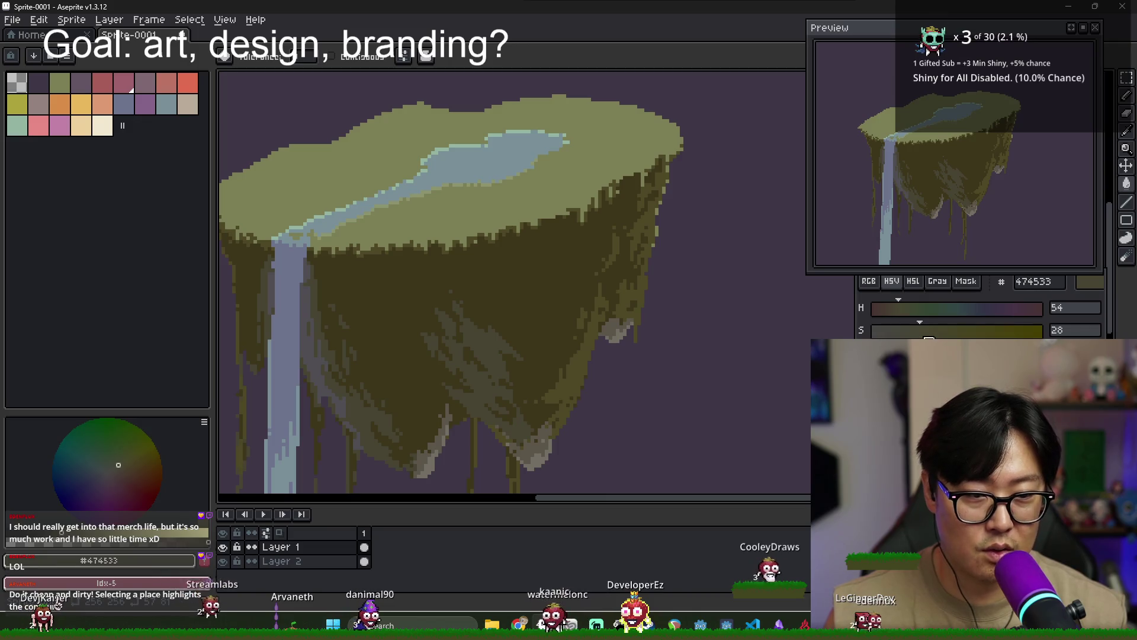
pyautogui.click(507, 363)
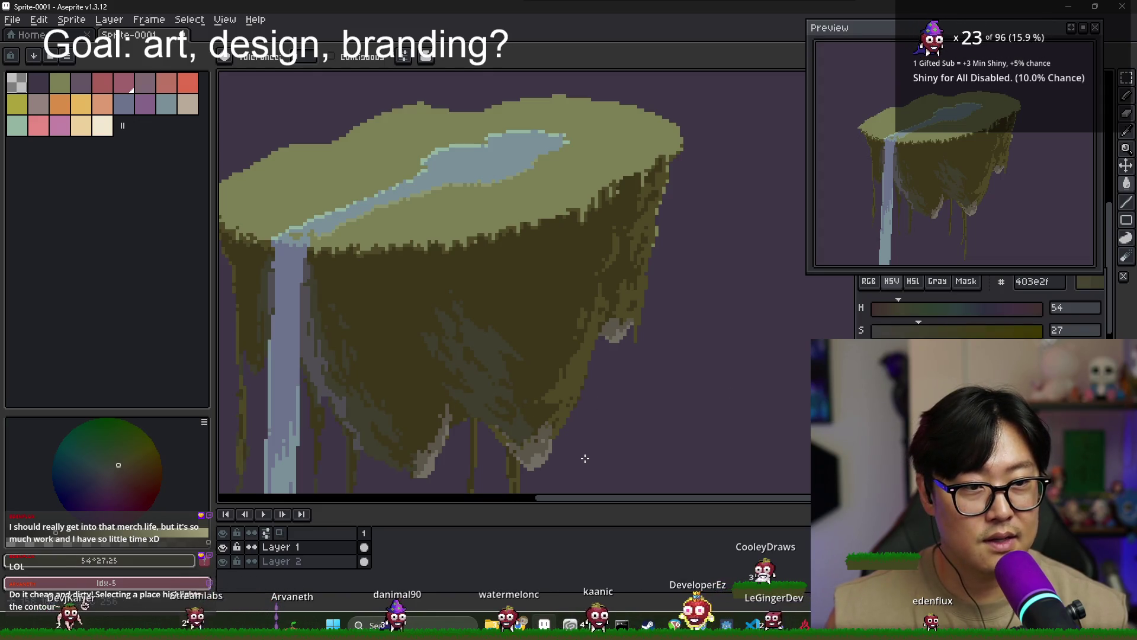
# Bring the island's lower tips into view and sample pale browns near its bottom
pyautogui.scroll(1, 584, 457)
pyautogui.moveTo(536, 453); pyautogui.dragTo(515, 398)
pyautogui.keyDown('alt'); pyautogui.click(515, 398); pyautogui.keyUp('alt')
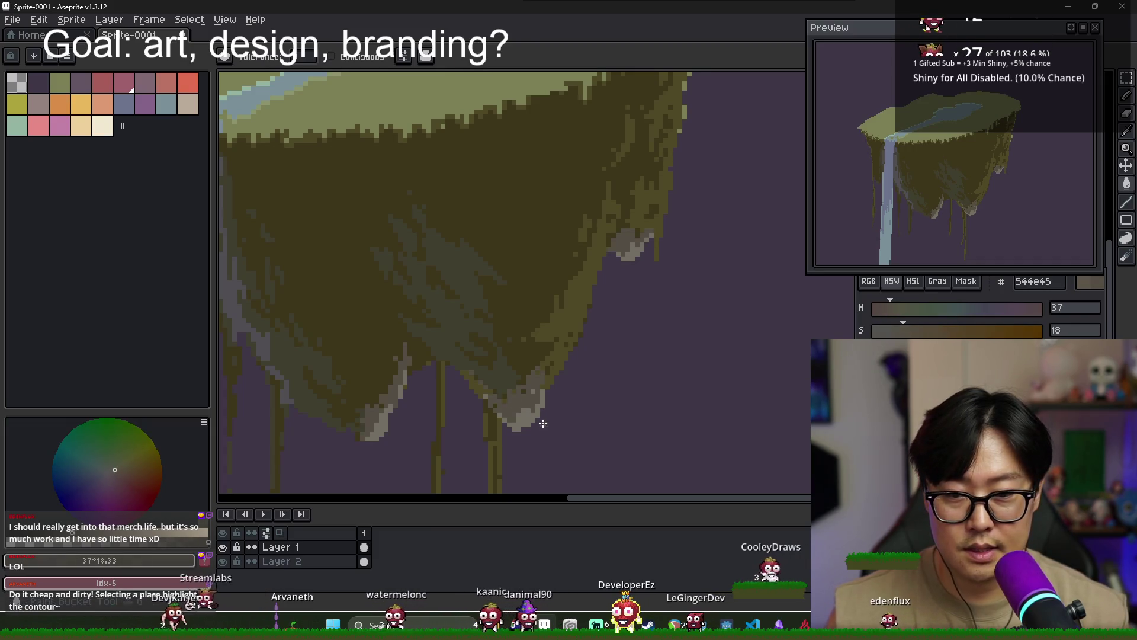
pyautogui.keyDown('alt'); pyautogui.click(508, 426); pyautogui.keyUp('alt')
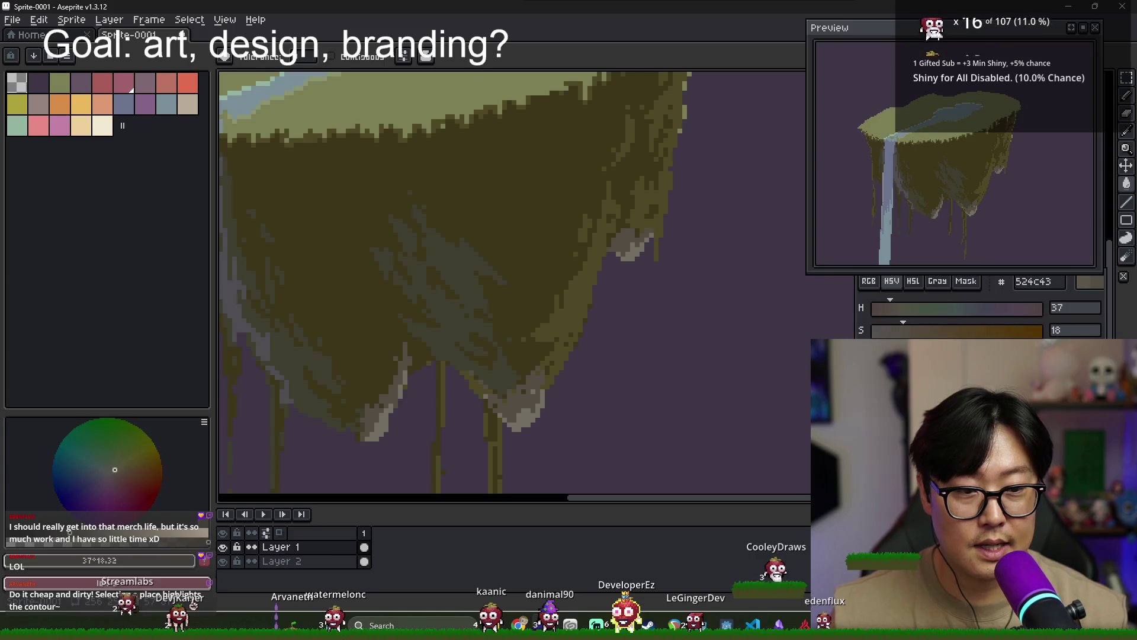
pyautogui.scroll(-1, 526, 413)
pyautogui.scroll(-1, 568, 406)
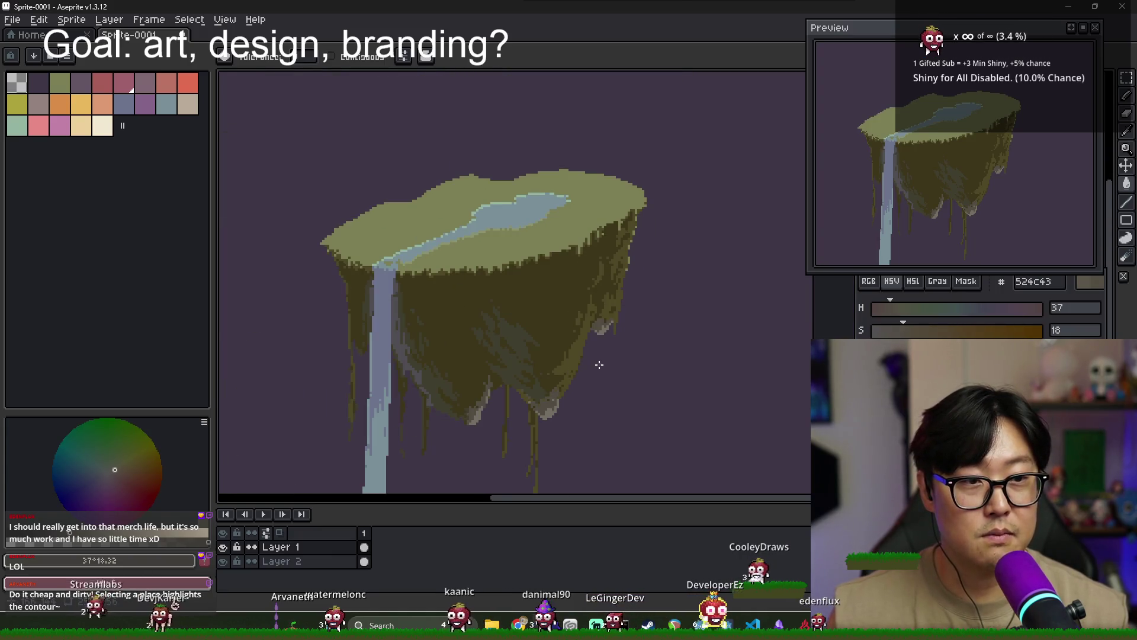
pyautogui.scroll(-1, 616, 334)
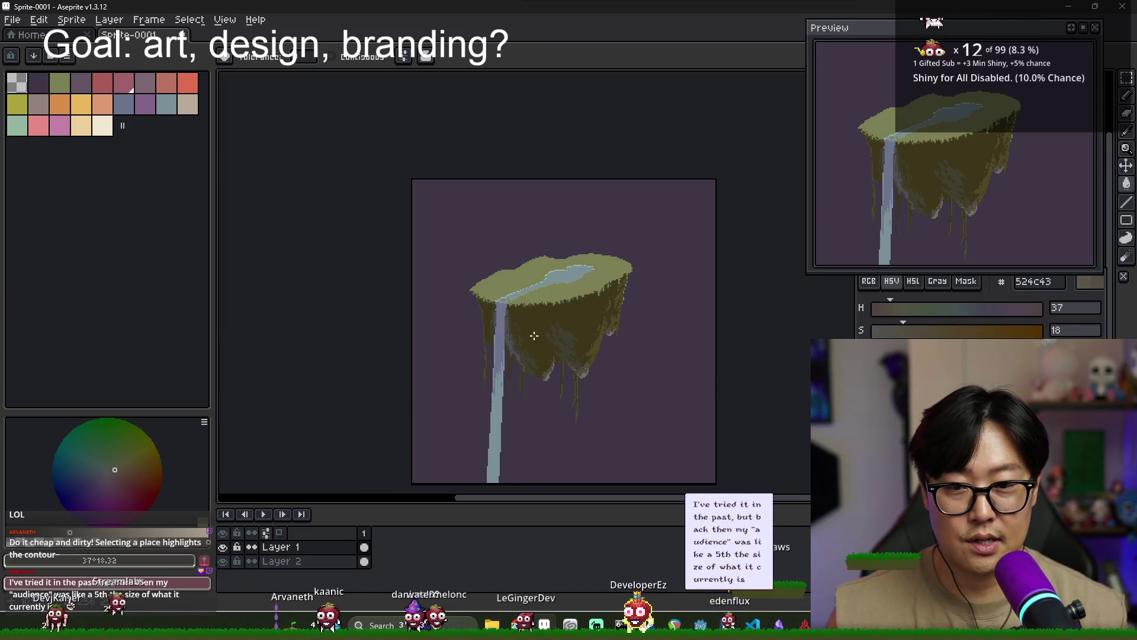
pyautogui.scroll(3, 533, 332)
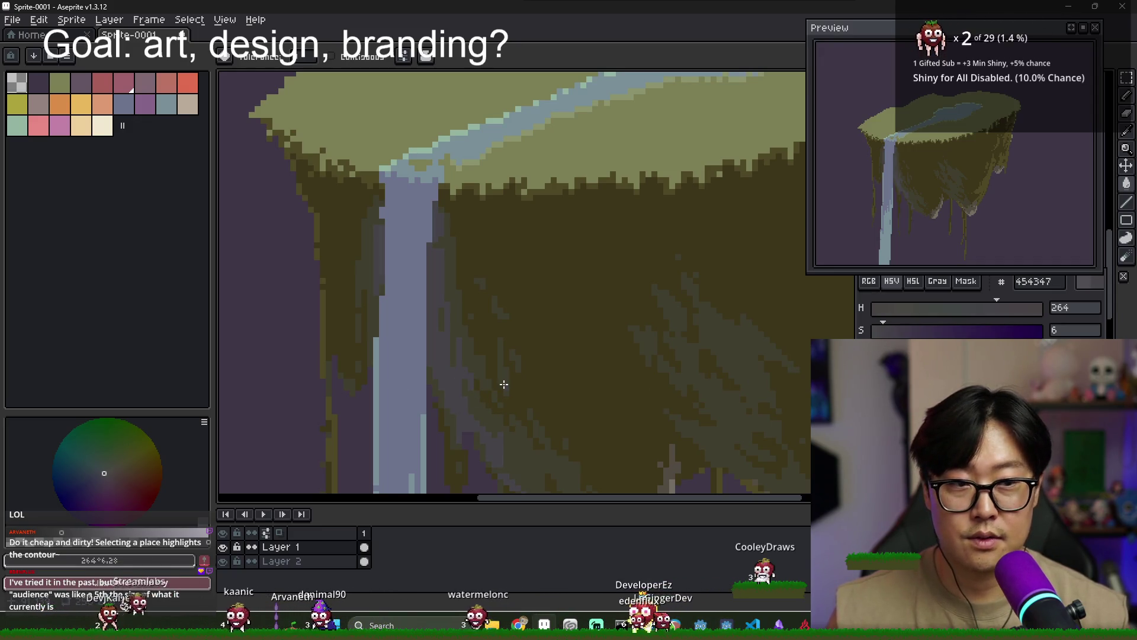
pyautogui.scroll(-2, 527, 388)
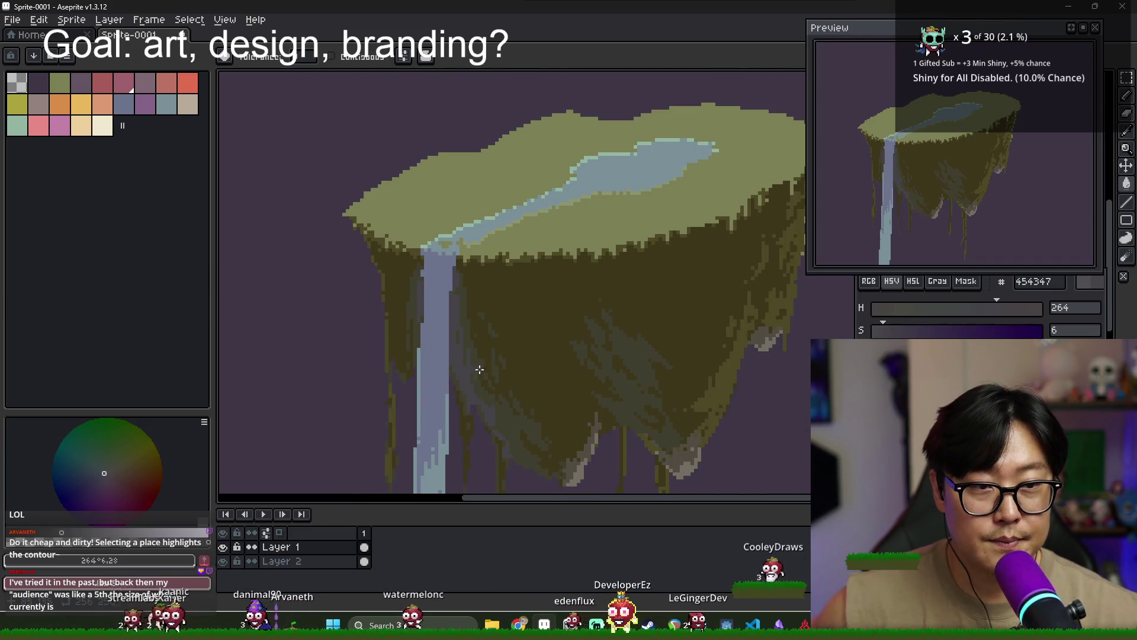
# Back on the Pencil, sample the waterfall's dark brown, then the grass-top olive 7c7f55
pyautogui.scroll(2, 432, 284)
pyautogui.press('b')
pyautogui.keyDown('alt'); pyautogui.click(392, 241); pyautogui.keyUp('alt')
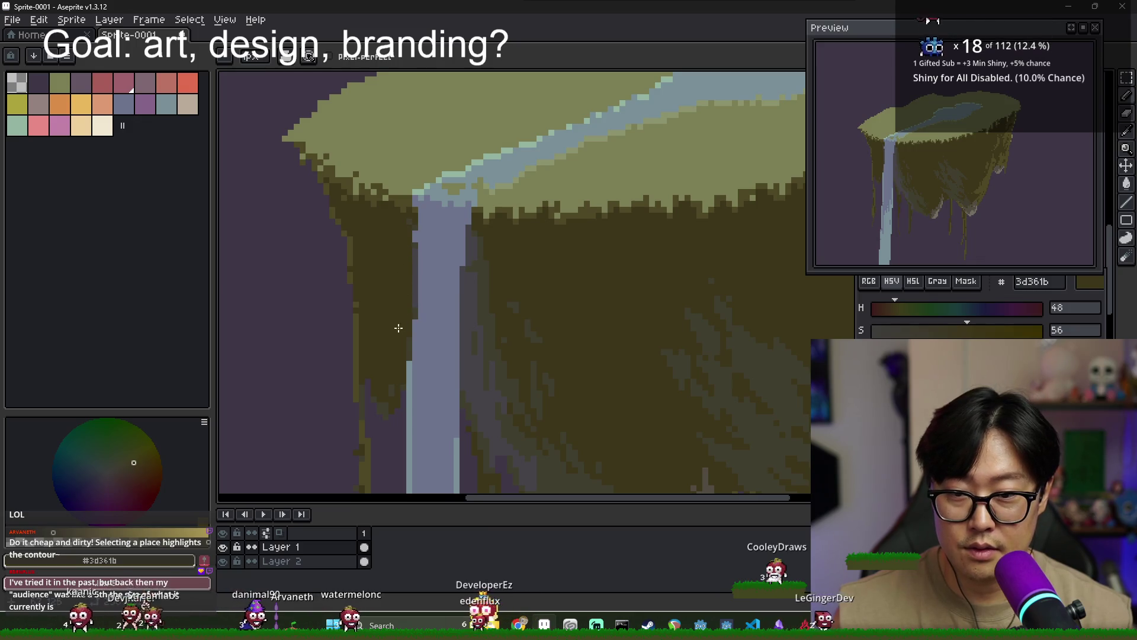
pyautogui.scroll(-1, 409, 340)
pyautogui.scroll(-1, 424, 356)
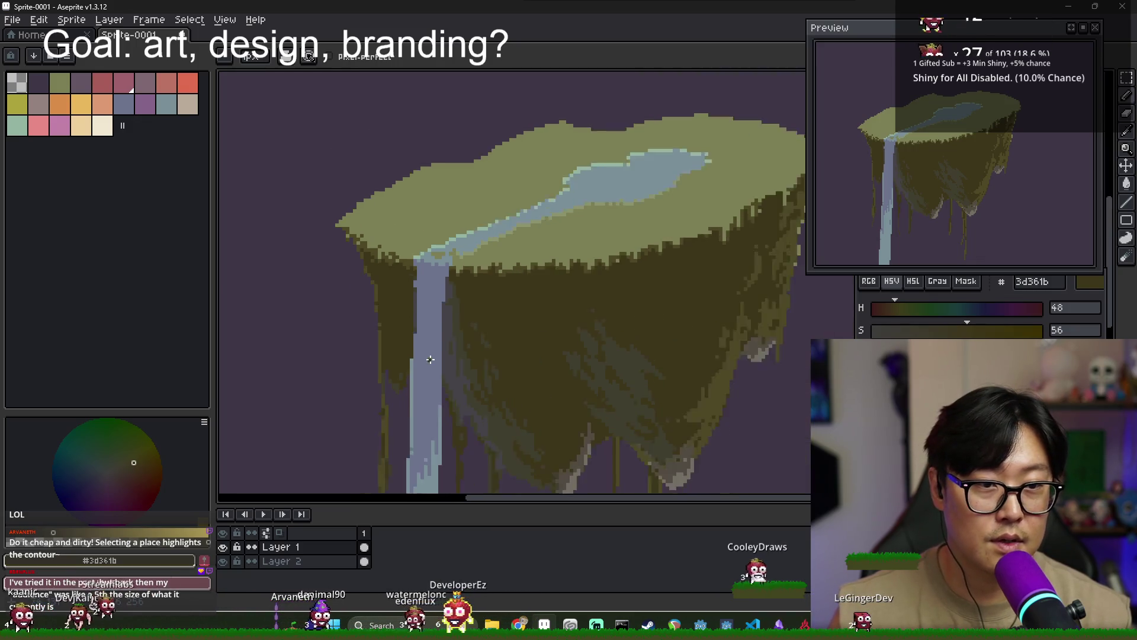
pyautogui.scroll(1, 450, 347)
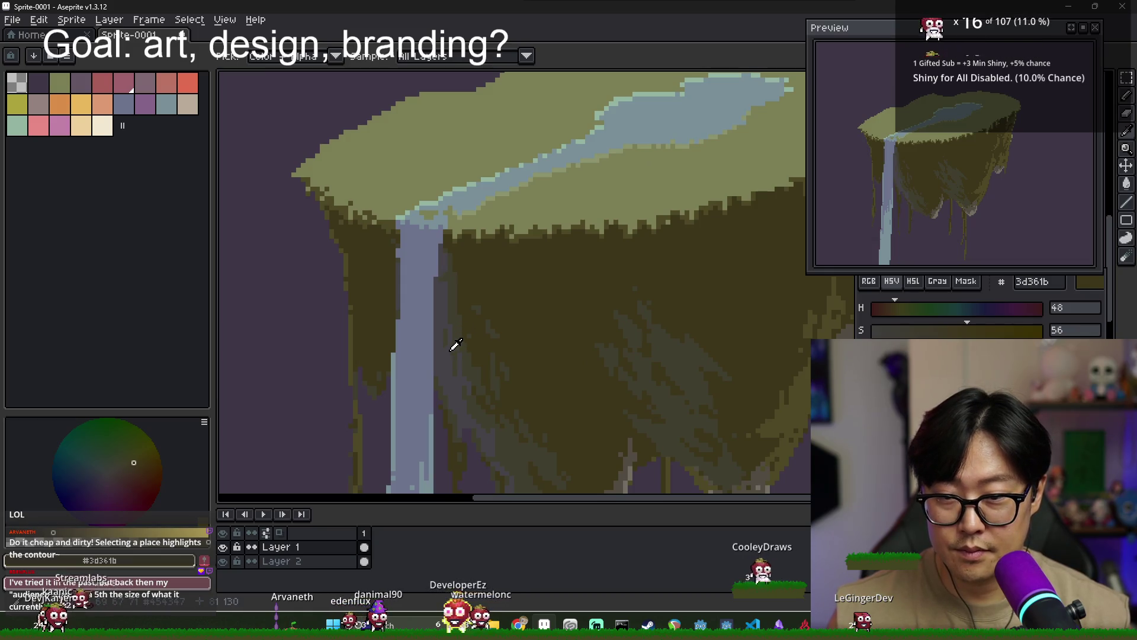
pyautogui.scroll(-1, 461, 338)
pyautogui.scroll(-2, 465, 347)
pyautogui.scroll(2, 473, 359)
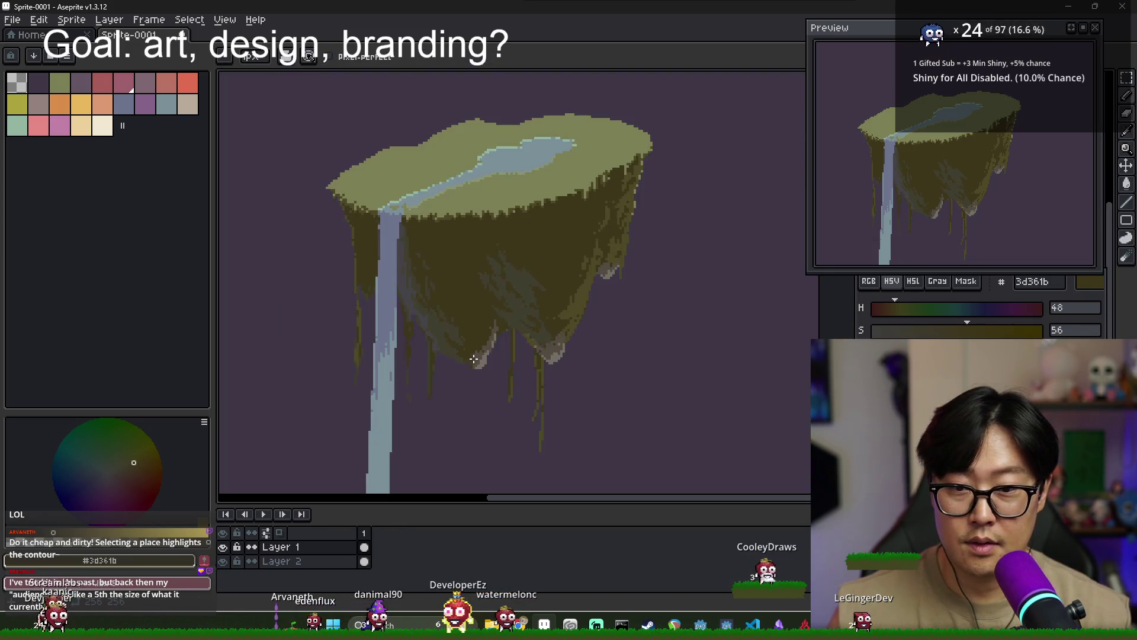
pyautogui.scroll(-1, 473, 359)
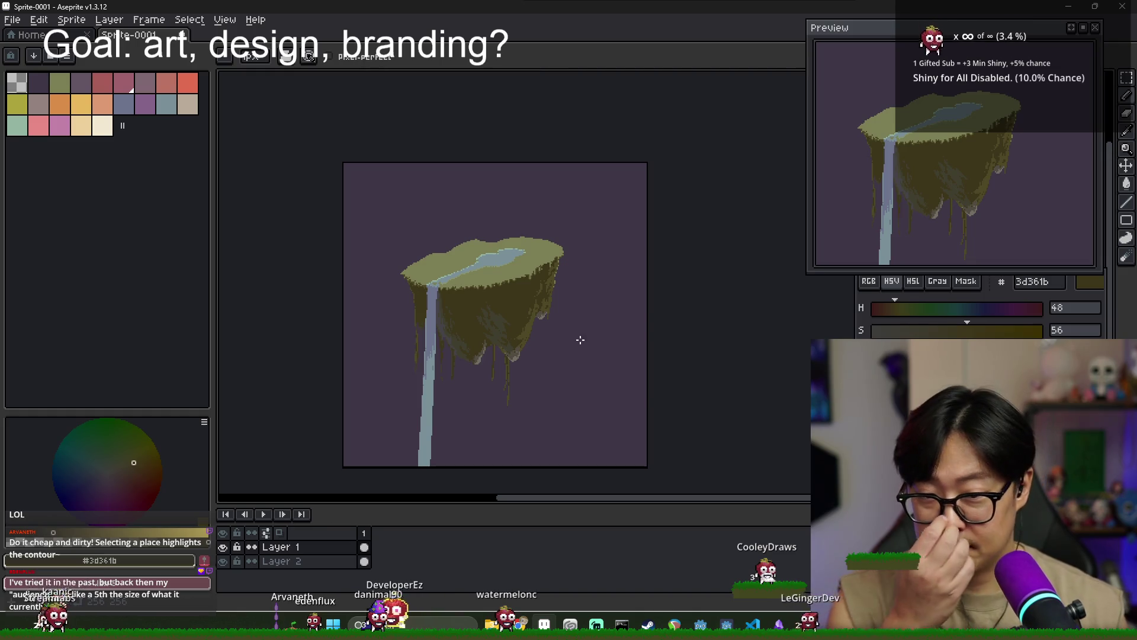
pyautogui.scroll(1, 578, 337)
pyautogui.scroll(2, 529, 281)
pyautogui.keyDown('alt'); pyautogui.click(529, 280); pyautogui.keyUp('alt')
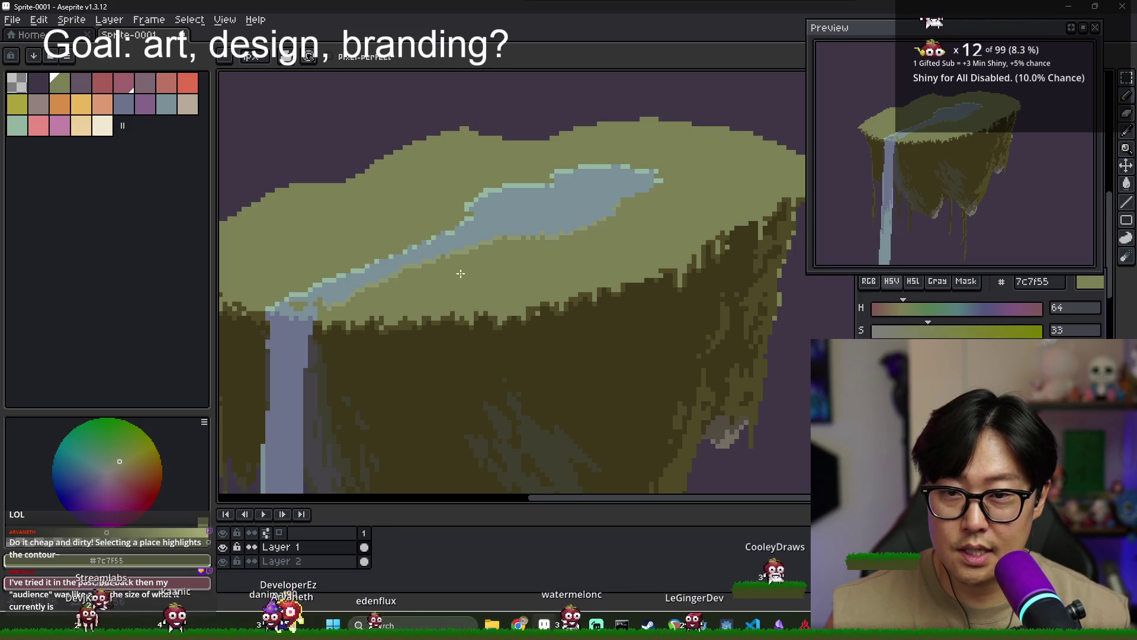
pyautogui.scroll(-1, 512, 309)
pyautogui.scroll(1, 407, 272)
pyautogui.scroll(1, 407, 273)
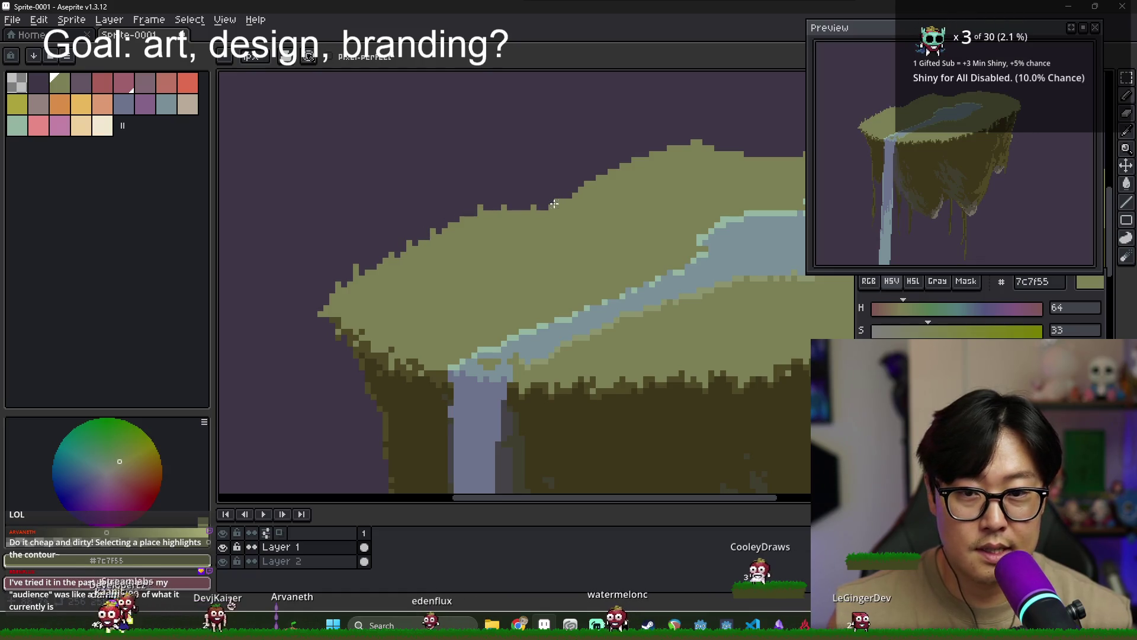
pyautogui.hscroll(2, 520, 236)
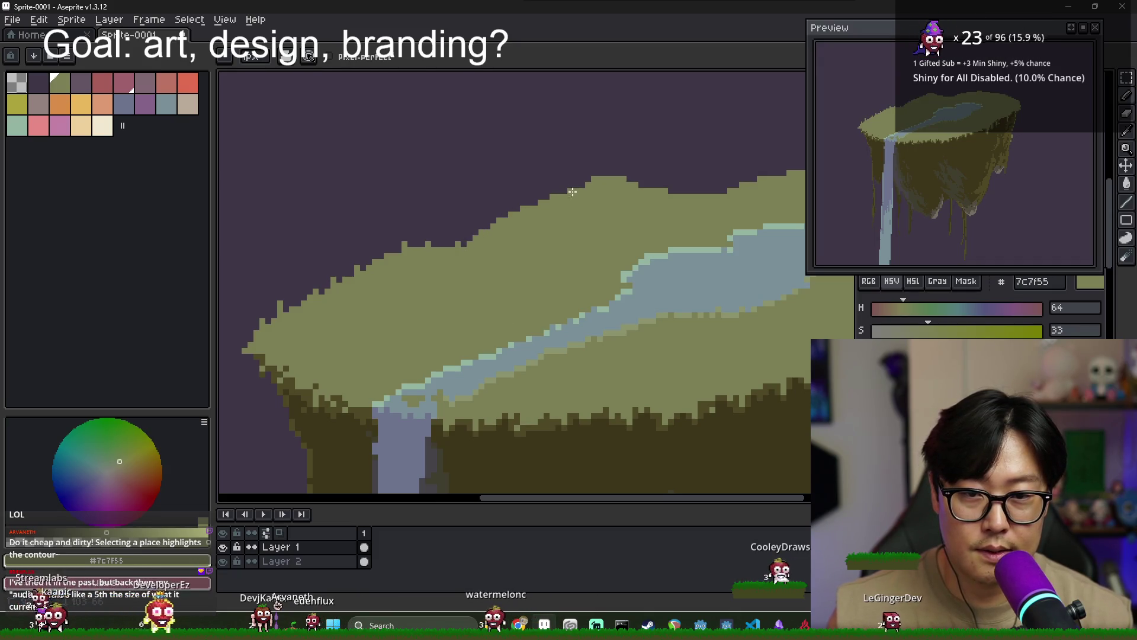
pyautogui.hscroll(1, 485, 243)
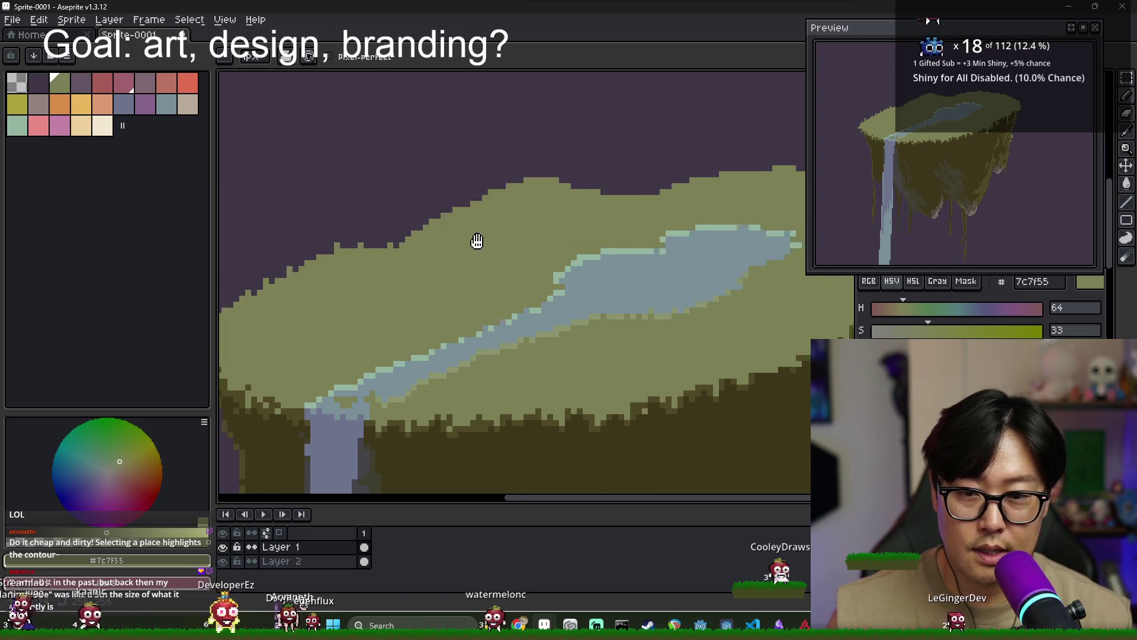
pyautogui.hscroll(1, 477, 243)
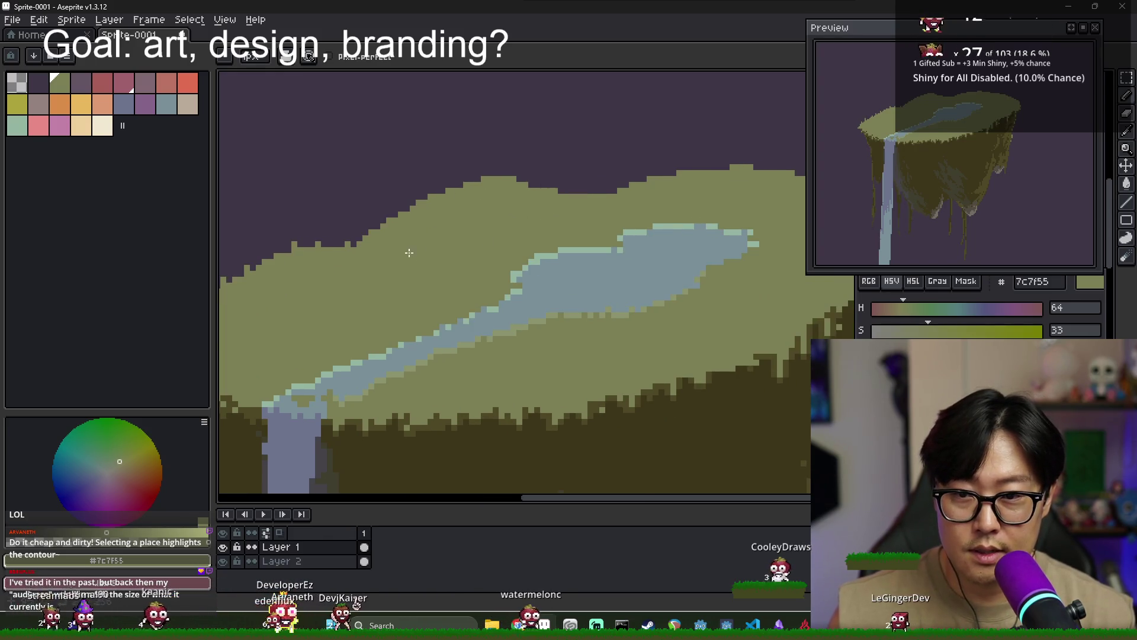
pyautogui.hscroll(1, 438, 191)
pyautogui.hscroll(1, 451, 181)
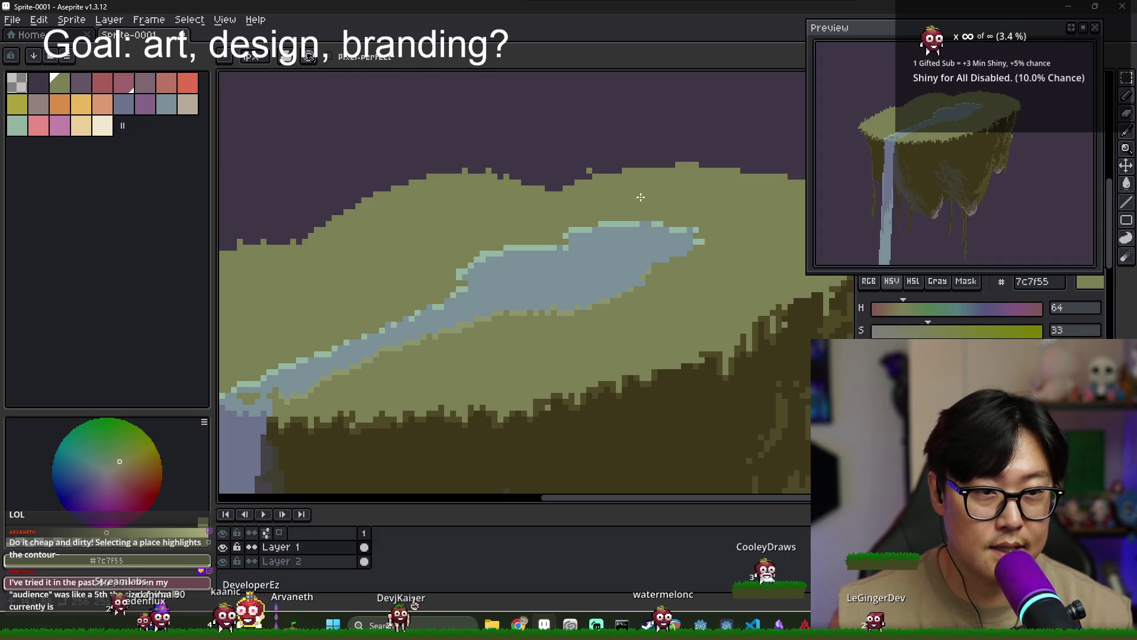
pyautogui.hscroll(1, 593, 190)
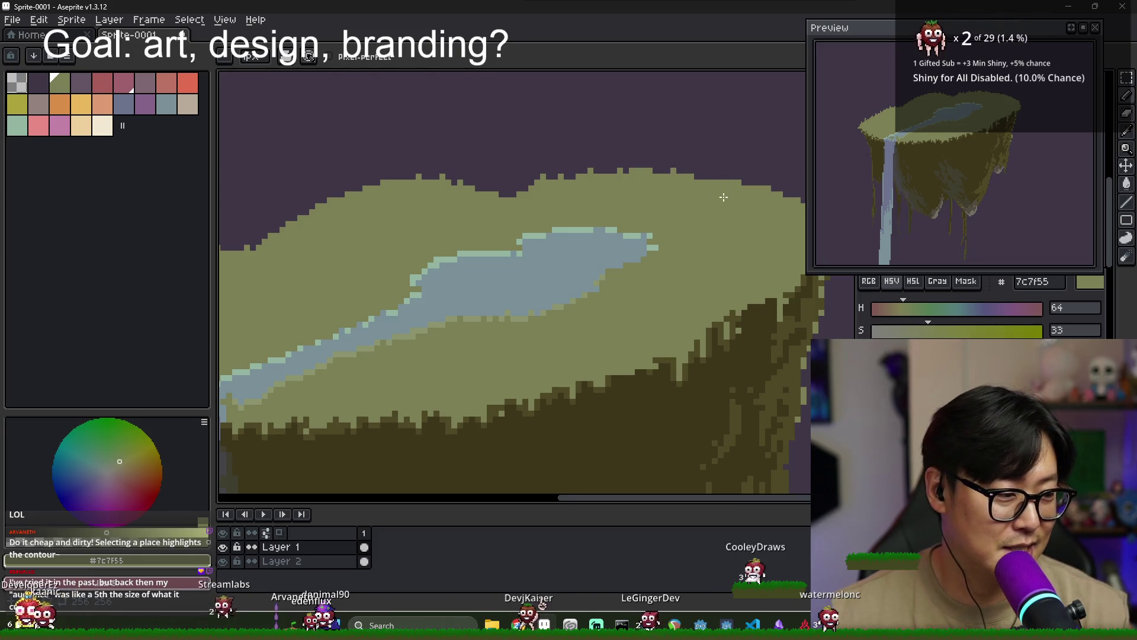
pyautogui.hscroll(2, 723, 187)
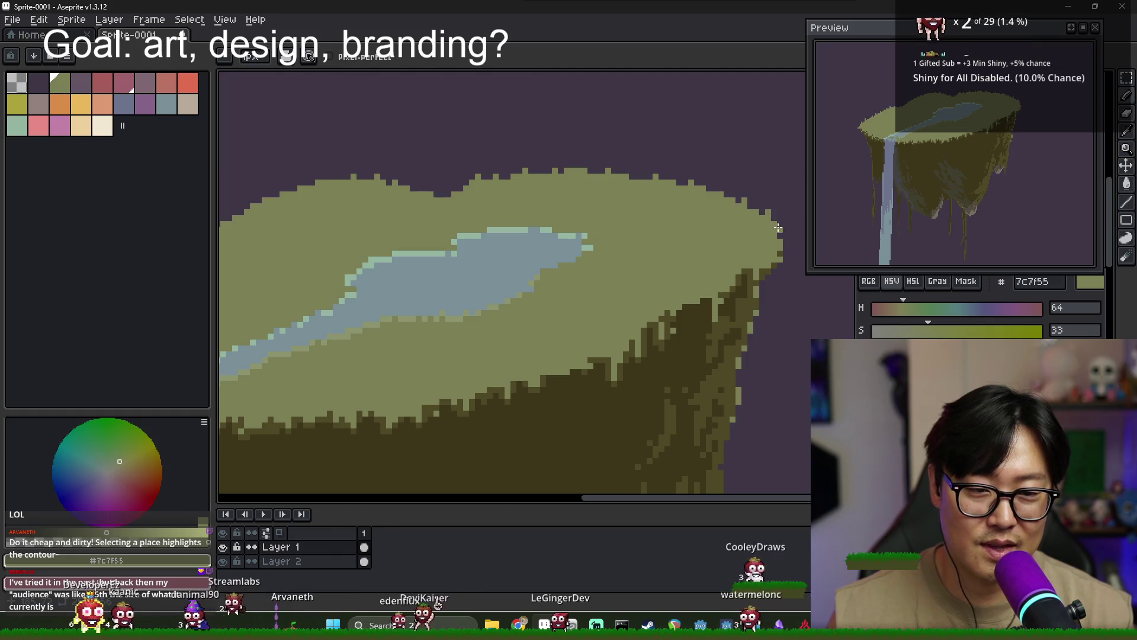
# Zoom and pan around the canvas to bring the island's lake into view
pyautogui.scroll(-1, 763, 275)
pyautogui.scroll(-1, 683, 321)
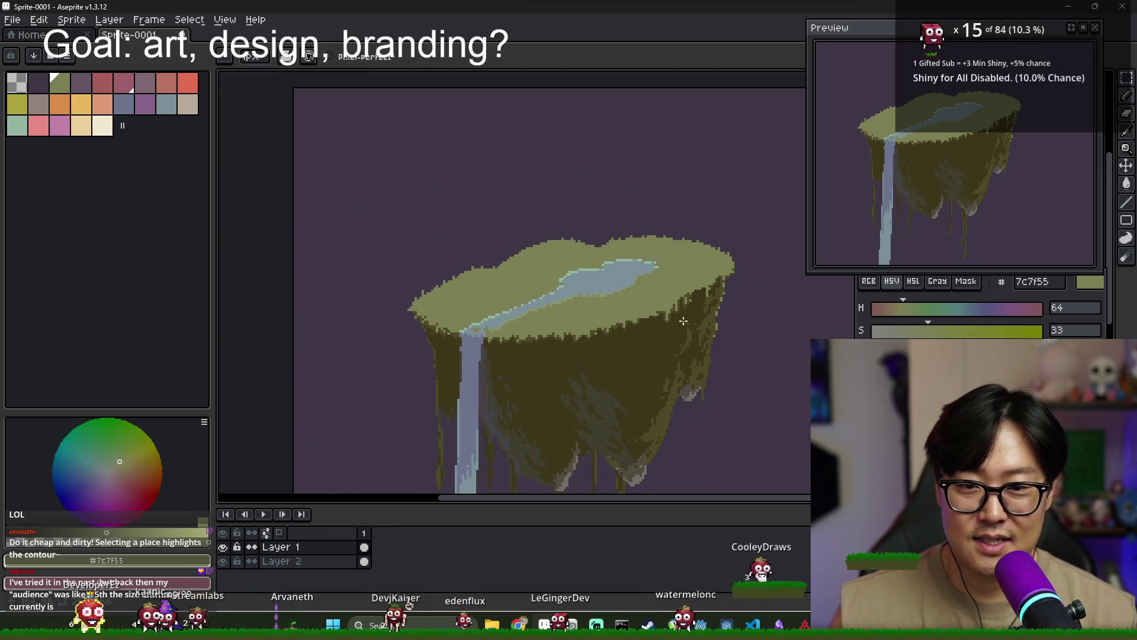
pyautogui.moveTo(714, 368); pyautogui.dragTo(530, 282)
pyautogui.scroll(-1, 475, 353)
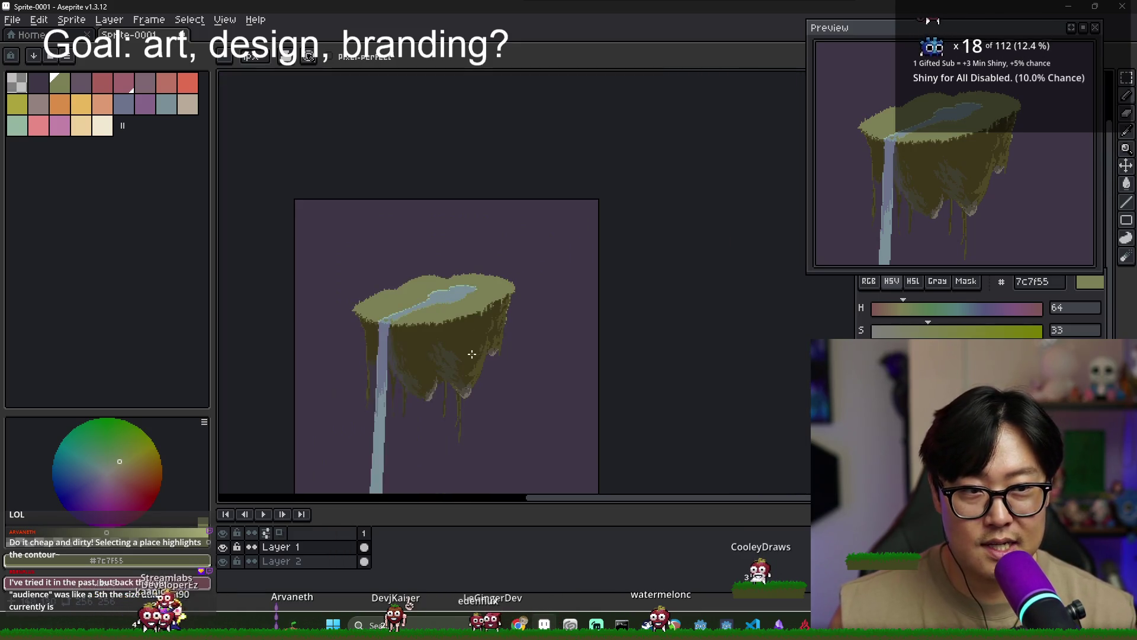
pyautogui.scroll(2, 482, 314)
pyautogui.scroll(1, 492, 276)
pyautogui.scroll(1, 505, 278)
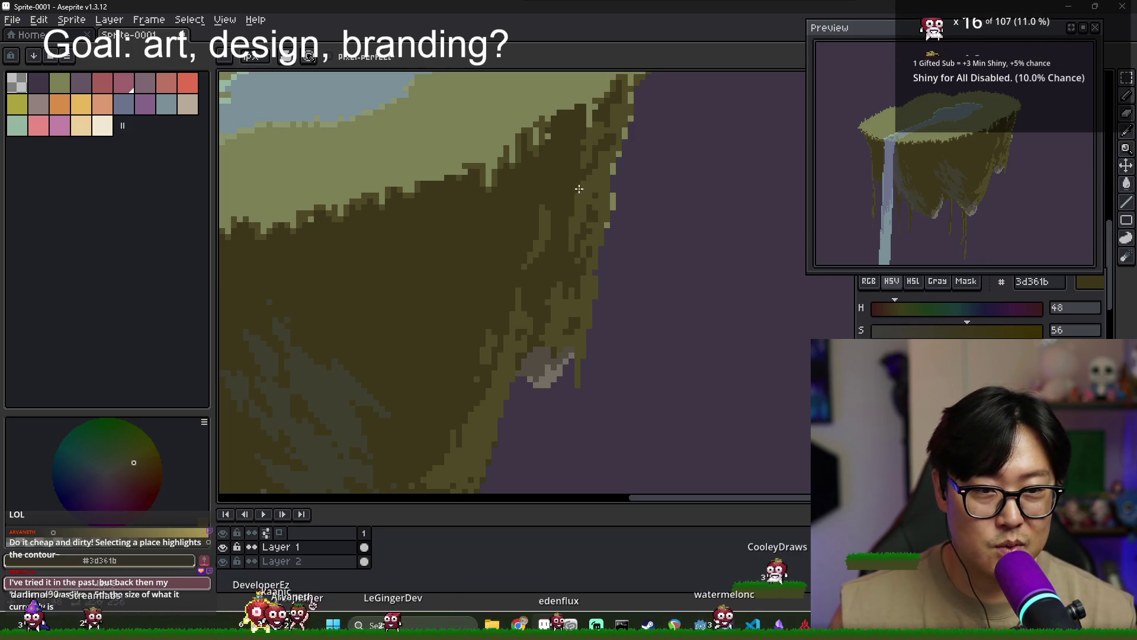
pyautogui.scroll(-1, 578, 219)
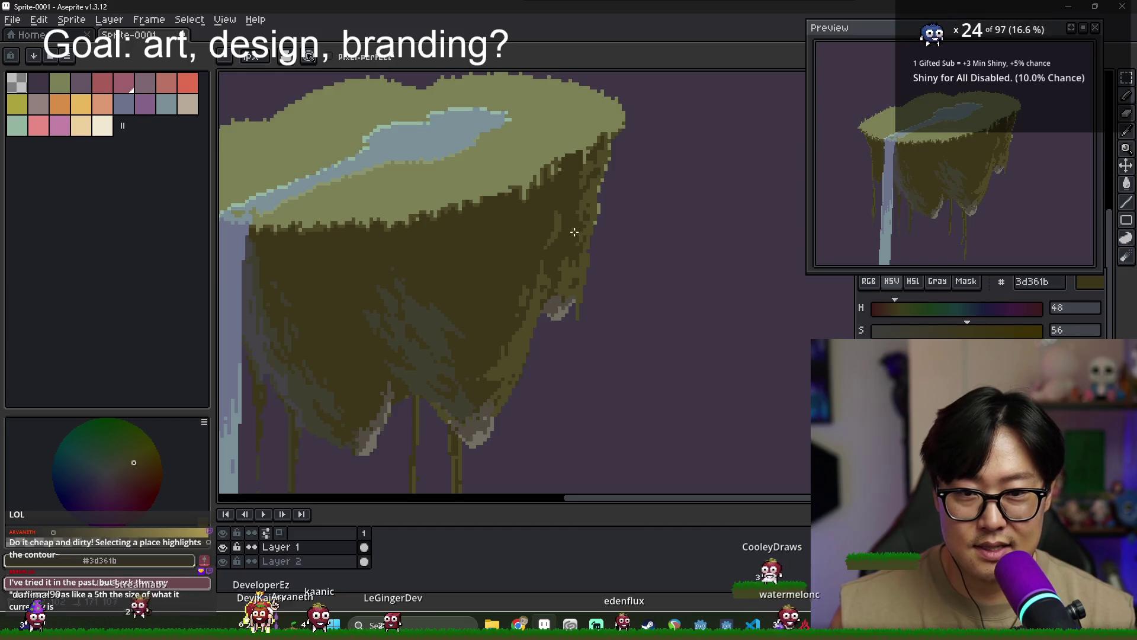
pyautogui.scroll(-1, 570, 226)
pyautogui.scroll(-1, 586, 266)
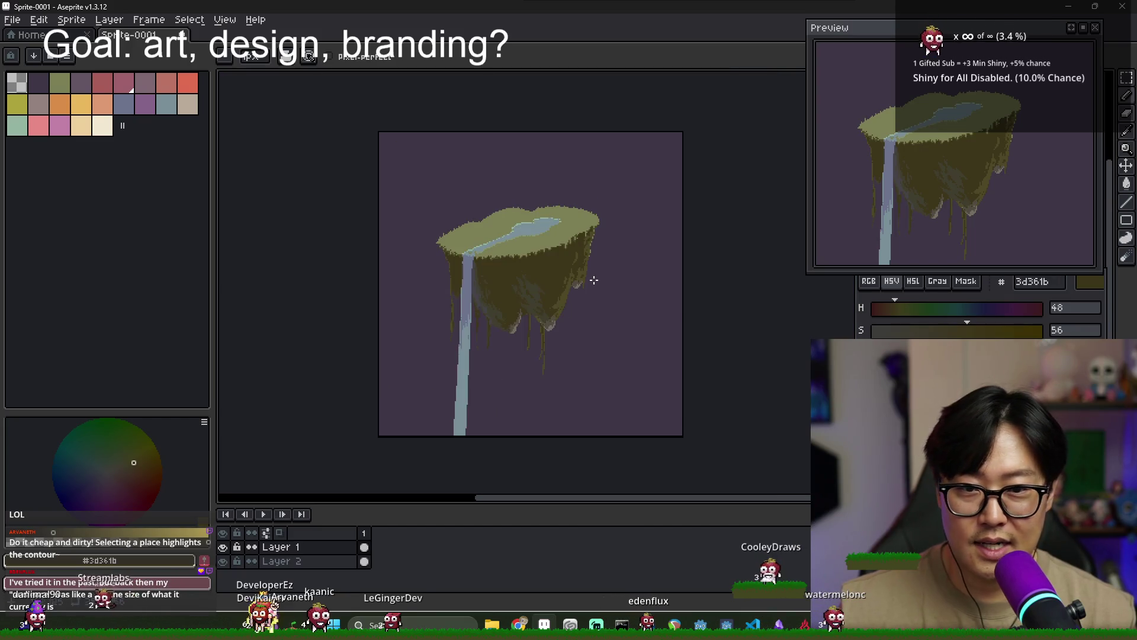
# Sample the light water blue 799098 from the lake, then zoom back out
pyautogui.hscroll(-2, 600, 261)
pyautogui.scroll(1, 597, 243)
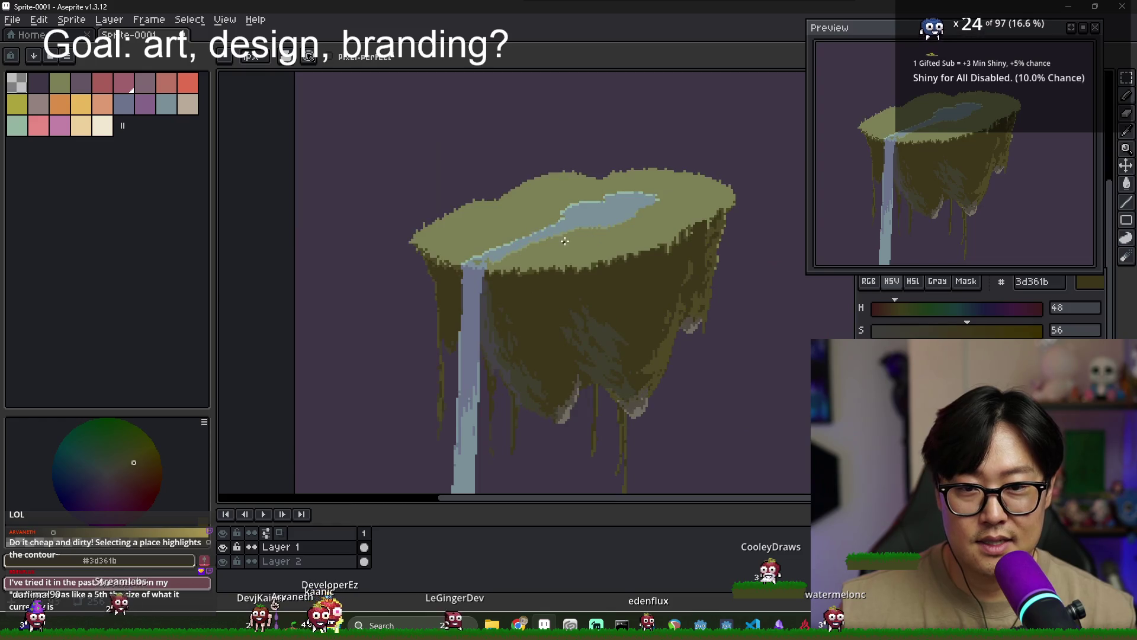
pyautogui.scroll(1, 604, 240)
pyautogui.scroll(1, 619, 236)
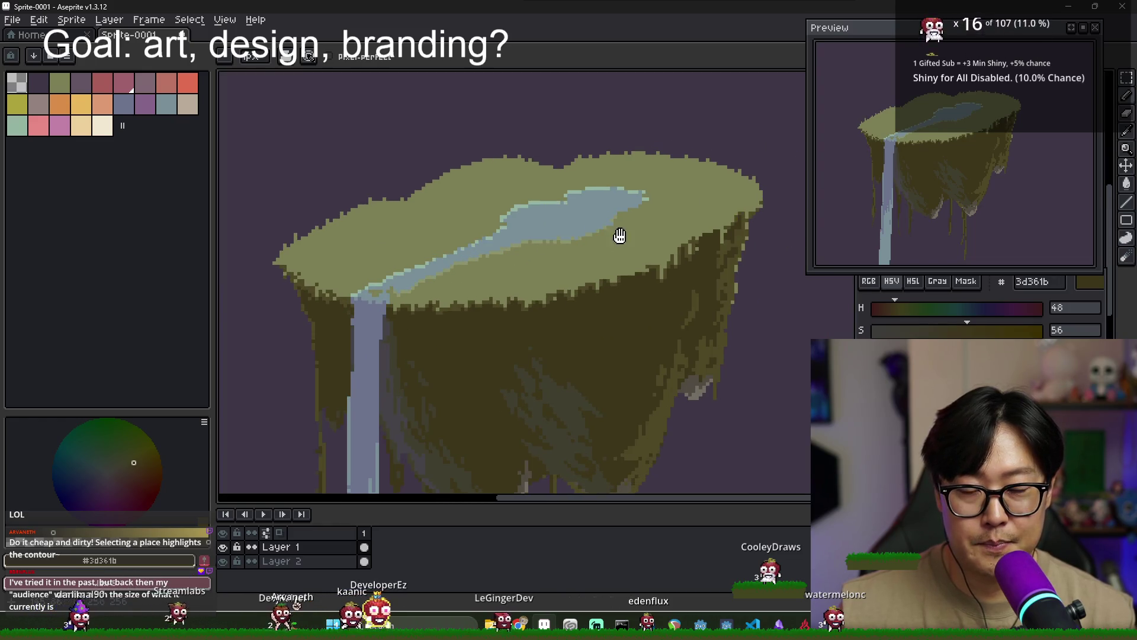
pyautogui.keyDown('alt'); pyautogui.click(561, 228); pyautogui.keyUp('alt')
pyautogui.scroll(-3, 516, 301)
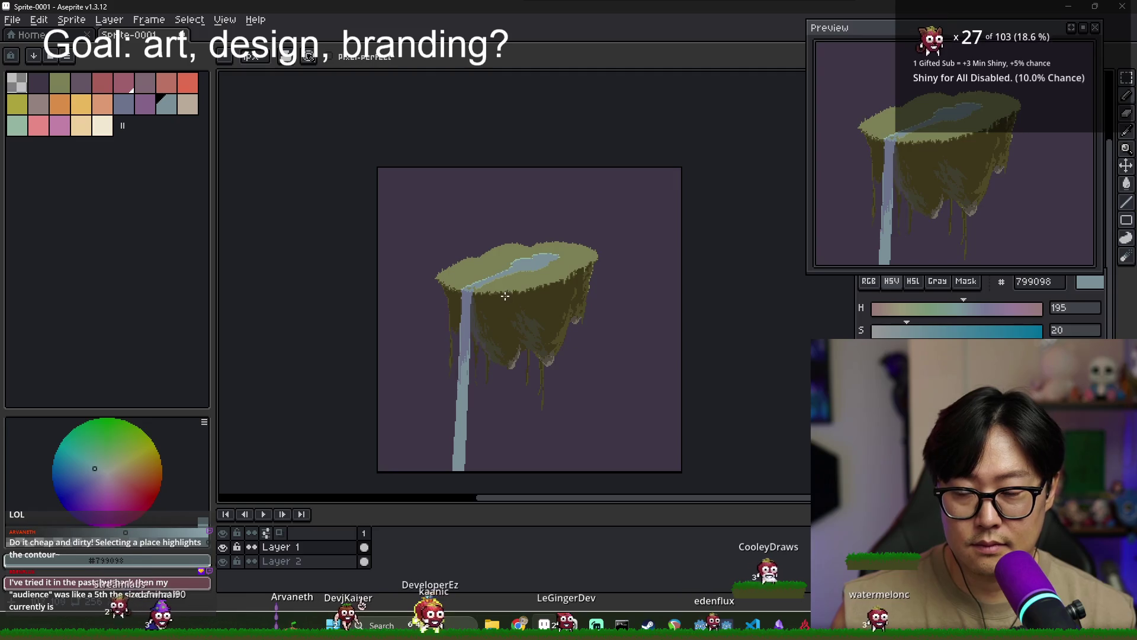
pyautogui.scroll(3, 490, 294)
# Fill the pond interior with the darker blue-grey 6d738d, redoing the first fill
pyautogui.keyDown('alt'); pyautogui.click(450, 296); pyautogui.keyUp('alt')
pyautogui.scroll(1, 491, 254)
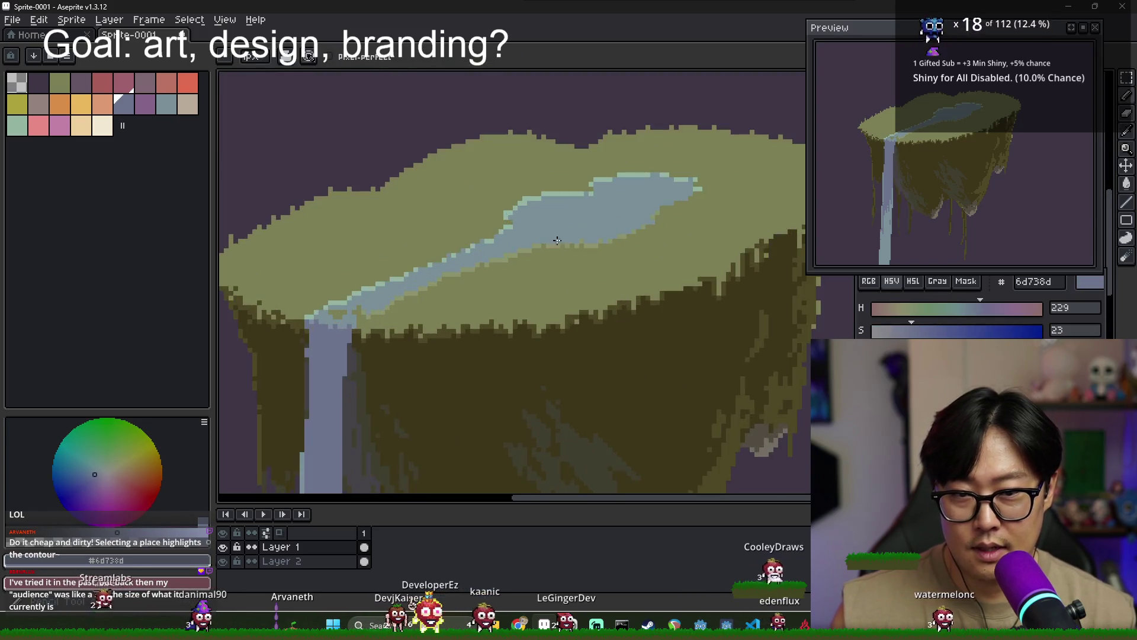
pyautogui.scroll(1, 533, 214)
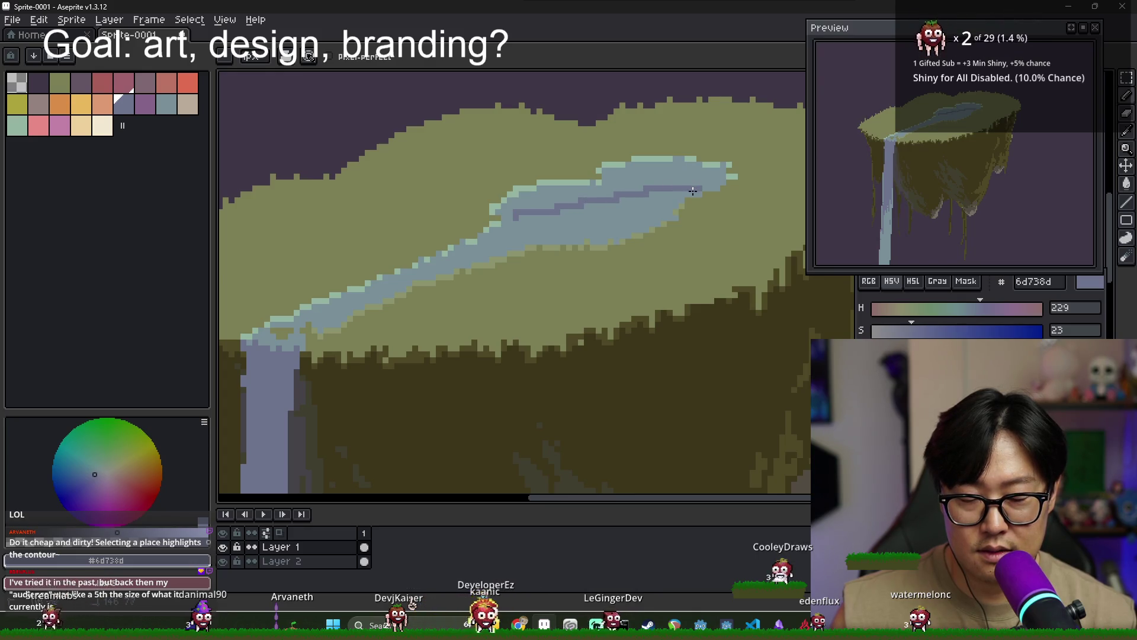
pyautogui.press('g')
pyautogui.click(588, 219)
pyautogui.hotkey('ctrl', 'z')
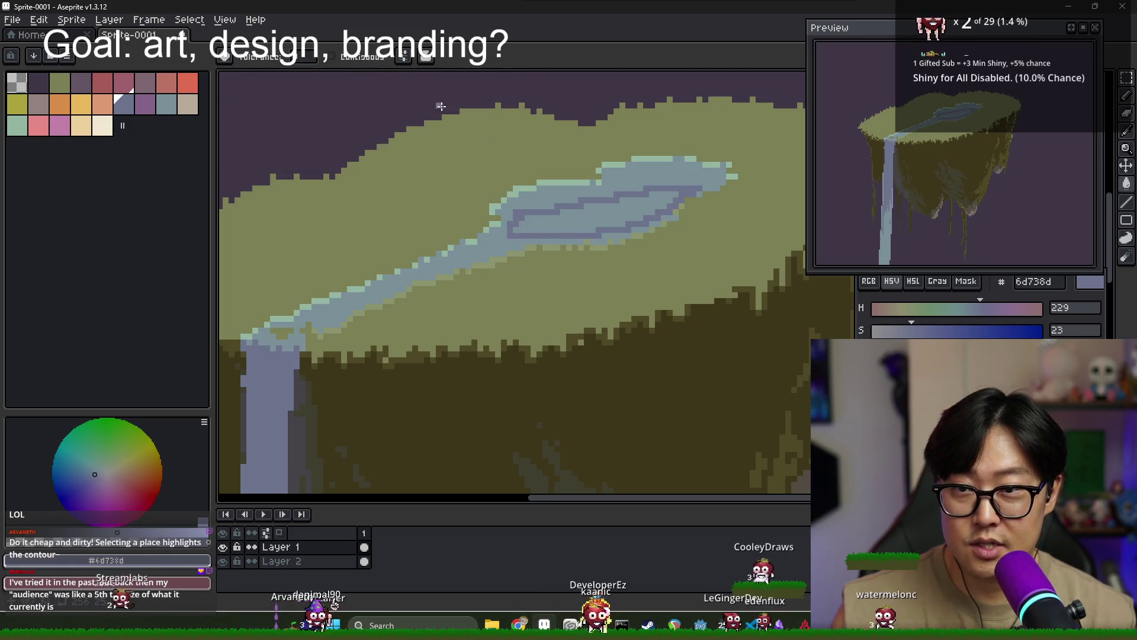
pyautogui.click(578, 220)
# Touch up the pond's edges with the Pencil in 6d738d
pyautogui.scroll(-1, 576, 222)
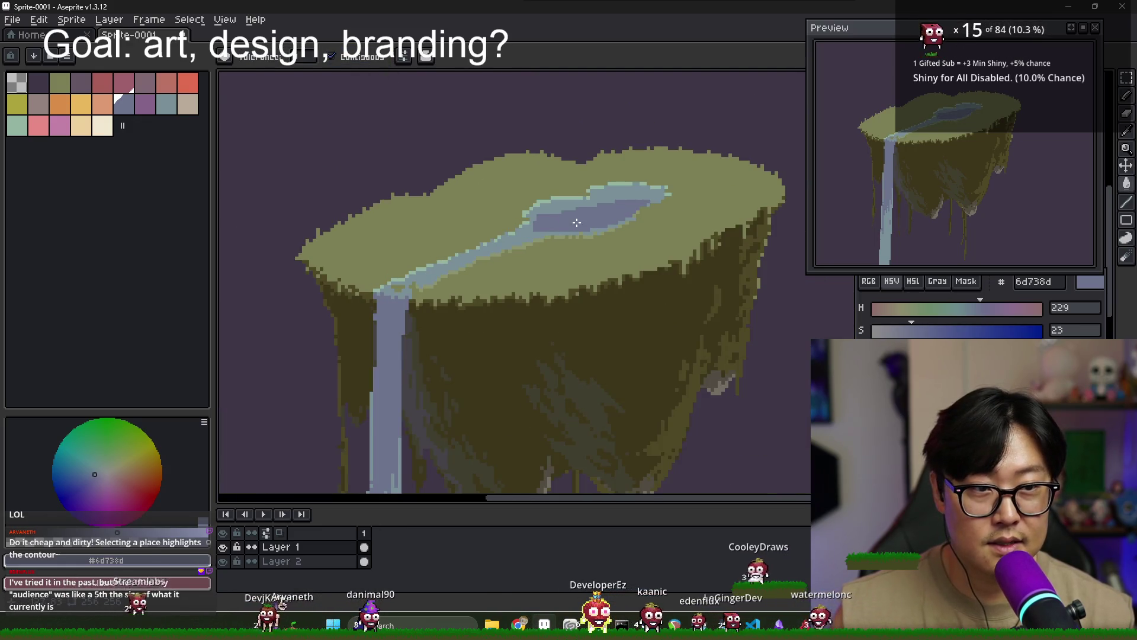
pyautogui.scroll(1, 559, 231)
pyautogui.press('b')
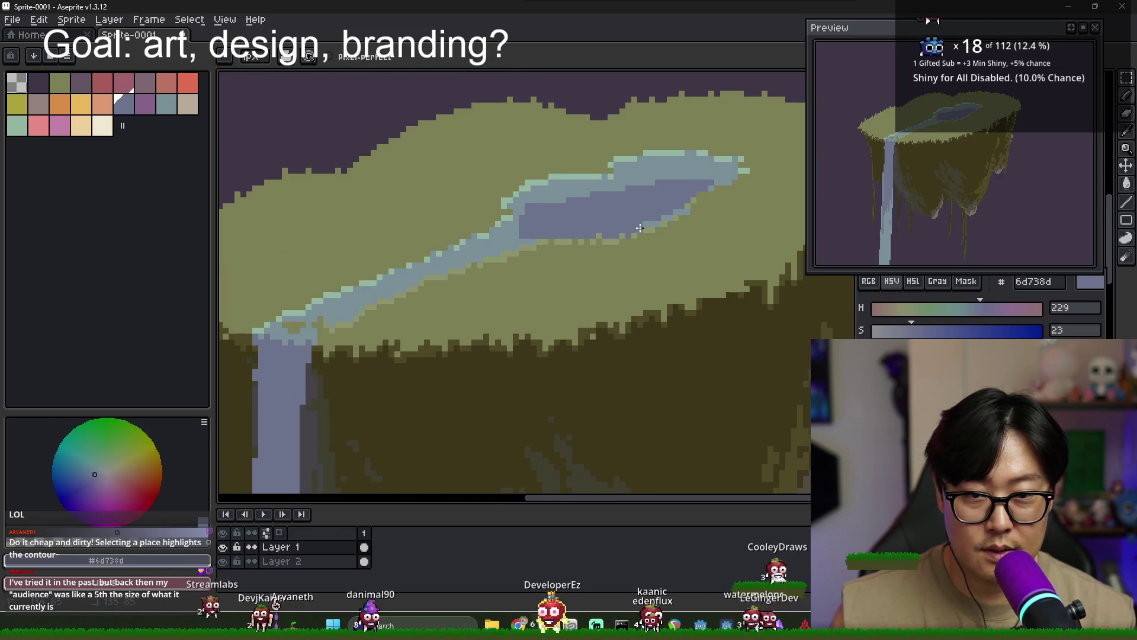
pyautogui.moveTo(723, 169); pyautogui.dragTo(646, 196)
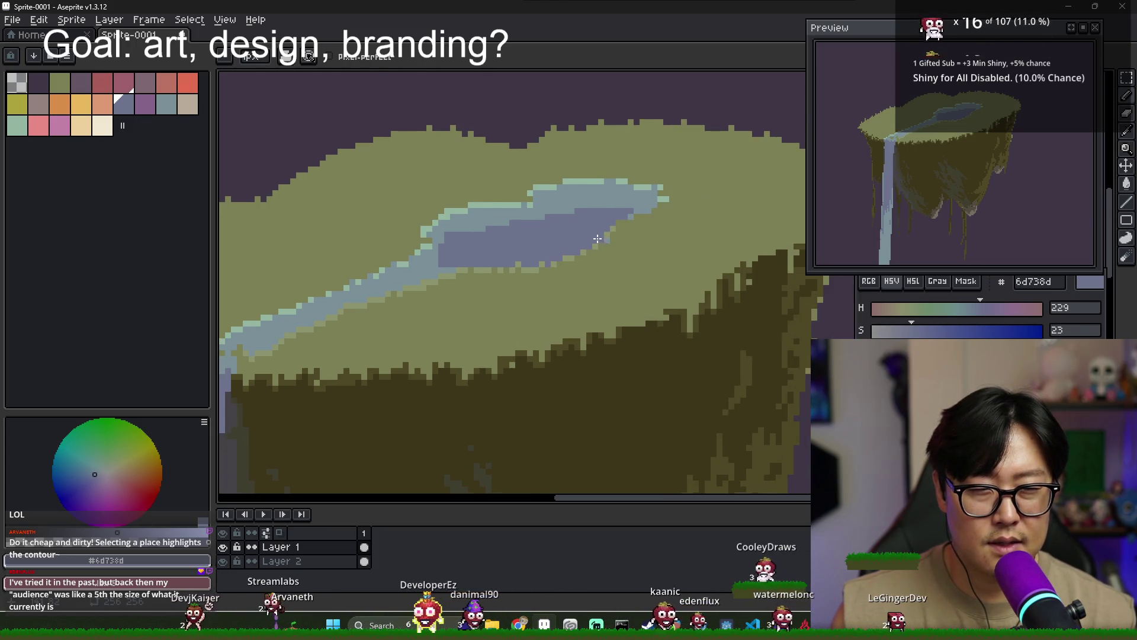
pyautogui.scroll(-2, 514, 246)
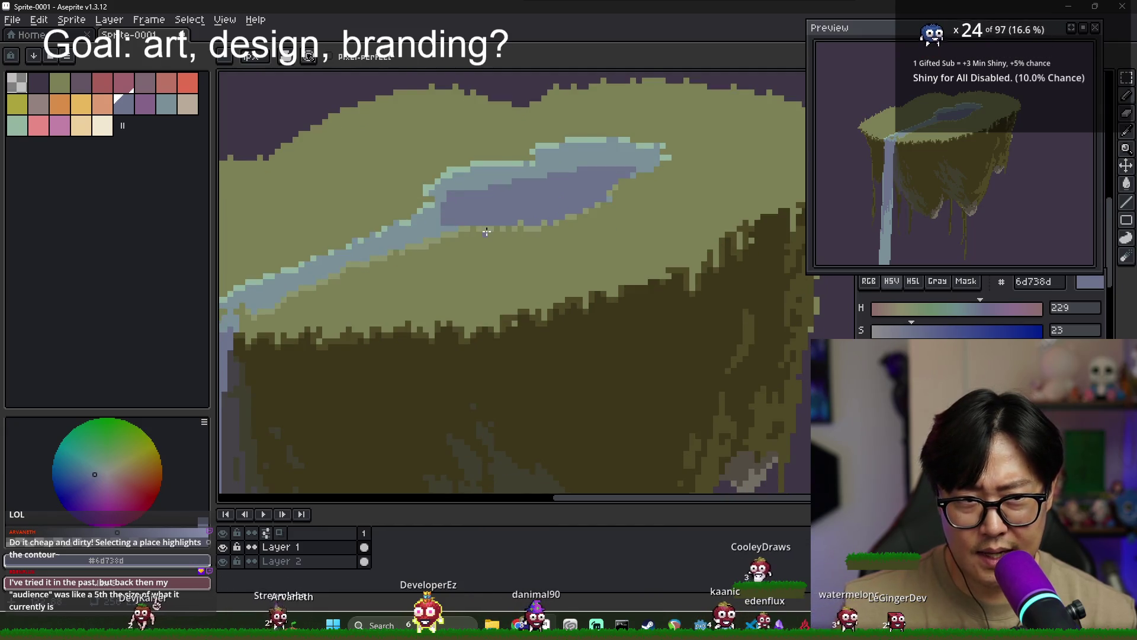
pyautogui.scroll(-1, 580, 220)
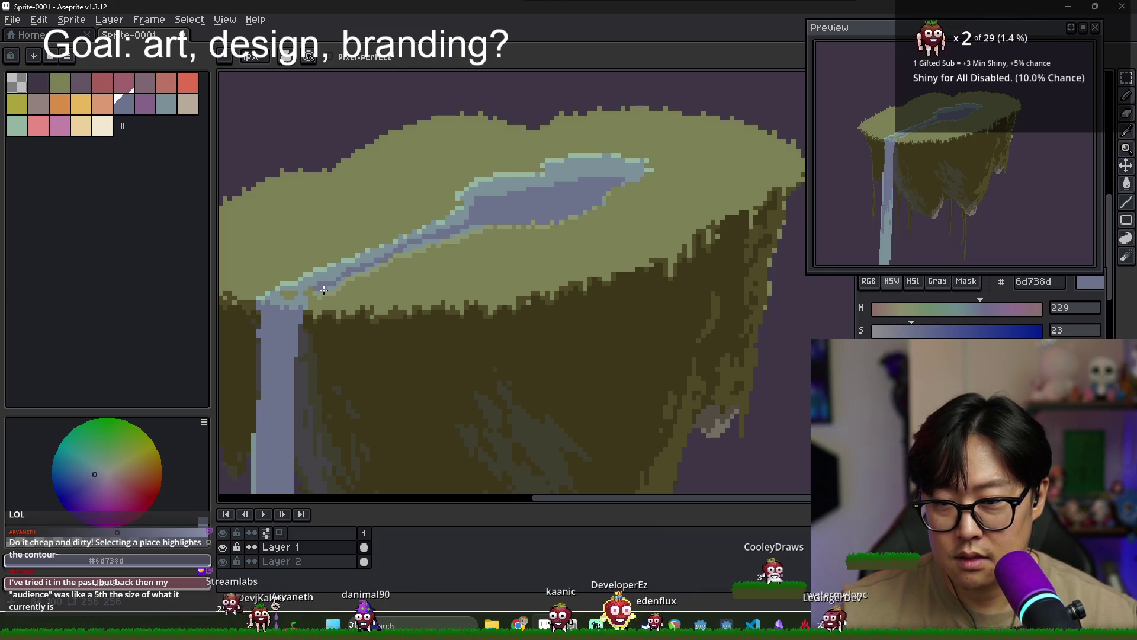
# Flood-fill the stream's core with the darker blue 6d738d
pyautogui.press('g')
pyautogui.scroll(2, 331, 284)
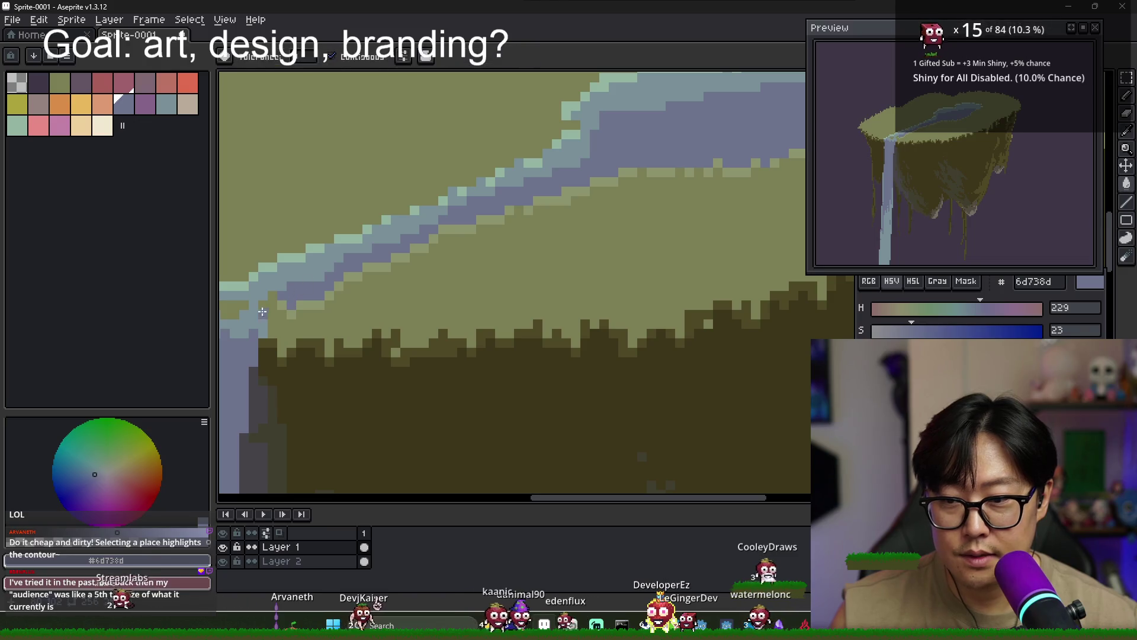
pyautogui.press('b')
pyautogui.scroll(-1, 644, 235)
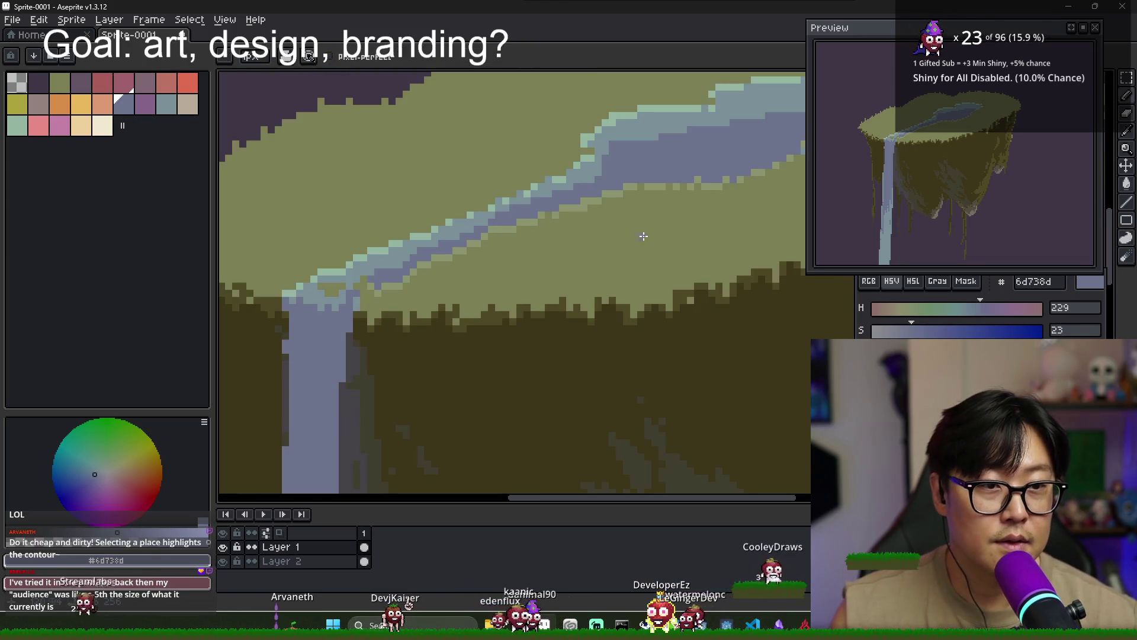
pyautogui.scroll(1, 644, 236)
pyautogui.scroll(1, 642, 148)
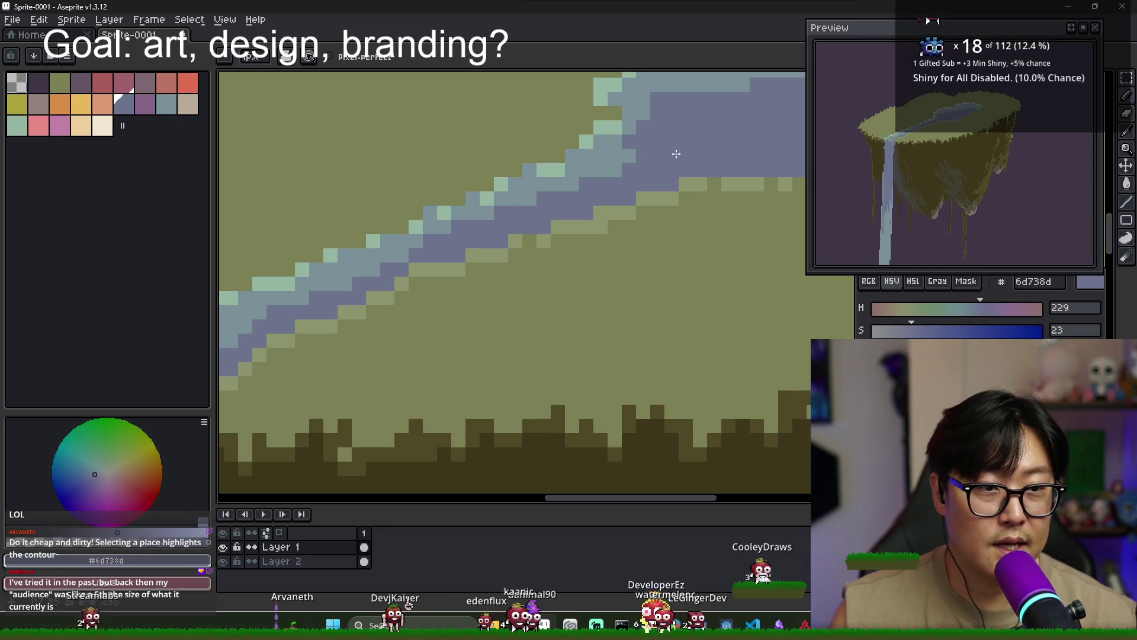
pyautogui.scroll(-1, 652, 161)
pyautogui.scroll(-1, 616, 164)
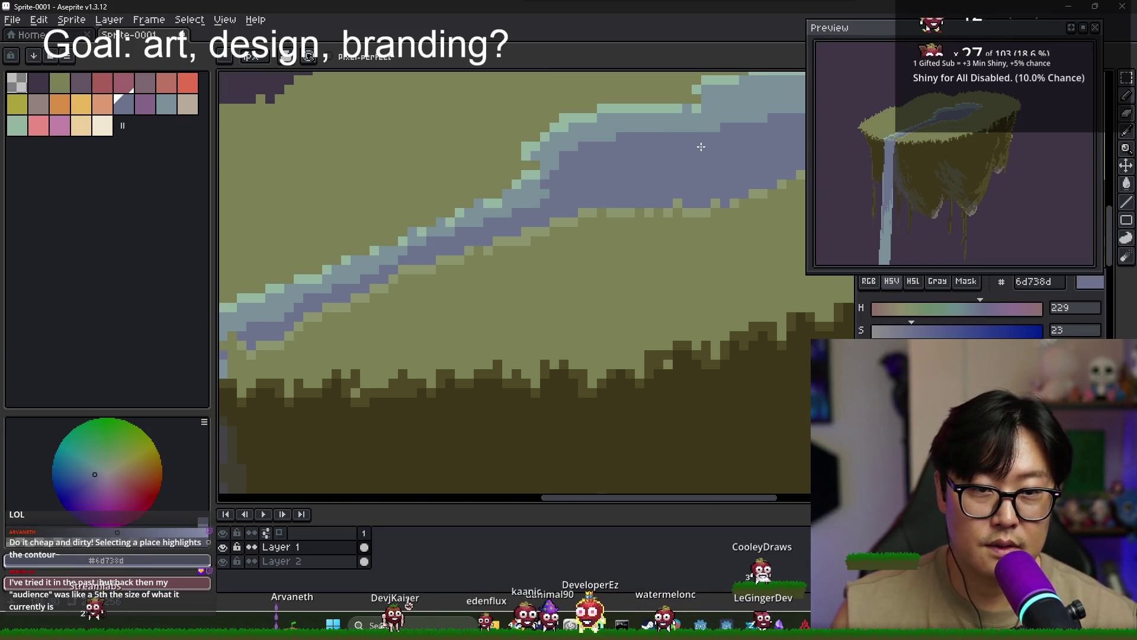
# Take the light blue 799098 and draw lighter banks along the stream
pyautogui.keyDown('alt'); pyautogui.click(649, 137); pyautogui.keyUp('alt')
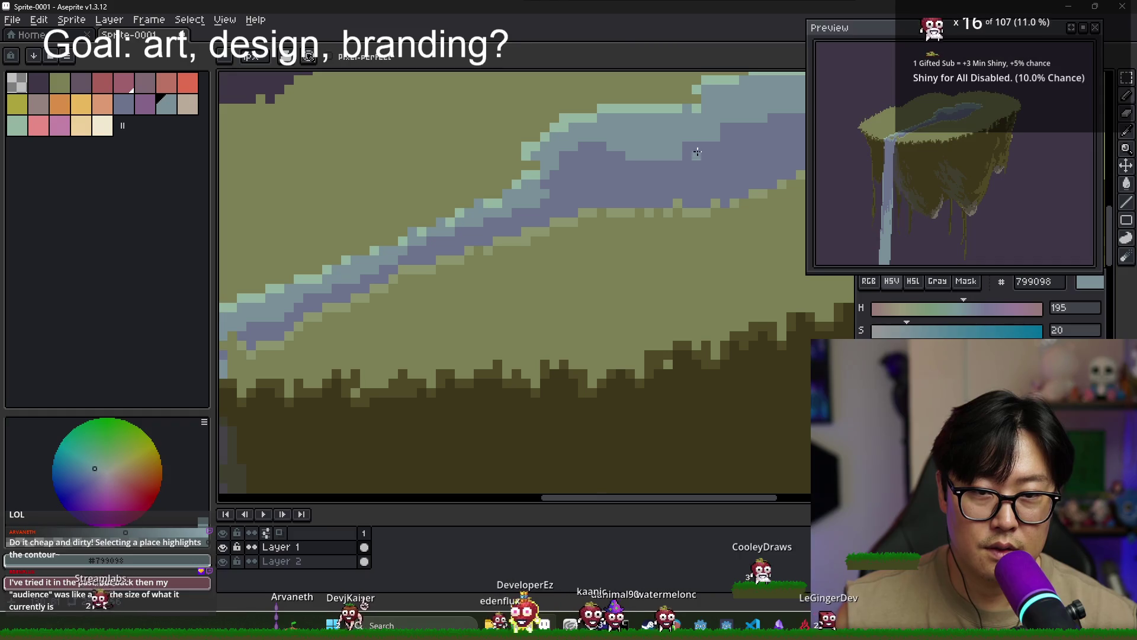
pyautogui.moveTo(648, 137); pyautogui.dragTo(582, 136)
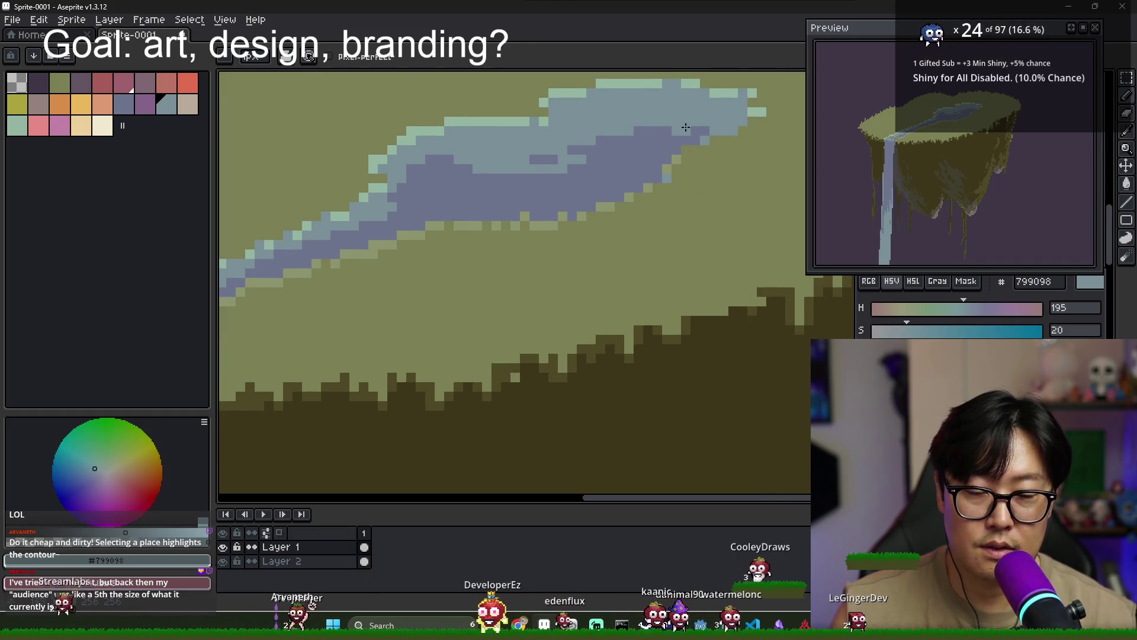
pyautogui.moveTo(582, 136); pyautogui.dragTo(634, 159)
pyautogui.scroll(-2, 634, 160)
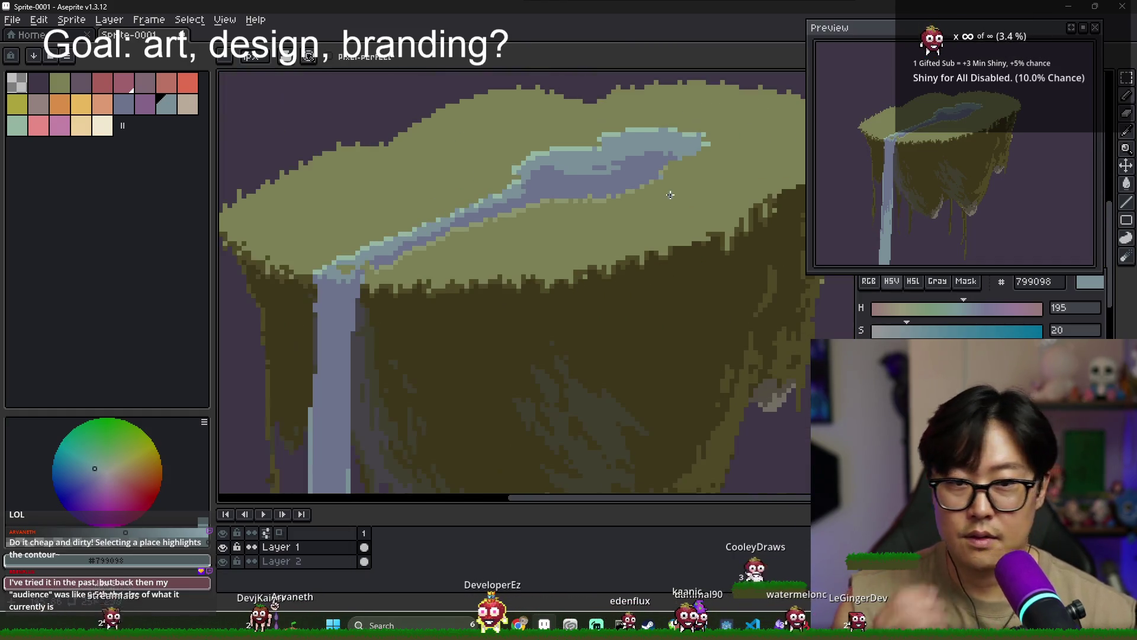
pyautogui.scroll(-1, 652, 178)
pyautogui.scroll(-1, 663, 190)
pyautogui.scroll(2, 680, 198)
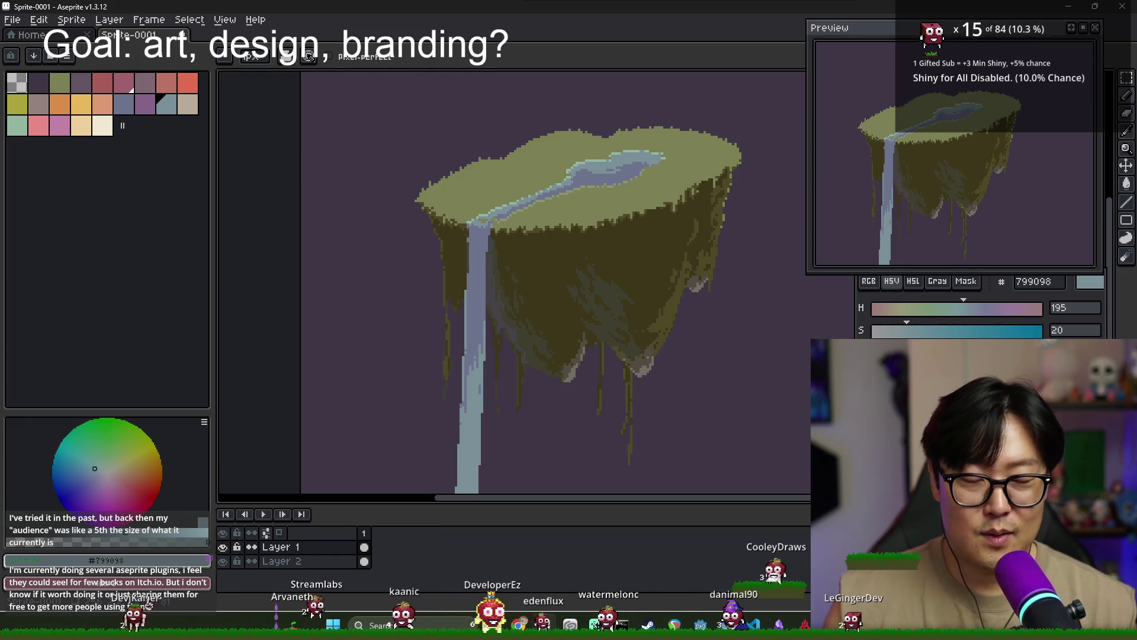
# Refine lake-edge pixels, alternating the darker 6d738d and light 799098 blues
pyautogui.scroll(3, 570, 154)
pyautogui.scroll(2, 570, 154)
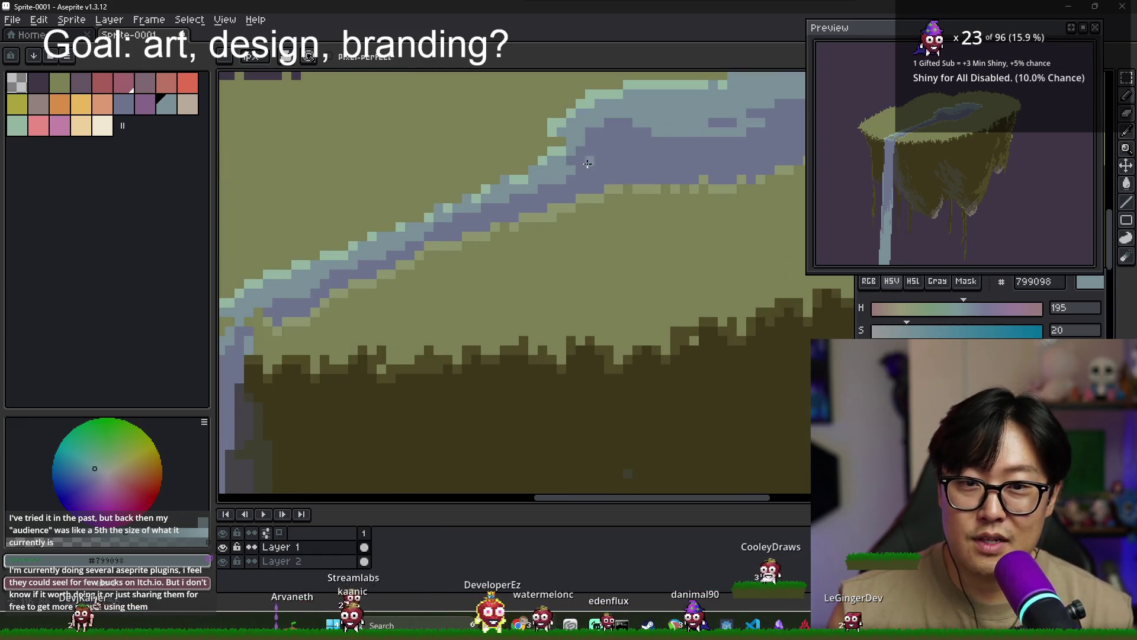
pyautogui.keyDown('alt'); pyautogui.click(571, 151); pyautogui.keyUp('alt')
pyautogui.keyDown('alt'); pyautogui.click(557, 172); pyautogui.keyUp('alt')
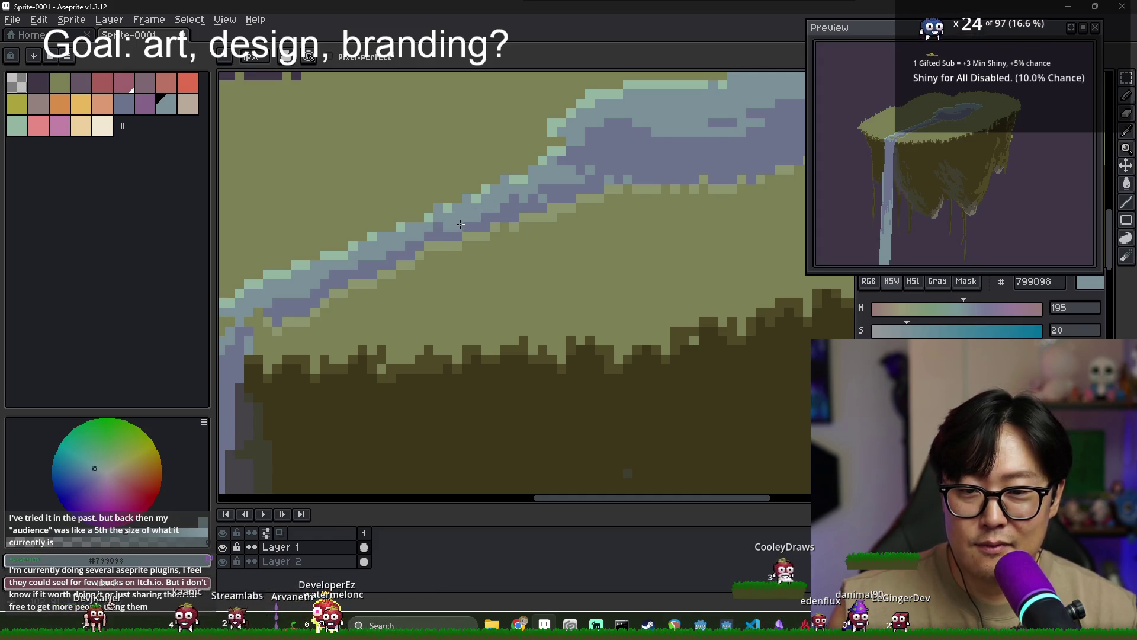
pyautogui.keyDown('alt'); pyautogui.click(546, 197); pyautogui.keyUp('alt')
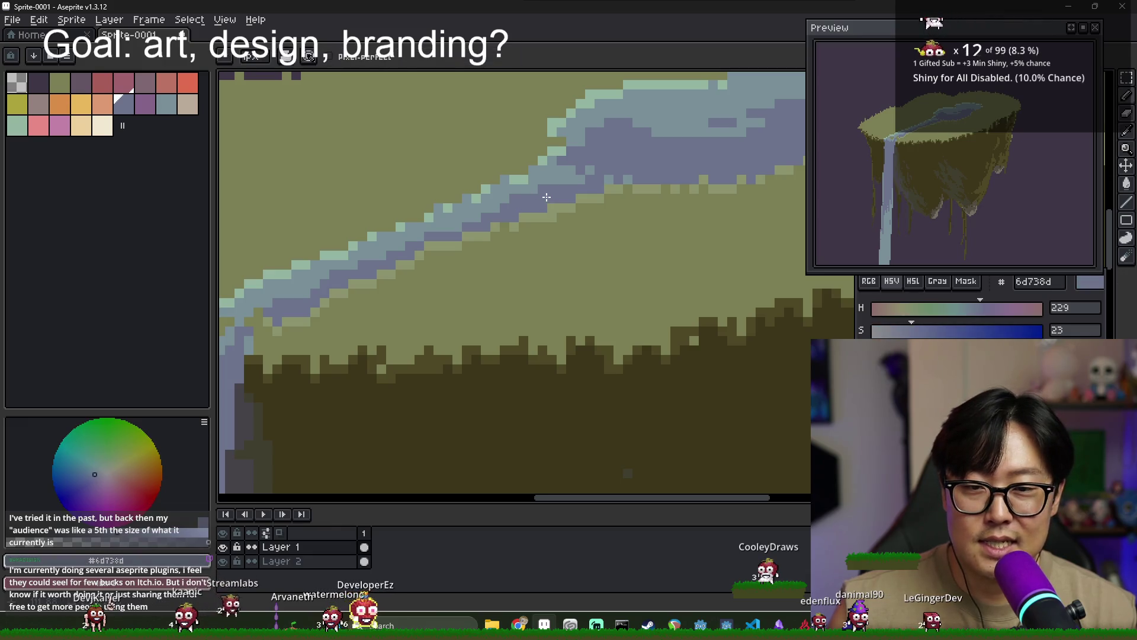
pyautogui.keyDown('alt'); pyautogui.click(562, 161); pyautogui.keyUp('alt')
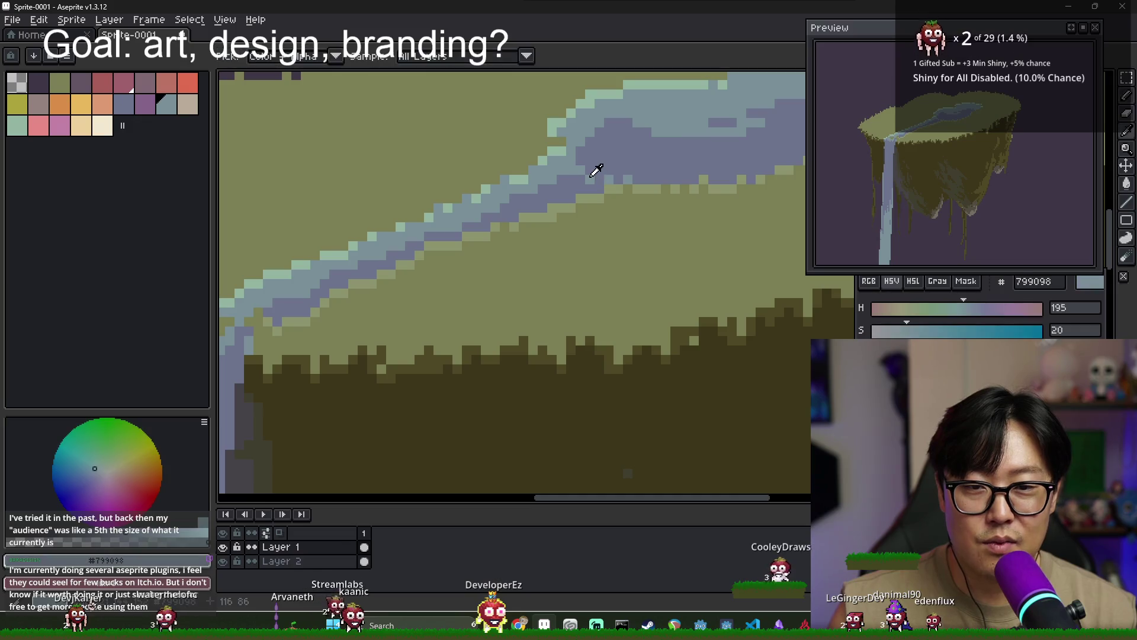
pyautogui.keyDown('alt'); pyautogui.click(573, 172); pyautogui.keyUp('alt')
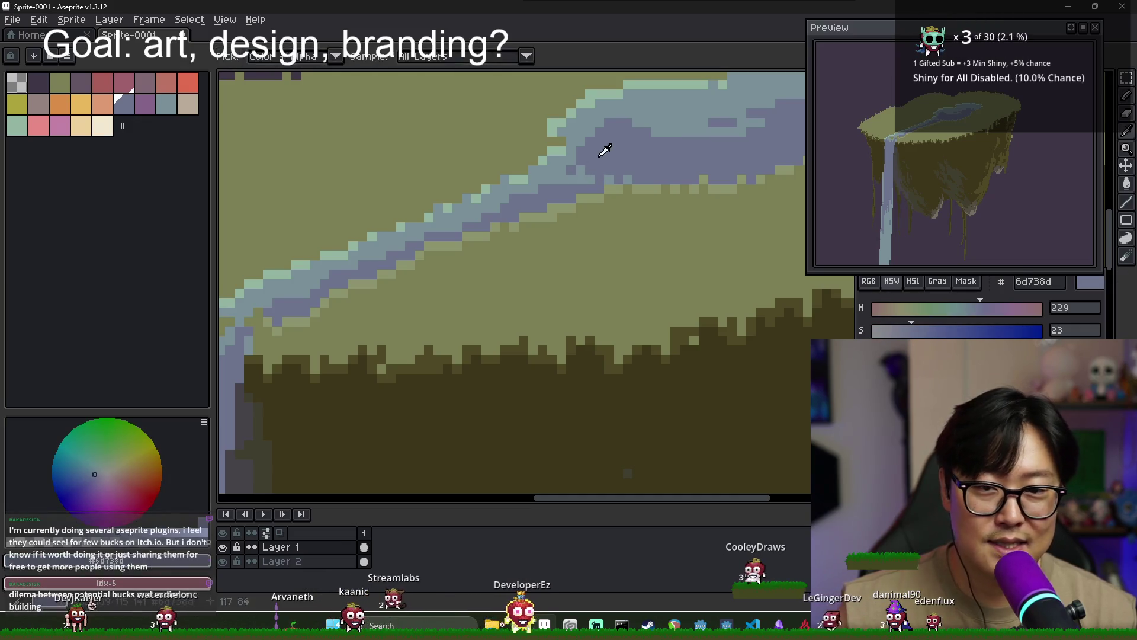
# Continue alternating 799098 and 6d738d pixels along the stream, ending on 6d738d
pyautogui.keyDown('alt'); pyautogui.click(582, 170); pyautogui.keyUp('alt')
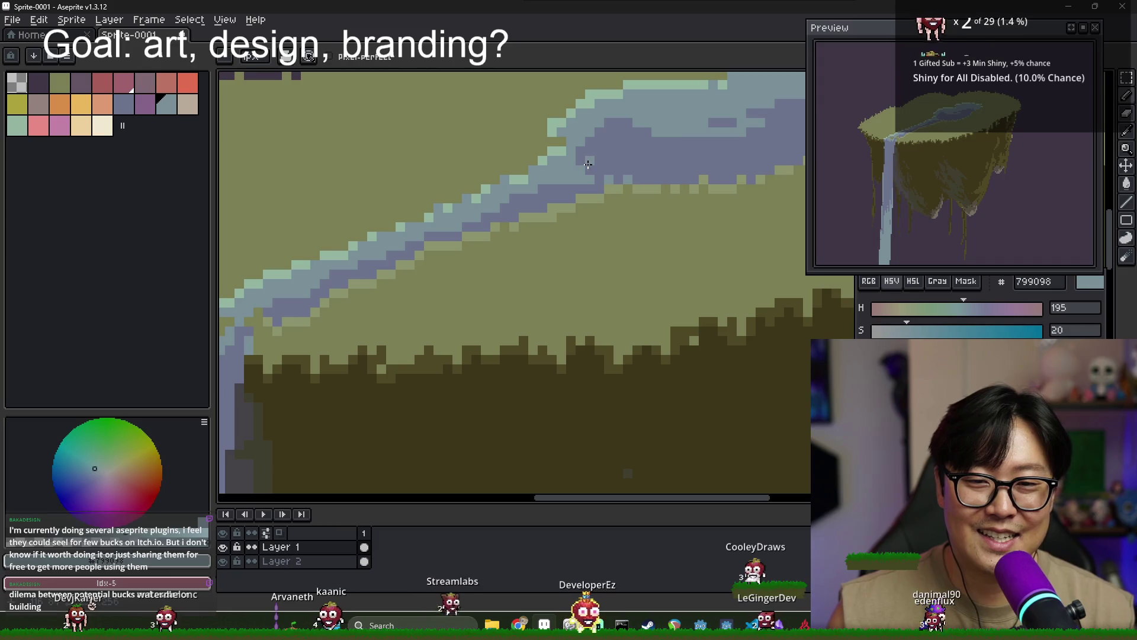
pyautogui.keyDown('alt'); pyautogui.click(587, 170); pyautogui.keyUp('alt')
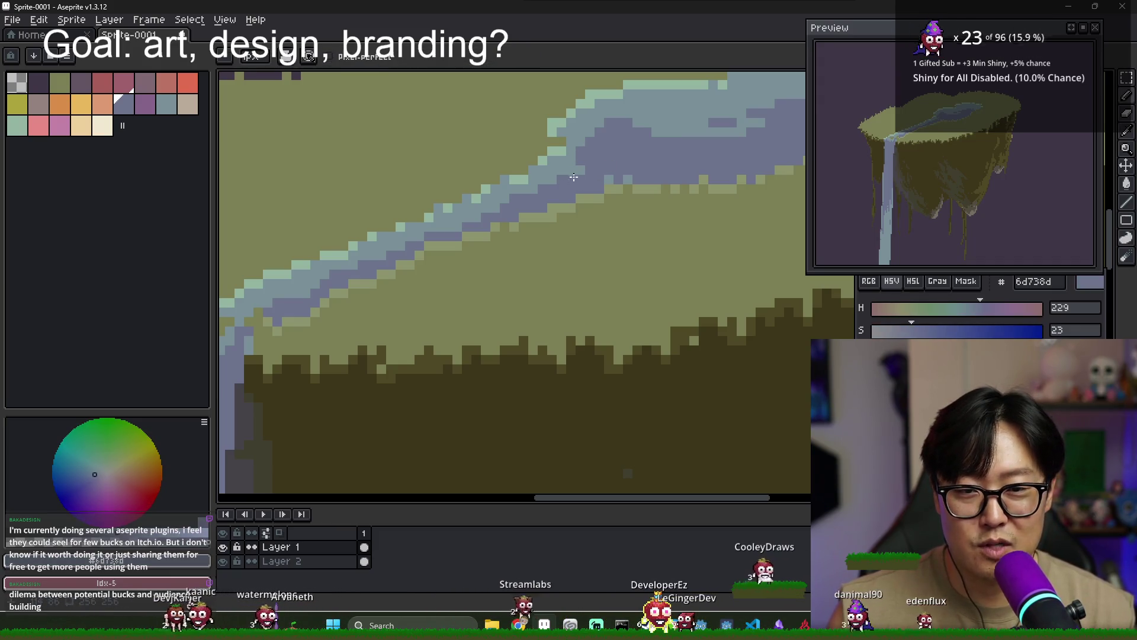
pyautogui.keyDown('alt'); pyautogui.click(585, 168); pyautogui.keyUp('alt')
pyautogui.scroll(-2, 594, 165)
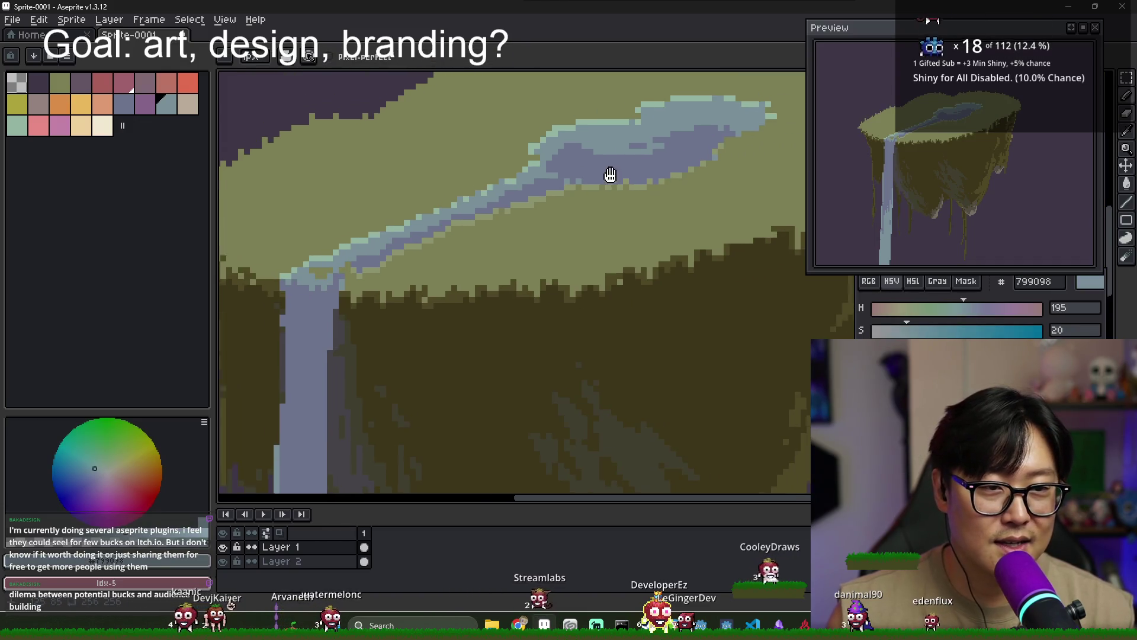
pyautogui.keyDown('alt'); pyautogui.click(558, 158); pyautogui.keyUp('alt')
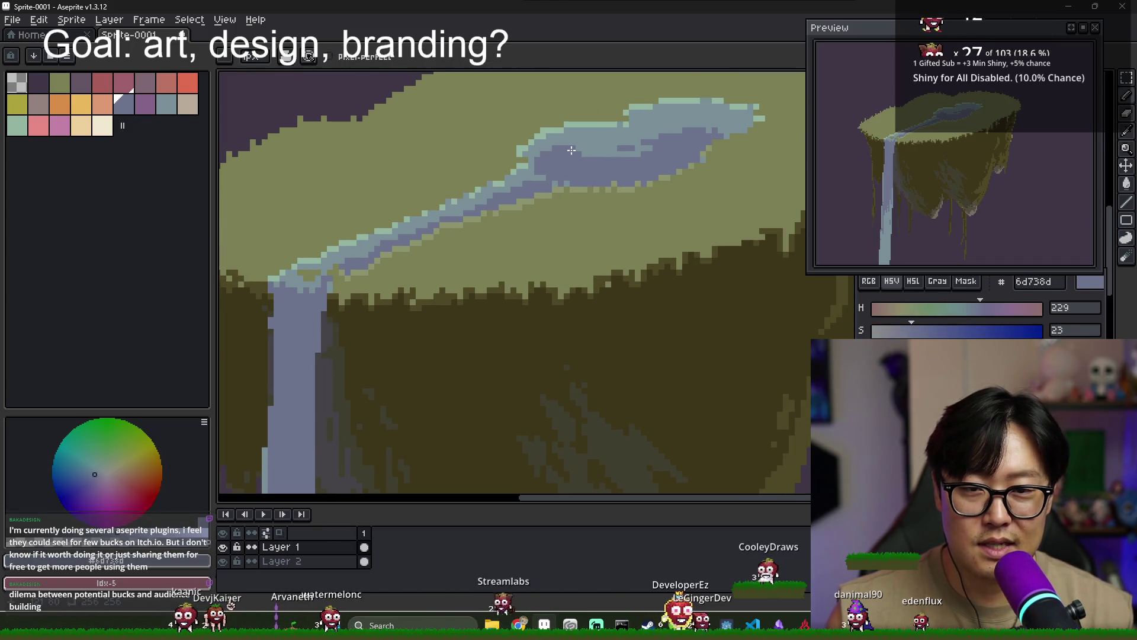
pyautogui.scroll(-1, 657, 145)
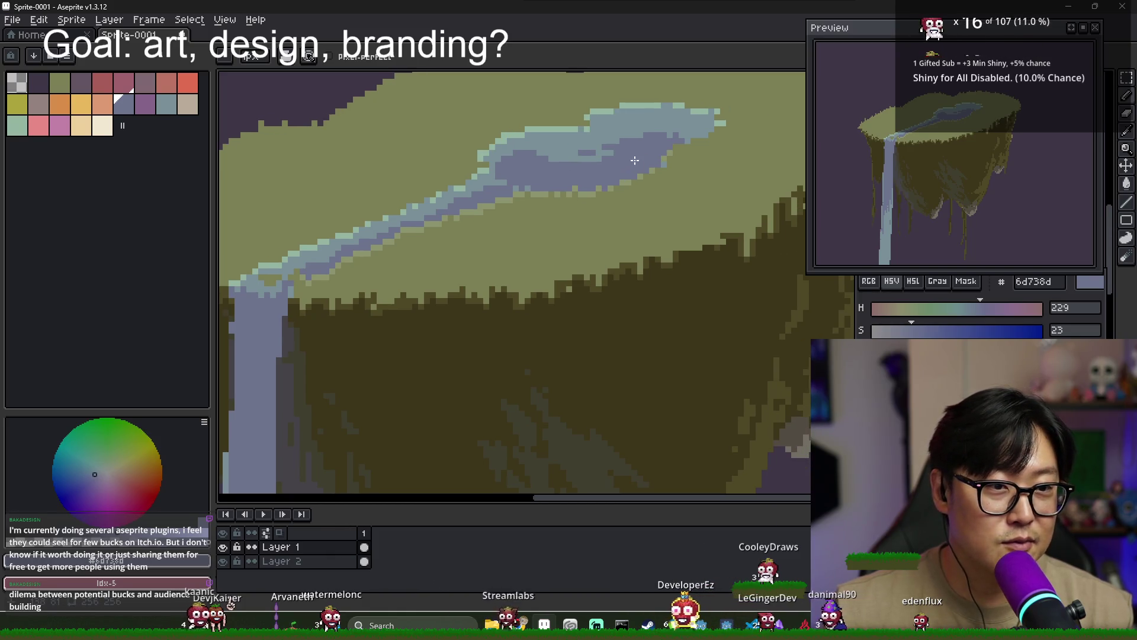
pyautogui.keyDown('alt'); pyautogui.click(682, 128); pyautogui.keyUp('alt')
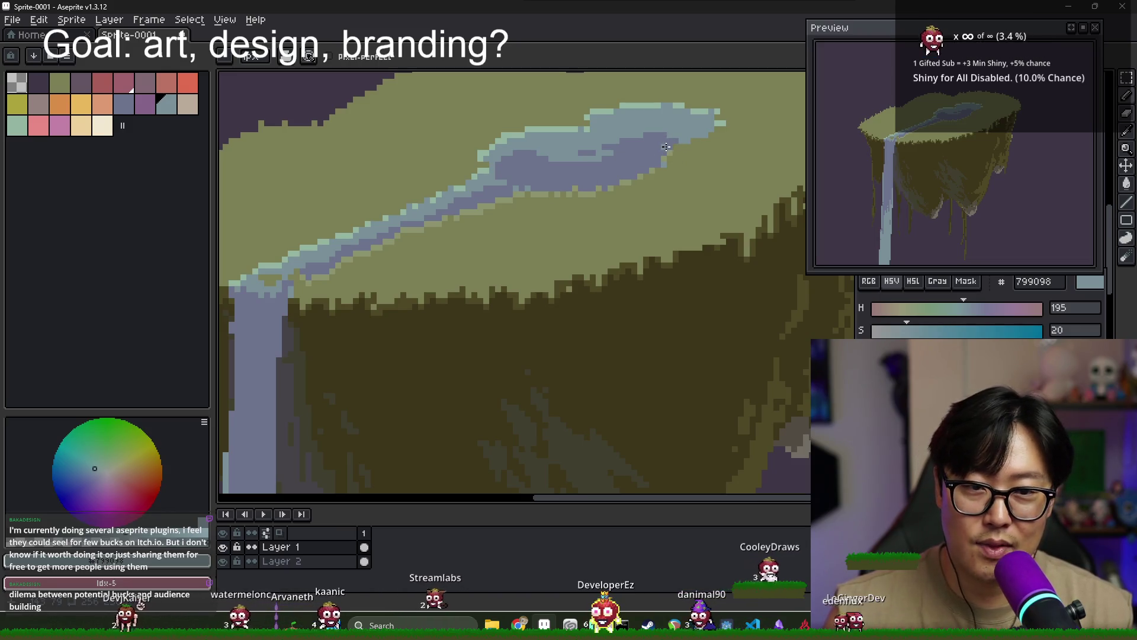
pyautogui.keyDown('alt'); pyautogui.click(664, 147); pyautogui.keyUp('alt')
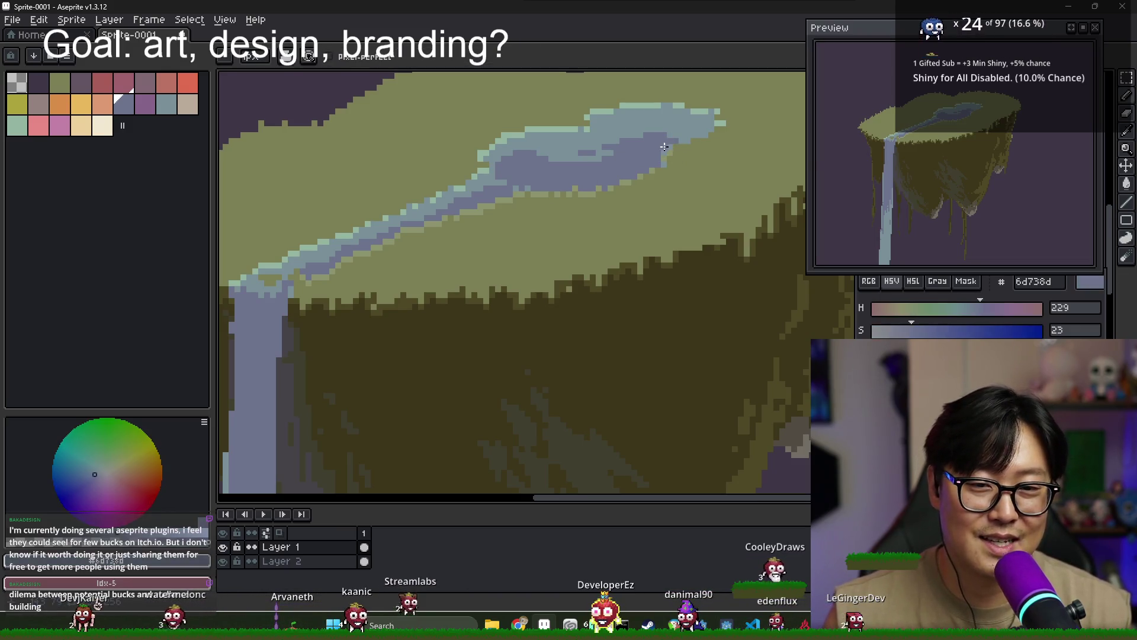
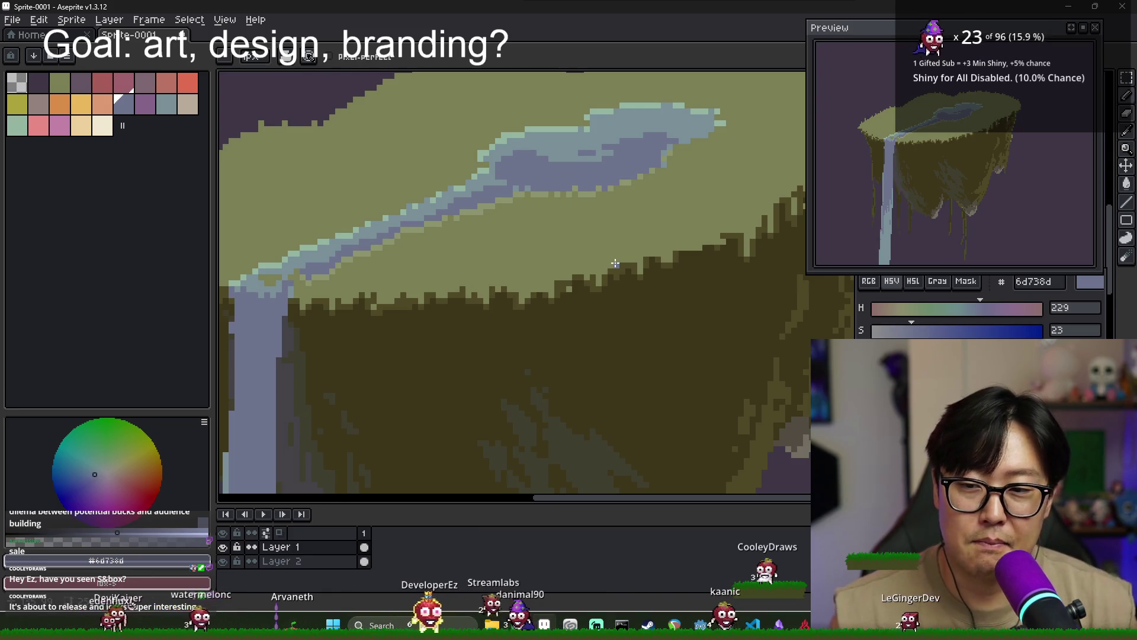
# Sample the waterfall's lighter blue, the cliff olive and the river blue-grey near the lip
pyautogui.press('i')
pyautogui.press('b')
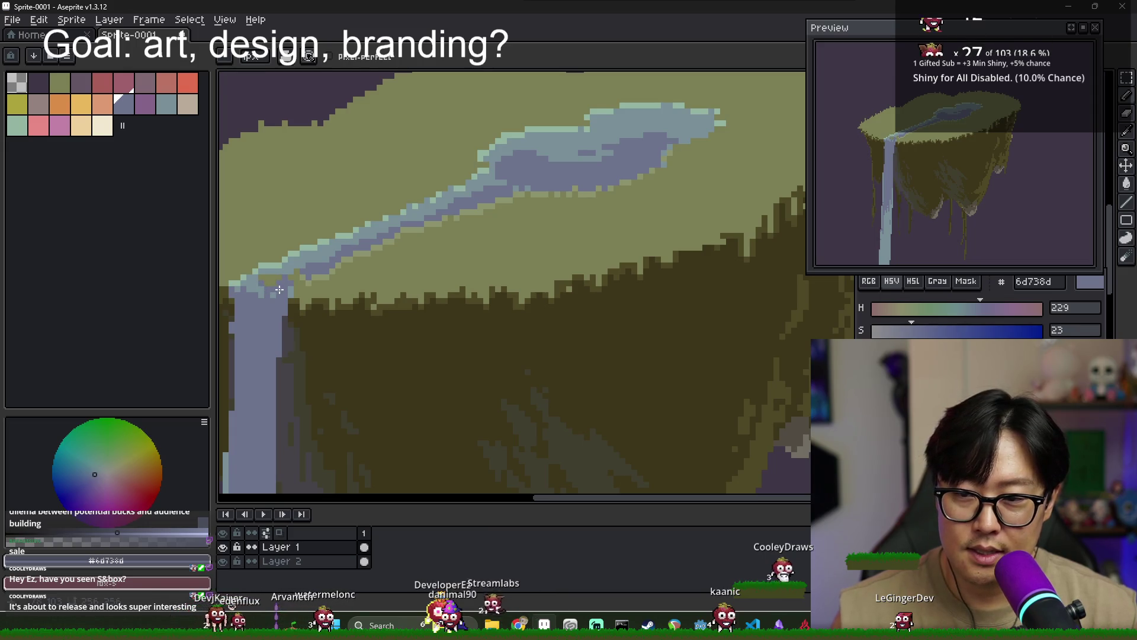
pyautogui.scroll(1, 274, 290)
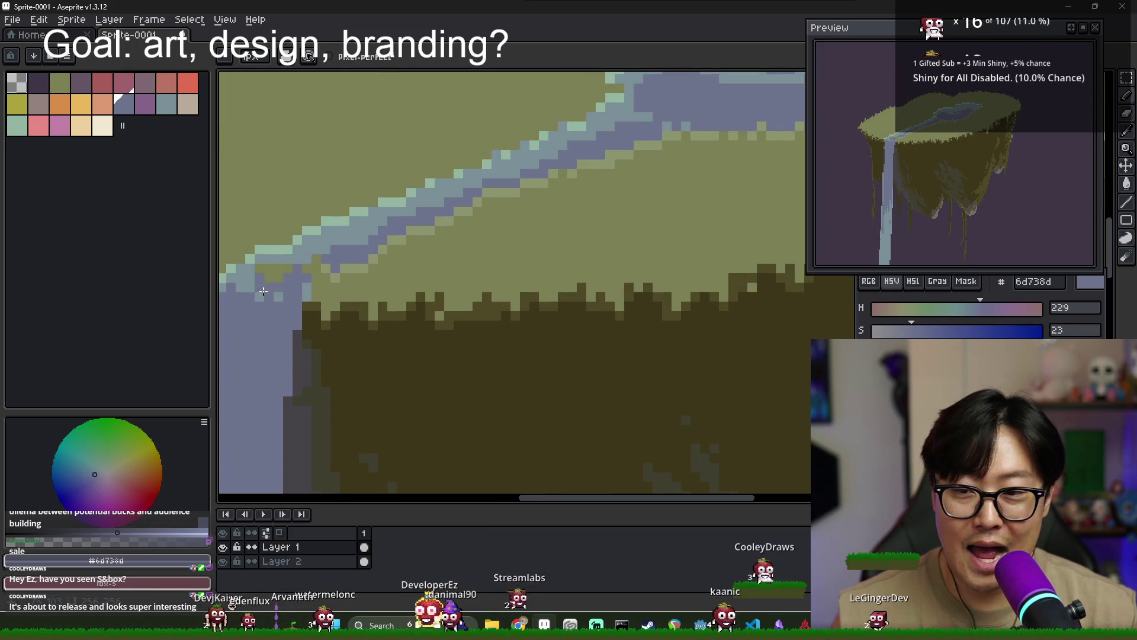
pyautogui.keyDown('alt'); pyautogui.click(253, 274); pyautogui.keyUp('alt')
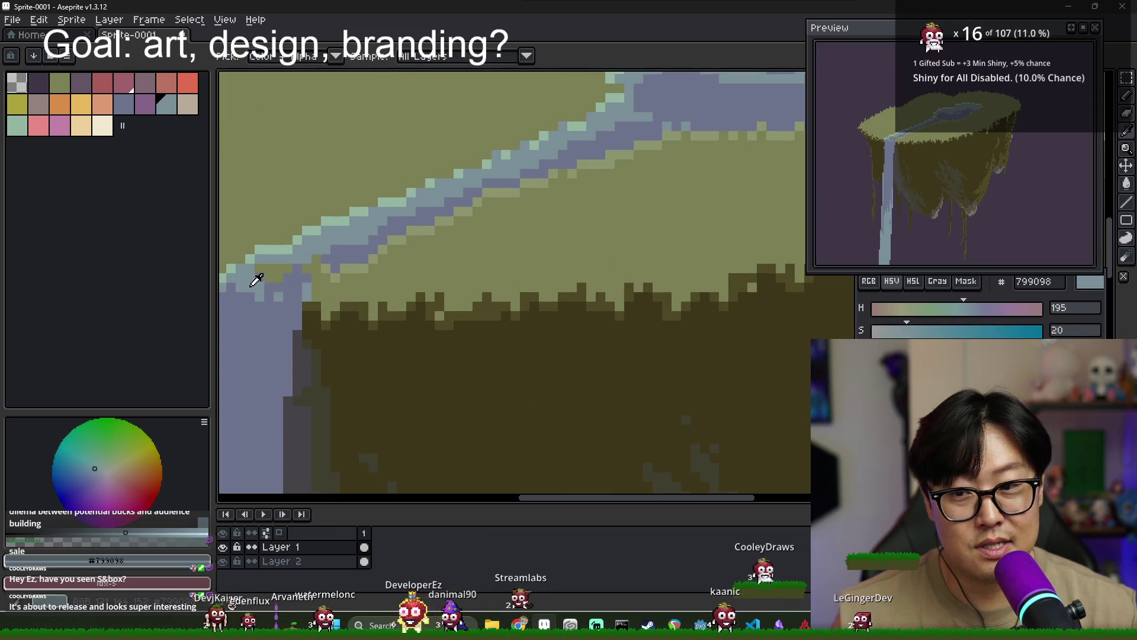
pyautogui.keyDown('alt'); pyautogui.click(353, 312); pyautogui.keyUp('alt')
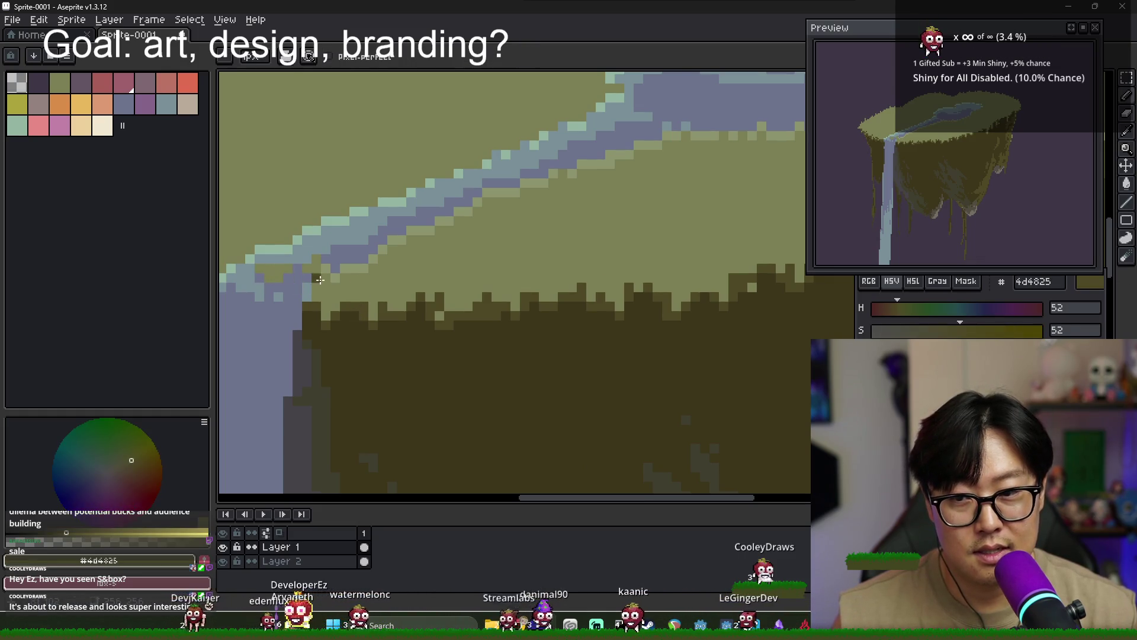
pyautogui.keyDown('alt'); pyautogui.click(302, 266); pyautogui.keyUp('alt')
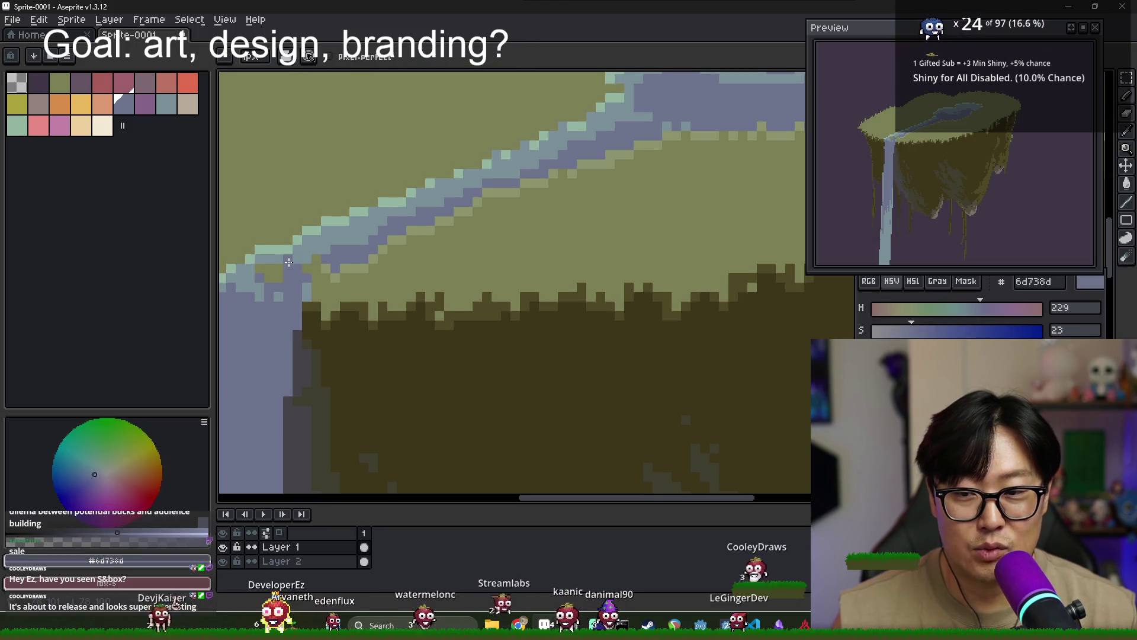
pyautogui.click(294, 254)
# Recolour the waterfall-lip pixels, alternating blue-grey 6d738d, lighter blue 799098 and pale teal 94b5a3
pyautogui.keyDown('alt'); pyautogui.click(271, 260); pyautogui.keyUp('alt')
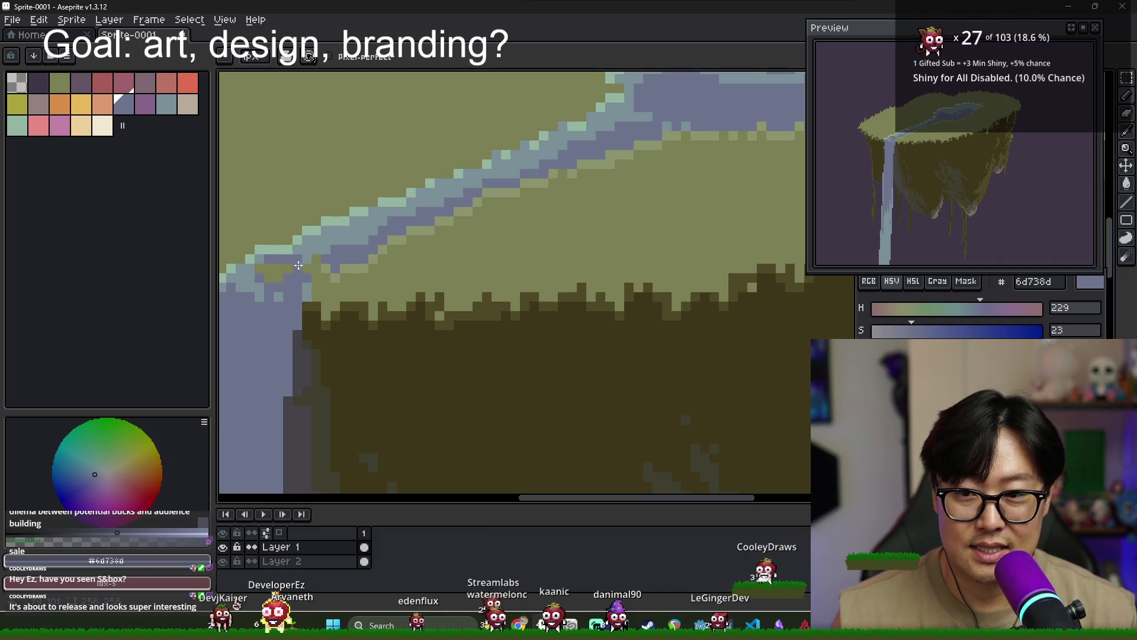
pyautogui.keyDown('alt'); pyautogui.click(279, 284); pyautogui.keyUp('alt')
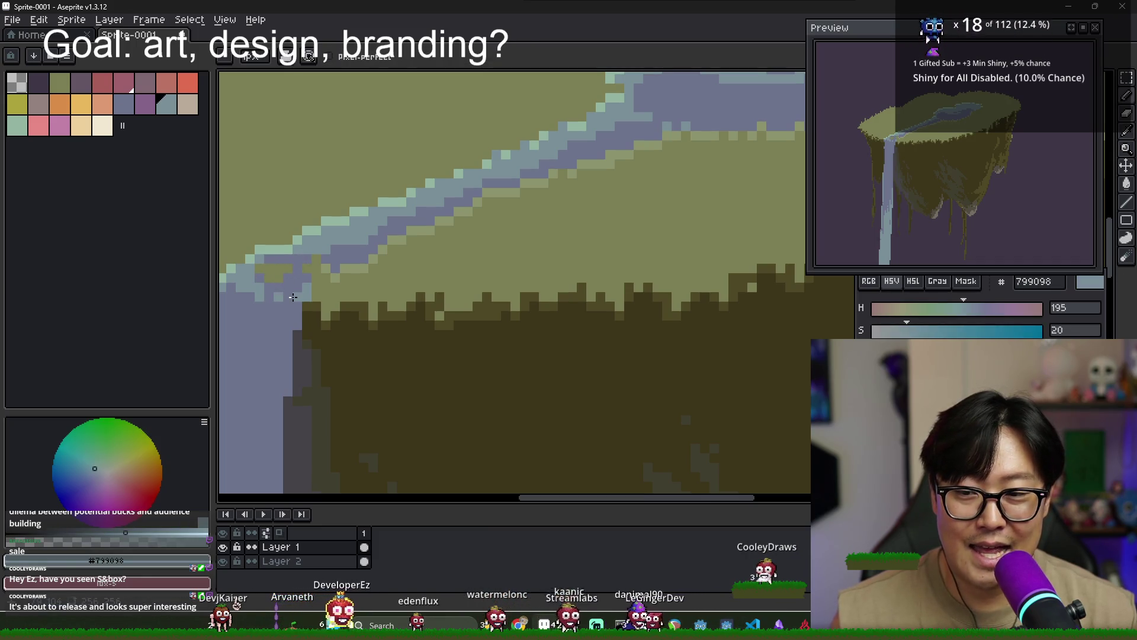
pyautogui.keyDown('alt'); pyautogui.click(250, 288); pyautogui.keyUp('alt')
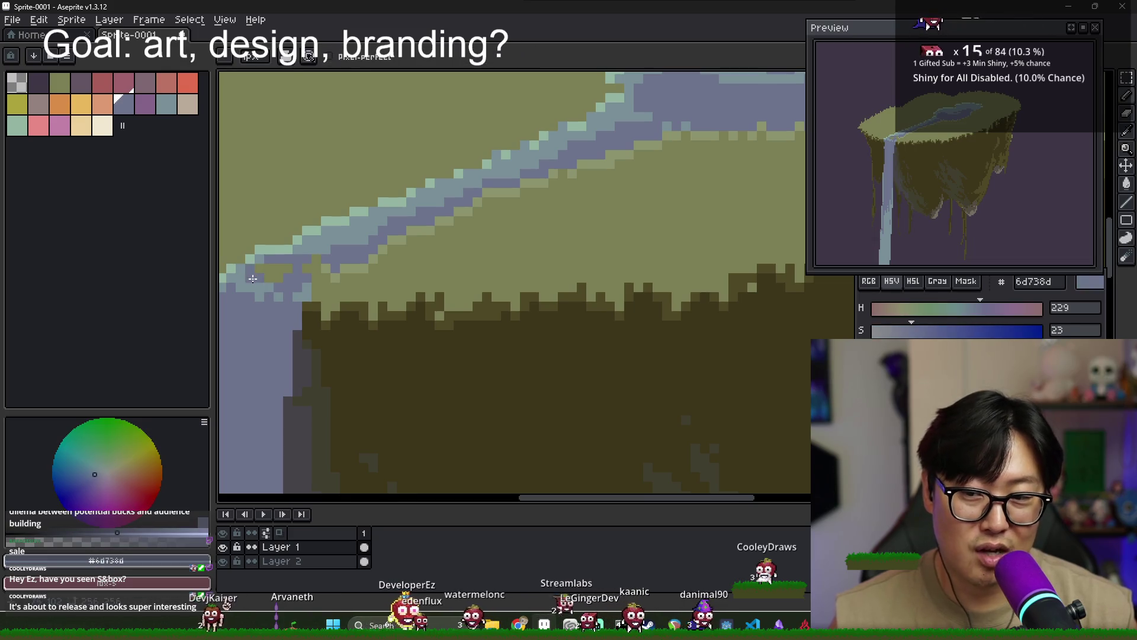
pyautogui.keyDown('alt'); pyautogui.click(277, 257); pyautogui.keyUp('alt')
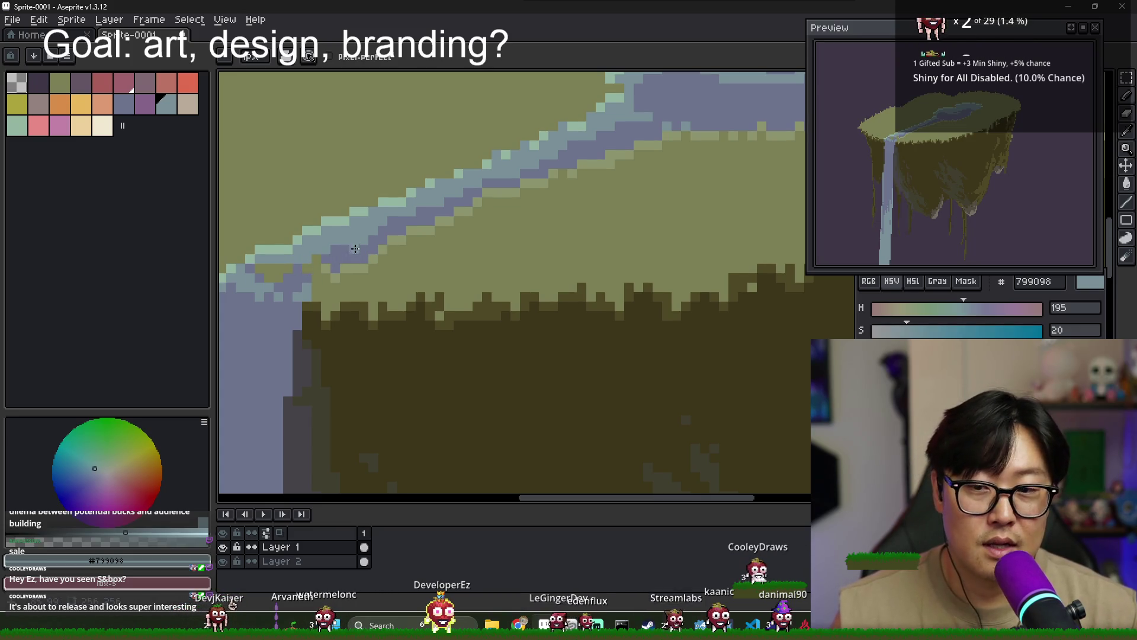
pyautogui.keyDown('alt'); pyautogui.click(361, 242); pyautogui.keyUp('alt')
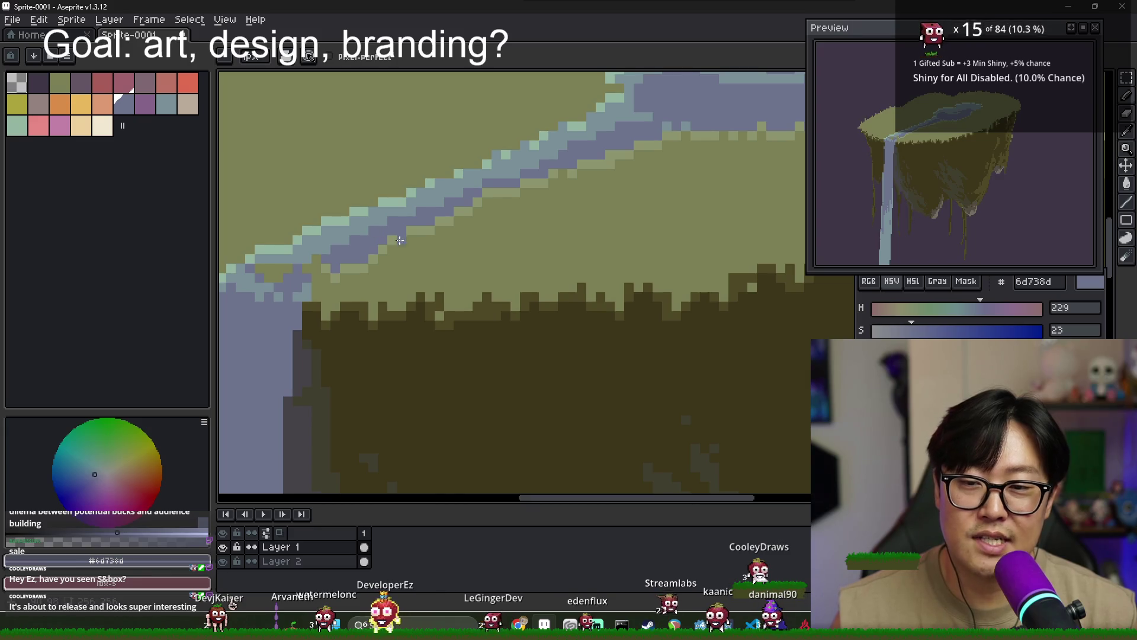
pyautogui.keyDown('alt'); pyautogui.click(376, 203); pyautogui.keyUp('alt')
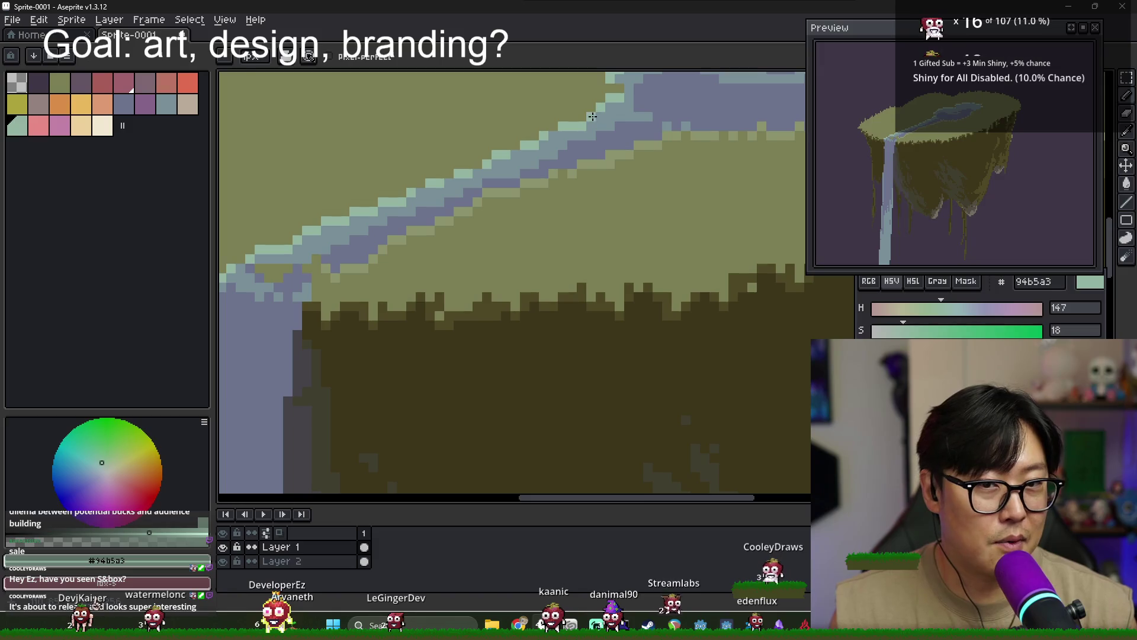
pyautogui.keyDown('alt'); pyautogui.click(587, 134); pyautogui.keyUp('alt')
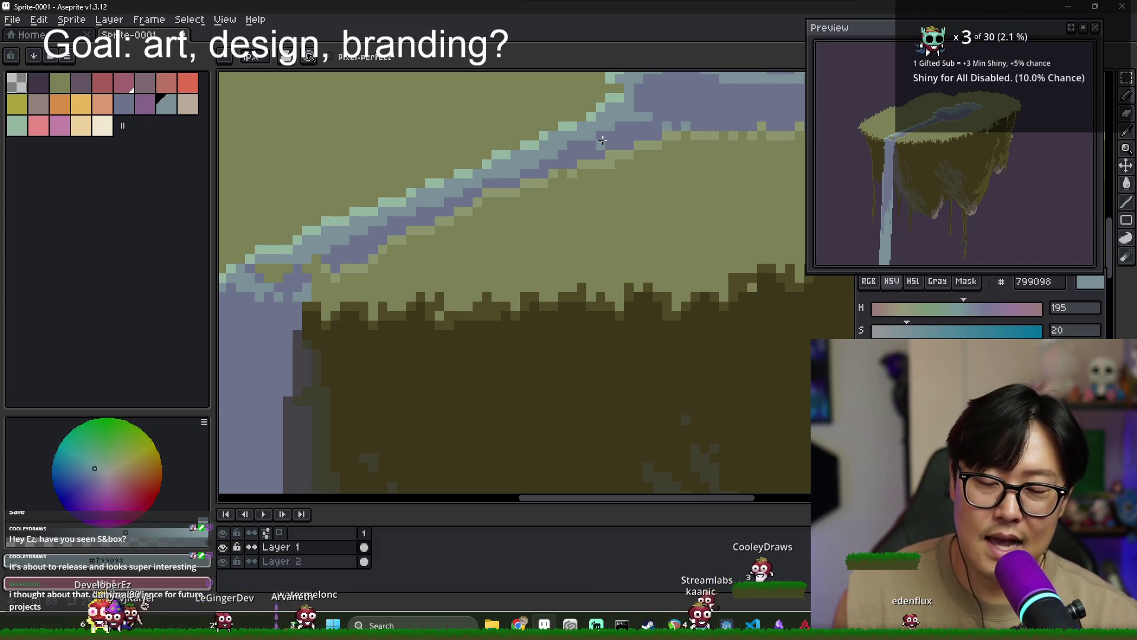
# Refine the waterfall lip, alternating the darker 6d738d and lighter 799098 blues
pyautogui.keyDown('alt'); pyautogui.click(519, 175); pyautogui.keyUp('alt')
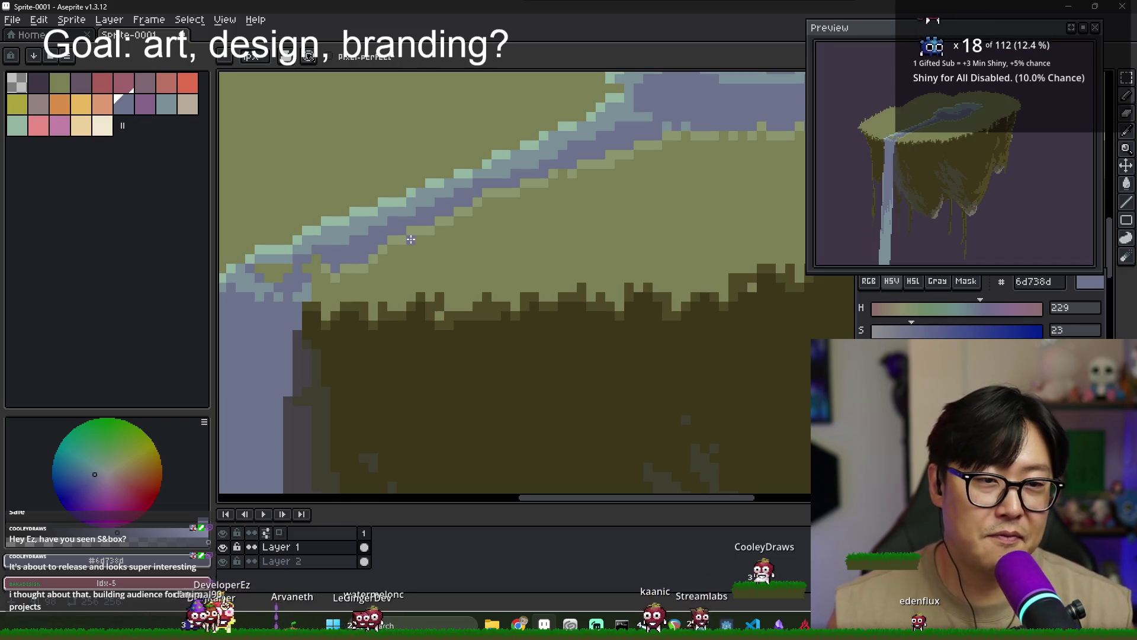
pyautogui.keyDown('alt'); pyautogui.click(316, 247); pyautogui.keyUp('alt')
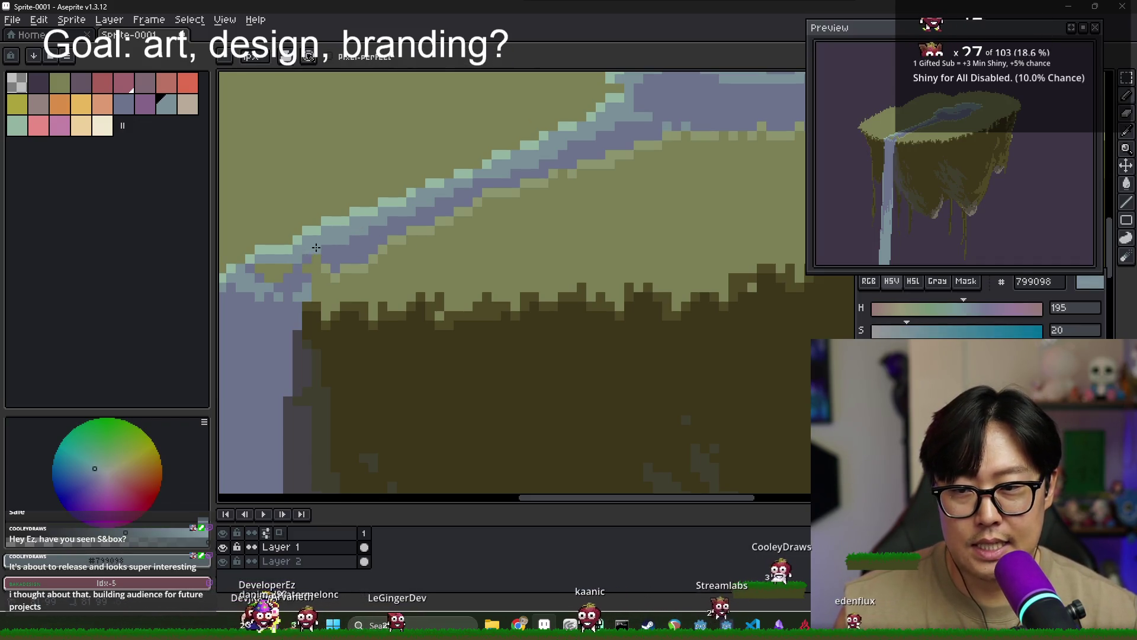
pyautogui.keyDown('alt'); pyautogui.click(251, 276); pyautogui.keyUp('alt')
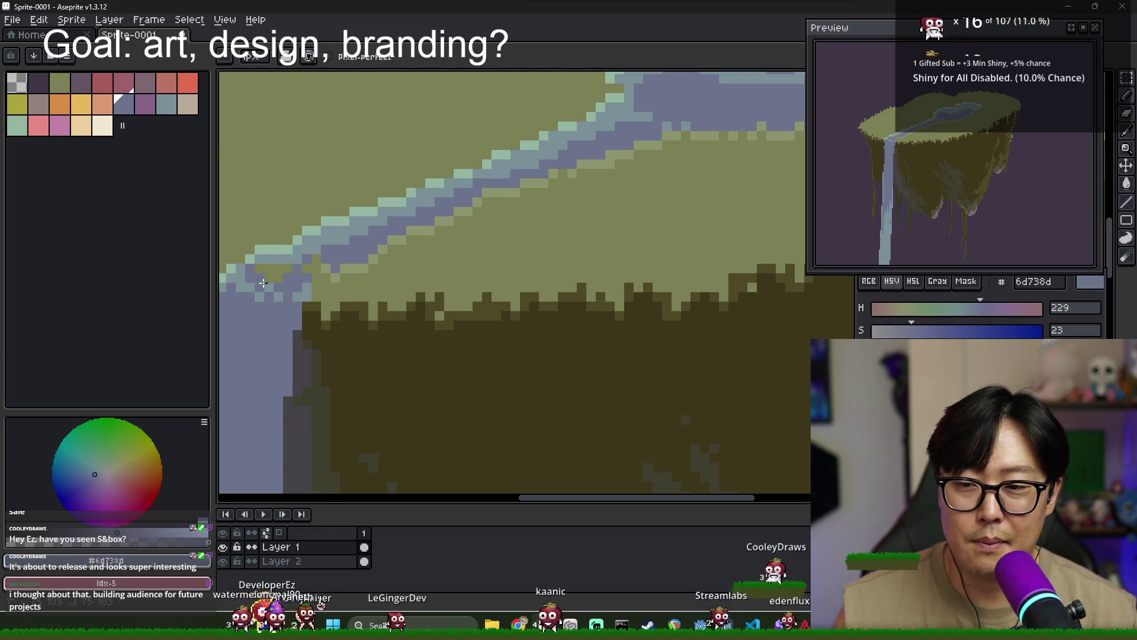
pyautogui.keyDown('alt'); pyautogui.click(264, 284); pyautogui.keyUp('alt')
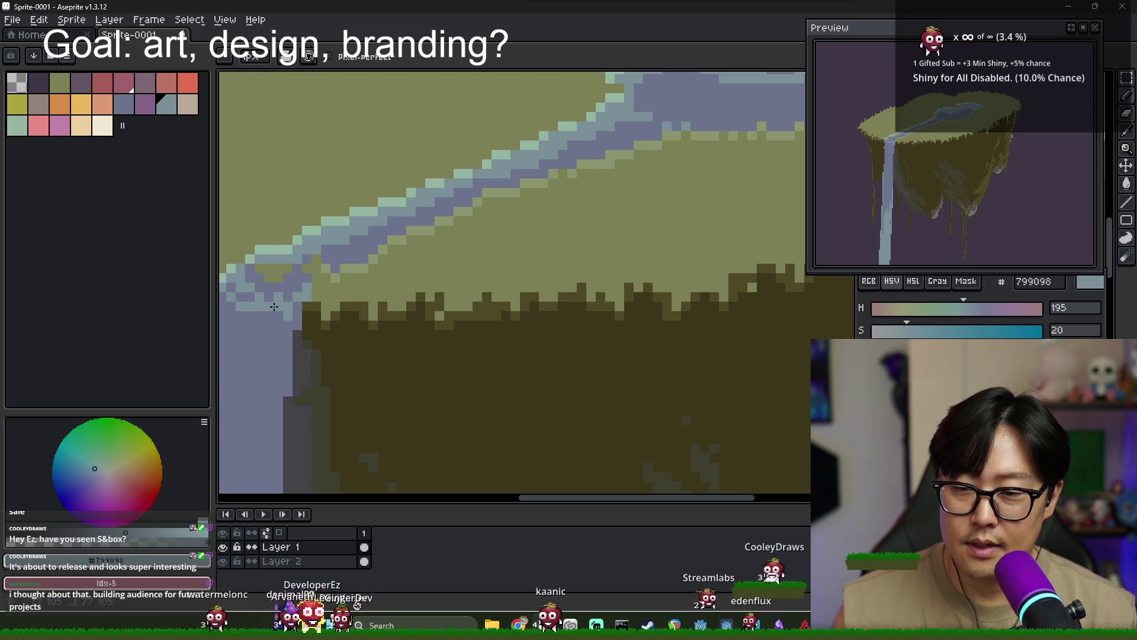
pyautogui.hscroll(-3, 296, 311)
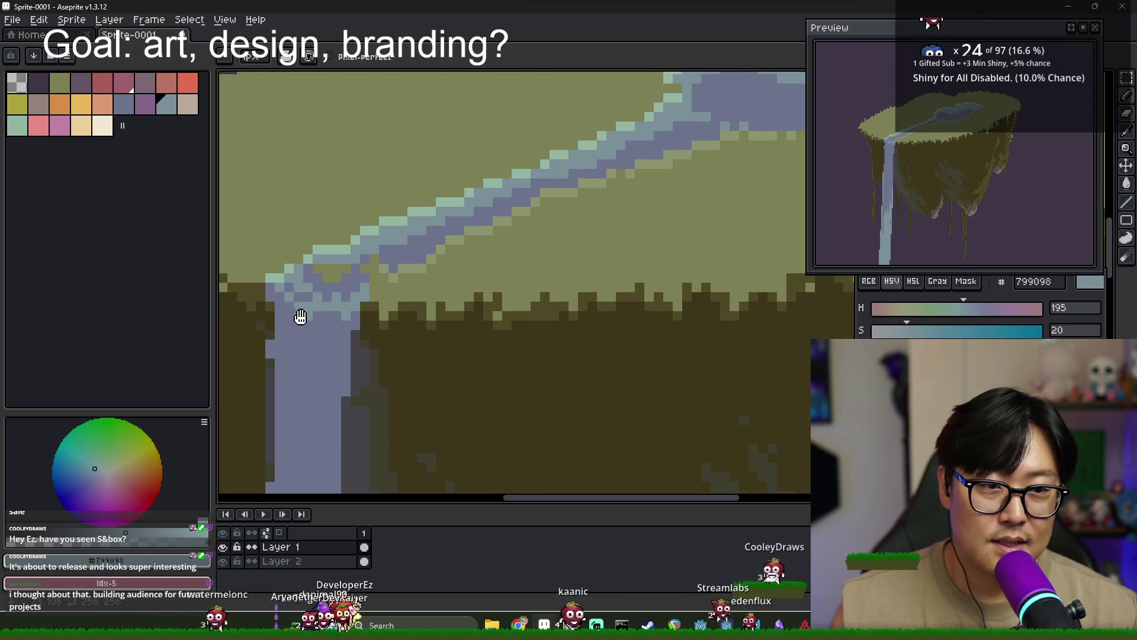
# Paint a lighter 799098 highlight stroke down the waterfall's right edge
pyautogui.keyDown('alt'); pyautogui.click(327, 301); pyautogui.keyUp('alt')
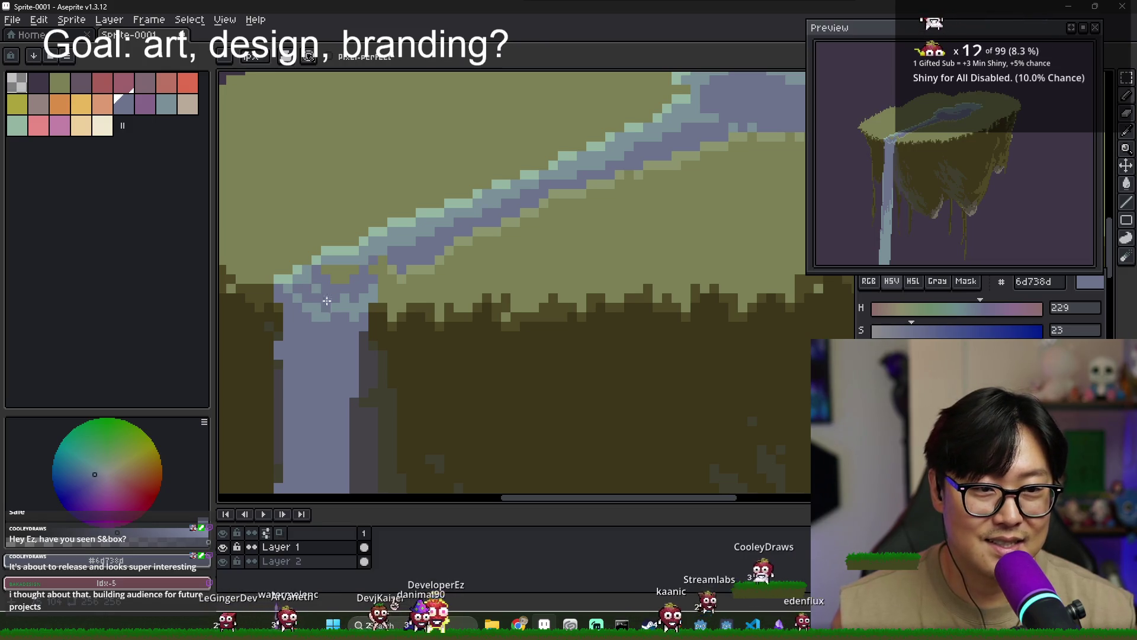
pyautogui.keyDown('alt'); pyautogui.click(307, 312); pyautogui.keyUp('alt')
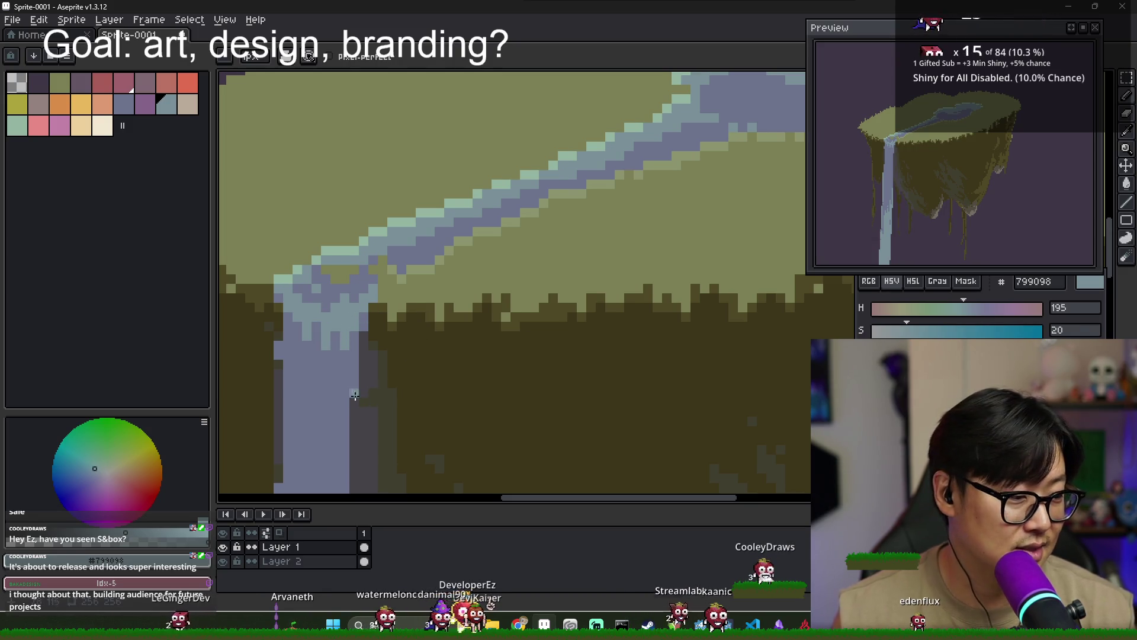
pyautogui.moveTo(364, 396); pyautogui.dragTo(366, 327)
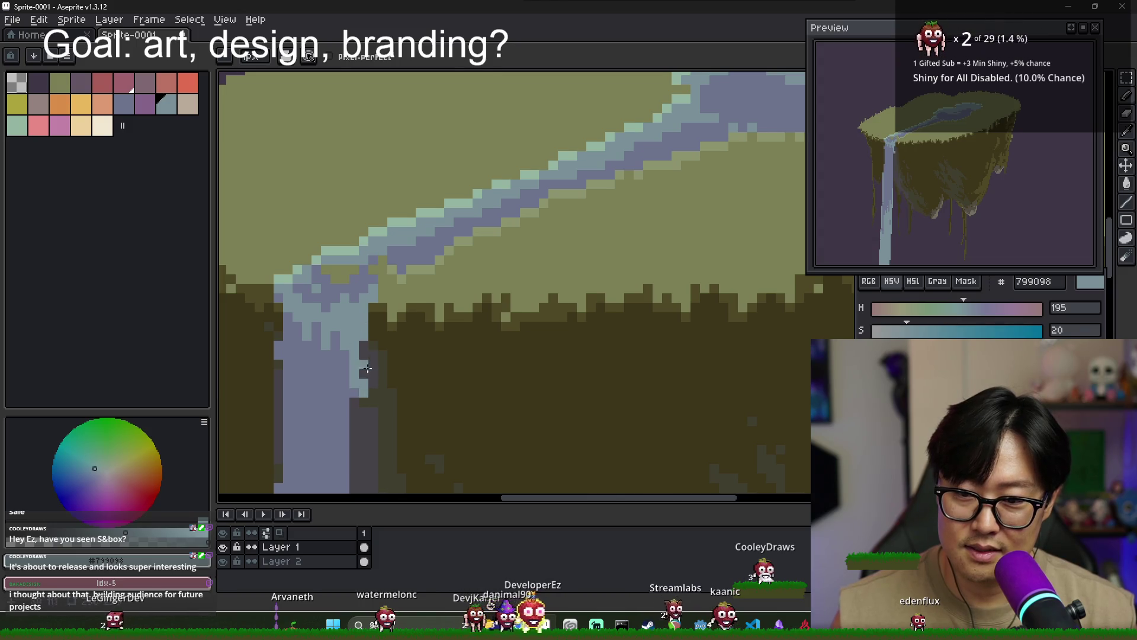
pyautogui.press('alt')
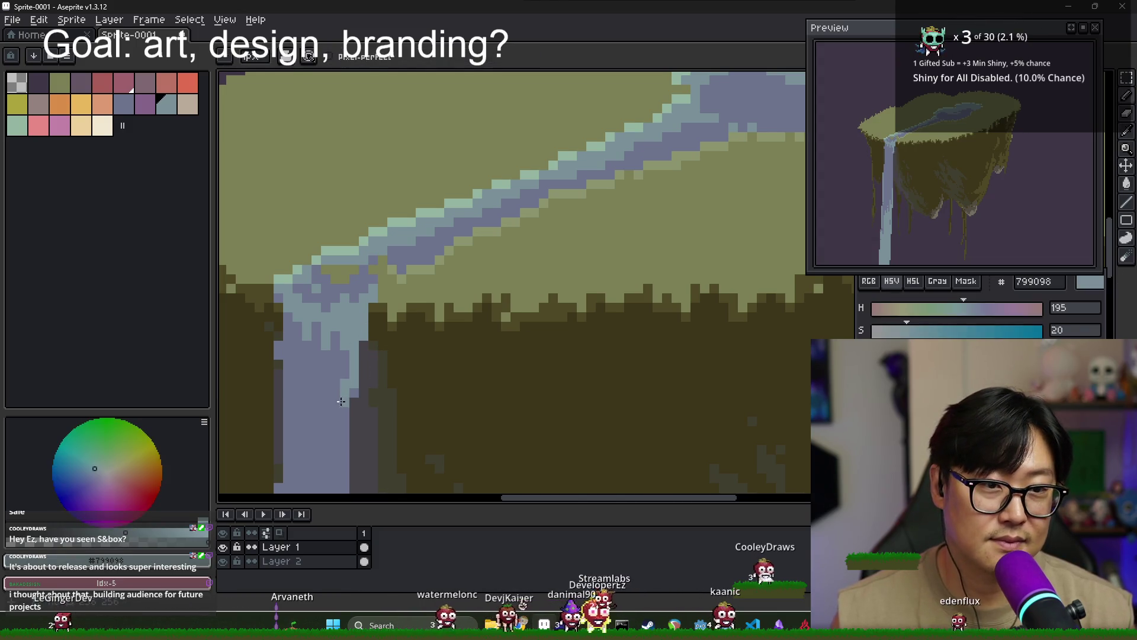
# Zoom out over the whole island, pick blue-grey 6d738d, then switch to the S&box search results
pyautogui.scroll(-4, 409, 365)
pyautogui.scroll(-1, 410, 365)
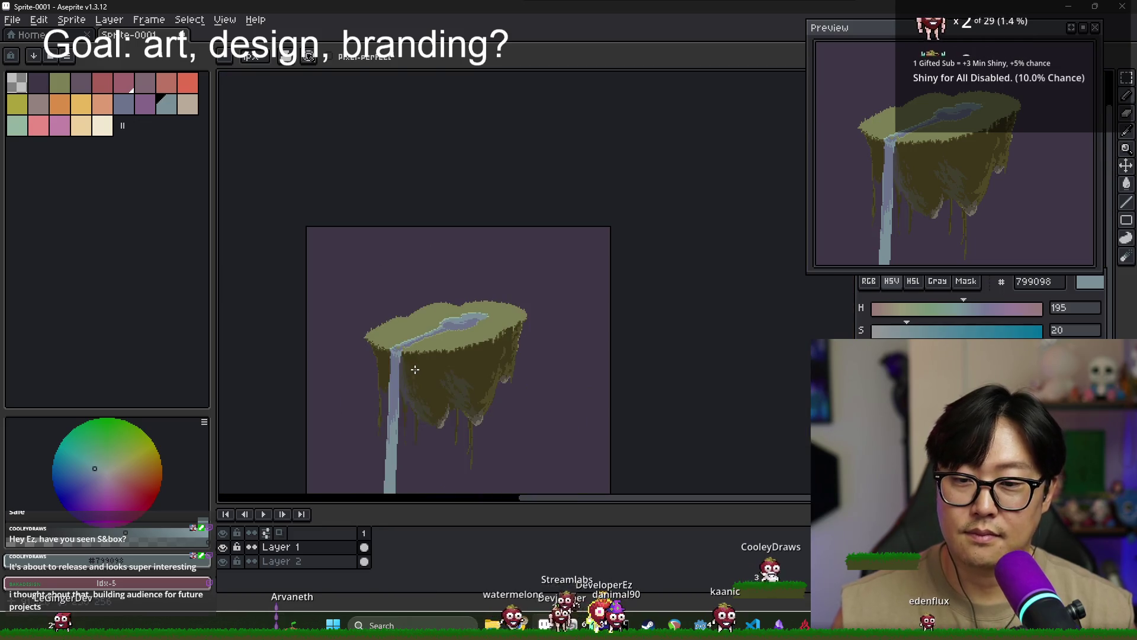
pyautogui.scroll(3, 381, 343)
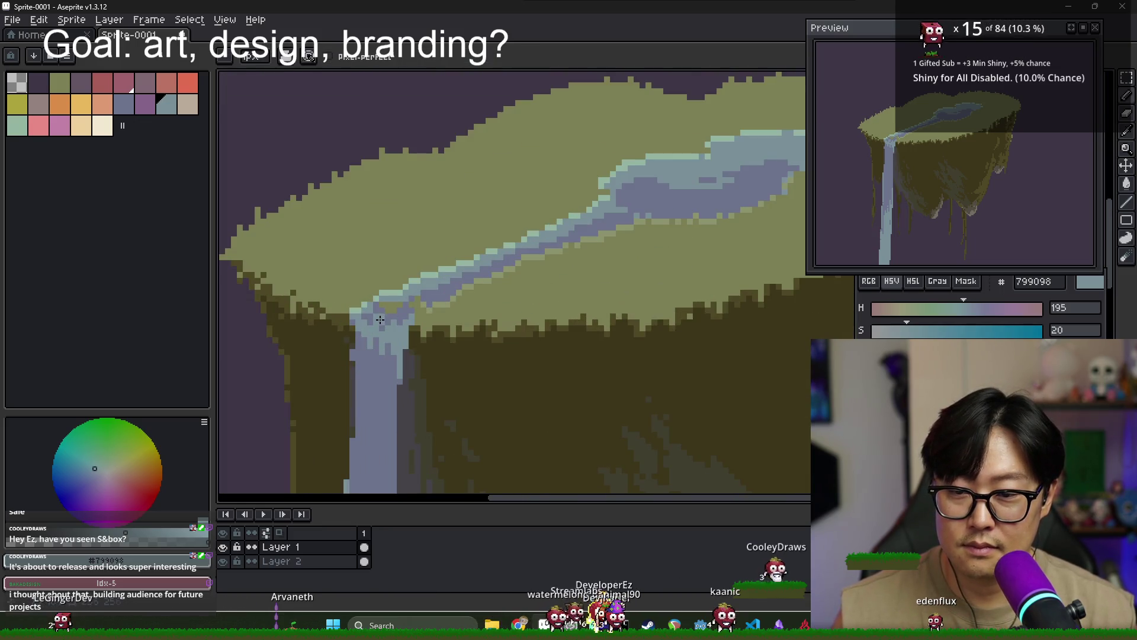
pyautogui.keyDown('alt'); pyautogui.click(382, 321); pyautogui.keyUp('alt')
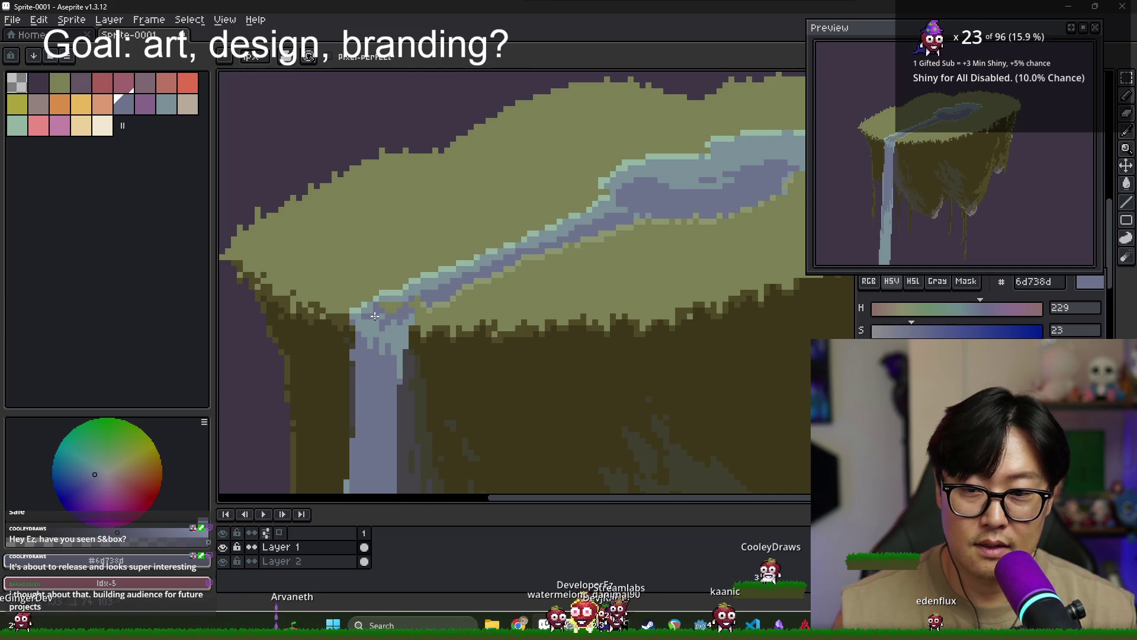
pyautogui.scroll(-1, 564, 307)
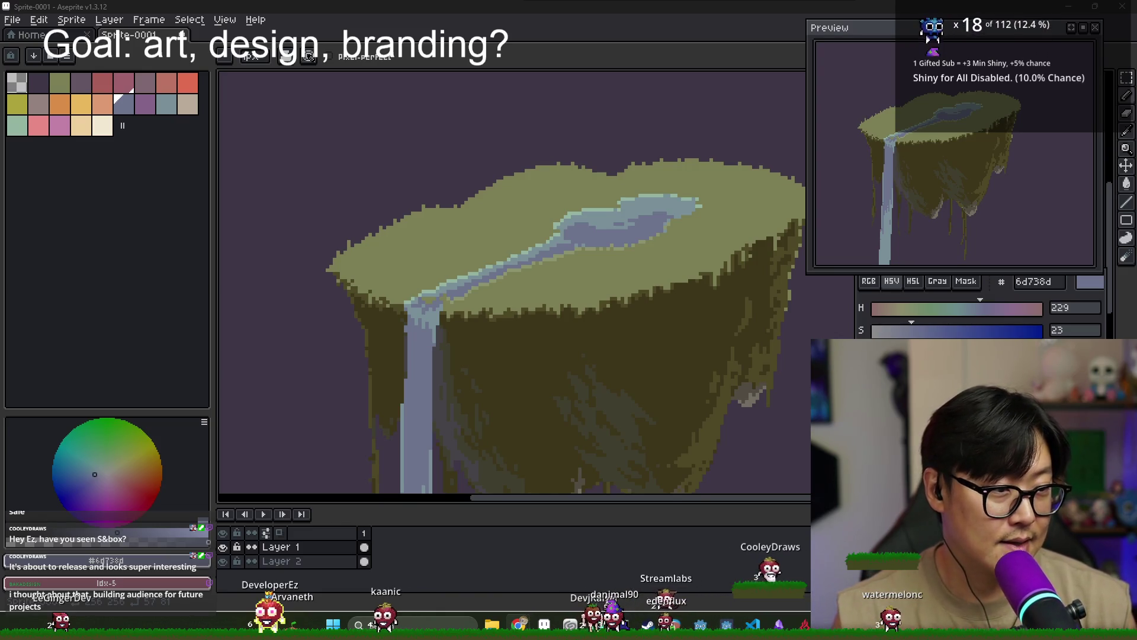
pyautogui.hotkey('alt', 'Tab')
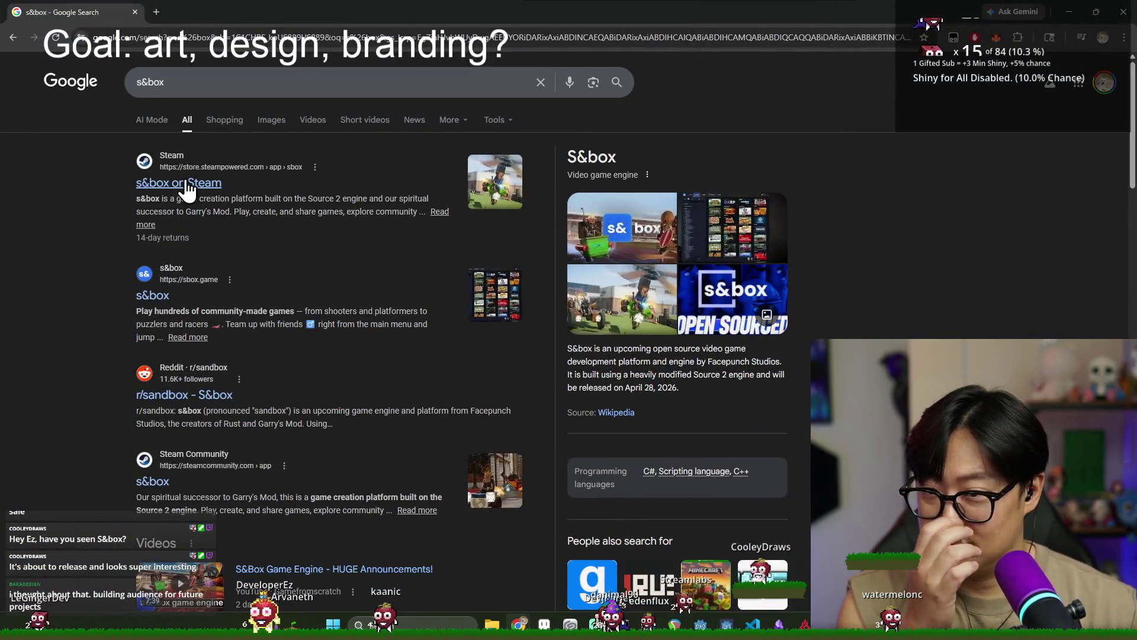
# Open the s&box Steam store page and view its first few screenshots
pyautogui.click(187, 183)
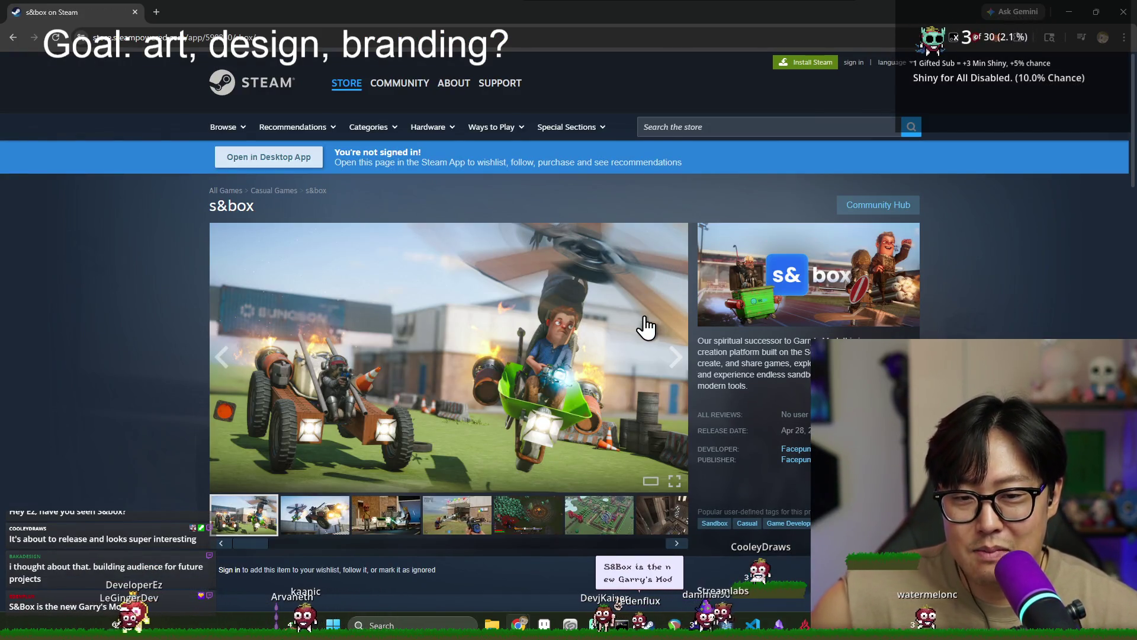
pyautogui.scroll(-2, 645, 326)
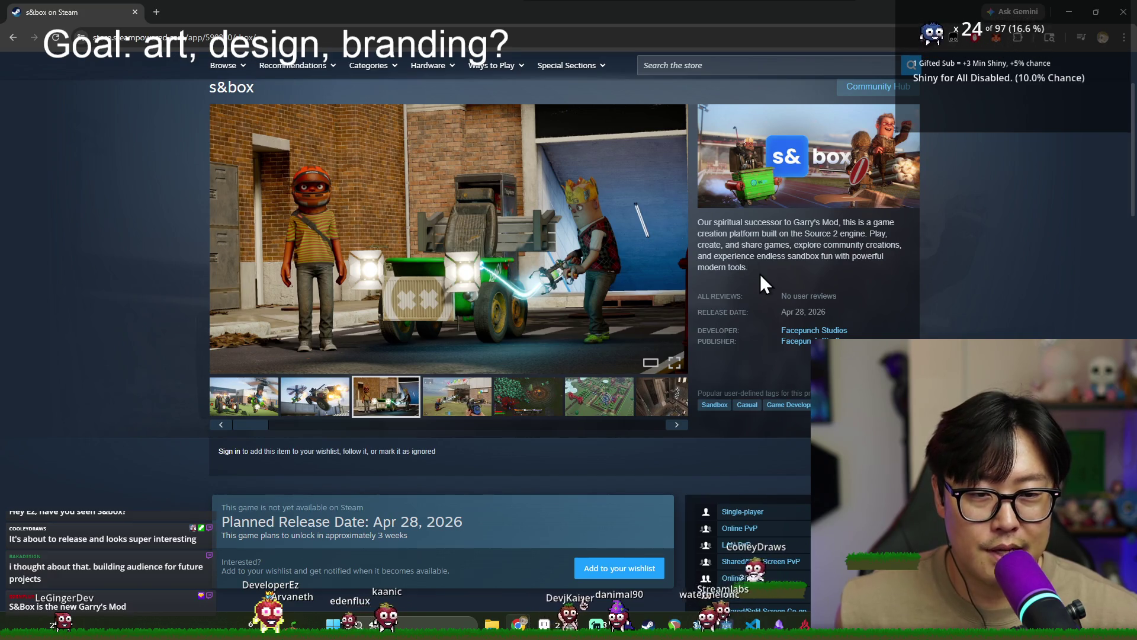
pyautogui.click(675, 240)
pyautogui.click(536, 394)
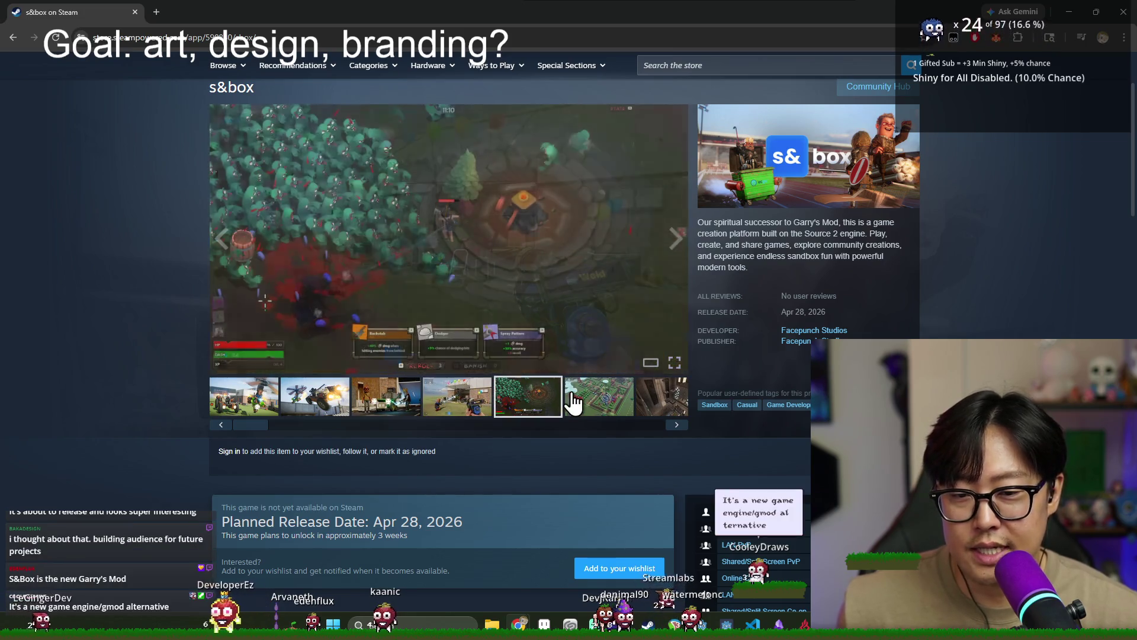
pyautogui.click(579, 407)
pyautogui.click(650, 396)
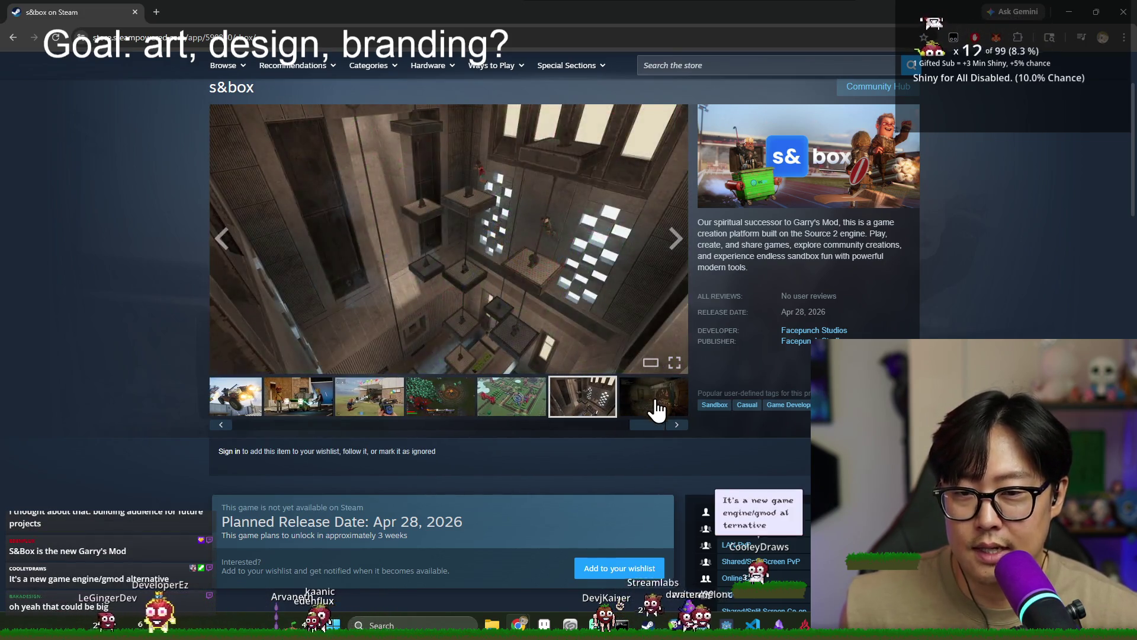
# Slide the thumbnail strip along and view the four vehicle screenshots
pyautogui.scroll(-4, 654, 409)
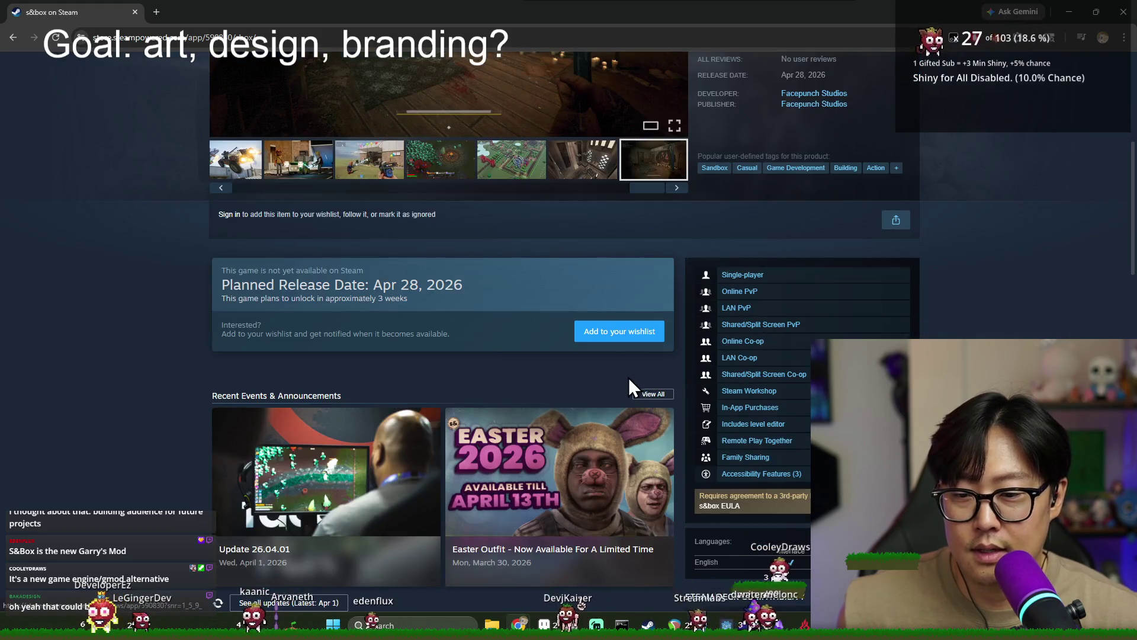
pyautogui.scroll(-5, 539, 355)
pyautogui.scroll(-5, 556, 357)
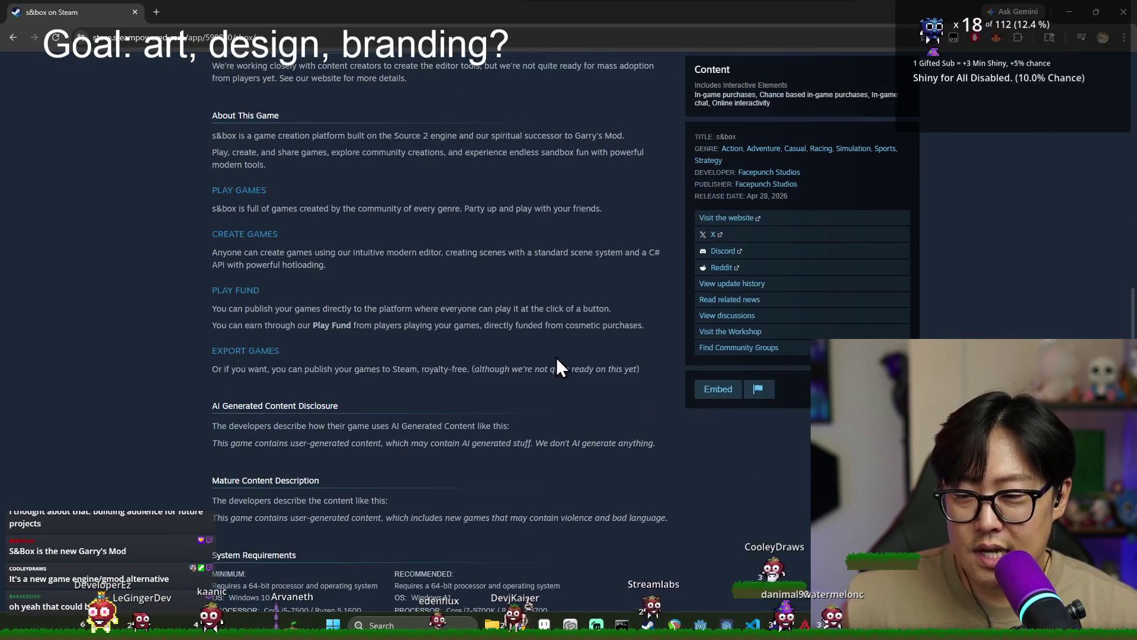
pyautogui.scroll(7, 548, 359)
pyautogui.scroll(7, 545, 362)
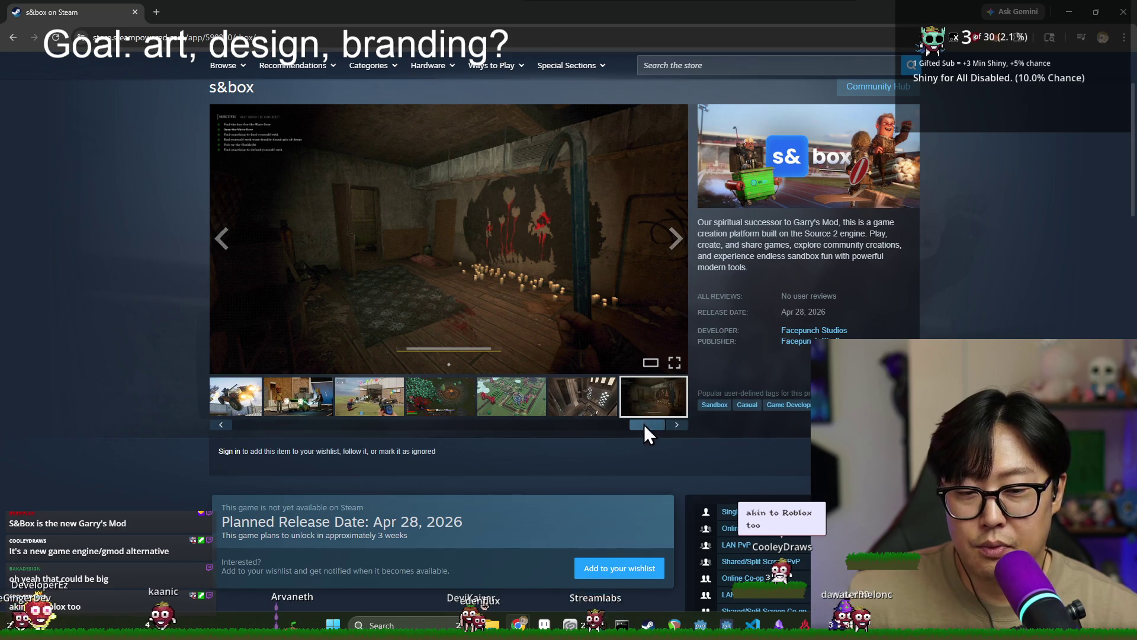
pyautogui.moveTo(645, 424); pyautogui.dragTo(255, 424)
pyautogui.click(231, 403)
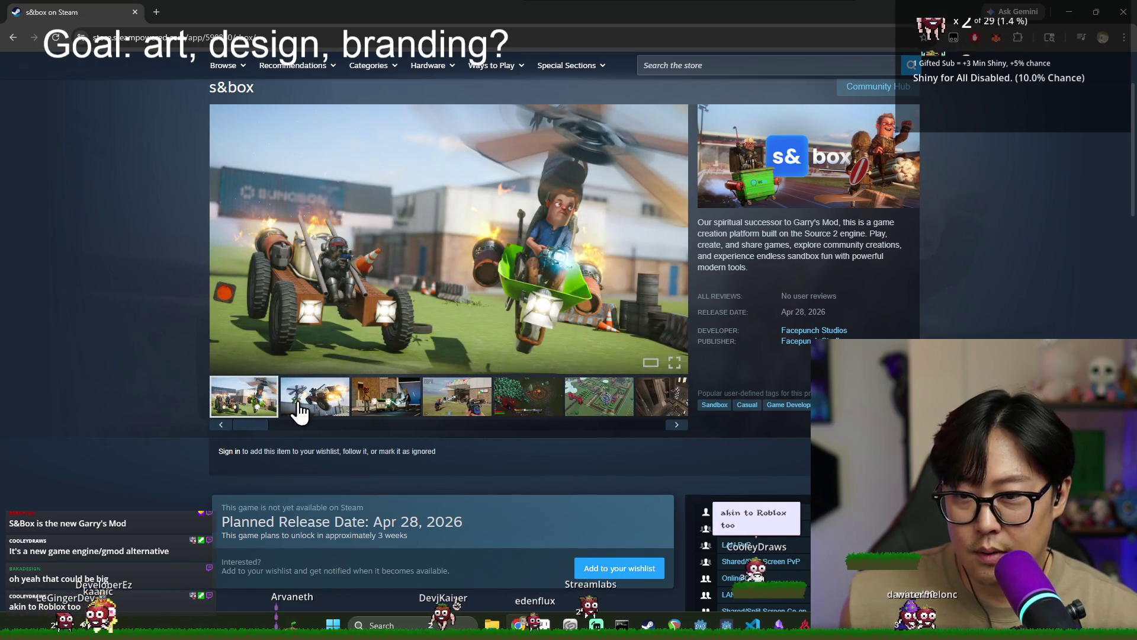
pyautogui.click(299, 409)
pyautogui.click(384, 396)
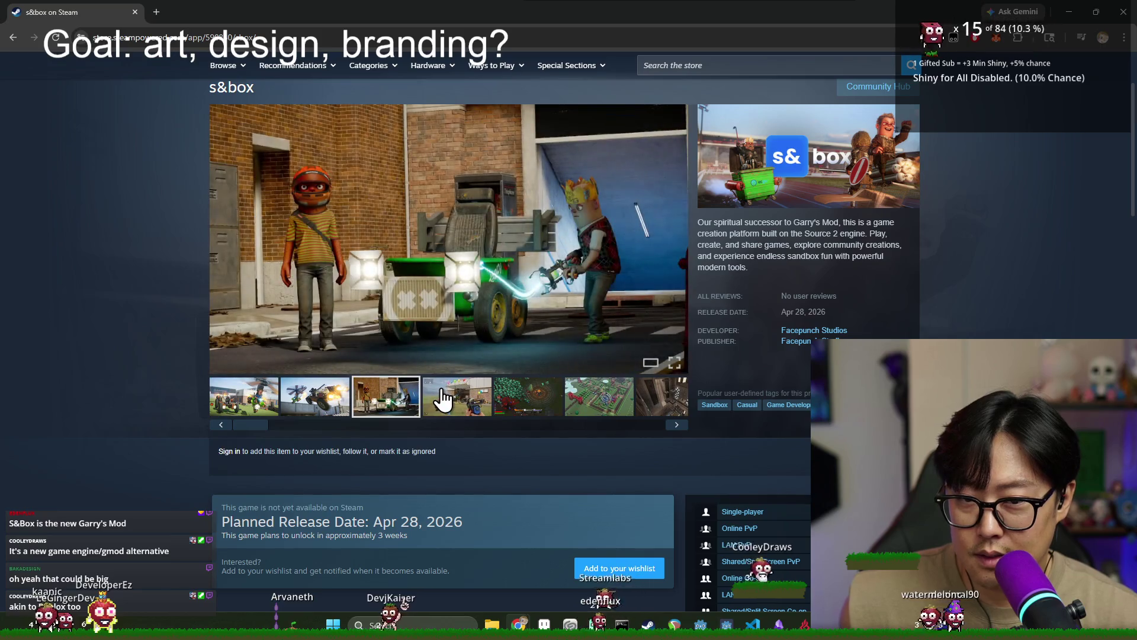
pyautogui.click(443, 400)
# Step through all seven gallery screenshots, then return to the first vehicle screenshot
pyautogui.scroll(-7, 521, 398)
pyautogui.scroll(-6, 486, 409)
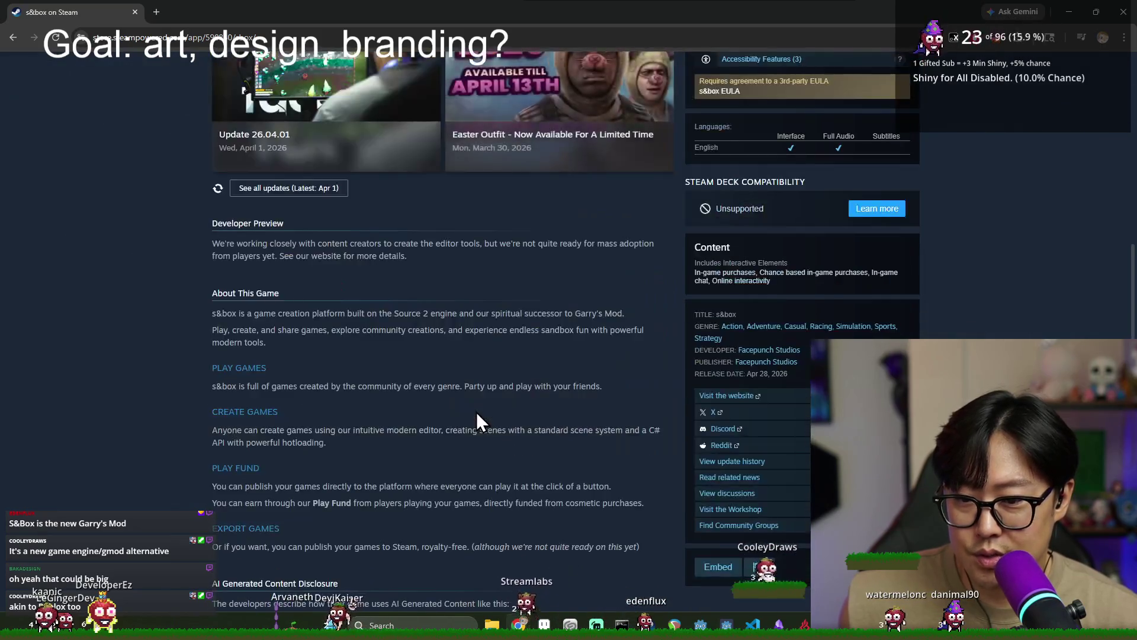
pyautogui.scroll(-5, 476, 411)
pyautogui.scroll(6, 476, 411)
pyautogui.scroll(10, 493, 407)
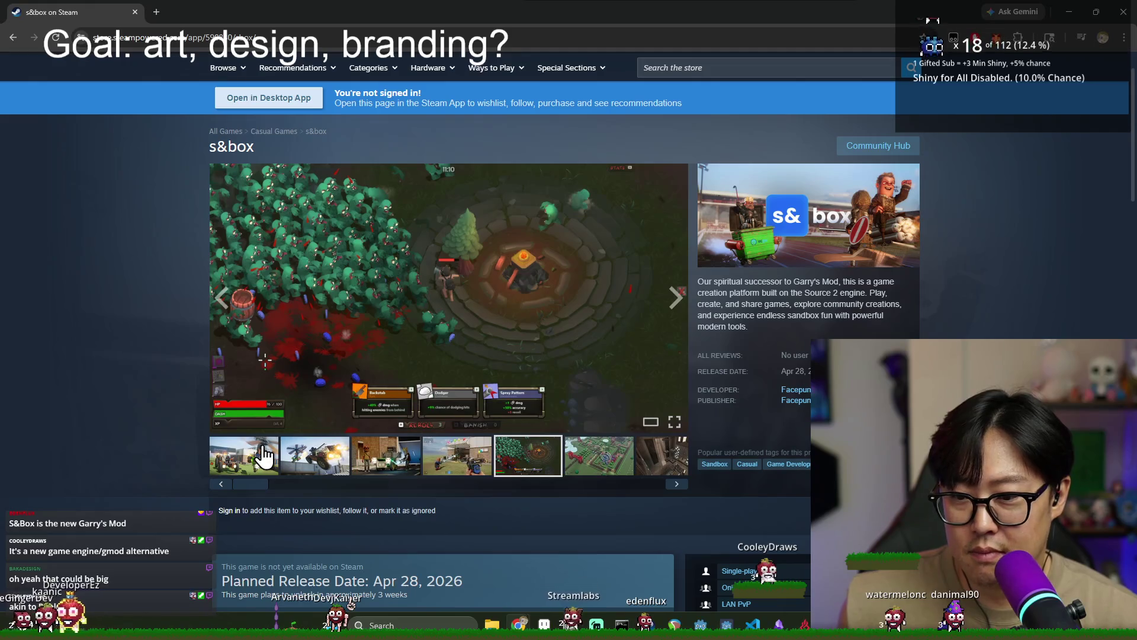
pyautogui.click(264, 456)
pyautogui.click(303, 462)
pyautogui.click(391, 465)
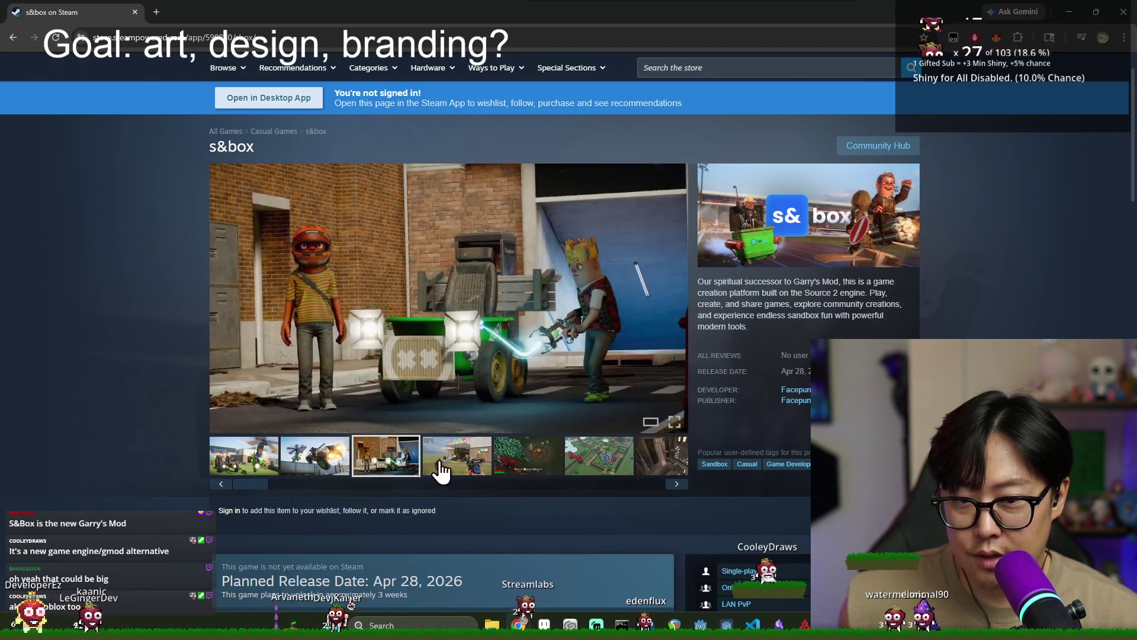
pyautogui.click(474, 462)
pyautogui.click(519, 459)
pyautogui.click(607, 462)
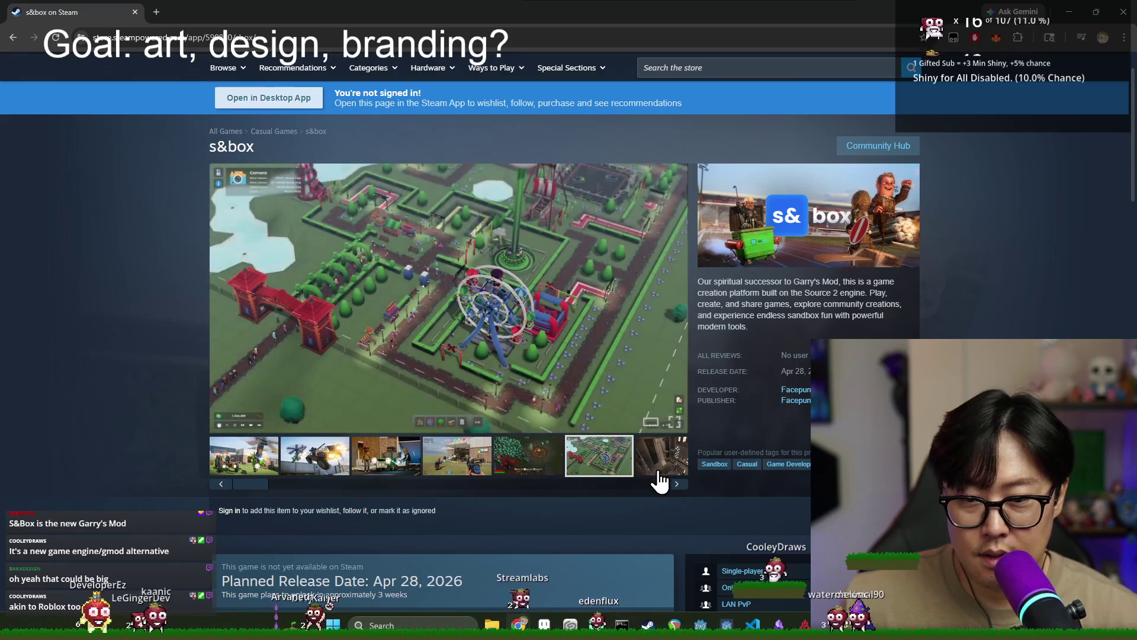
pyautogui.click(676, 484)
pyautogui.moveTo(592, 483); pyautogui.dragTo(350, 483)
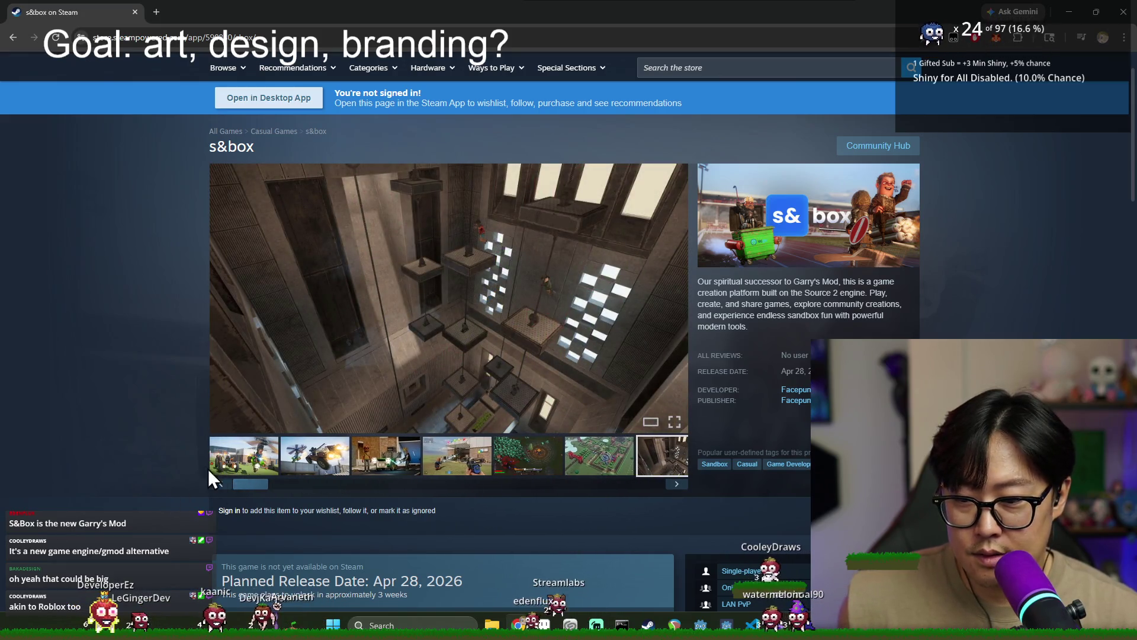
pyautogui.click(231, 459)
# Scroll down to About This Game and back up to the page top
pyautogui.scroll(-2, 671, 422)
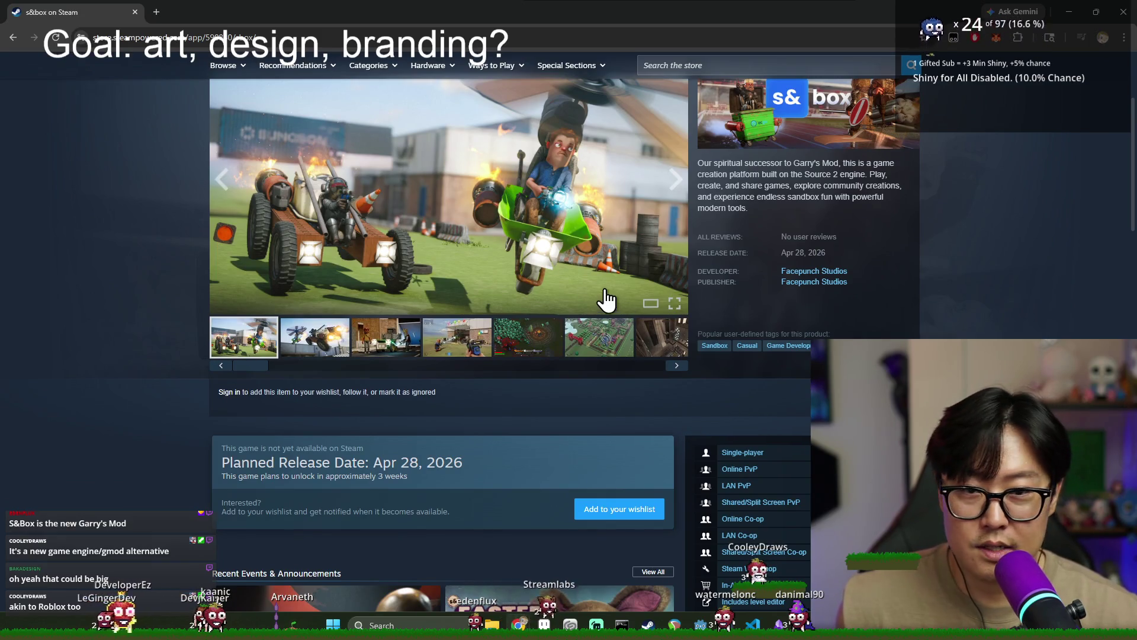
pyautogui.scroll(3, 604, 300)
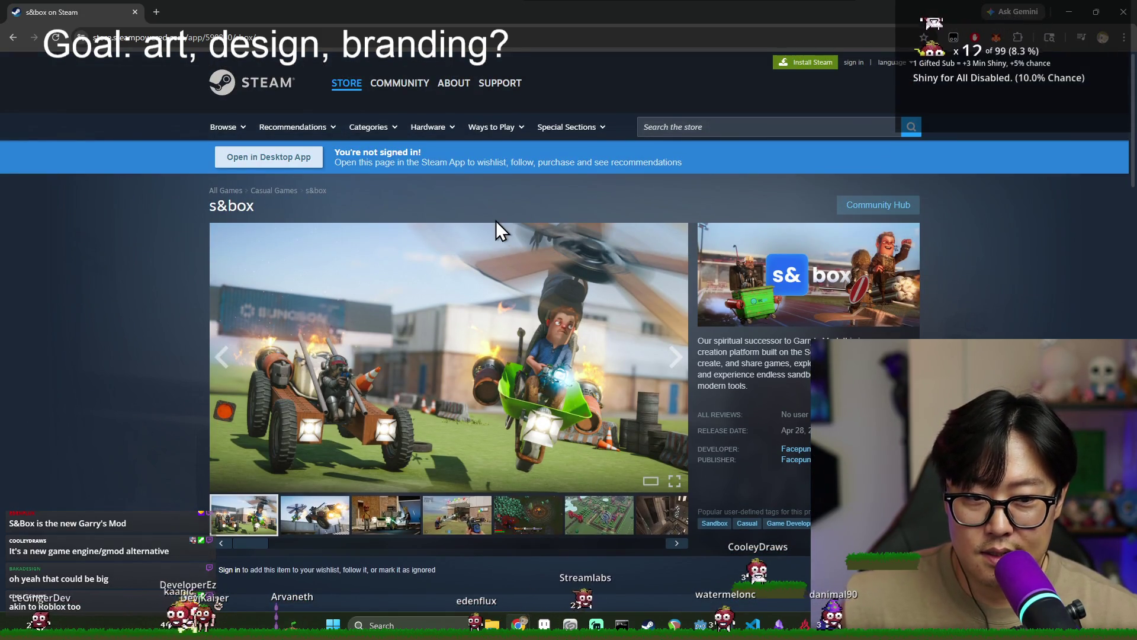
pyautogui.scroll(-4, 496, 222)
pyautogui.scroll(-3, 488, 237)
pyautogui.scroll(-4, 485, 251)
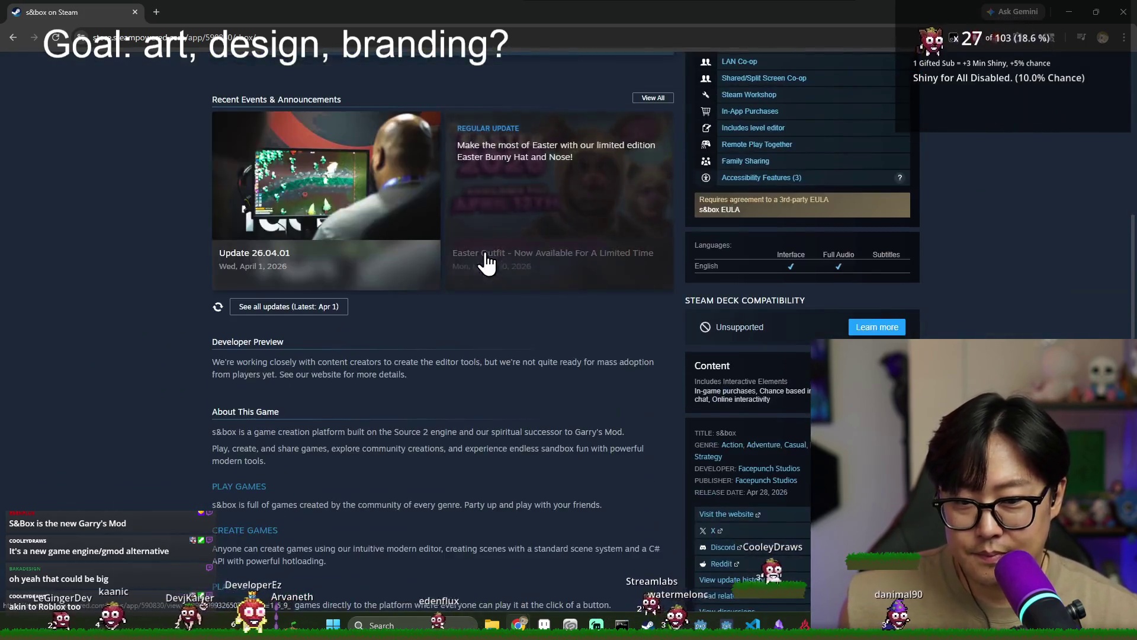
pyautogui.scroll(-7, 487, 265)
pyautogui.scroll(-4, 483, 270)
pyautogui.scroll(12, 471, 273)
pyautogui.scroll(5, 497, 279)
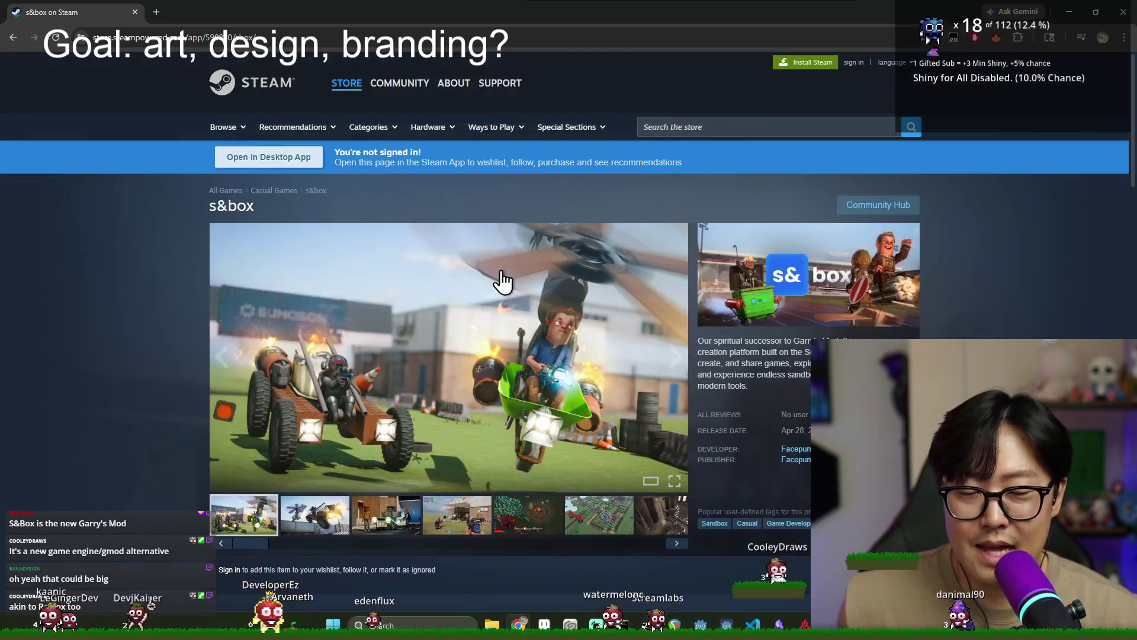
# Back in Aseprite, sample the pond and river blues, alternating lighter and darker shades
pyautogui.click(134, 10)
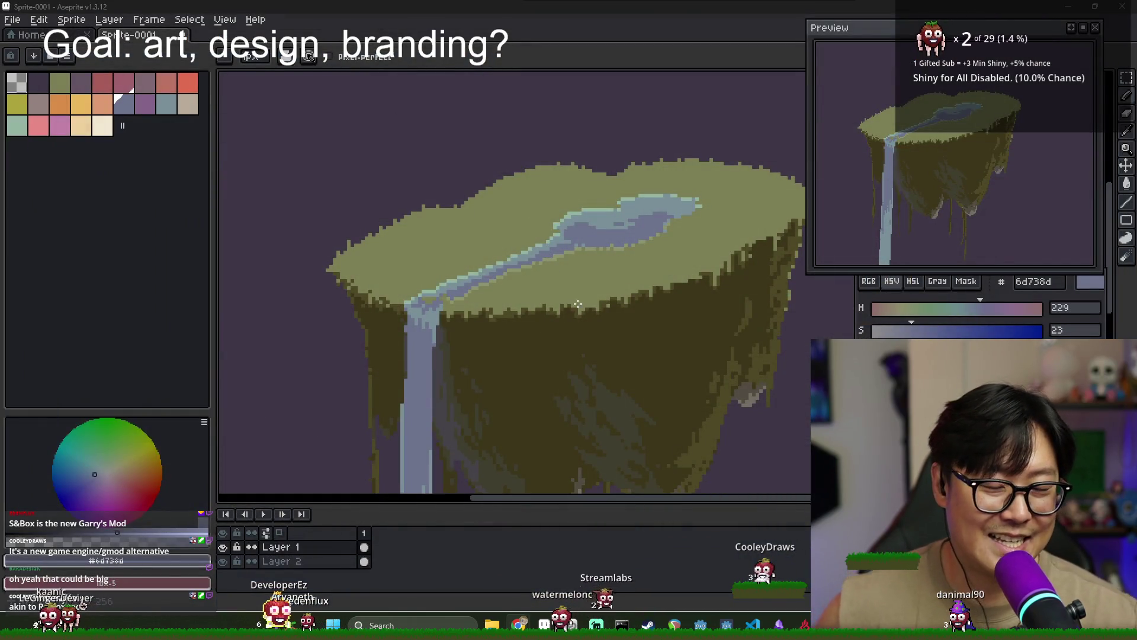
pyautogui.scroll(1, 638, 221)
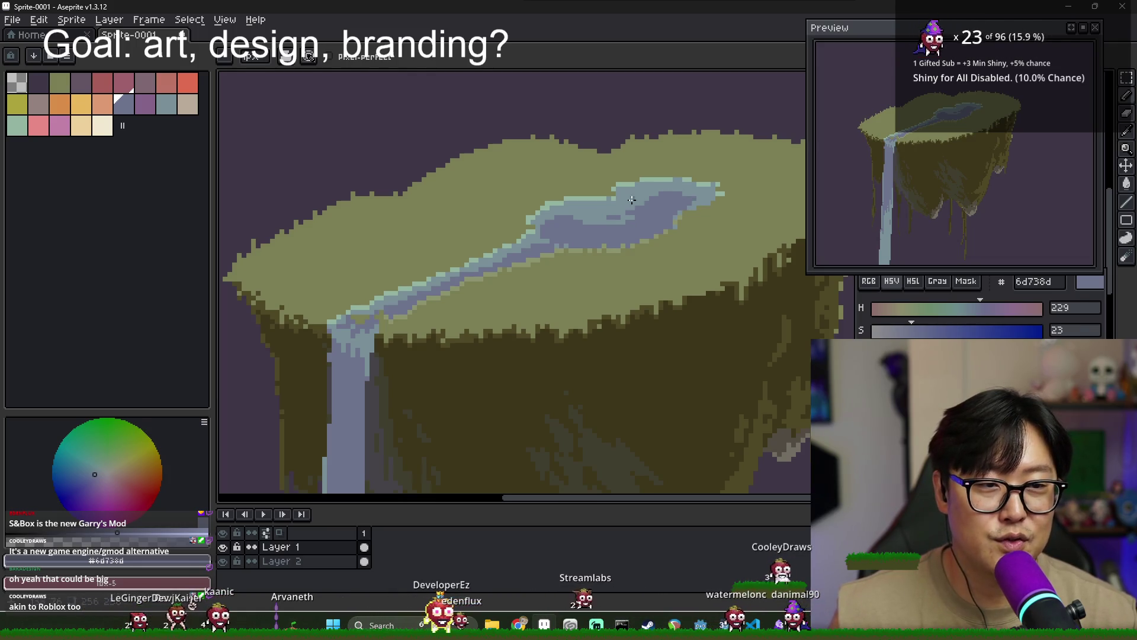
pyautogui.keyDown('alt'); pyautogui.click(681, 194); pyautogui.keyUp('alt')
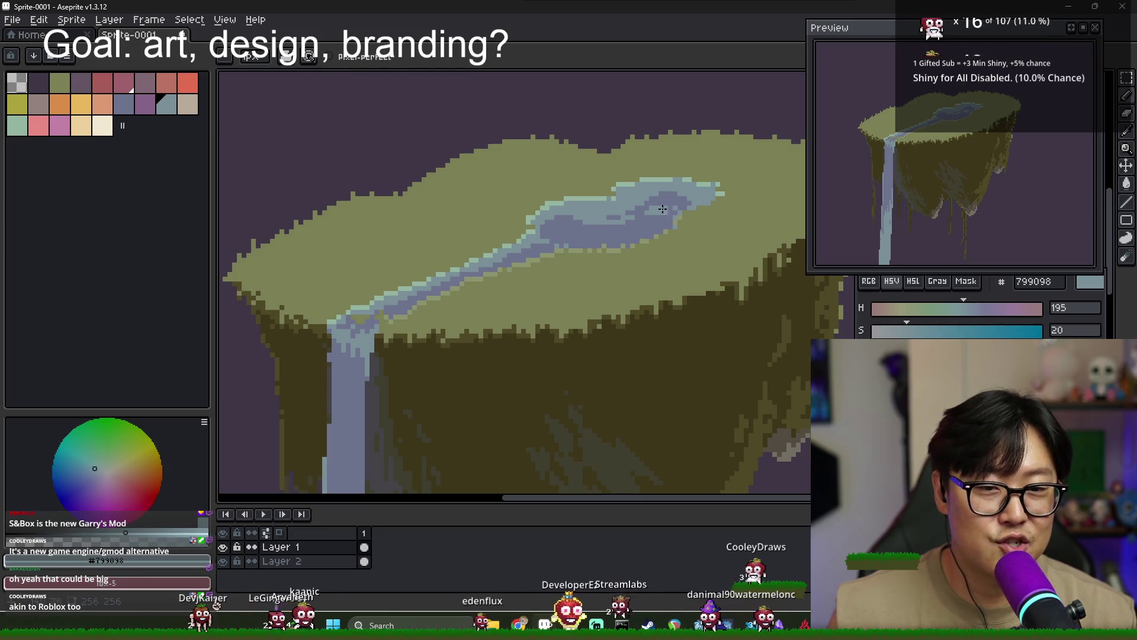
pyautogui.press('alt')
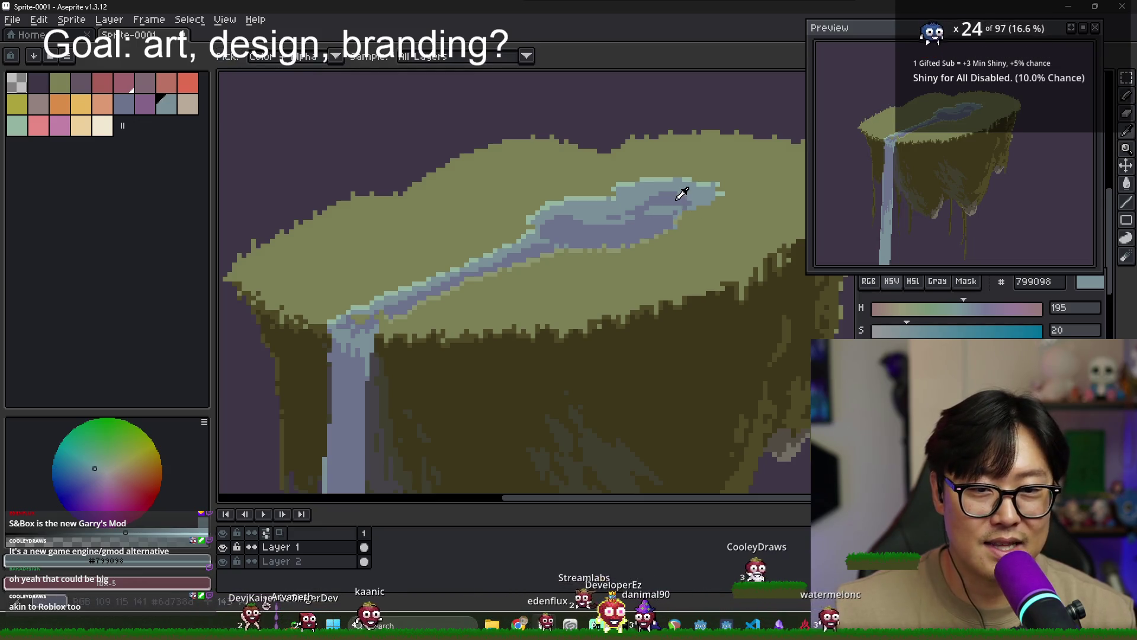
pyautogui.keyDown('alt'); pyautogui.click(669, 204); pyautogui.keyUp('alt')
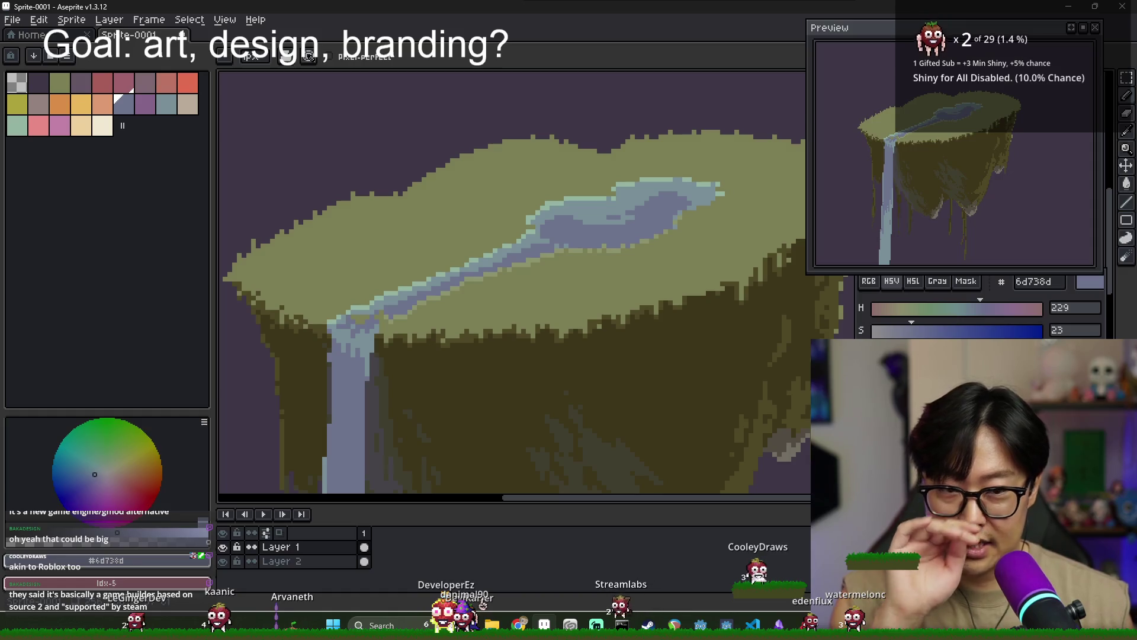
pyautogui.keyDown('alt'); pyautogui.click(538, 233); pyautogui.keyUp('alt')
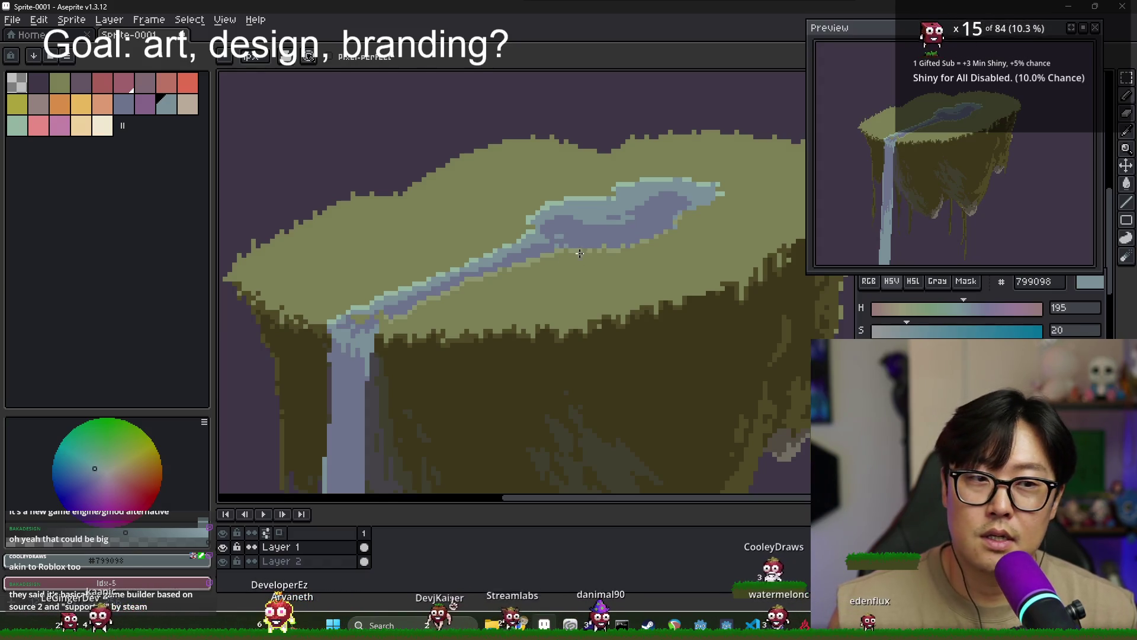
pyautogui.keyDown('alt'); pyautogui.click(543, 242); pyautogui.keyUp('alt')
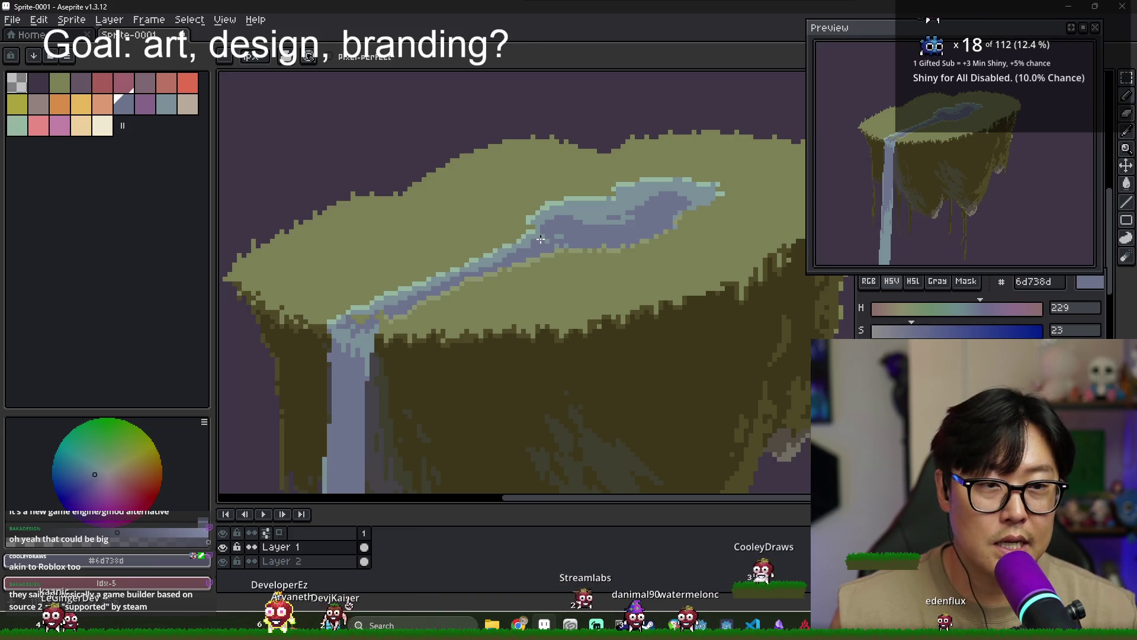
pyautogui.keyDown('alt'); pyautogui.click(552, 241); pyautogui.keyUp('alt')
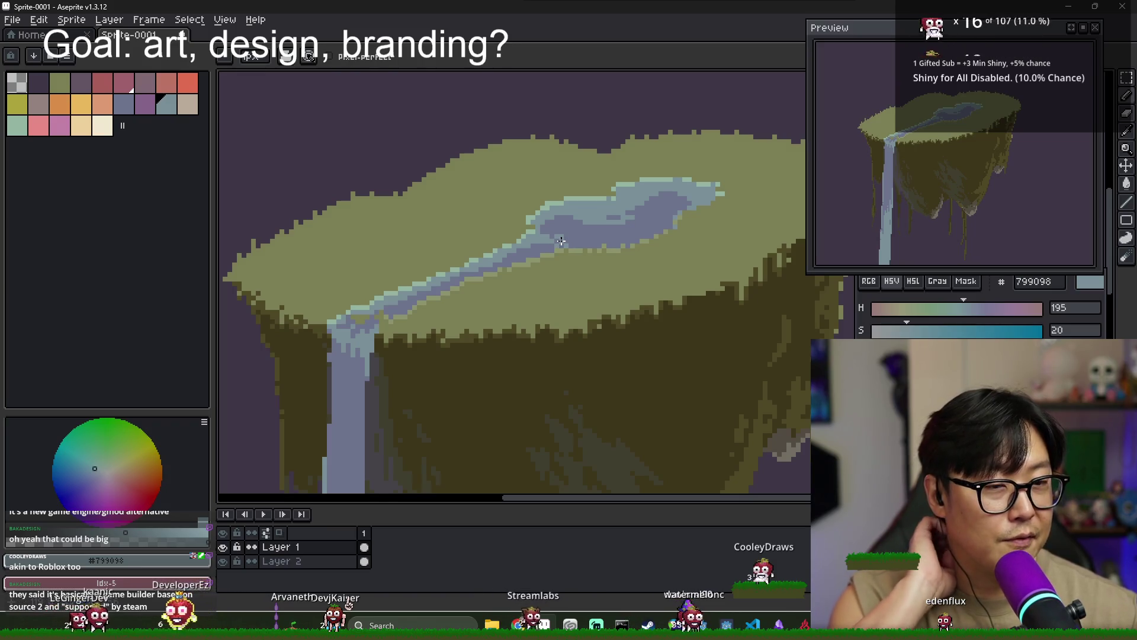
pyautogui.keyDown('alt'); pyautogui.click(560, 233); pyautogui.keyUp('alt')
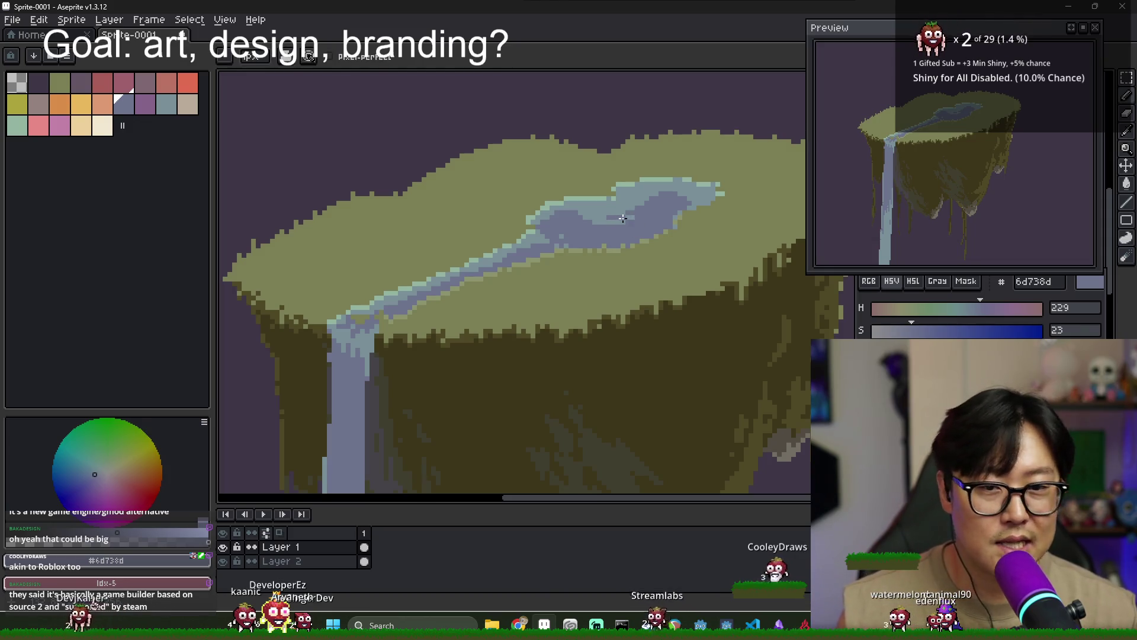
pyautogui.keyDown('alt'); pyautogui.click(626, 224); pyautogui.keyUp('alt')
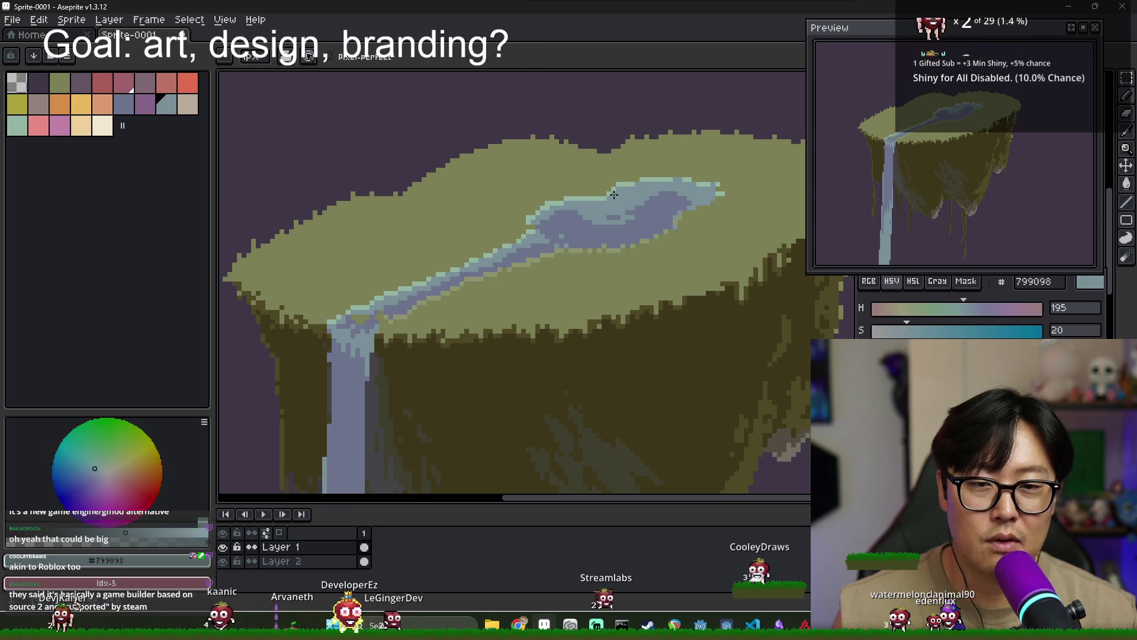
# Alternate sampling olive grass, teal river-edge and blue-grey water, ending on #799098
pyautogui.keyDown('alt'); pyautogui.click(616, 197); pyautogui.keyUp('alt')
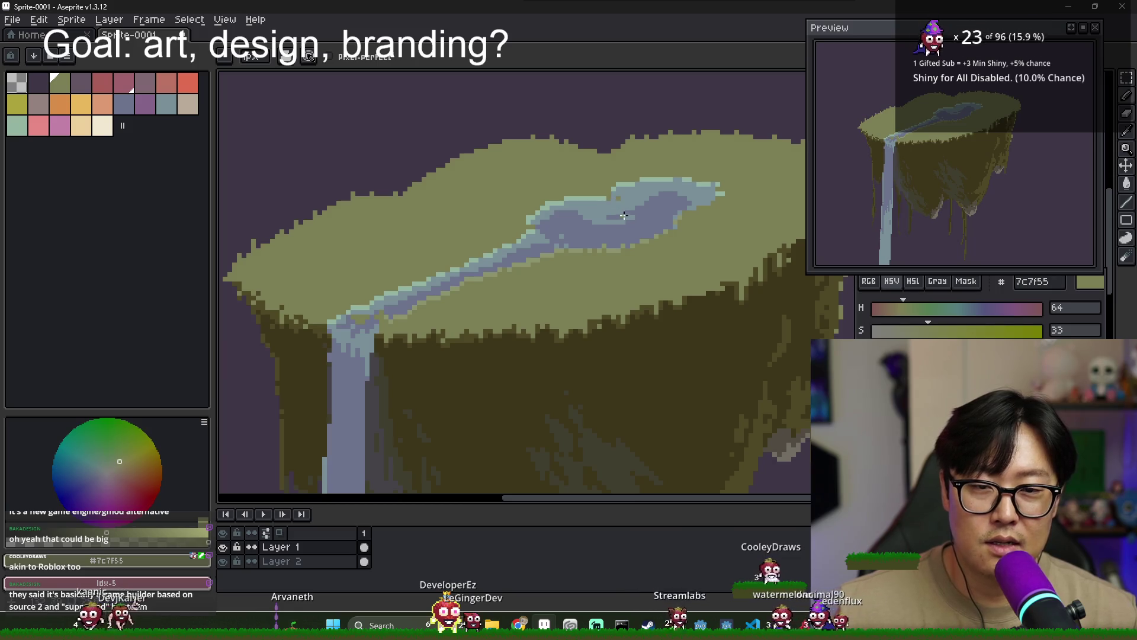
pyautogui.keyDown('alt'); pyautogui.click(629, 190); pyautogui.keyUp('alt')
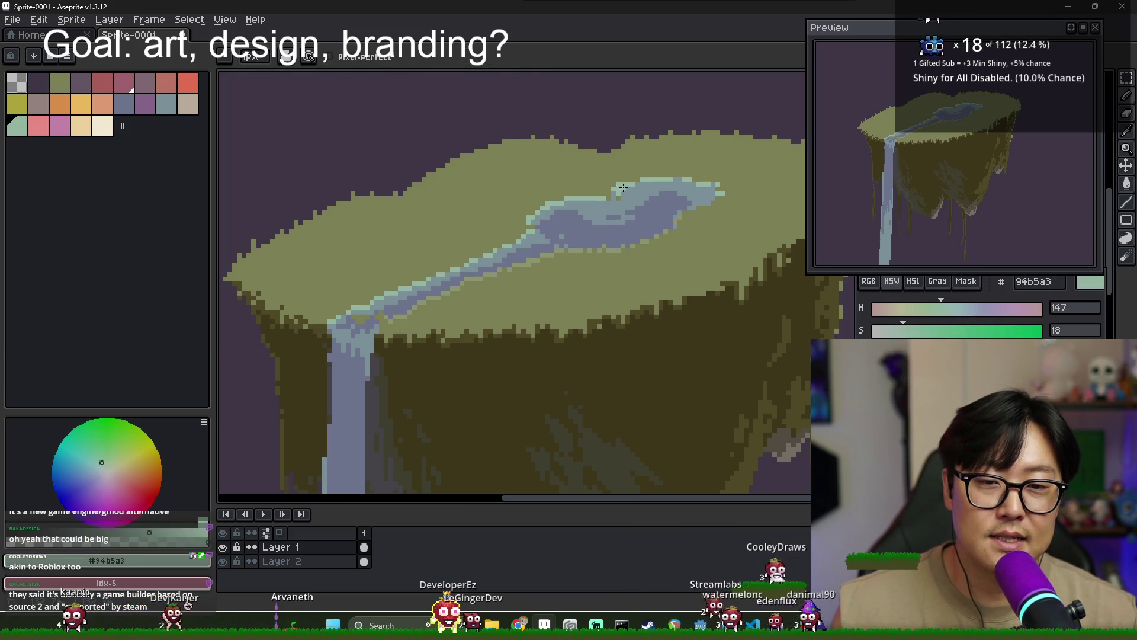
pyautogui.keyDown('alt'); pyautogui.click(622, 181); pyautogui.keyUp('alt')
pyautogui.keyDown('alt'); pyautogui.click(617, 191); pyautogui.keyUp('alt')
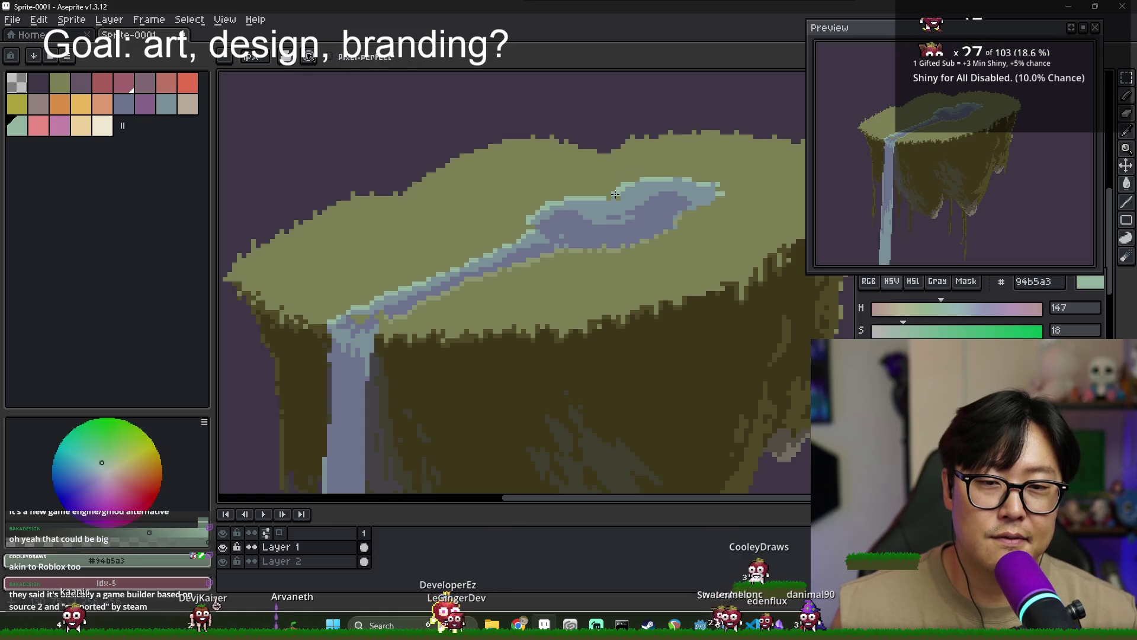
pyautogui.keyDown('alt'); pyautogui.click(617, 193); pyautogui.keyUp('alt')
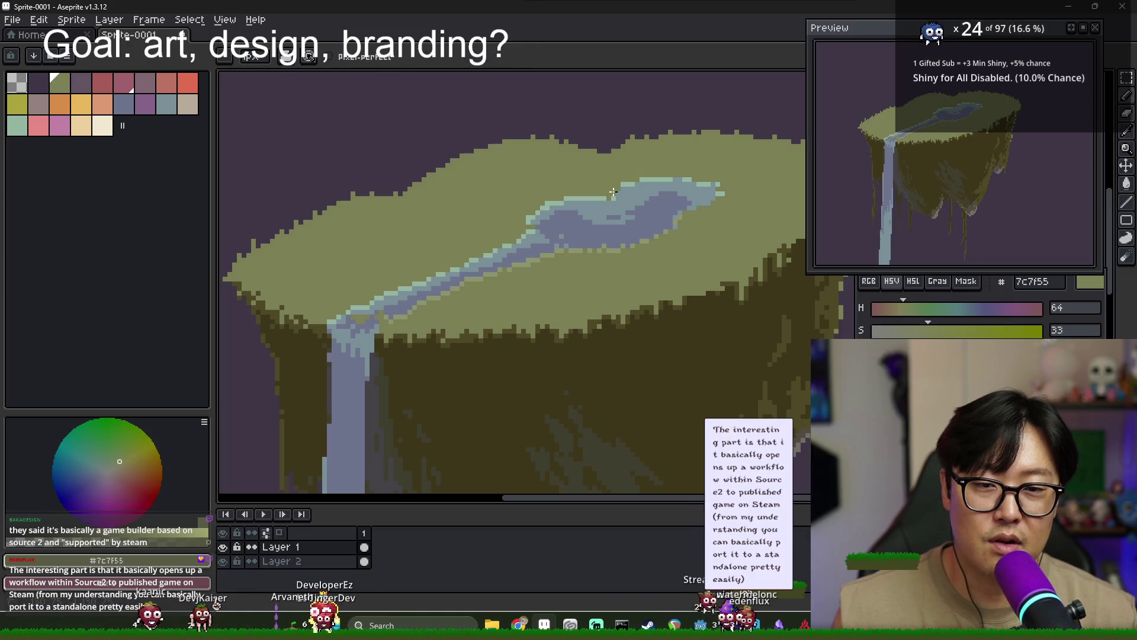
pyautogui.keyDown('alt'); pyautogui.click(616, 193); pyautogui.keyUp('alt')
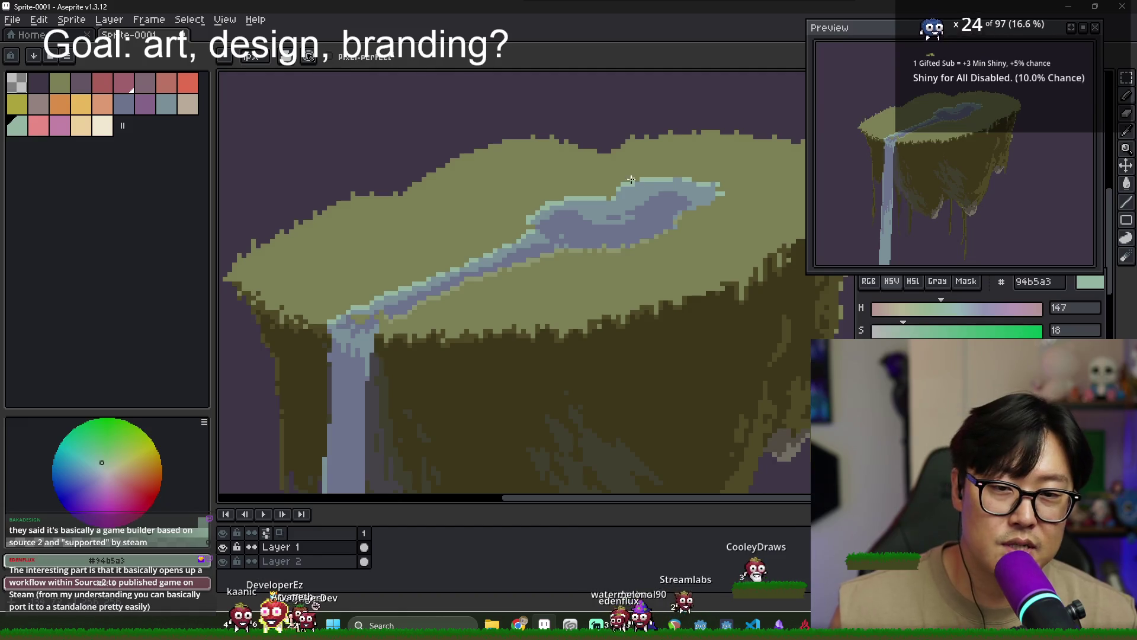
pyautogui.keyDown('alt'); pyautogui.click(619, 182); pyautogui.keyUp('alt')
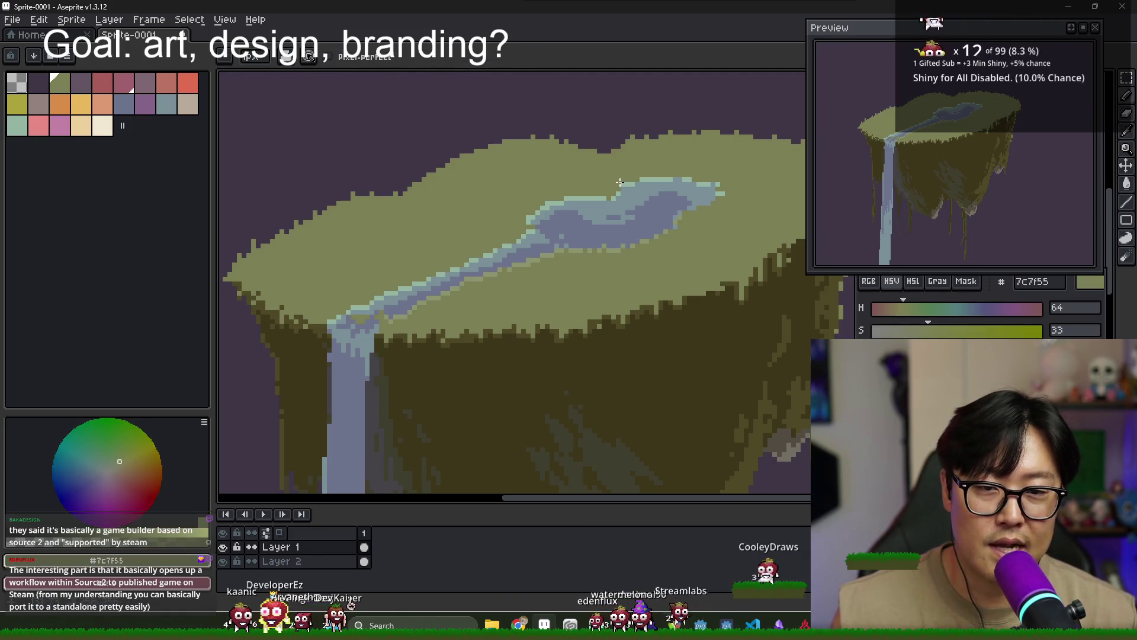
pyautogui.keyDown('alt'); pyautogui.click(622, 187); pyautogui.keyUp('alt')
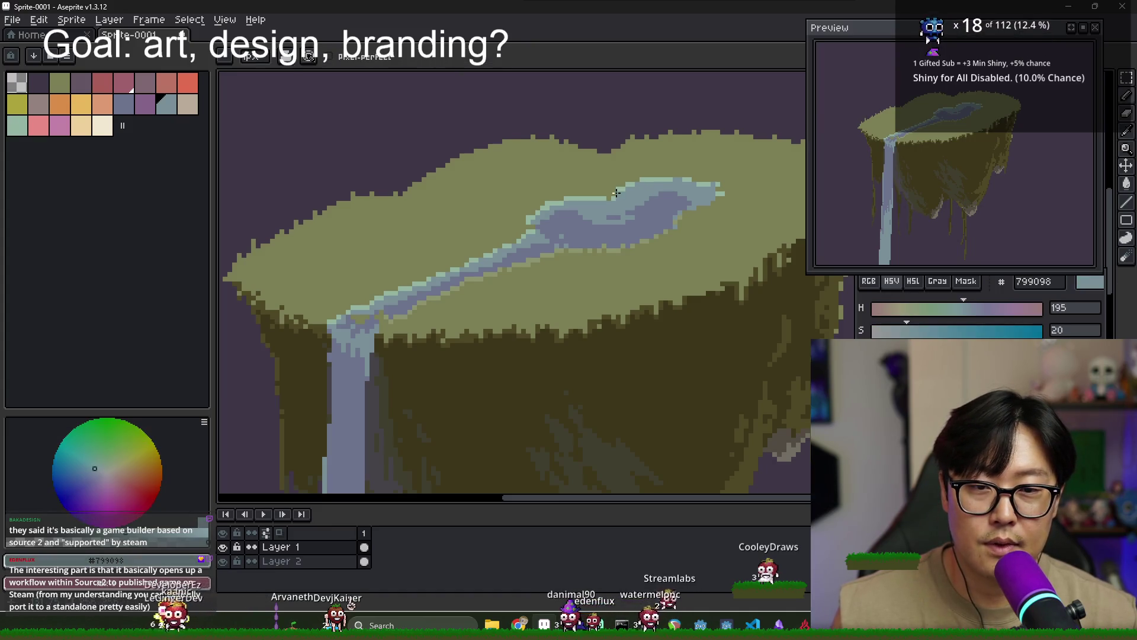
pyautogui.keyDown('alt'); pyautogui.click(613, 196); pyautogui.keyUp('alt')
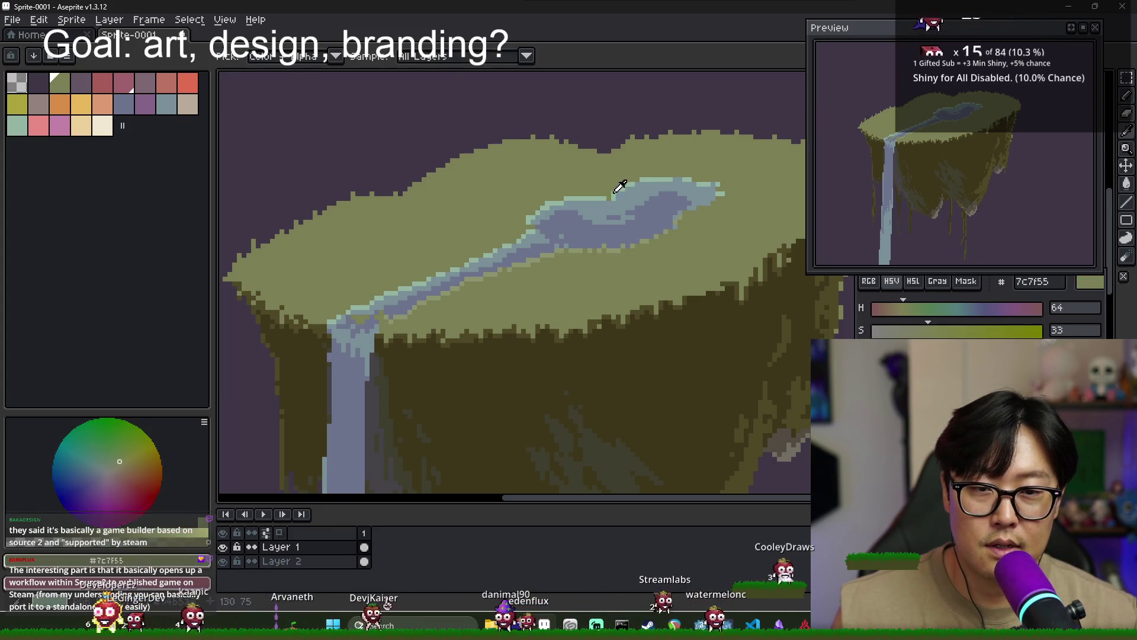
pyautogui.keyDown('alt'); pyautogui.click(612, 197); pyautogui.keyUp('alt')
# Sample darker olive #7a7a4d and paint a faint stroke across the grass top
pyautogui.scroll(-1, 616, 200)
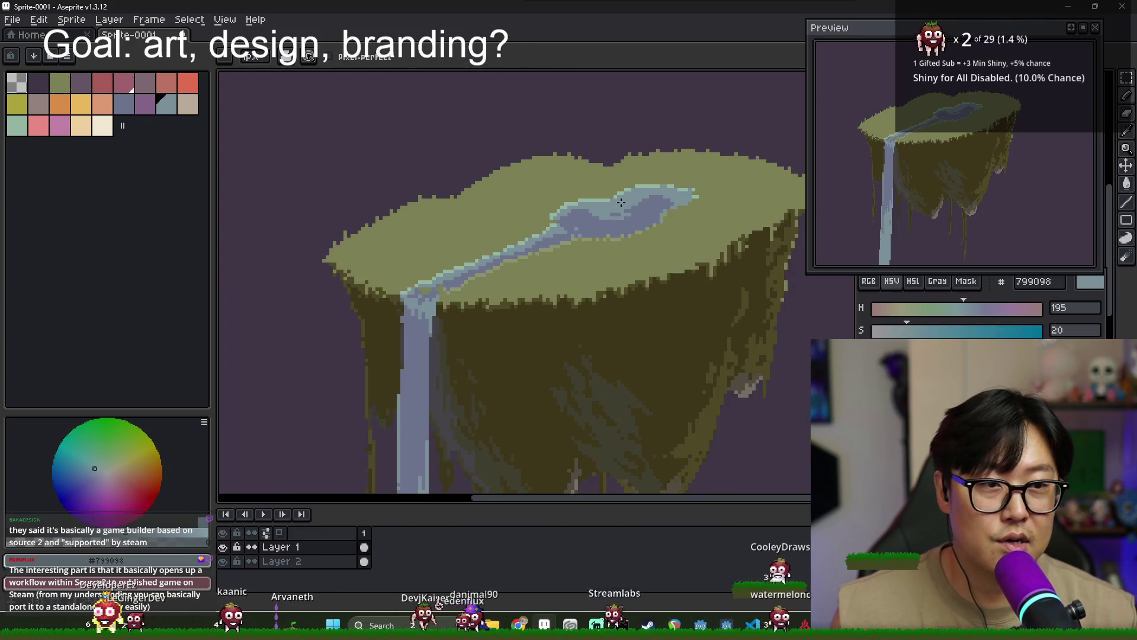
pyautogui.scroll(-1, 636, 210)
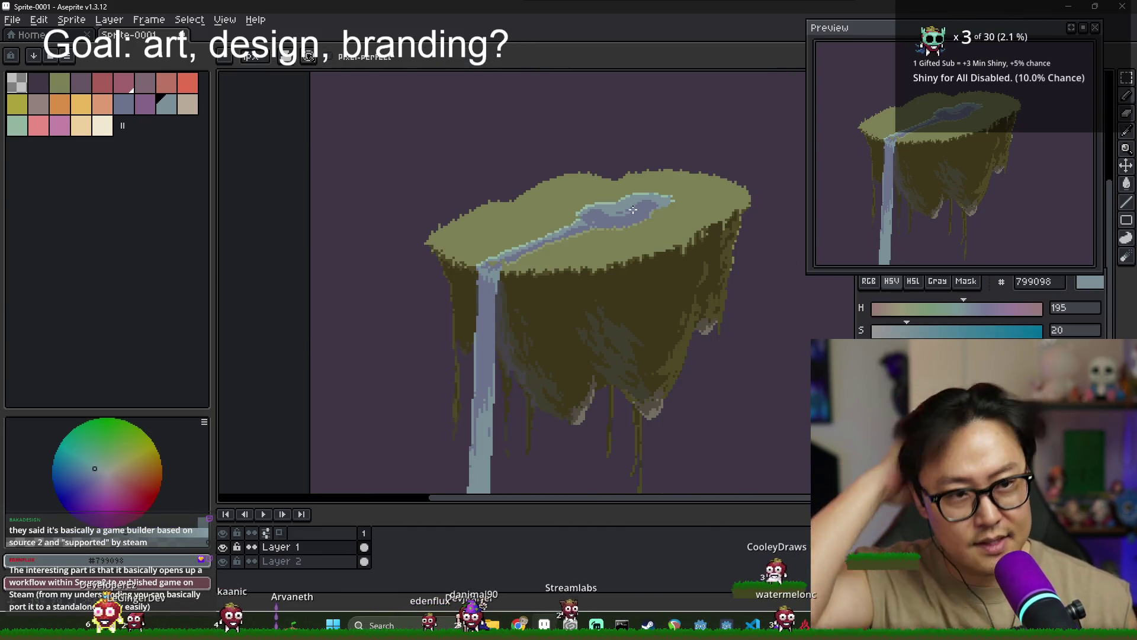
pyautogui.scroll(-1, 622, 210)
pyautogui.scroll(1, 613, 208)
pyautogui.keyDown('alt'); pyautogui.click(553, 190); pyautogui.keyUp('alt')
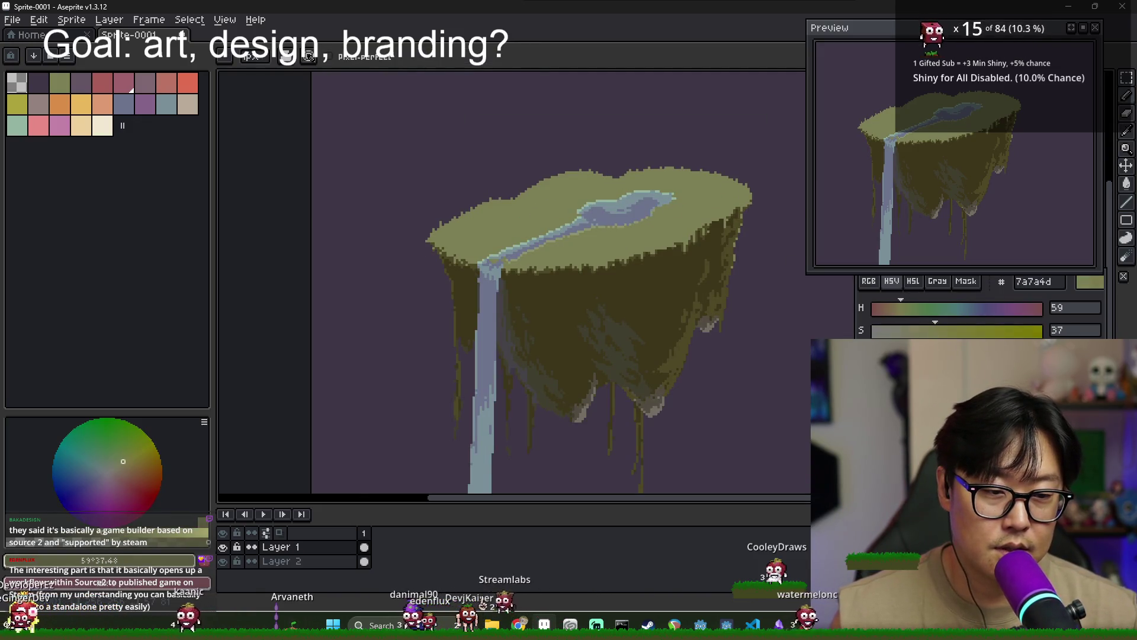
pyautogui.keyDown('alt'); pyautogui.click(517, 202); pyautogui.keyUp('alt')
pyautogui.scroll(2, 517, 203)
pyautogui.moveTo(517, 203); pyautogui.dragTo(598, 206)
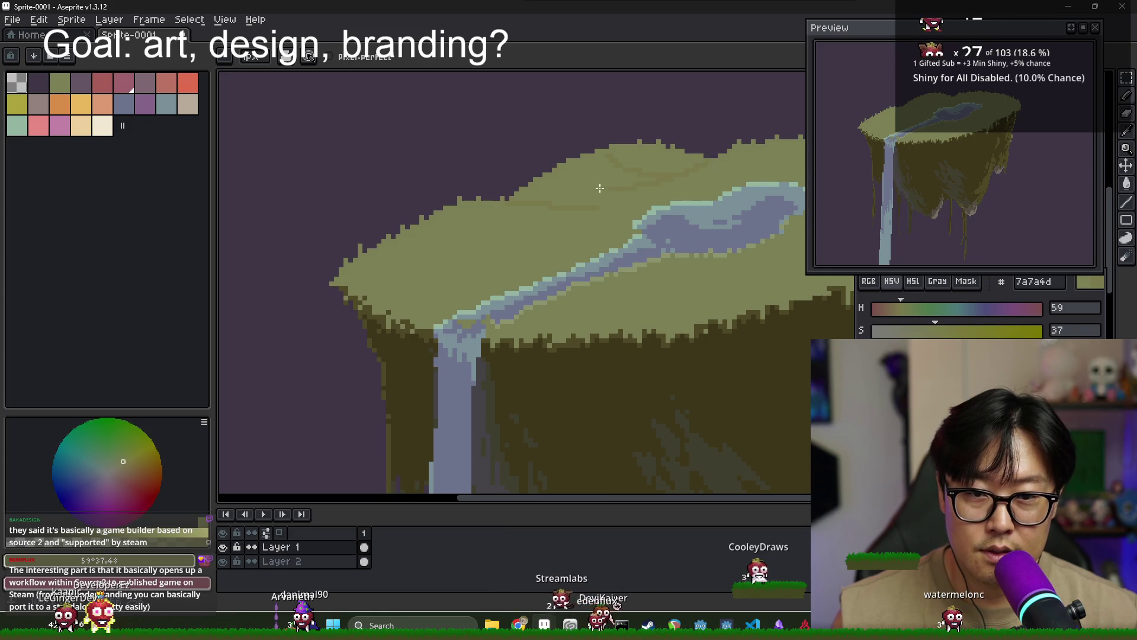
# Zoom around the grassy top while toggling between the Paint Bucket and Pencil tools
pyautogui.scroll(-3, 580, 190)
pyautogui.scroll(4, 647, 172)
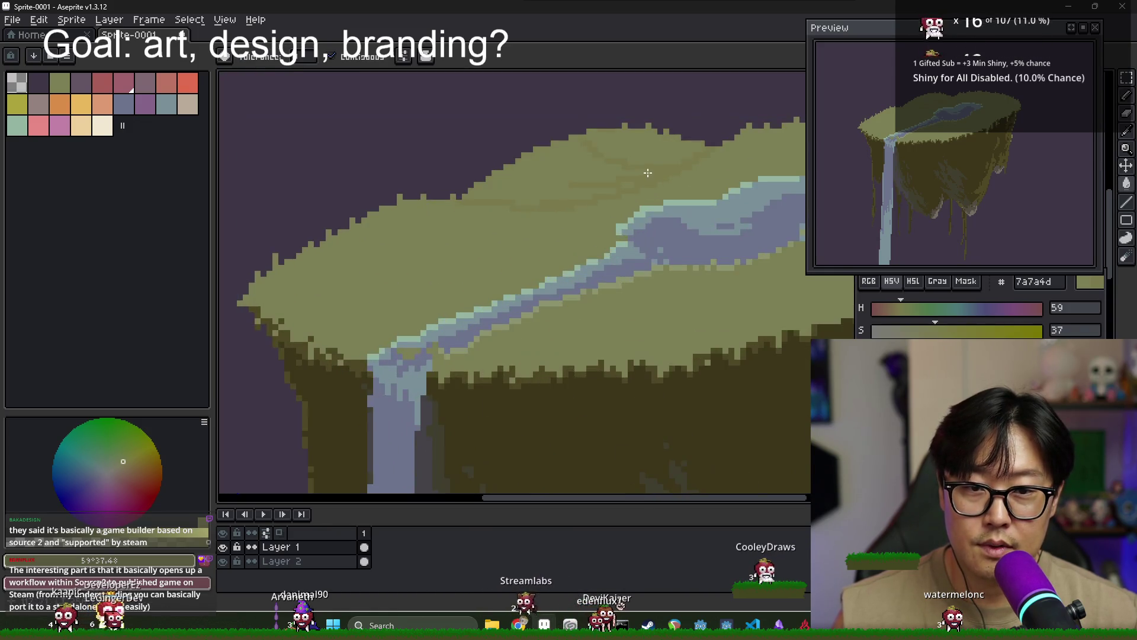
pyautogui.scroll(2, 611, 188)
pyautogui.scroll(-3, 642, 193)
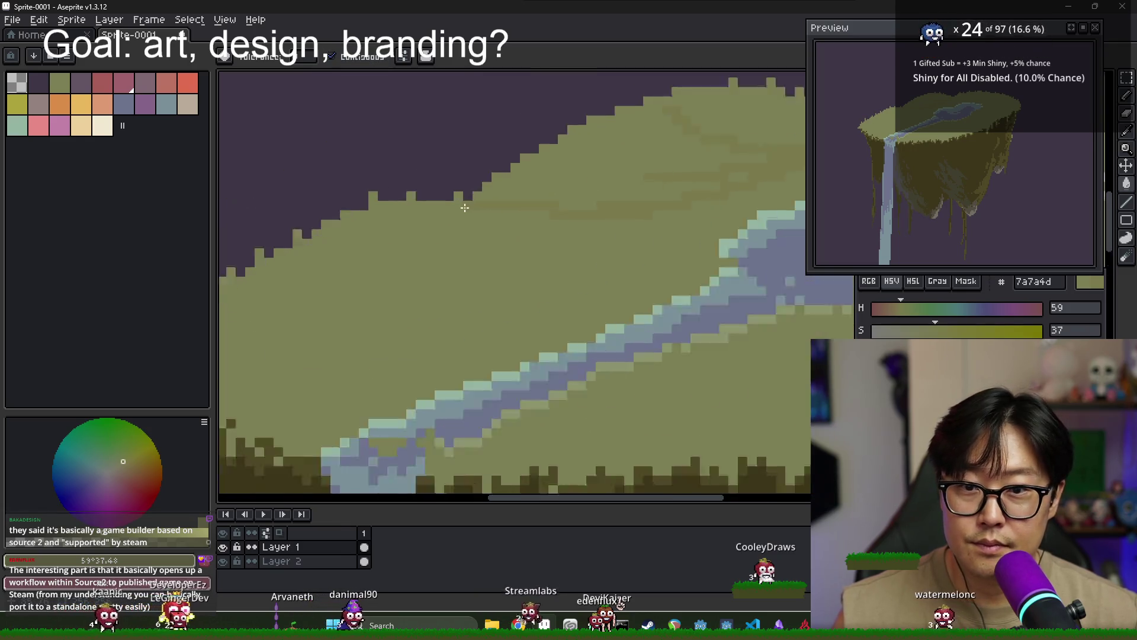
pyautogui.scroll(-1, 584, 198)
pyautogui.scroll(3, 584, 197)
pyautogui.scroll(2, 474, 196)
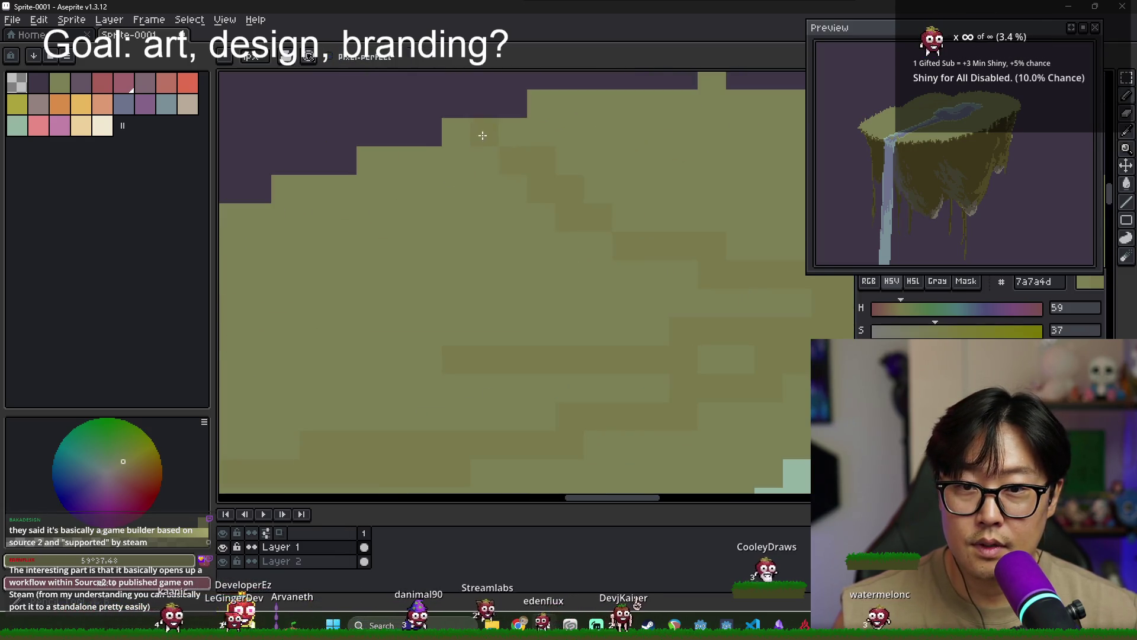
pyautogui.scroll(-2, 509, 211)
pyautogui.scroll(-3, 557, 234)
pyautogui.scroll(4, 563, 237)
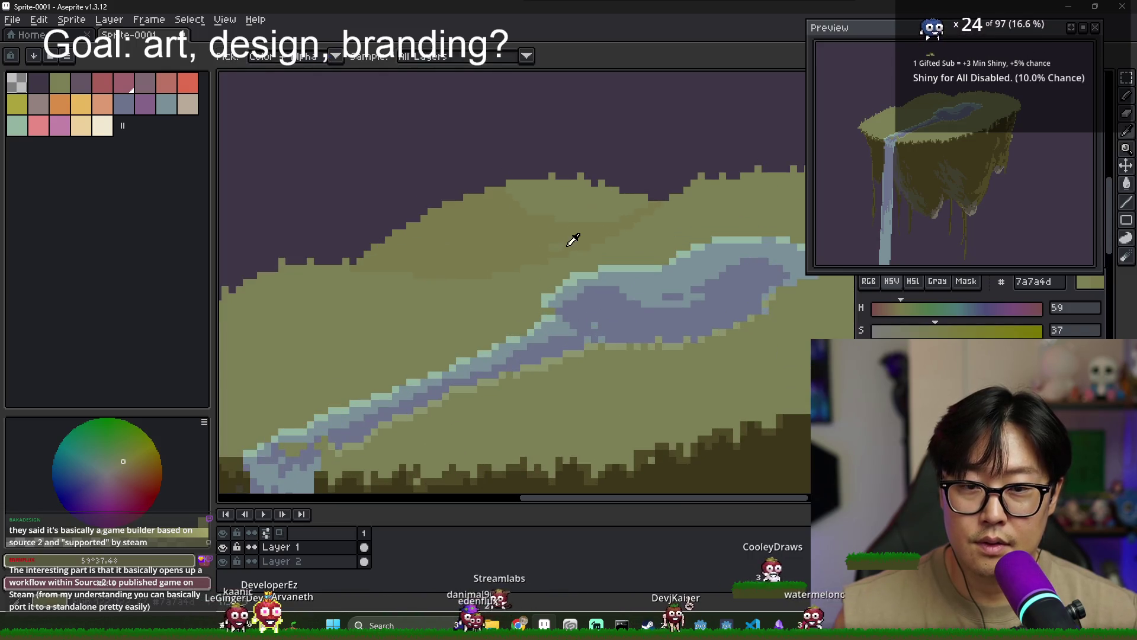
pyautogui.press('b')
pyautogui.scroll(-2, 552, 246)
pyautogui.scroll(-1, 592, 249)
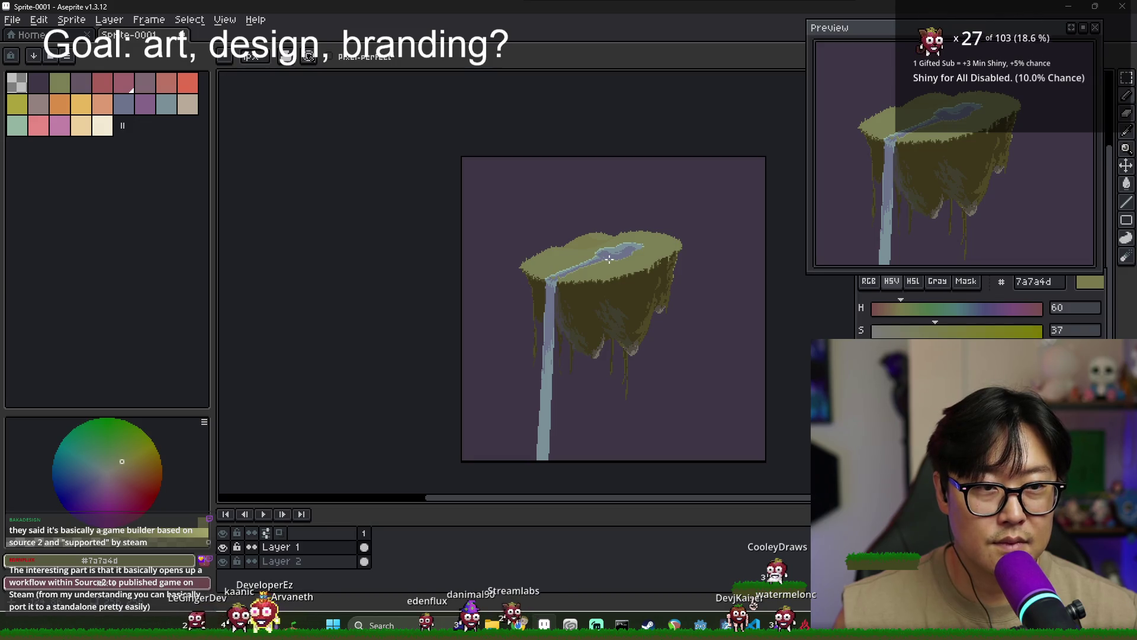
pyautogui.scroll(3, 582, 247)
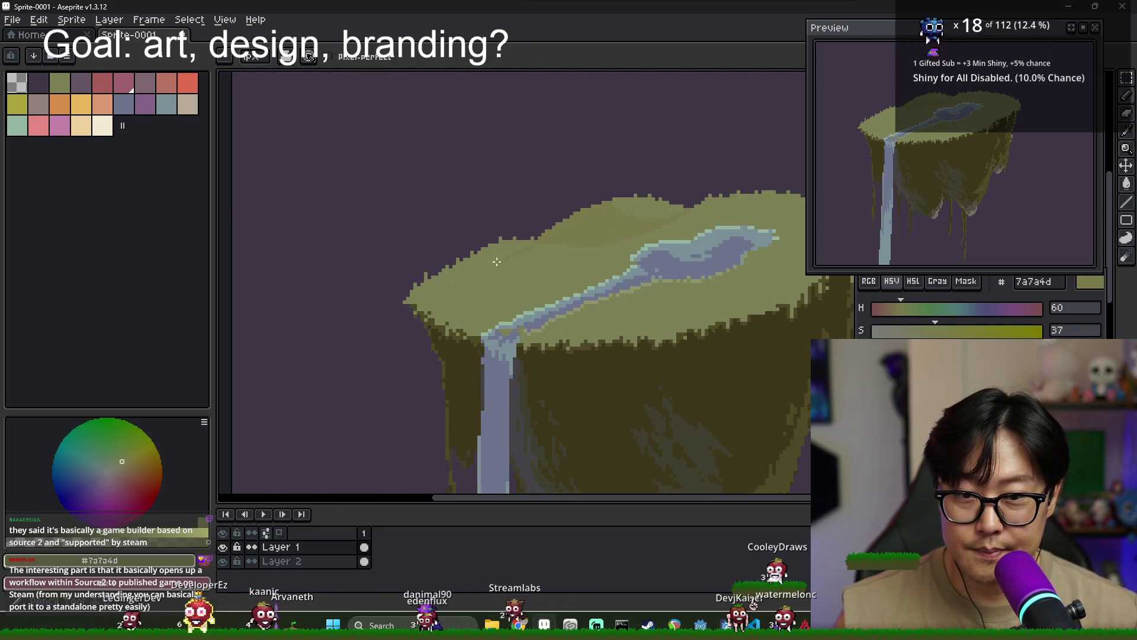
pyautogui.scroll(-3, 631, 236)
pyautogui.scroll(3, 622, 238)
pyautogui.press('g')
pyautogui.press('b')
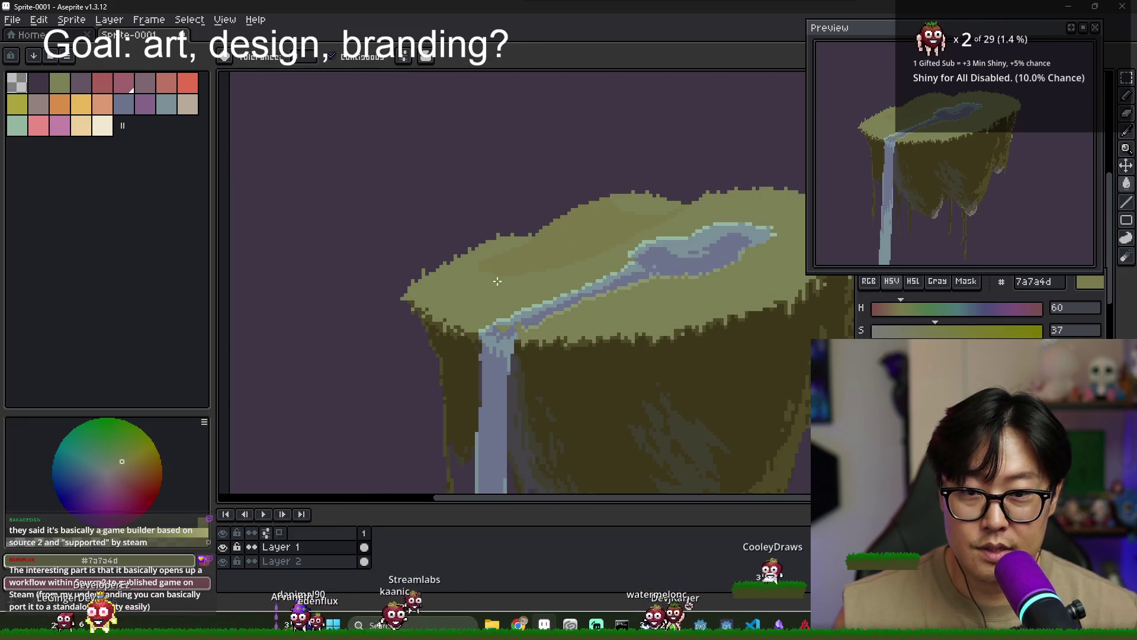
pyautogui.hscroll(3, 642, 292)
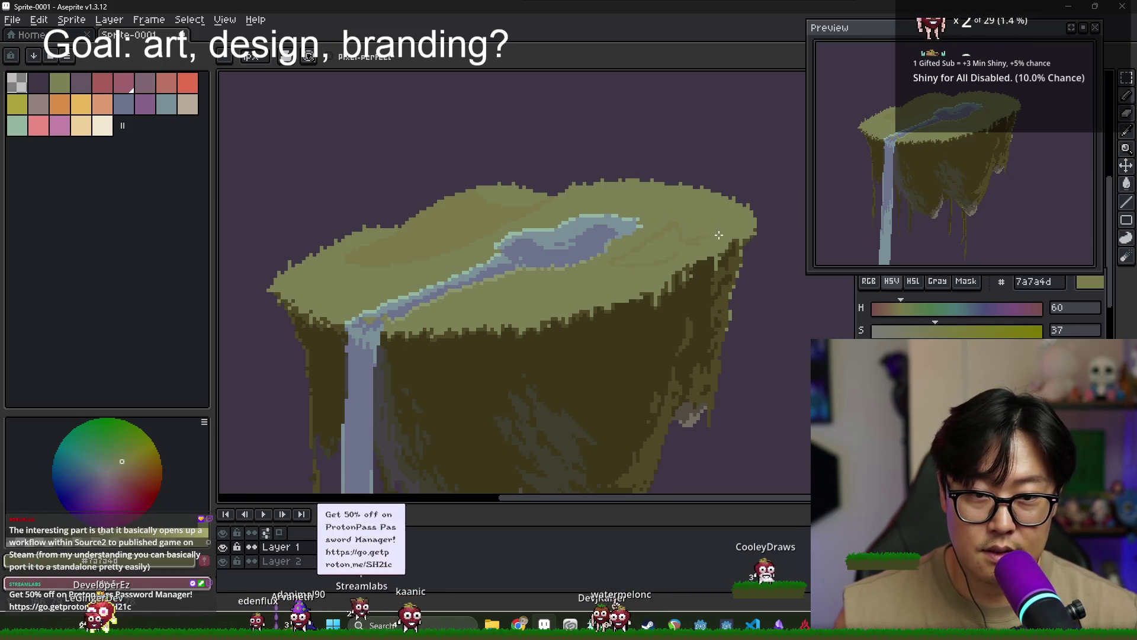
pyautogui.scroll(-1, 697, 244)
pyautogui.press('g')
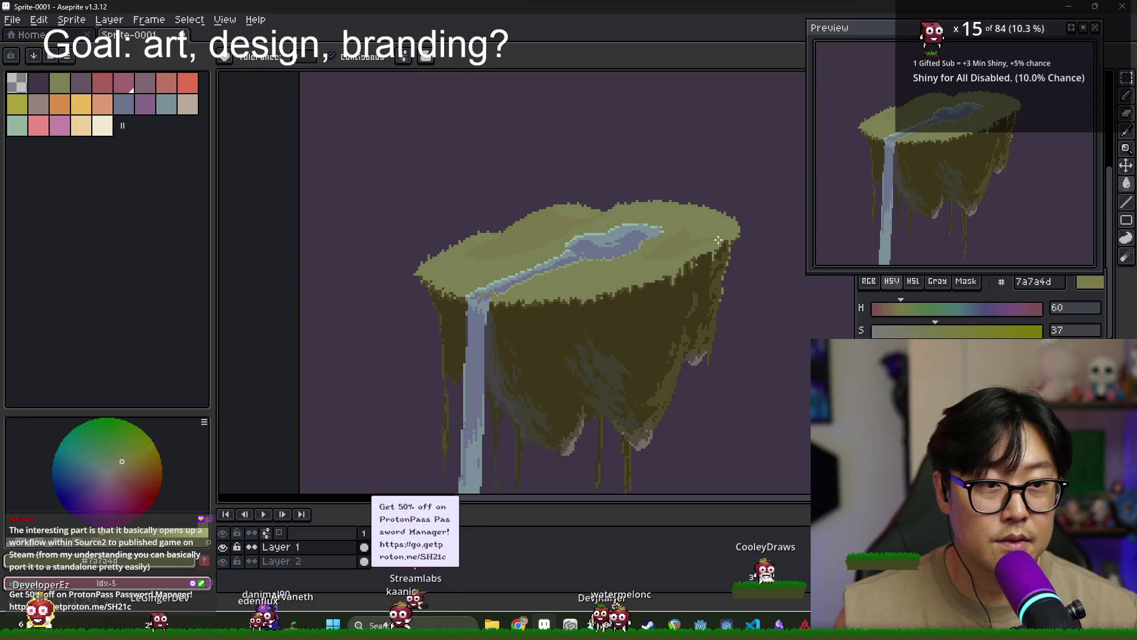
pyautogui.scroll(1, 700, 245)
pyautogui.press('b')
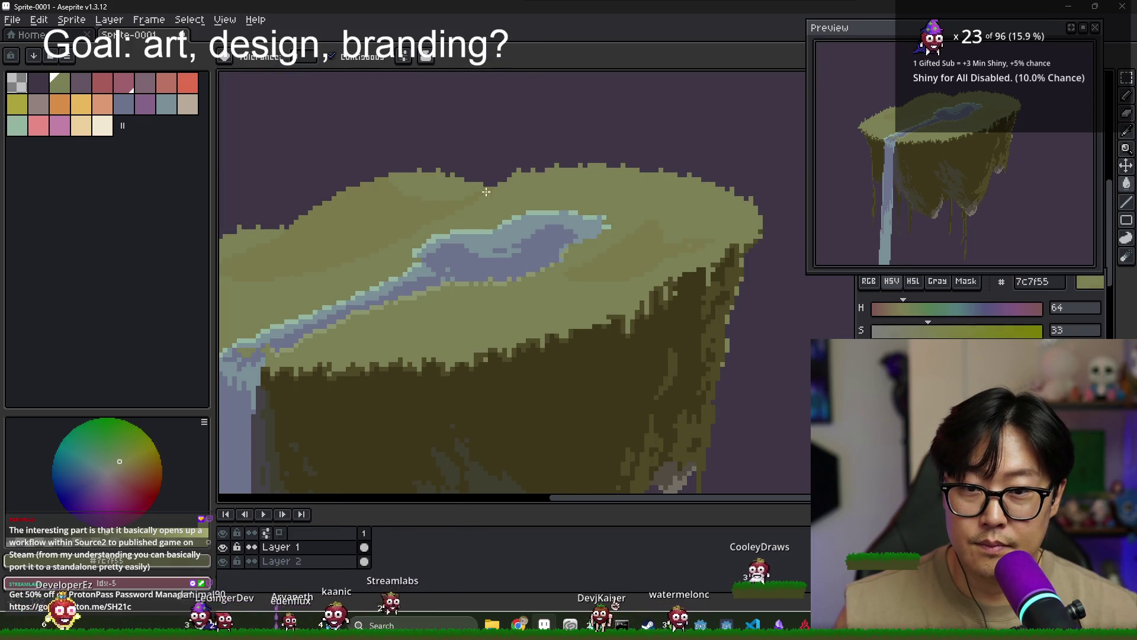
pyautogui.keyDown('alt'); pyautogui.click(486, 192); pyautogui.keyUp('alt')
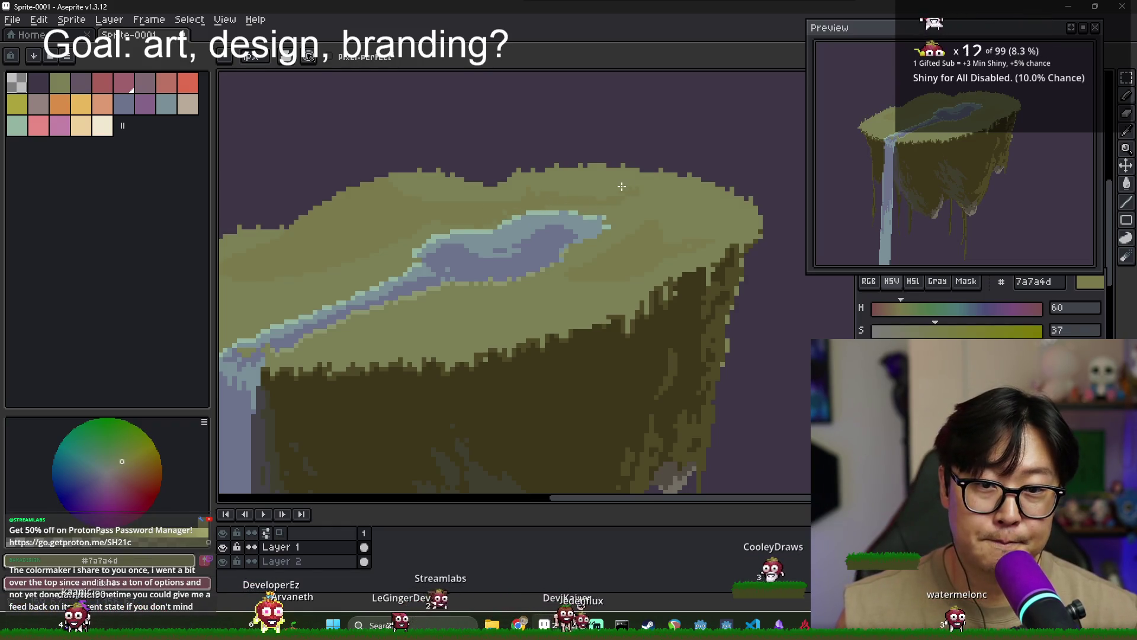
pyautogui.hscroll(-2, 653, 222)
pyautogui.hscroll(-2, 654, 237)
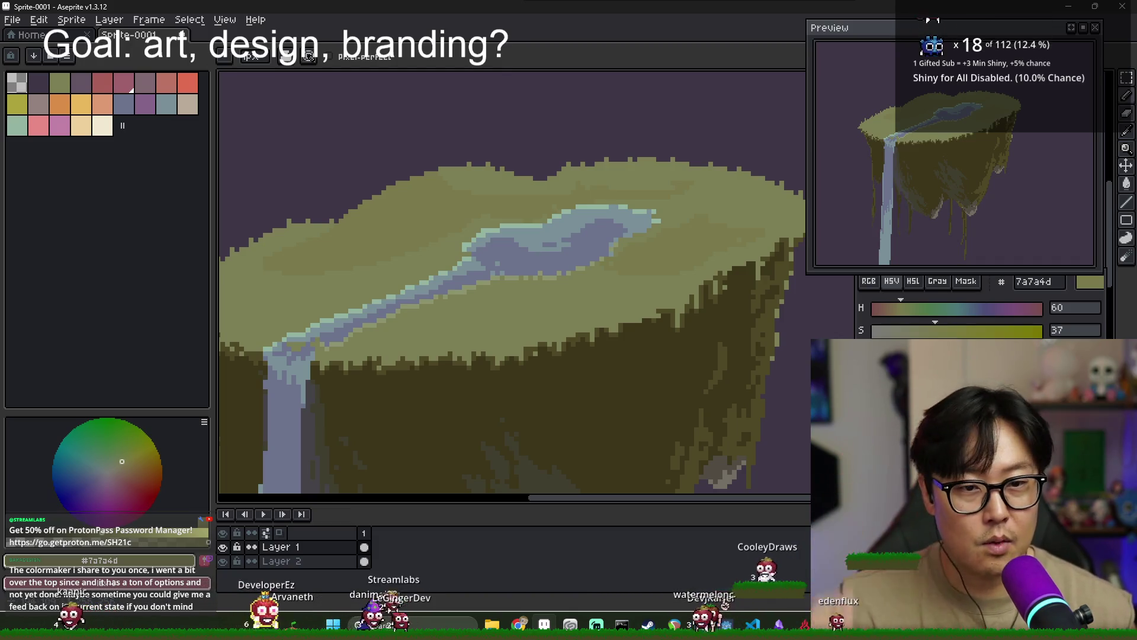
pyautogui.scroll(1, 639, 253)
pyautogui.scroll(1, 639, 252)
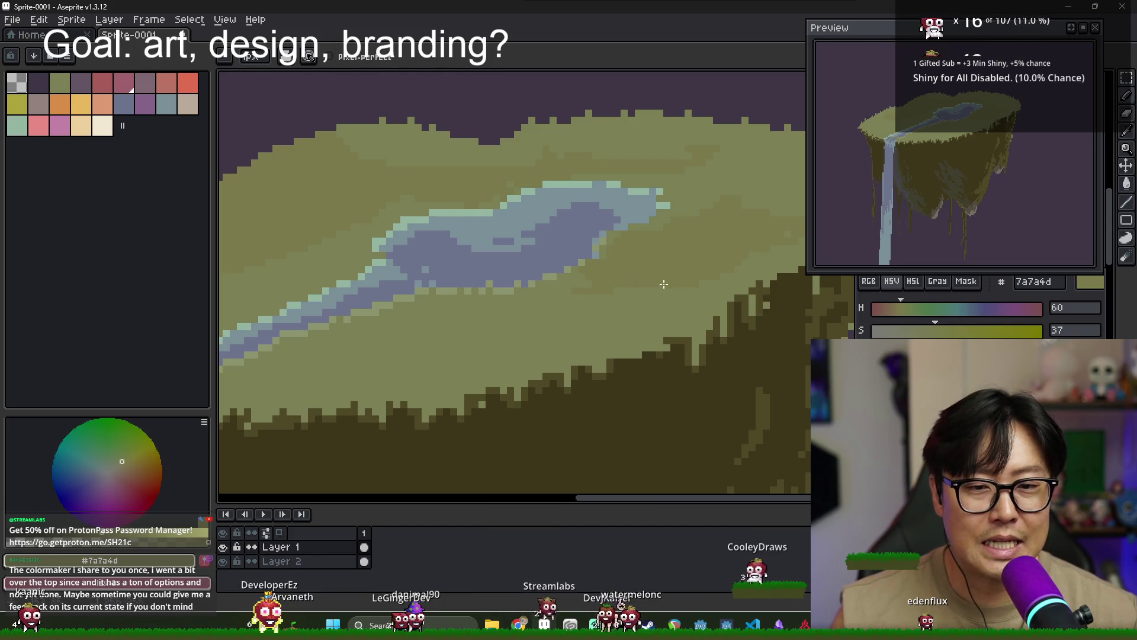
pyautogui.moveTo(688, 291); pyautogui.dragTo(548, 300)
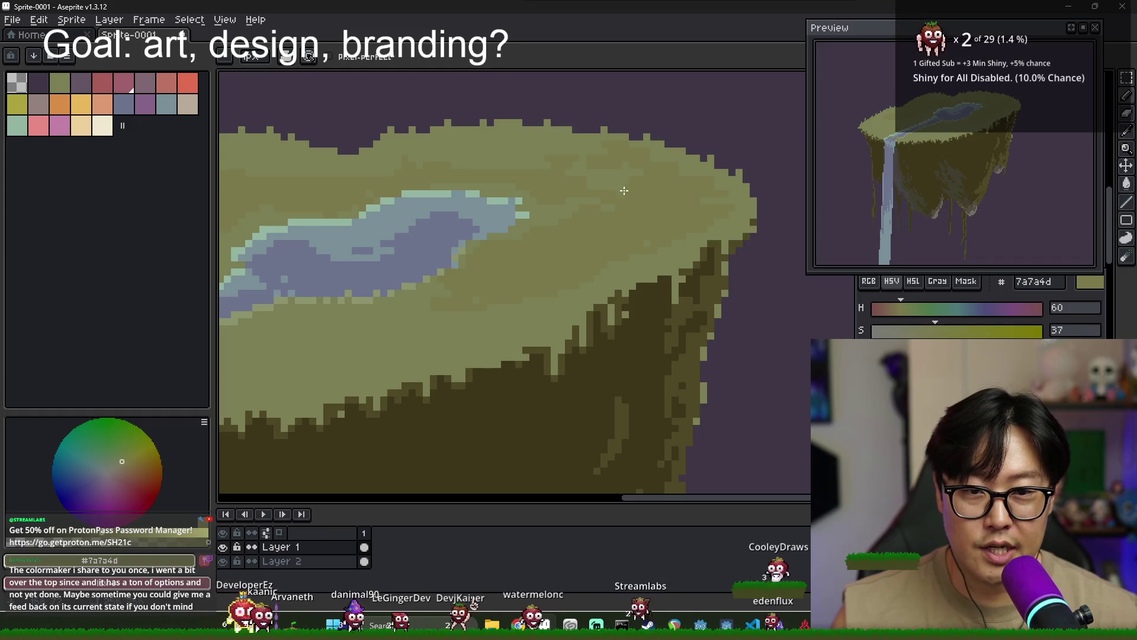
pyautogui.scroll(-1, 634, 207)
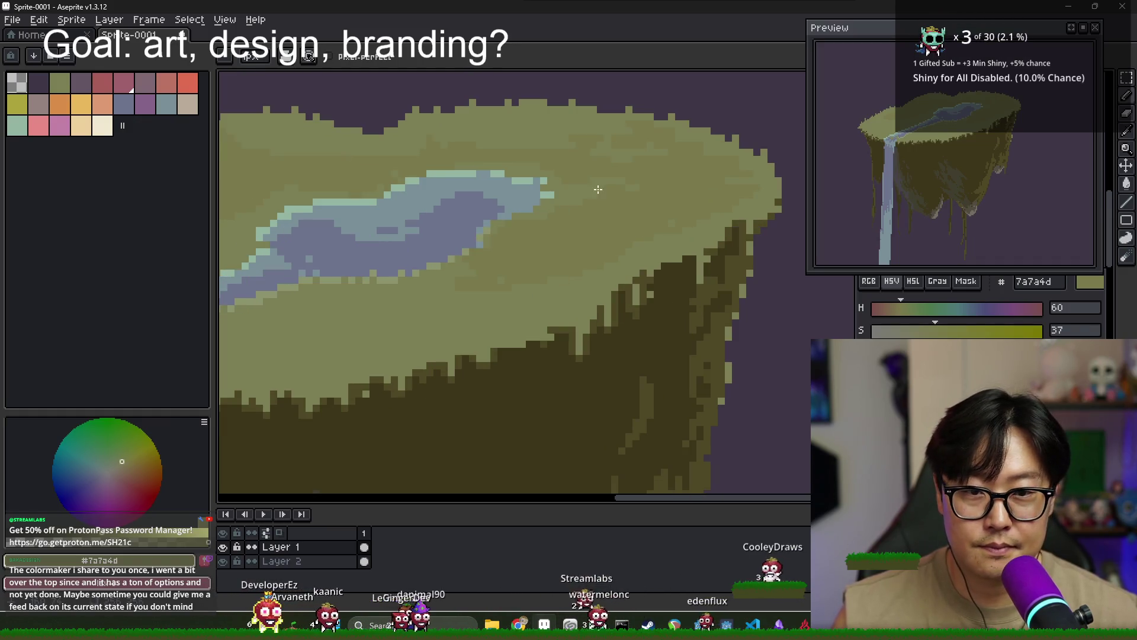
pyautogui.scroll(-1, 609, 196)
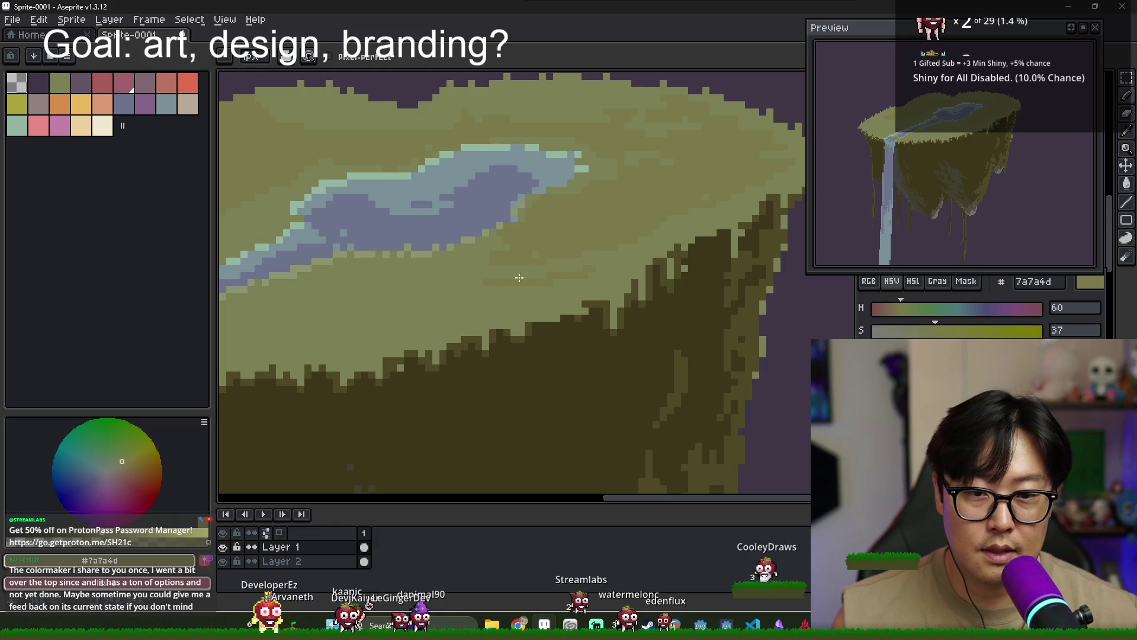
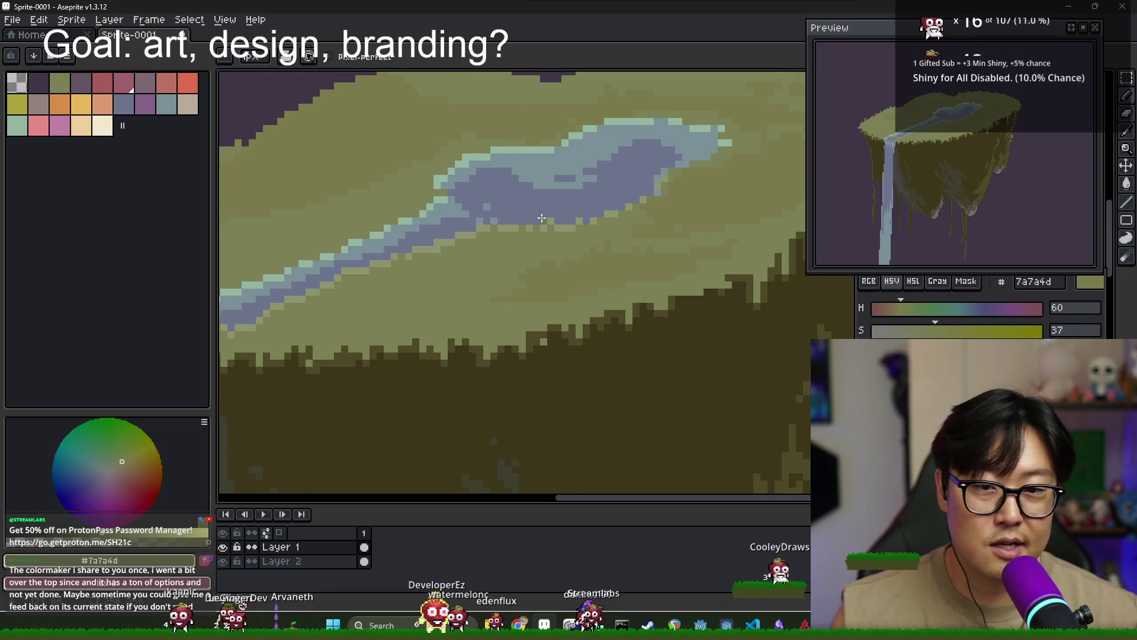
# Sample the waterfall's light blue, the dark olive ground and the mid olive grass colours
pyautogui.scroll(-1, 435, 203)
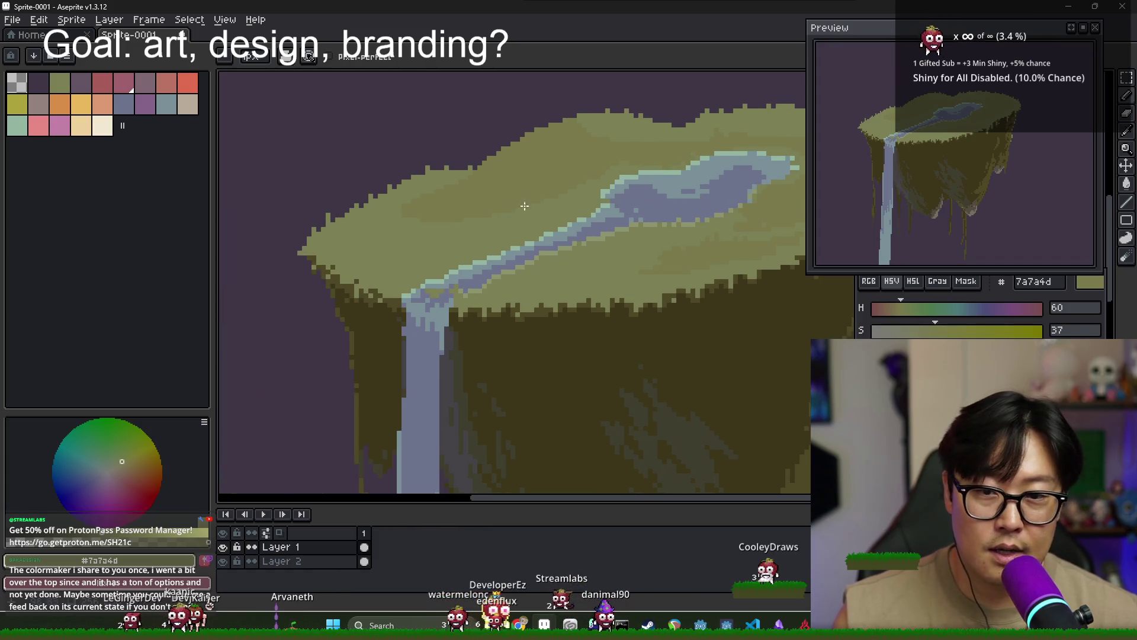
pyautogui.scroll(1, 419, 168)
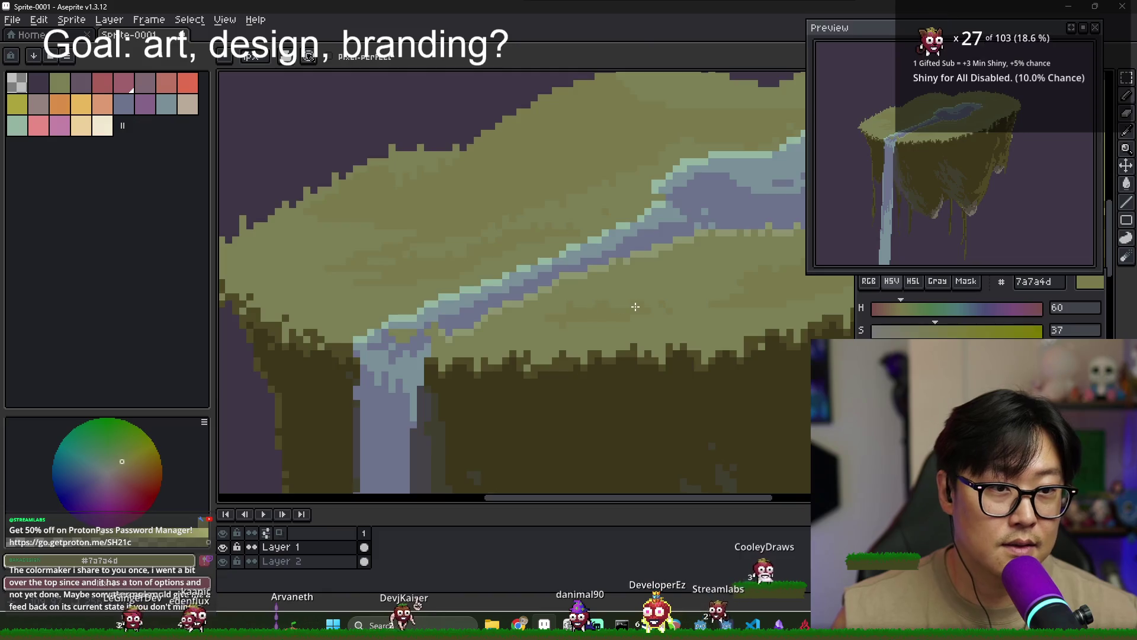
pyautogui.scroll(-2, 635, 306)
pyautogui.scroll(-1, 636, 306)
pyautogui.scroll(2, 622, 237)
pyautogui.scroll(1, 619, 220)
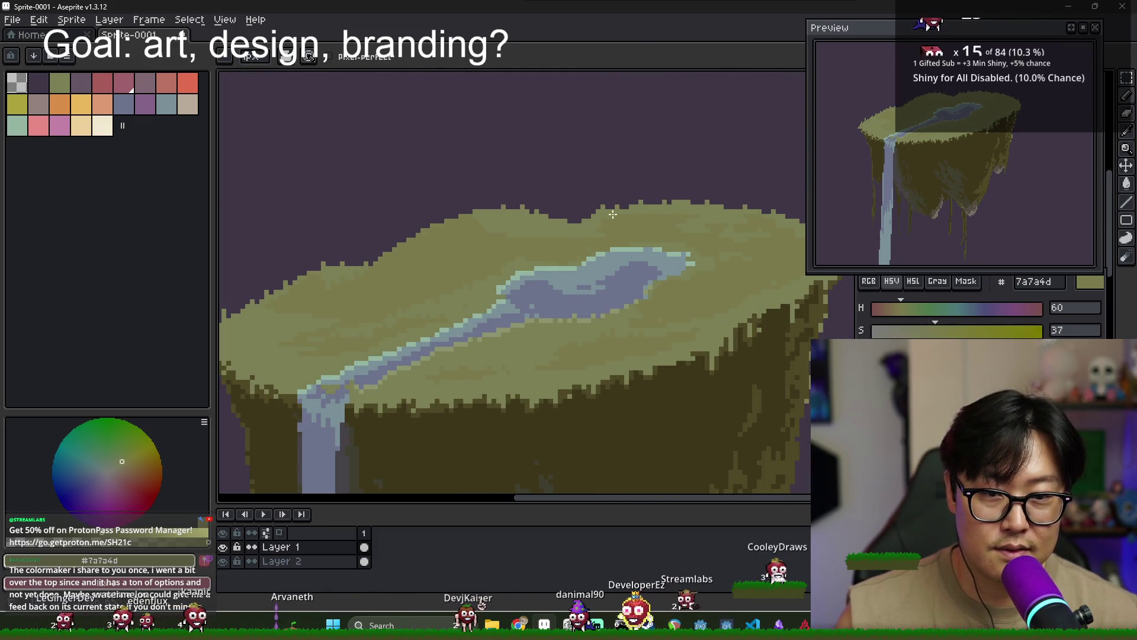
pyautogui.scroll(-3, 651, 249)
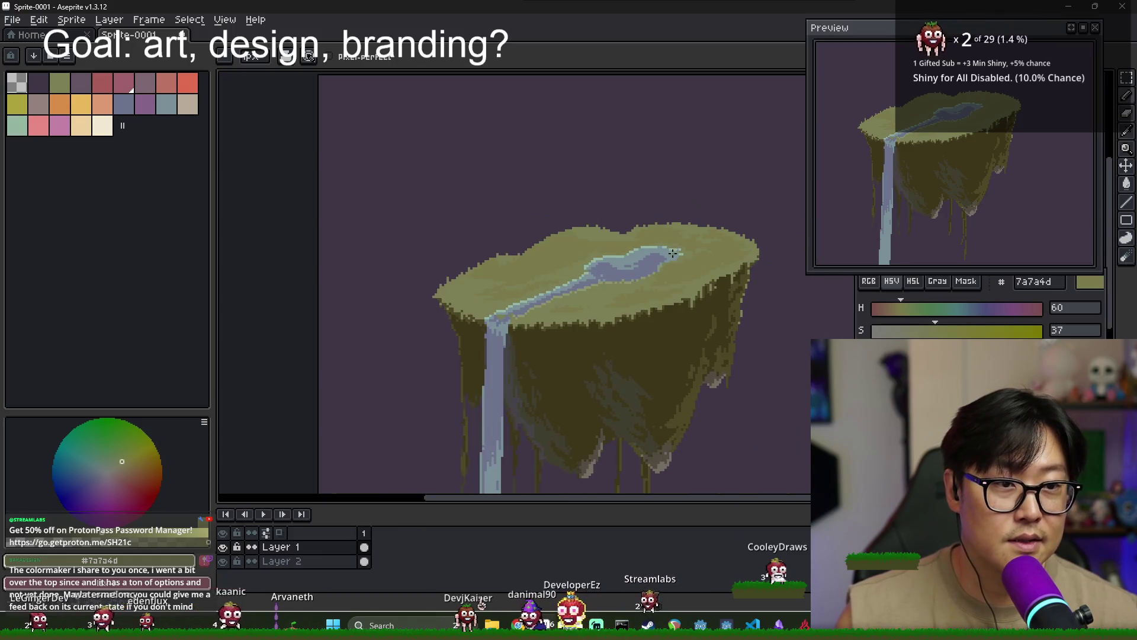
pyautogui.scroll(1, 503, 314)
pyautogui.scroll(1, 503, 314)
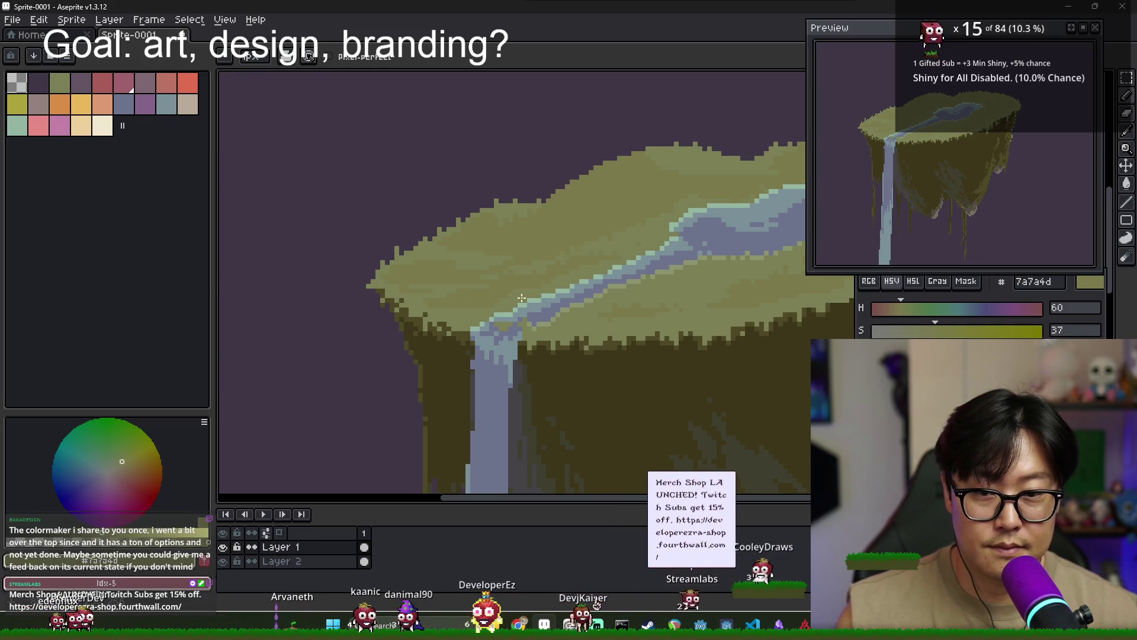
pyautogui.scroll(-2, 617, 314)
pyautogui.scroll(2, 571, 308)
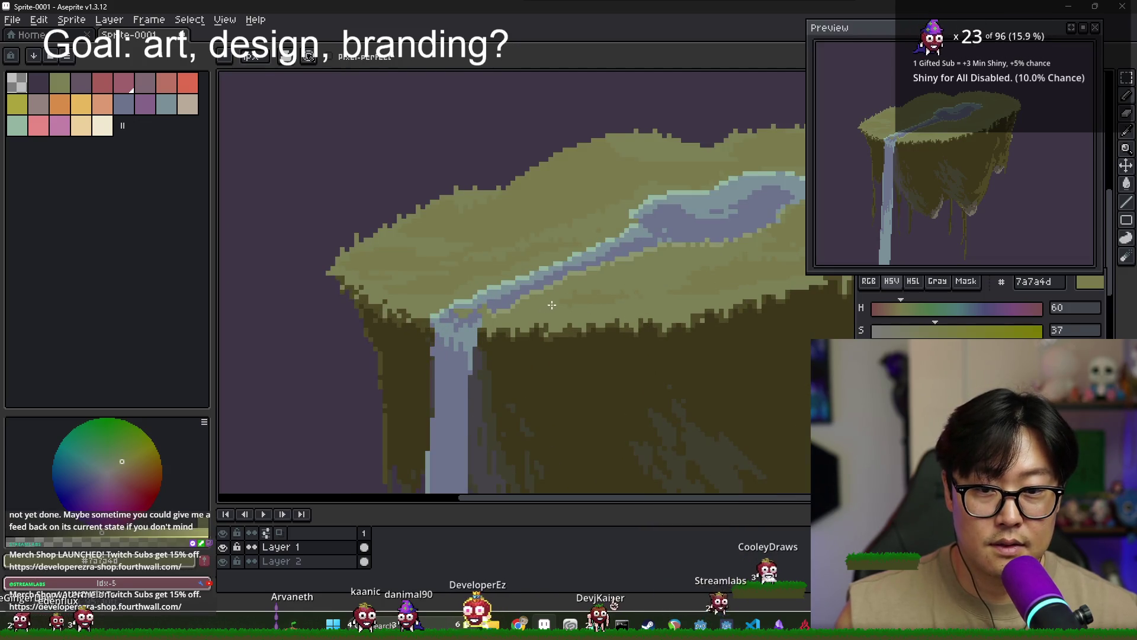
pyautogui.scroll(-3, 641, 299)
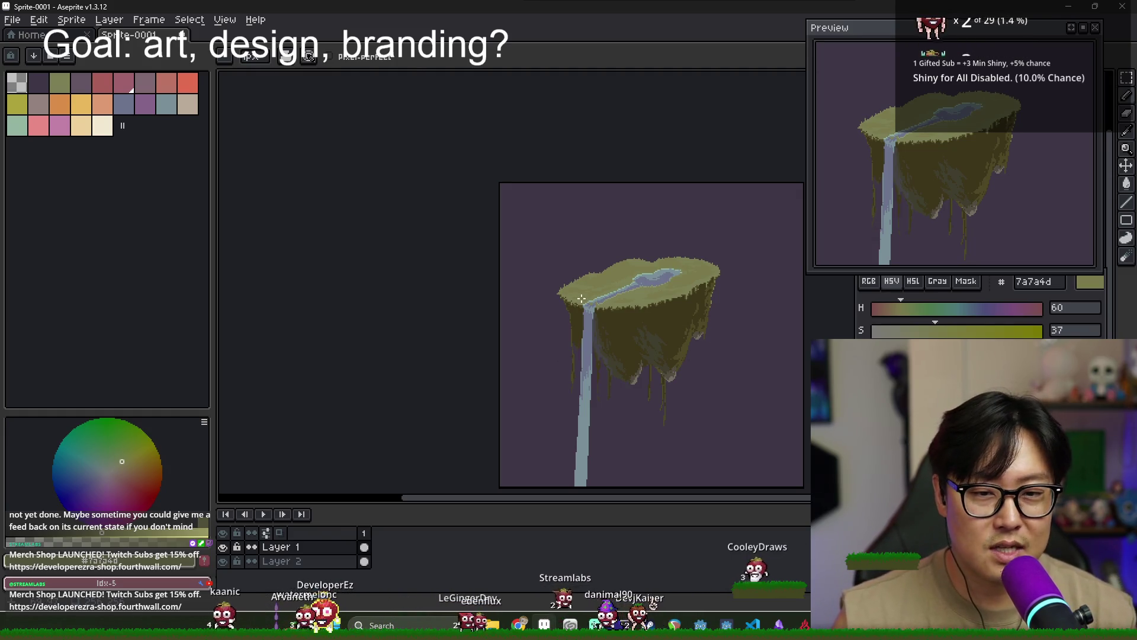
pyautogui.scroll(2, 639, 300)
pyautogui.scroll(1, 602, 336)
pyautogui.keyDown('alt'); pyautogui.click(610, 322); pyautogui.keyUp('alt')
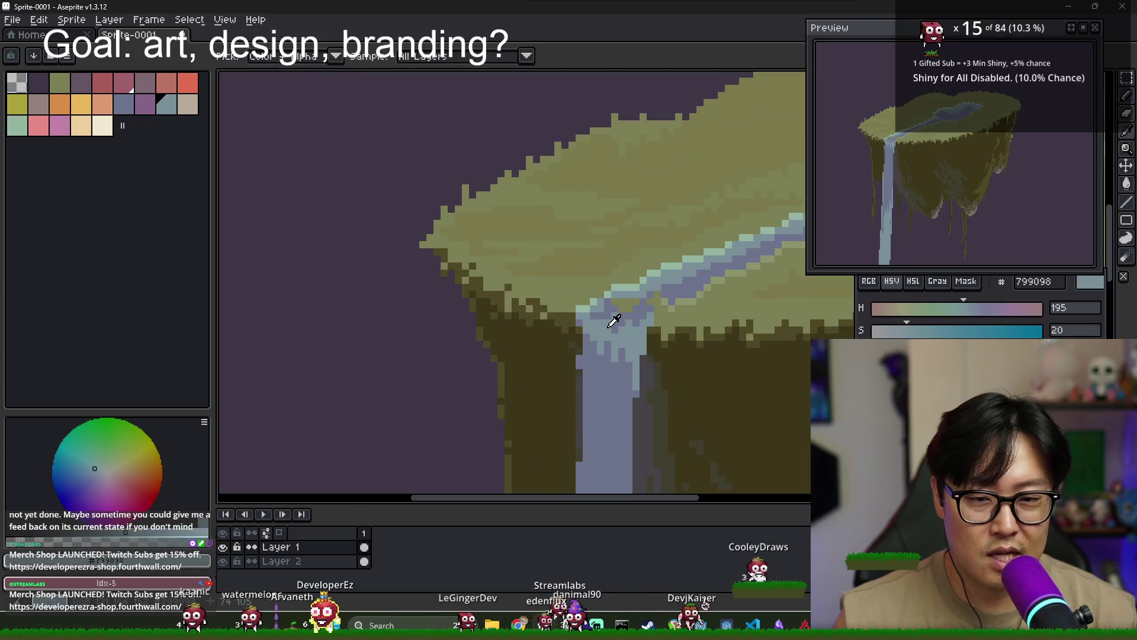
pyautogui.scroll(1, 620, 313)
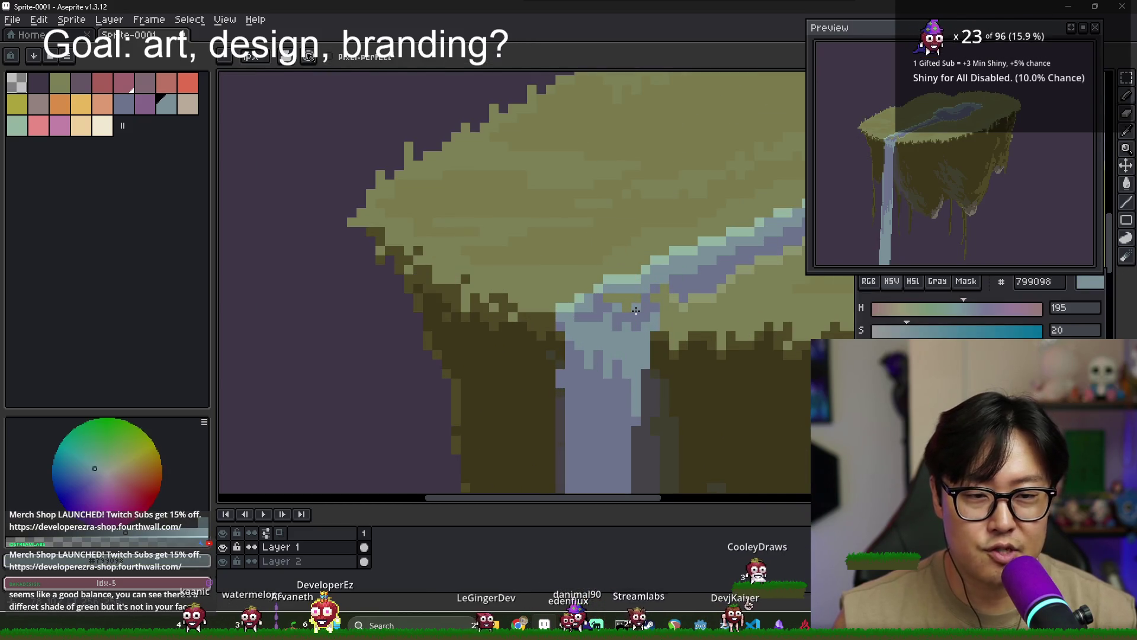
pyautogui.keyDown('alt'); pyautogui.click(693, 362); pyautogui.keyUp('alt')
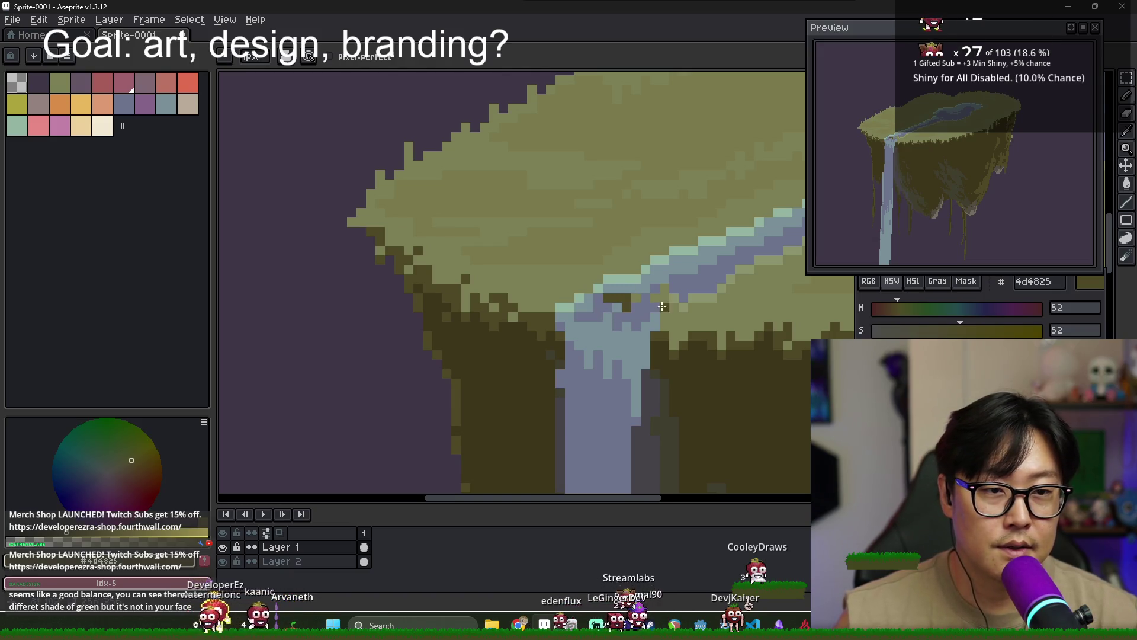
pyautogui.keyDown('alt'); pyautogui.click(626, 307); pyautogui.keyUp('alt')
# Pan and zoom along the island top, then bring up Task View
pyautogui.moveTo(639, 307); pyautogui.dragTo(574, 307)
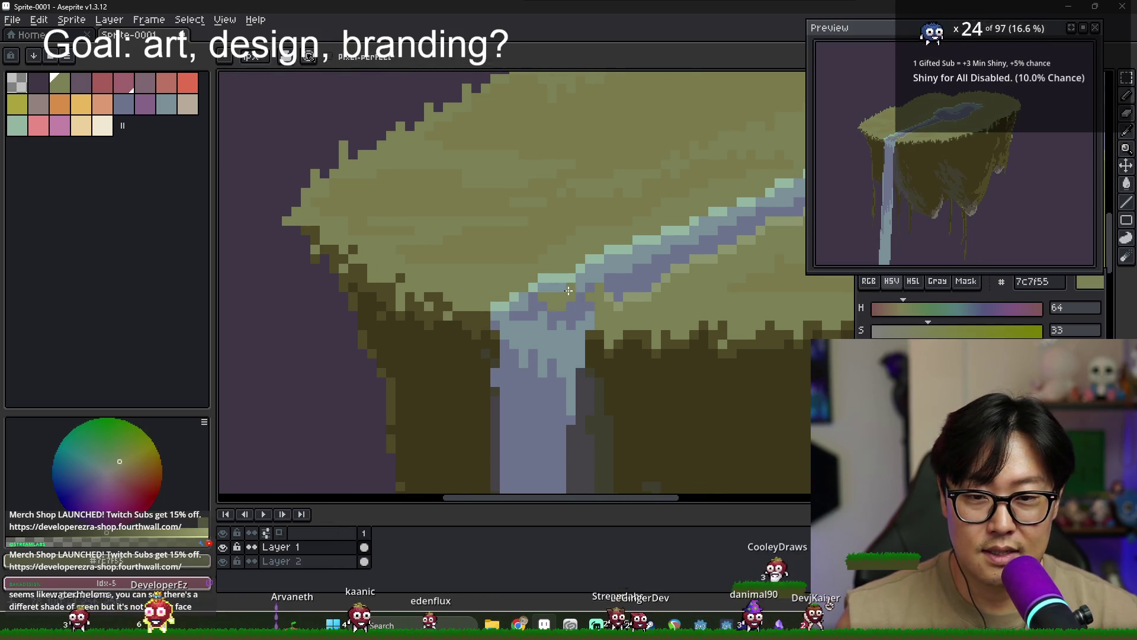
pyautogui.scroll(-2, 580, 302)
pyautogui.scroll(1, 559, 313)
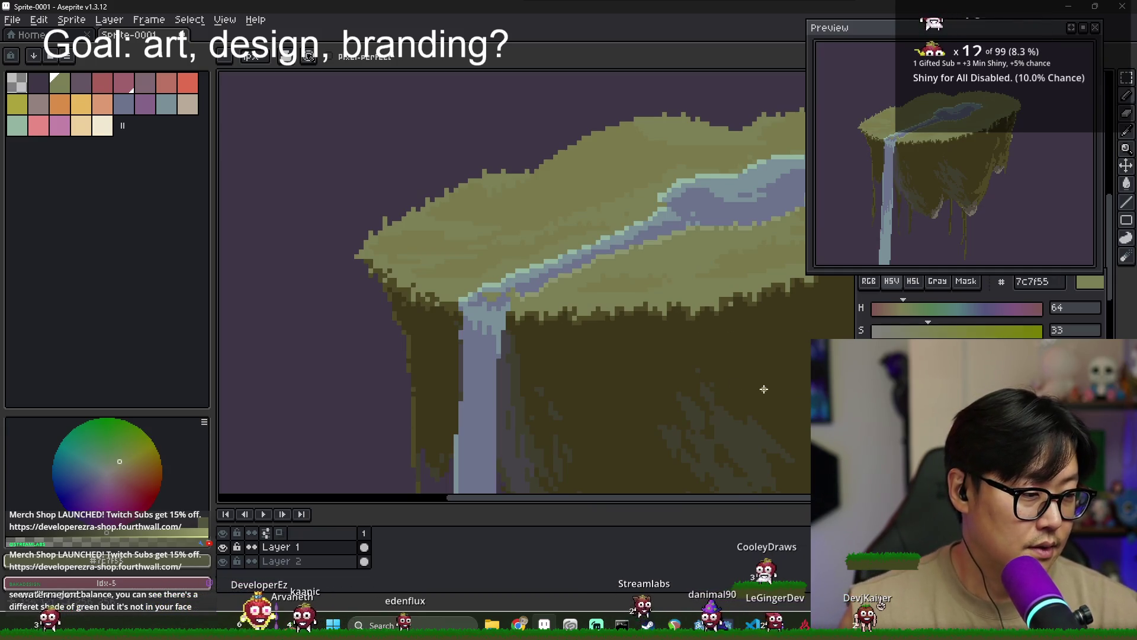
pyautogui.hscroll(1, 711, 379)
pyautogui.hscroll(1, 668, 368)
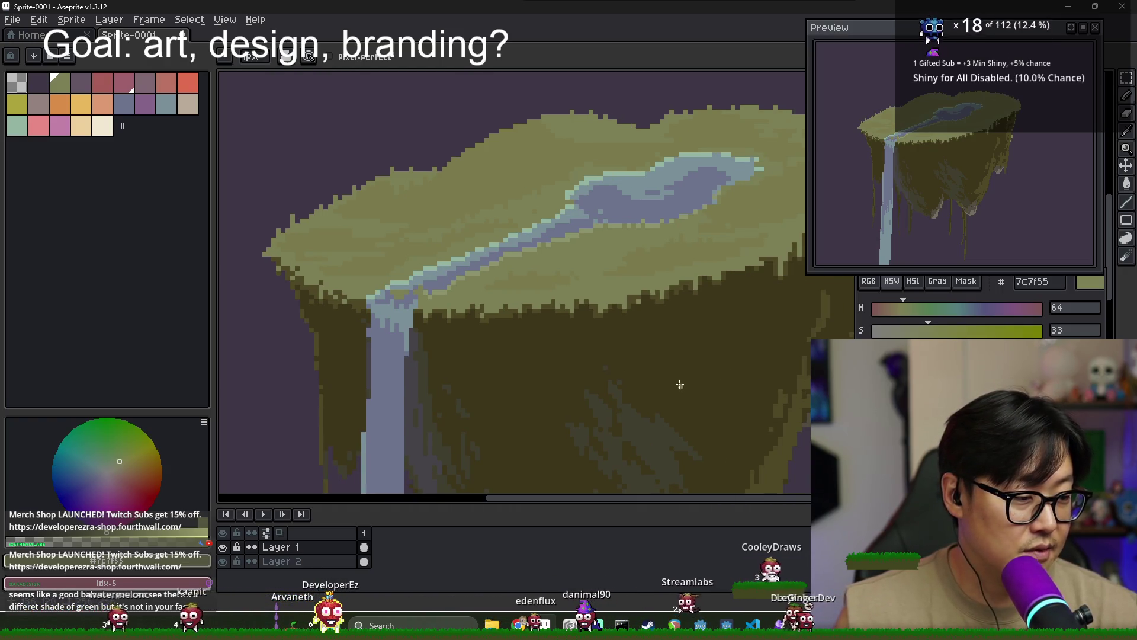
pyautogui.scroll(-2, 679, 384)
pyautogui.scroll(-2, 678, 344)
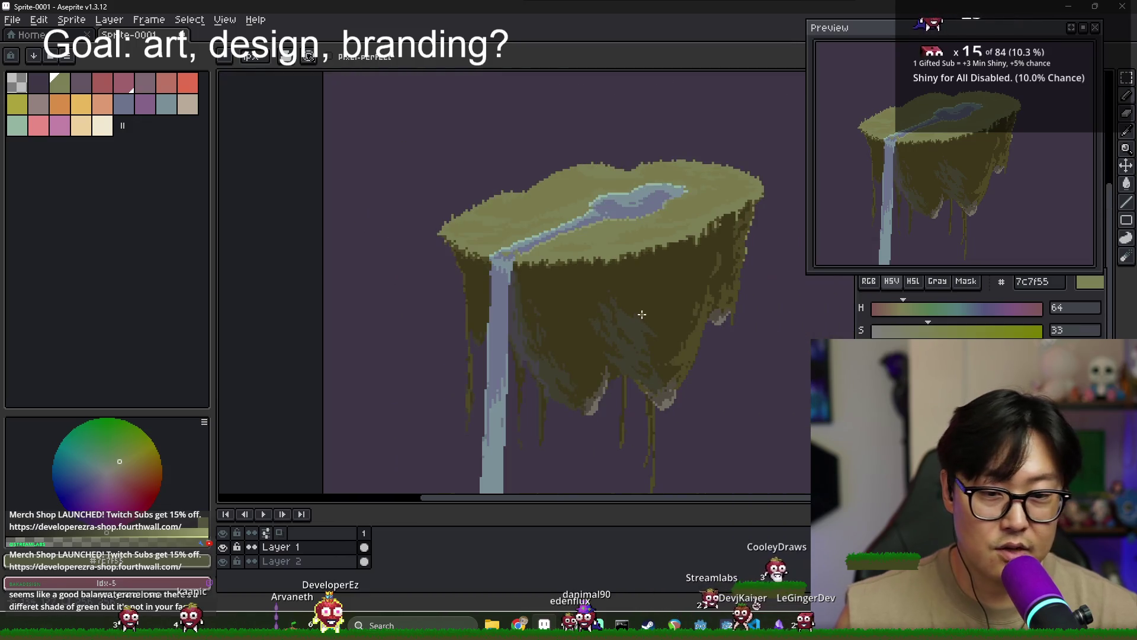
pyautogui.scroll(1, 644, 320)
pyautogui.scroll(-1, 644, 320)
pyautogui.scroll(-2, 642, 316)
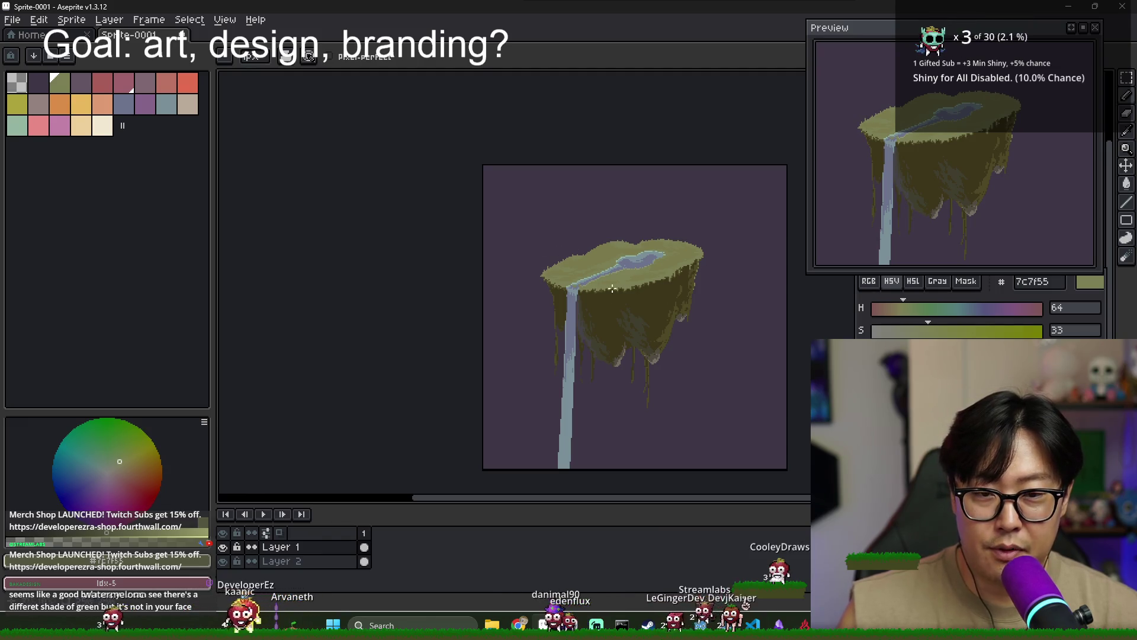
pyautogui.press('super+Tab')
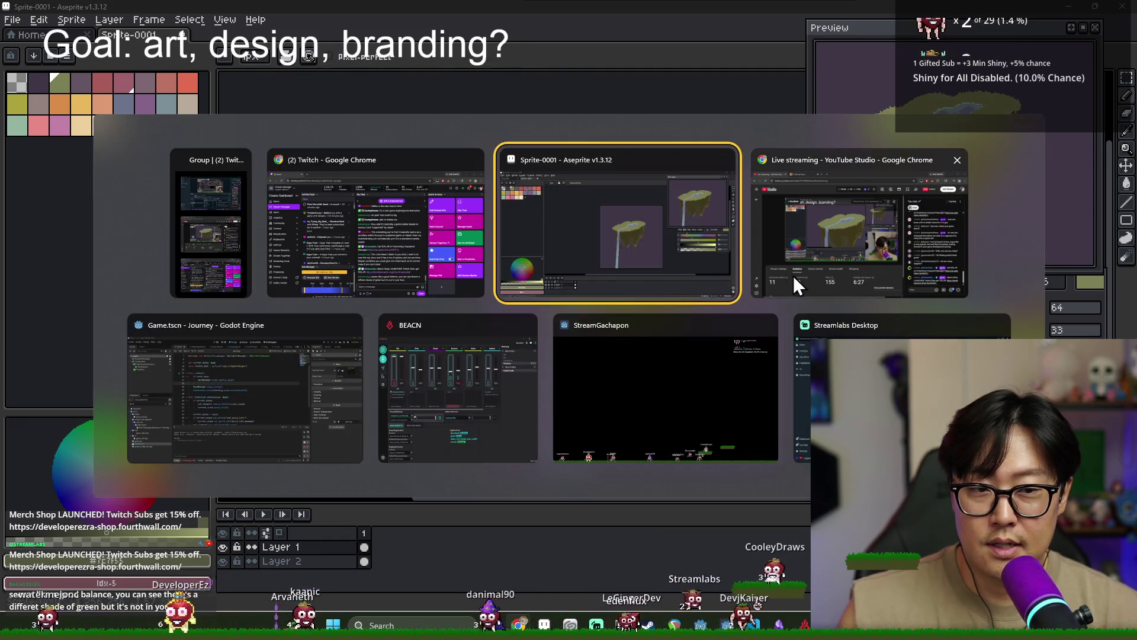
# Filter Godot's FileSystem for 'grass', preview grasslands_icon.png, then return to Aseprite
pyautogui.click(276, 414)
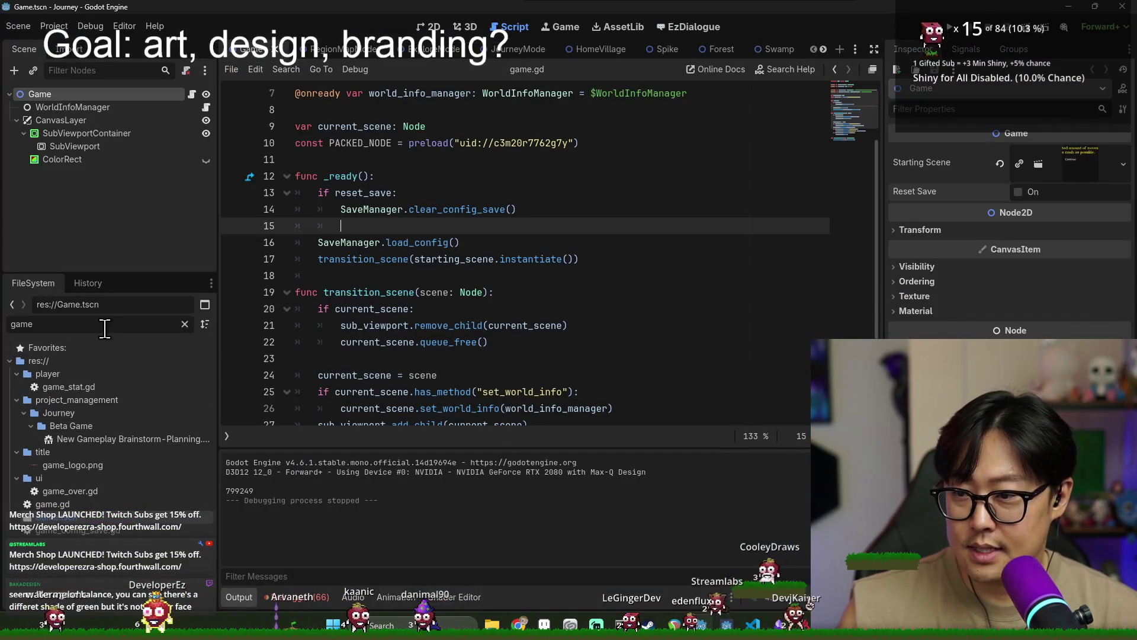
pyautogui.write('g')
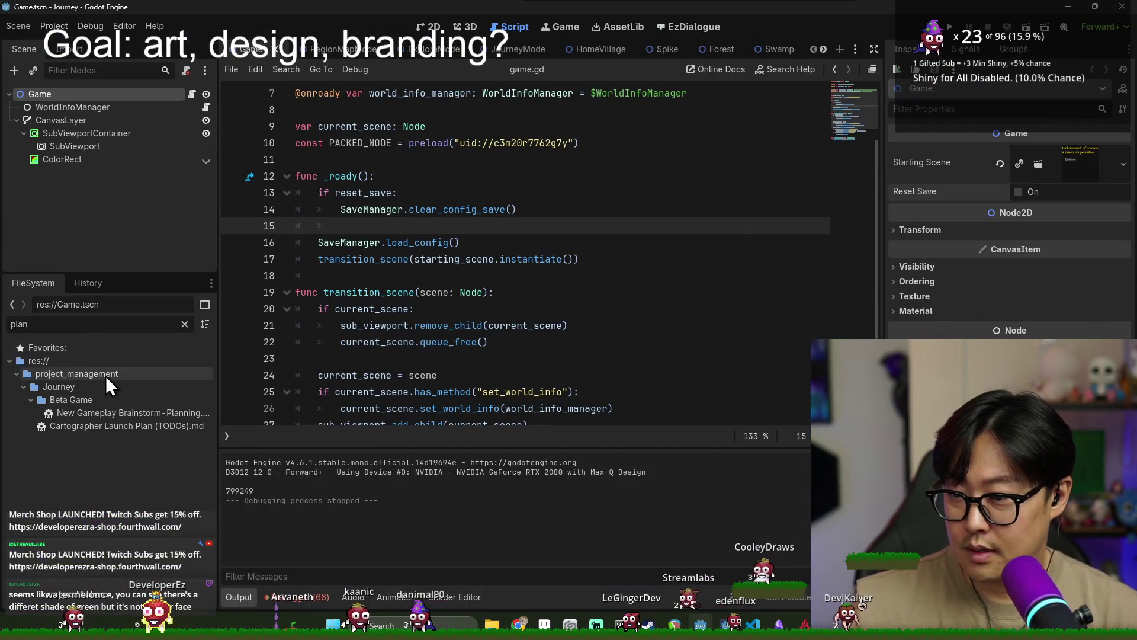
pyautogui.scroll(-5, 105, 376)
pyautogui.write('rass')
pyautogui.click(81, 426)
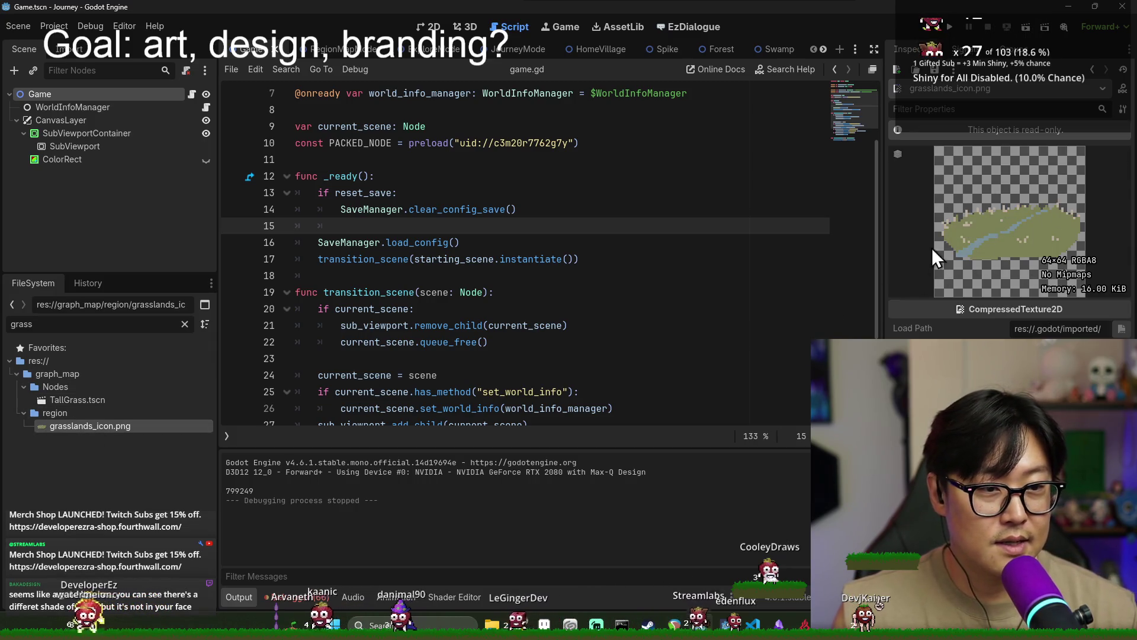
pyautogui.hotkey('alt', 'Tab')
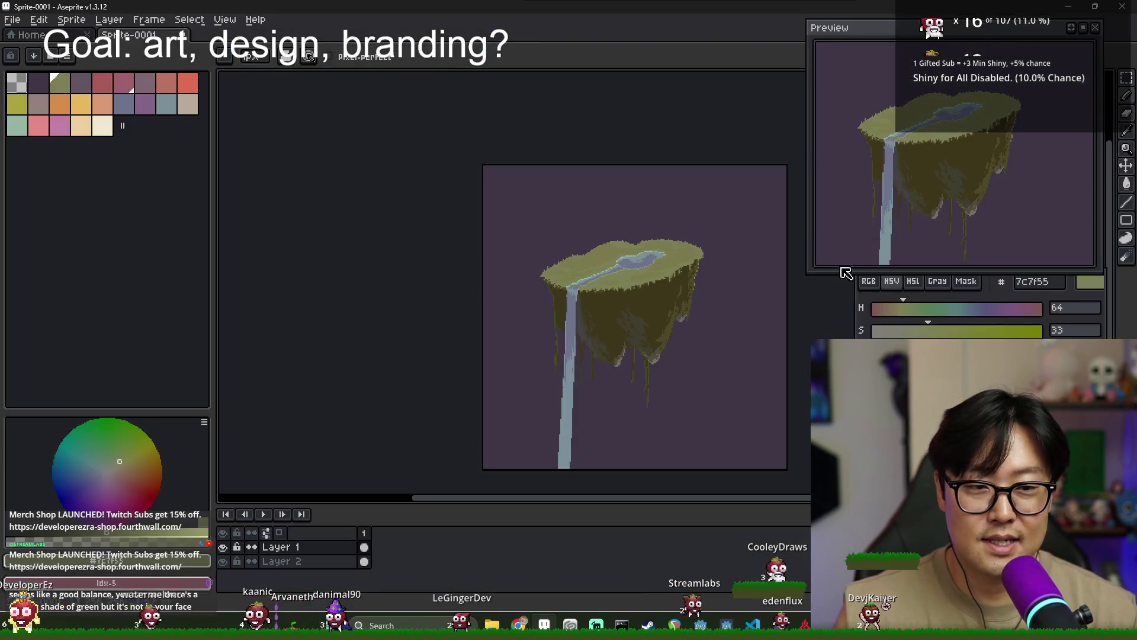
# Pan the island view and get back to the Aseprite canvas via the window switcher
pyautogui.moveTo(723, 302); pyautogui.dragTo(655, 287)
pyautogui.hotkey('alt', 'Tab')
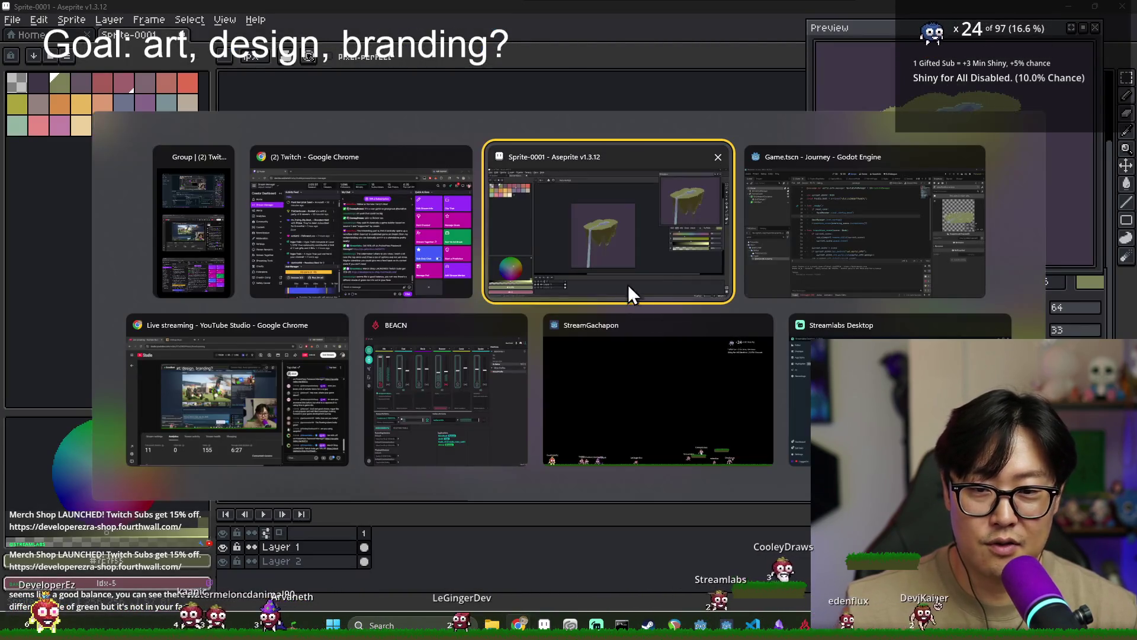
pyautogui.click(602, 287)
pyautogui.scroll(2, 544, 268)
pyautogui.scroll(-2, 543, 268)
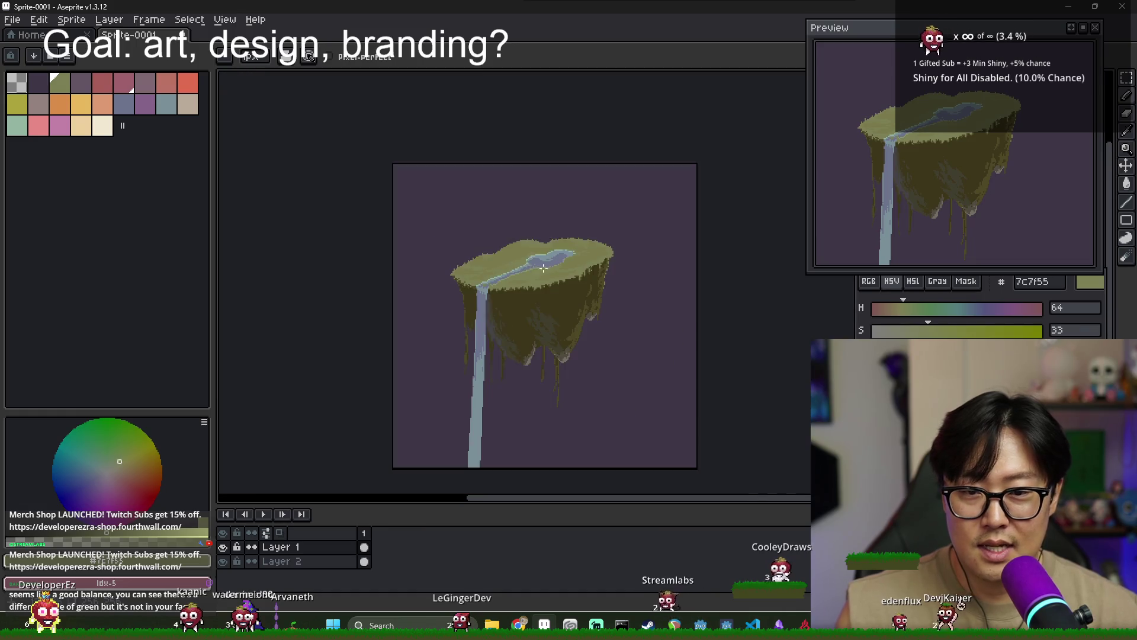
pyautogui.scroll(2, 551, 270)
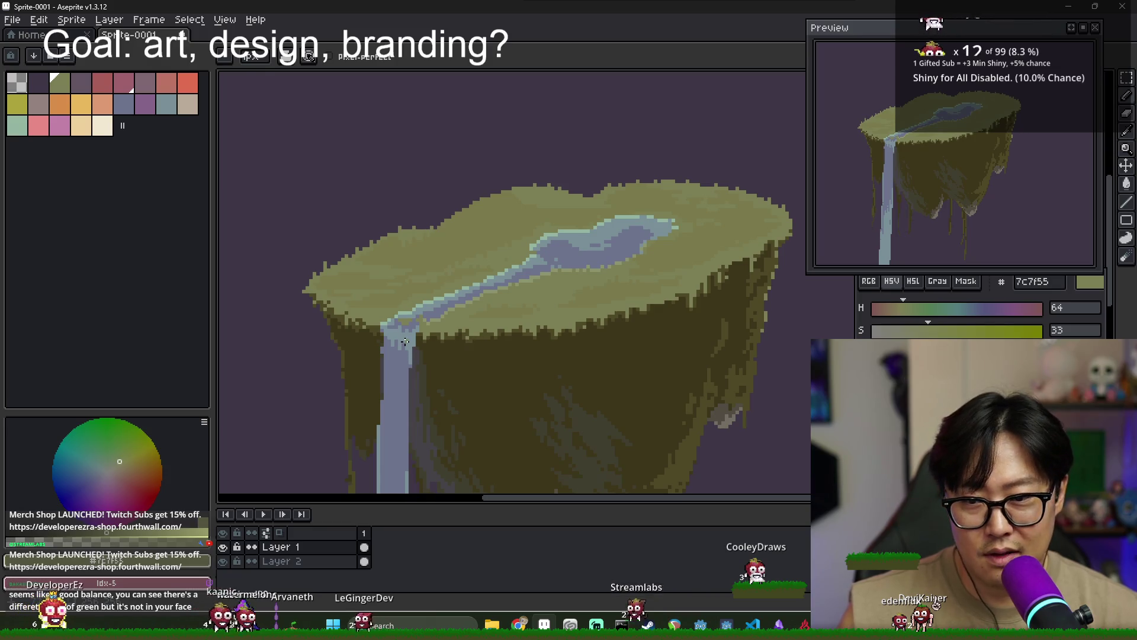
# Sample the waterfall's blue-grey, then choose a darker blue-grey palette swatch
pyautogui.keyDown('alt'); pyautogui.click(406, 329); pyautogui.keyUp('alt')
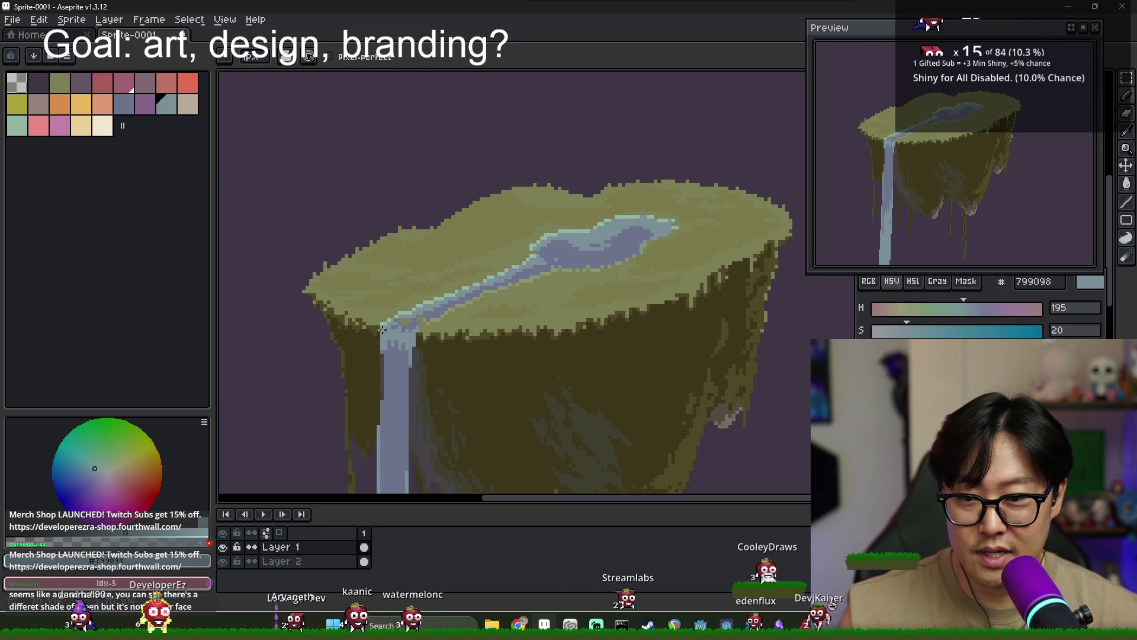
pyautogui.keyDown('alt'); pyautogui.click(386, 360); pyautogui.keyUp('alt')
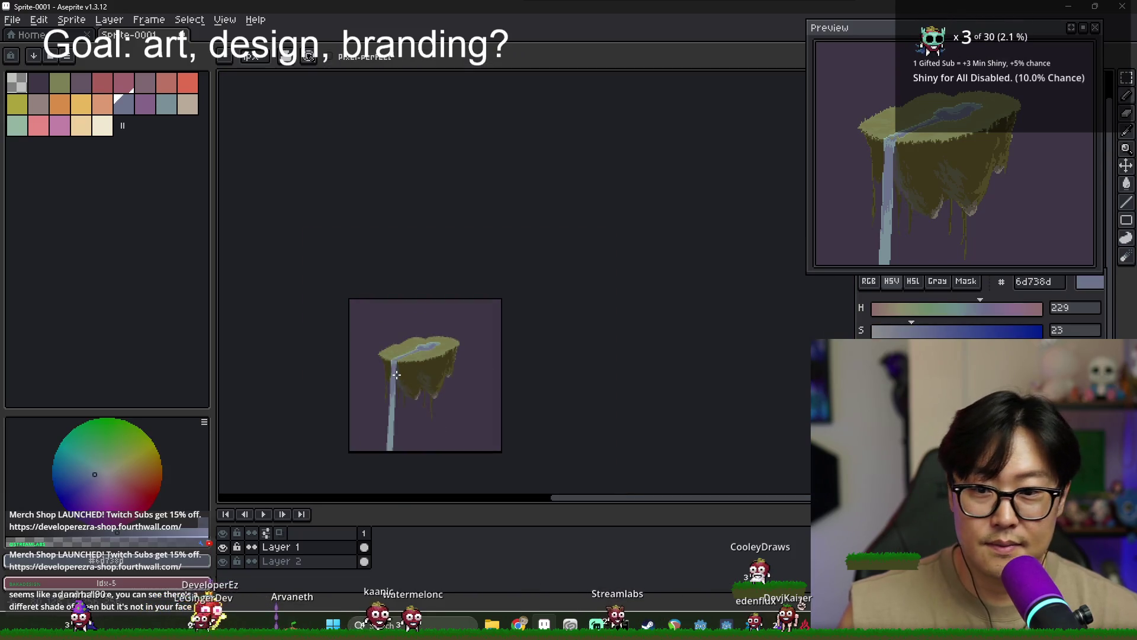
pyautogui.scroll(3, 393, 368)
pyautogui.scroll(-2, 397, 372)
pyautogui.scroll(-1, 409, 368)
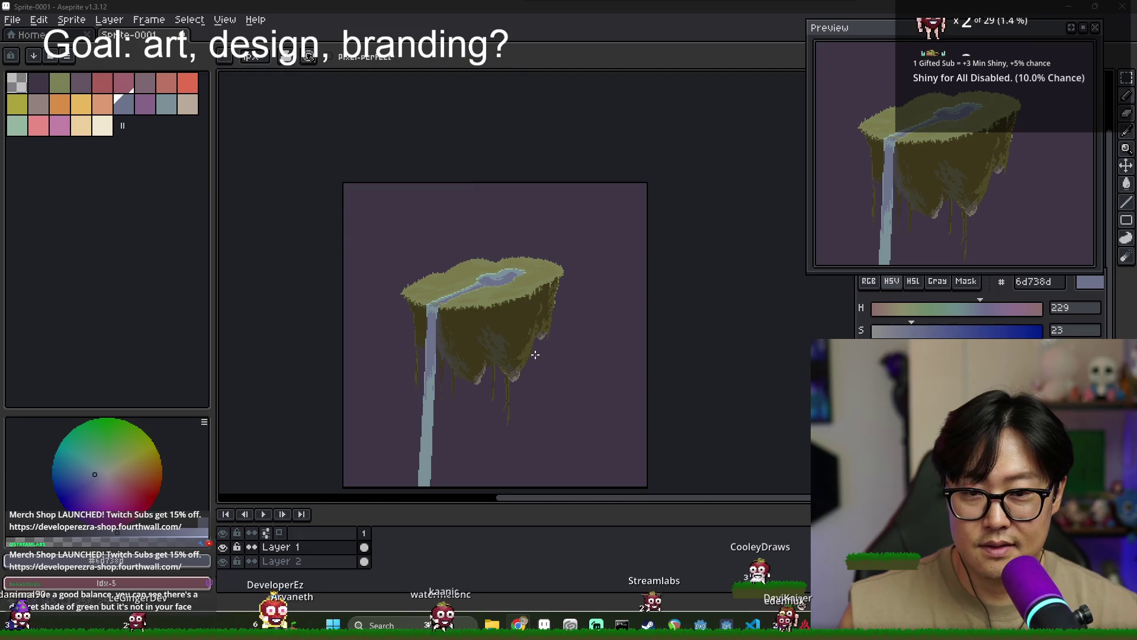
# Cycle through the other open windows and return to the Aseprite drawing
pyautogui.hotkey('alt', 'Tab')
pyautogui.press('Tab')
pyautogui.press('Tab')
pyautogui.press('Tab')
pyautogui.press('Tab')
pyautogui.press('Tab')
pyautogui.press('Tab')
pyautogui.press('Tab')
pyautogui.press('Tab')
pyautogui.press('Tab')
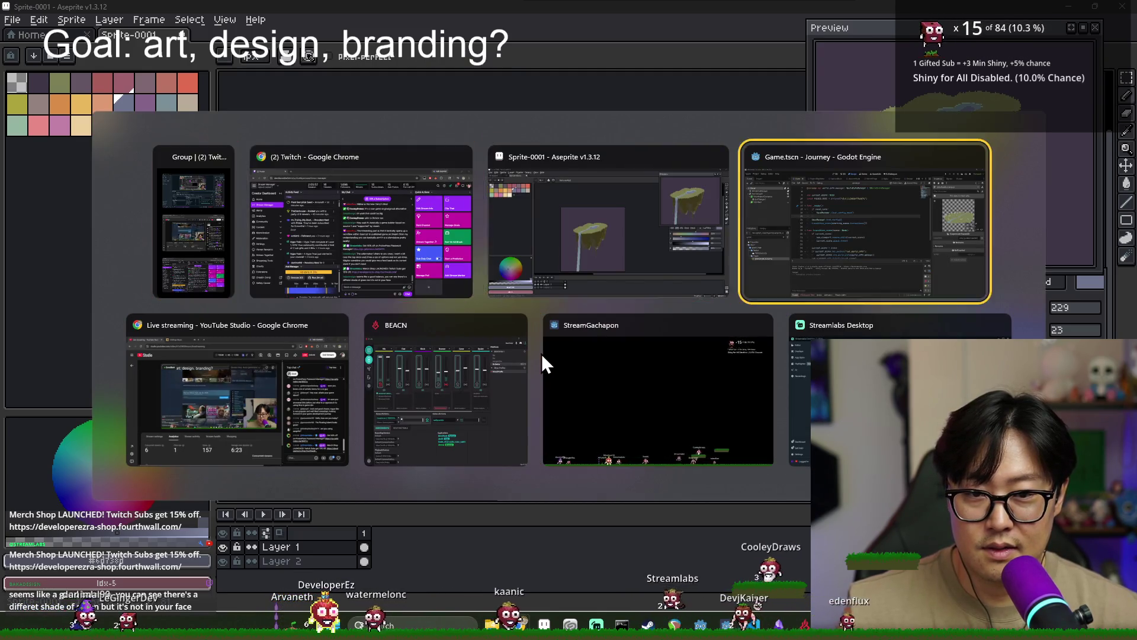
pyautogui.hotkey('alt', 'Tab')
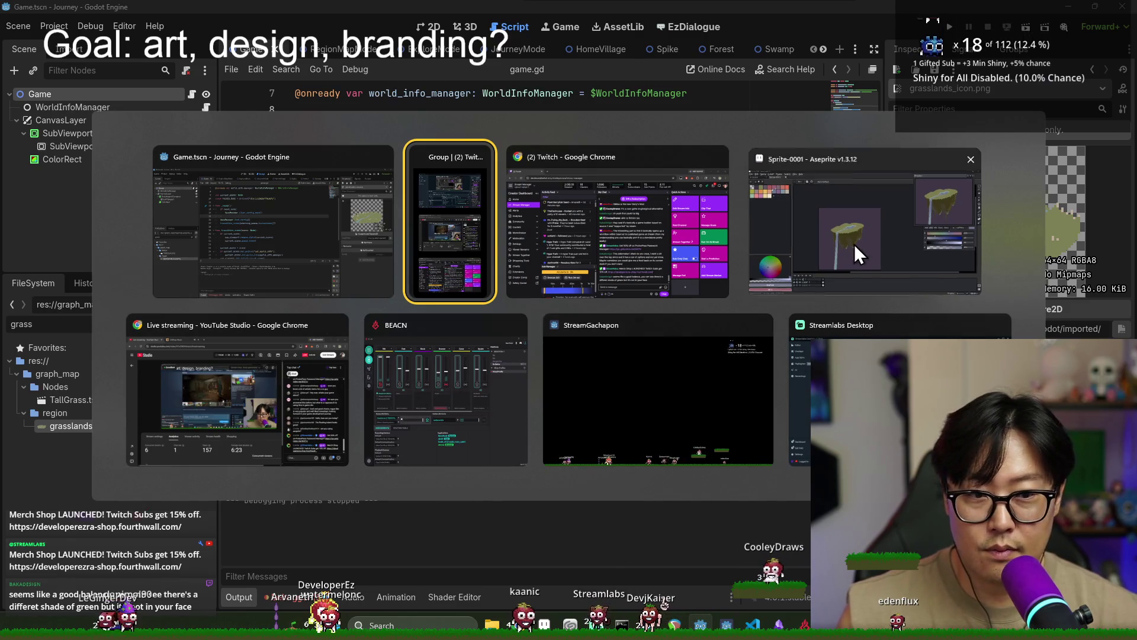
pyautogui.click(865, 225)
pyautogui.scroll(-1, 507, 388)
pyautogui.scroll(2, 507, 388)
pyautogui.scroll(-2, 507, 388)
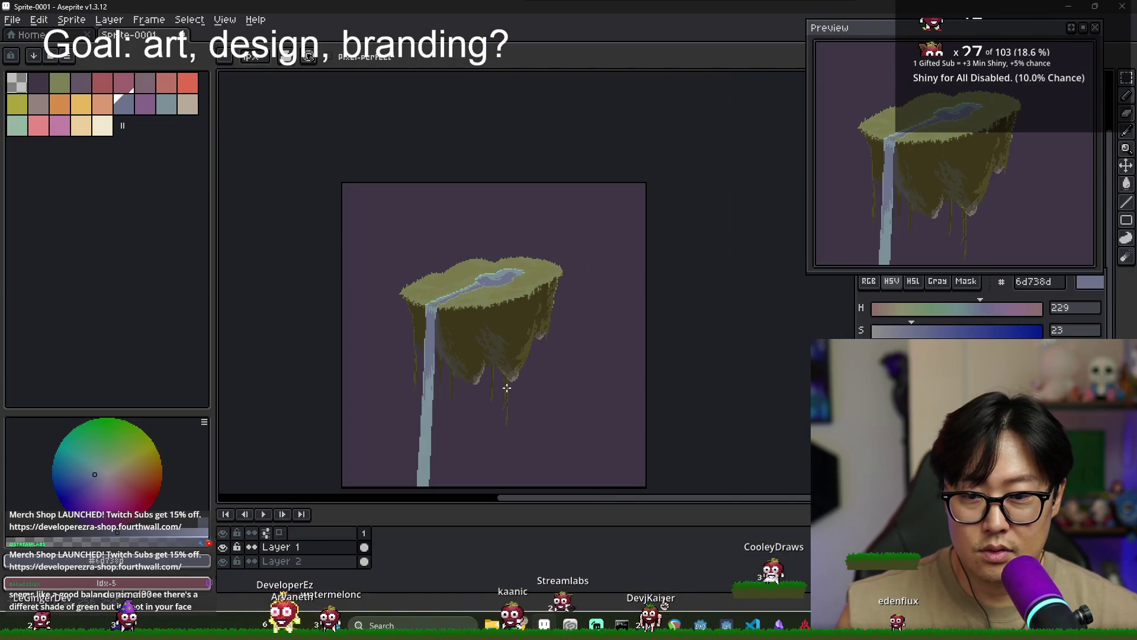
pyautogui.scroll(2, 502, 410)
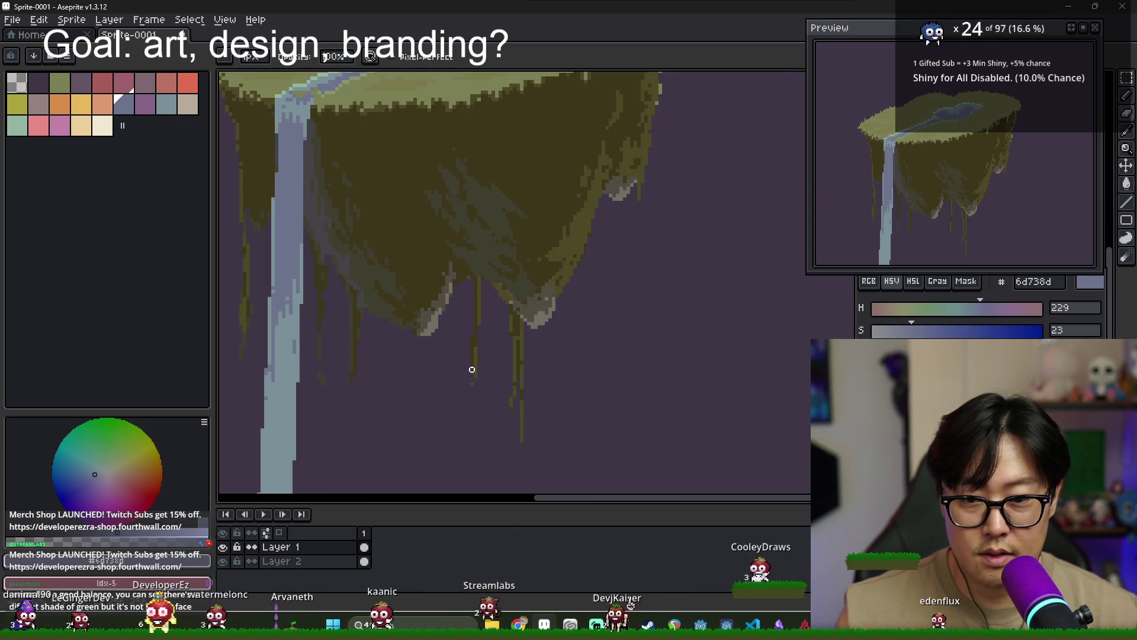
# Zoom to the waterfall, Magic Wand select it, then drop the selection
pyautogui.scroll(-2, 395, 409)
pyautogui.moveTo(397, 407); pyautogui.dragTo(449, 388)
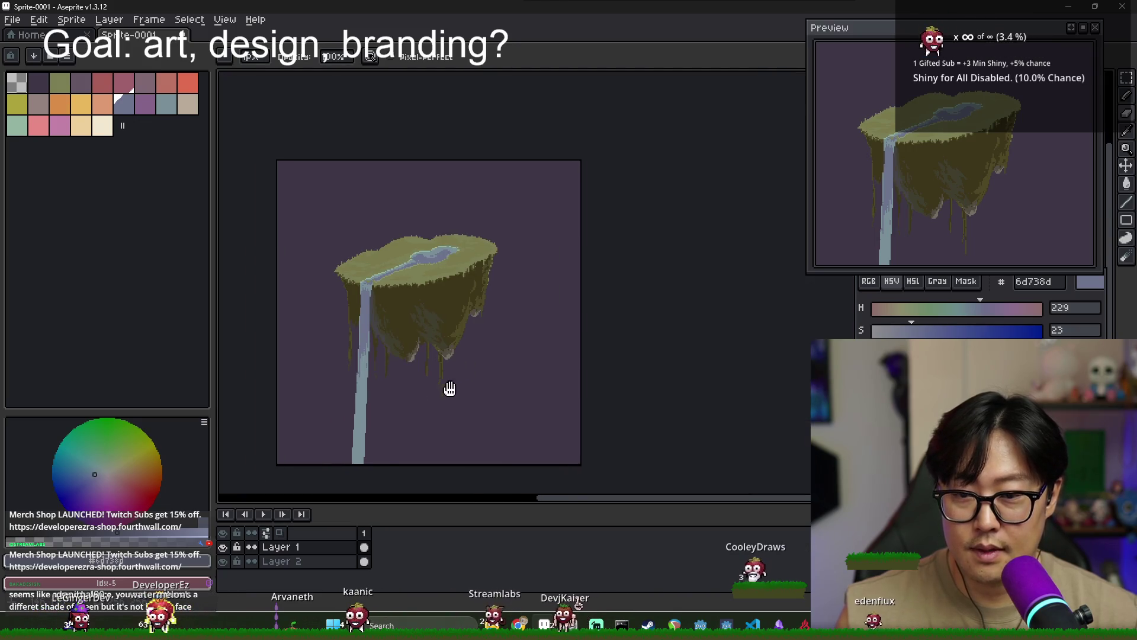
pyautogui.moveTo(1007, 197)
pyautogui.mouseDown()
pyautogui.moveTo(983, 178)
pyautogui.moveTo(948, 184)
pyautogui.mouseUp()
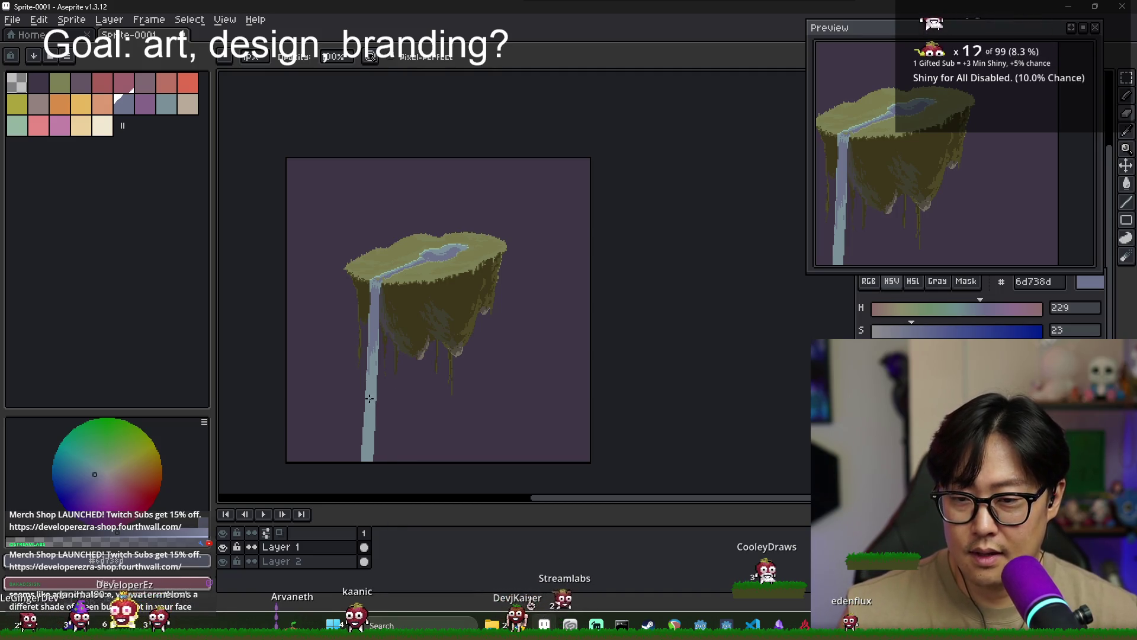
pyautogui.scroll(1, 370, 370)
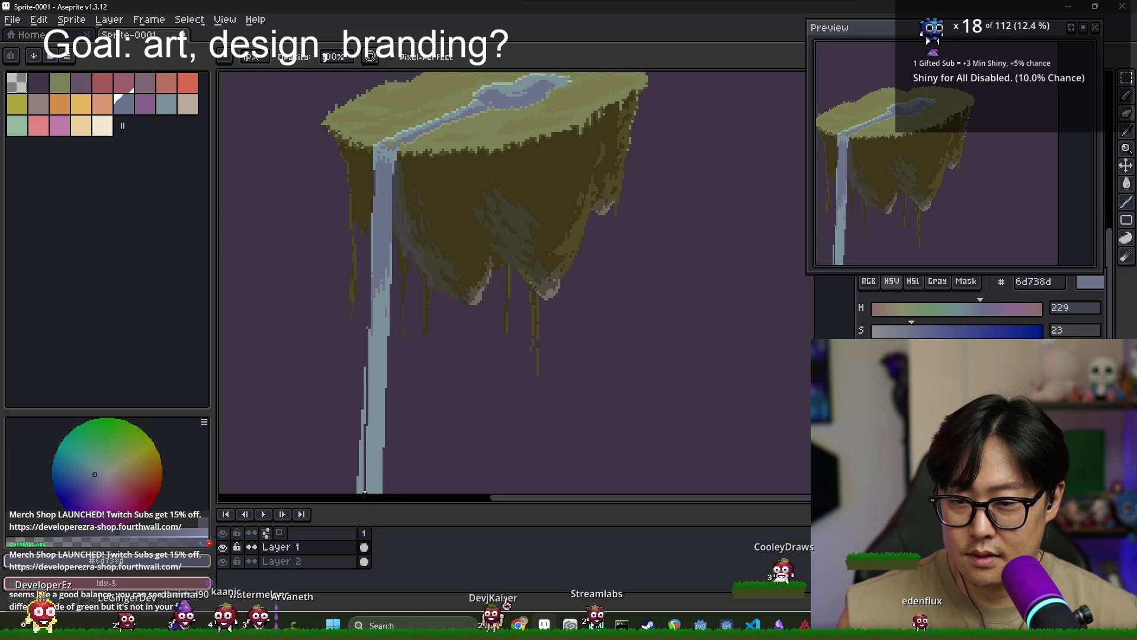
pyautogui.scroll(-5, 367, 424)
pyautogui.press('w')
pyautogui.click(358, 415)
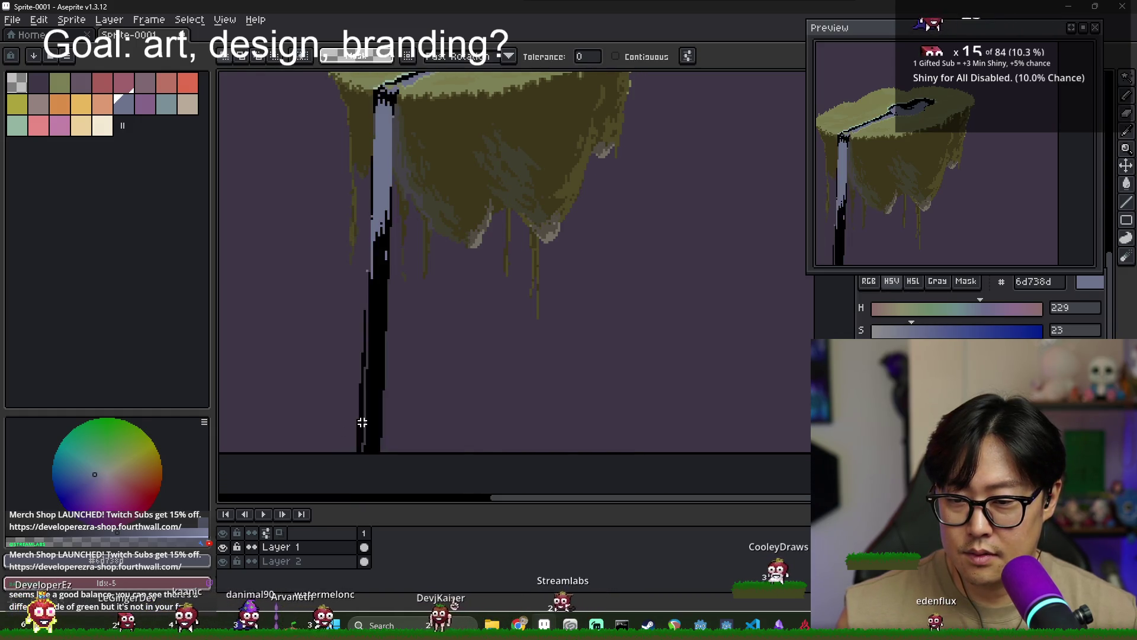
pyautogui.hotkey('ctrl', 'd')
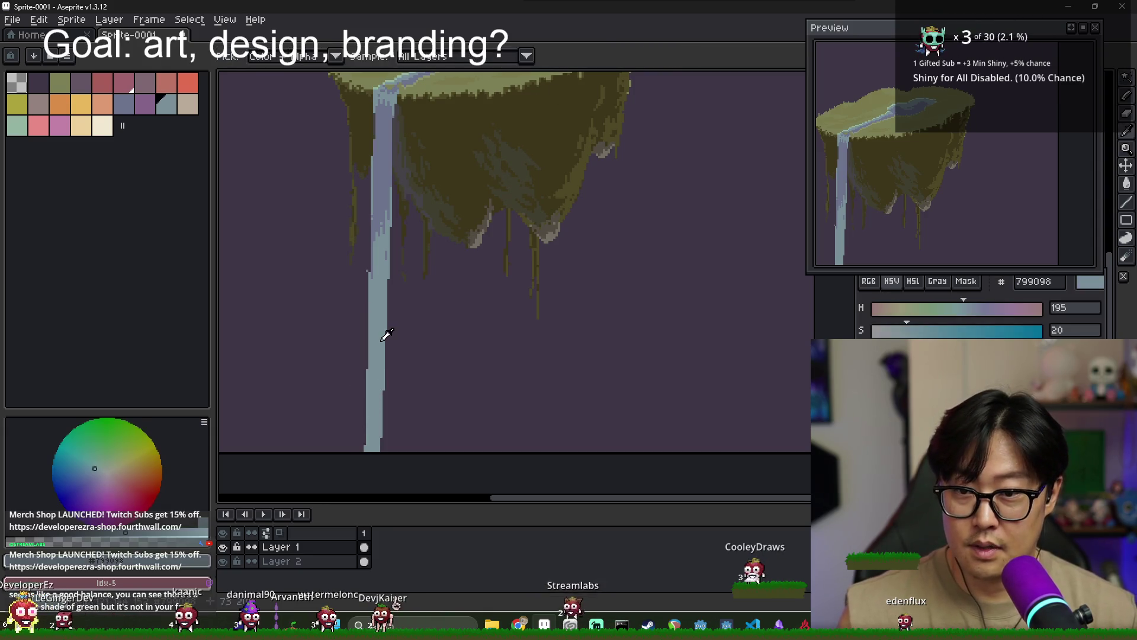
# Sample the waterfall's 799098 blue-grey for Pencil and Paint Bucket touch-ups
pyautogui.scroll(1, 374, 296)
pyautogui.press('i')
pyautogui.click(400, 311)
pyautogui.press('b')
pyautogui.scroll(-2, 403, 344)
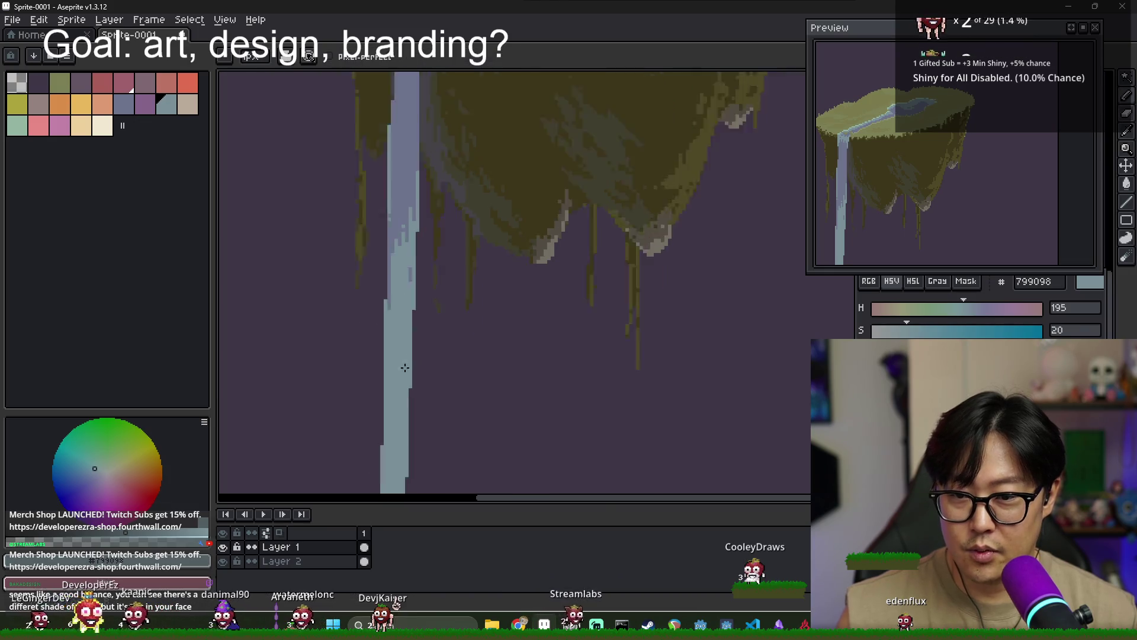
pyautogui.scroll(-2, 406, 394)
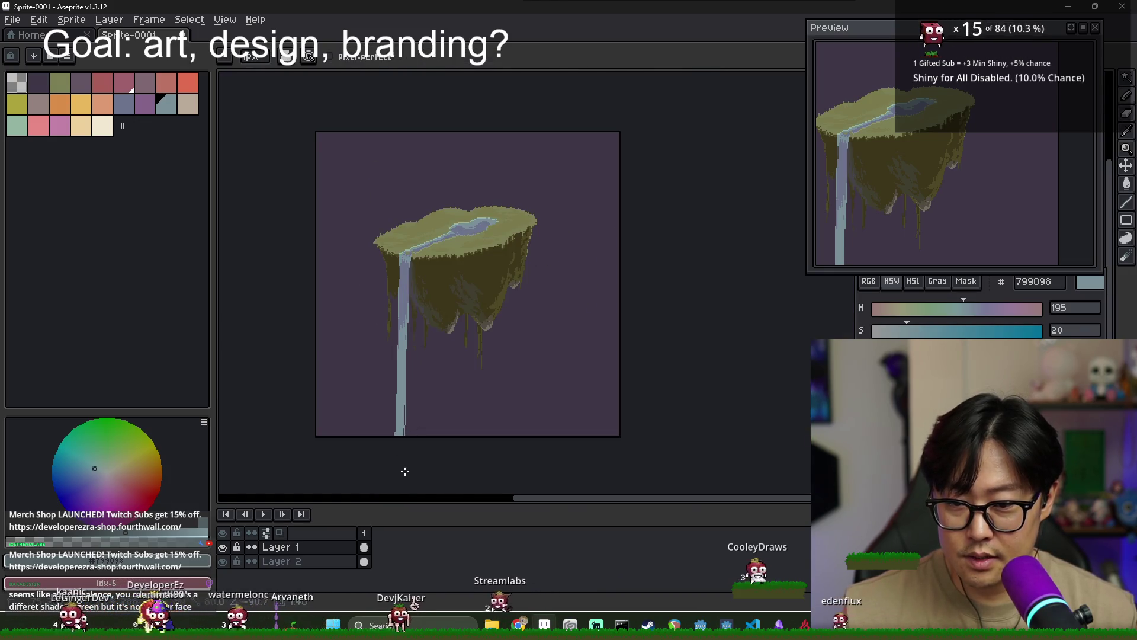
pyautogui.scroll(3, 396, 442)
pyautogui.press('g')
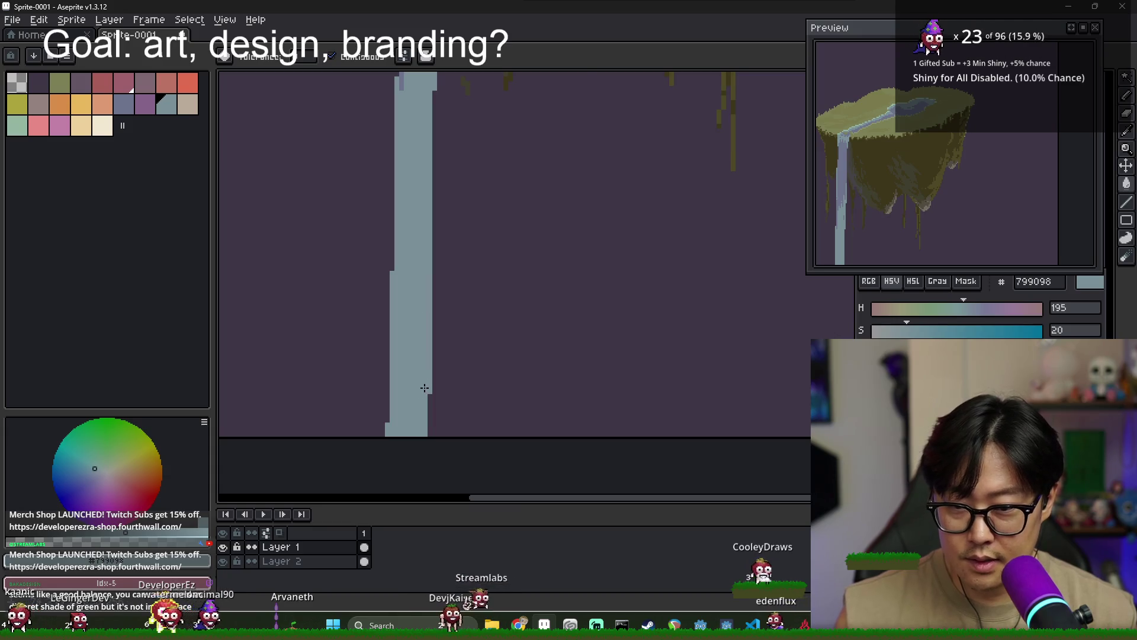
pyautogui.scroll(-3, 425, 388)
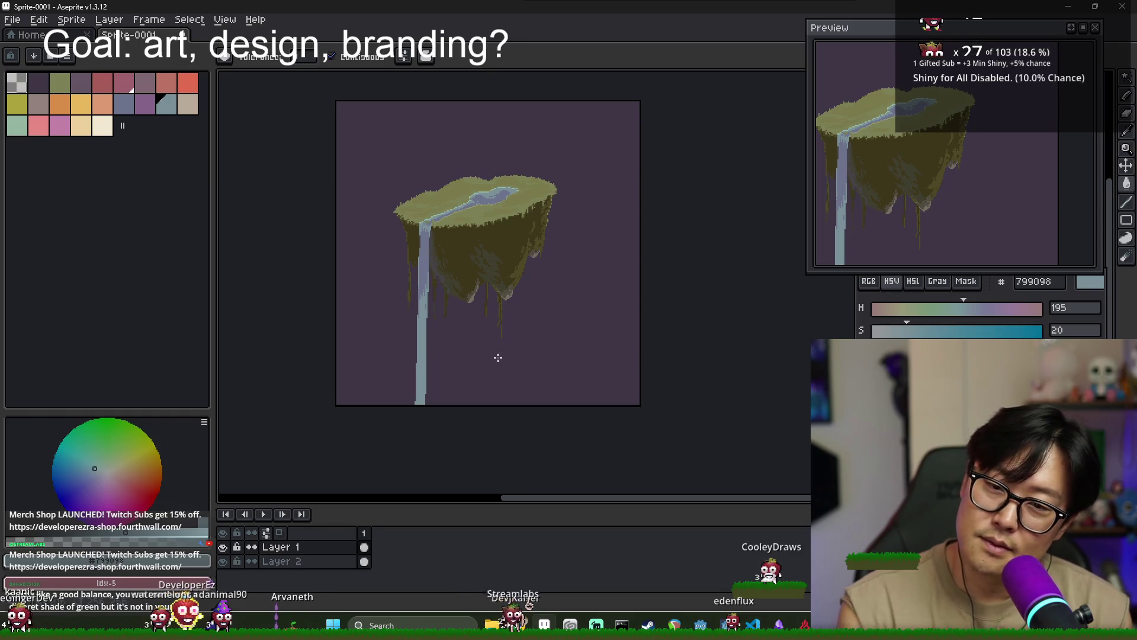
pyautogui.scroll(2, 454, 331)
pyautogui.scroll(-2, 455, 332)
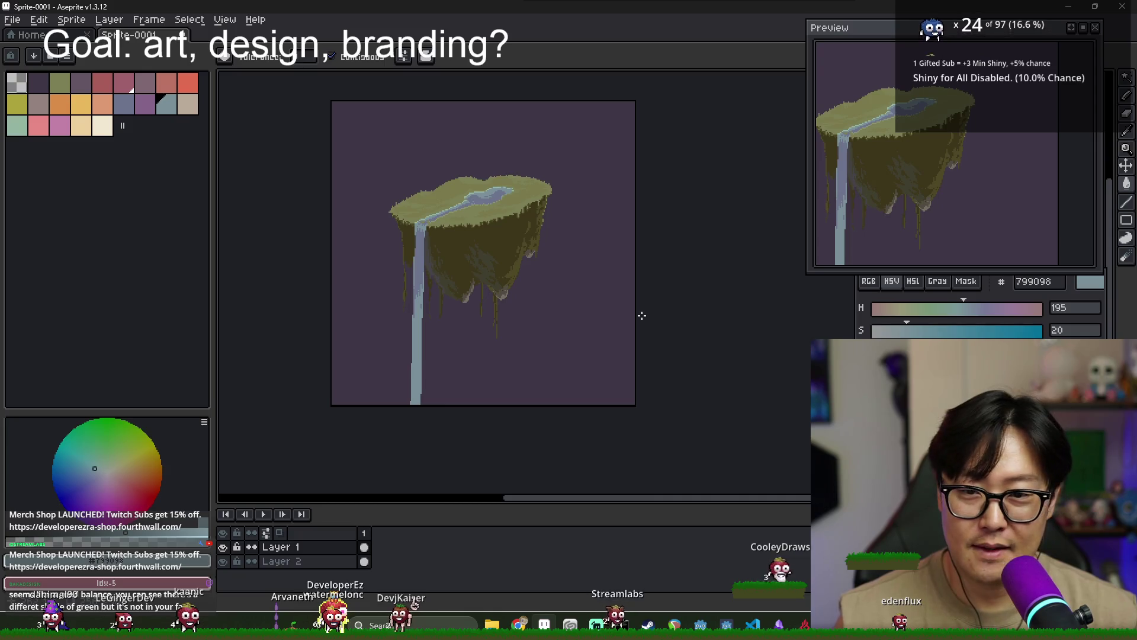
pyautogui.click(231, 563)
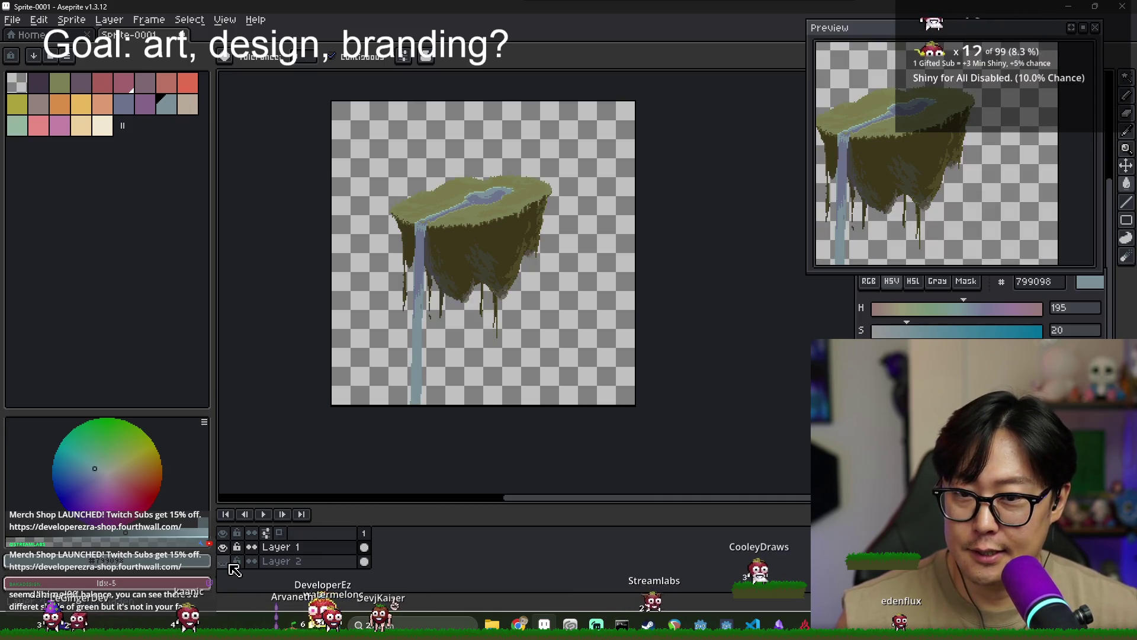
pyautogui.click(72, 19)
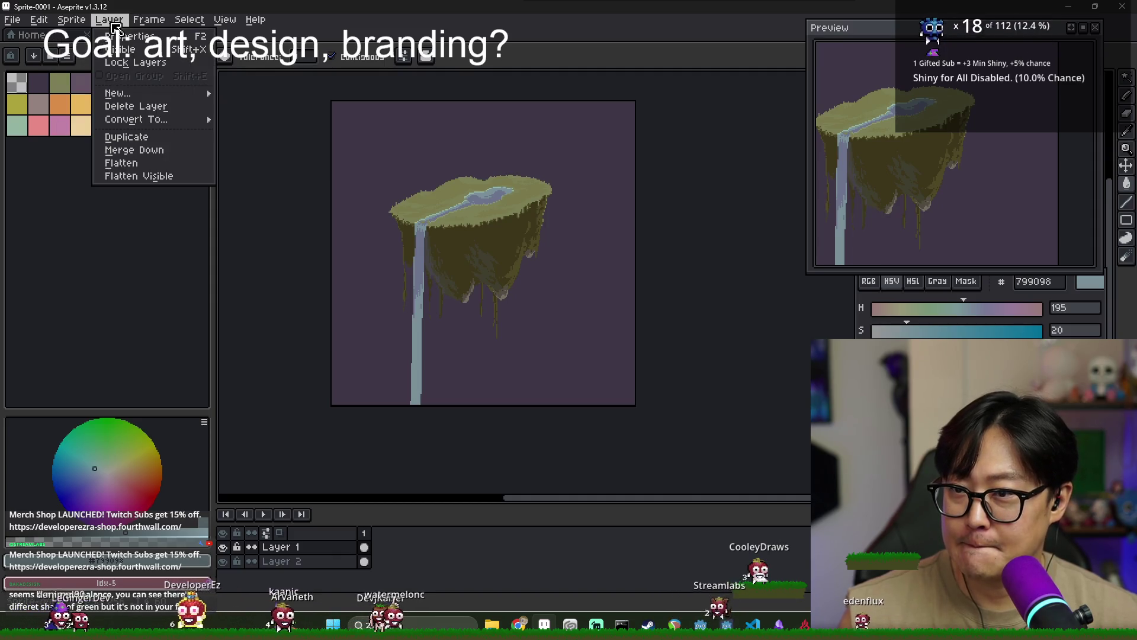
pyautogui.moveTo(108, 19)
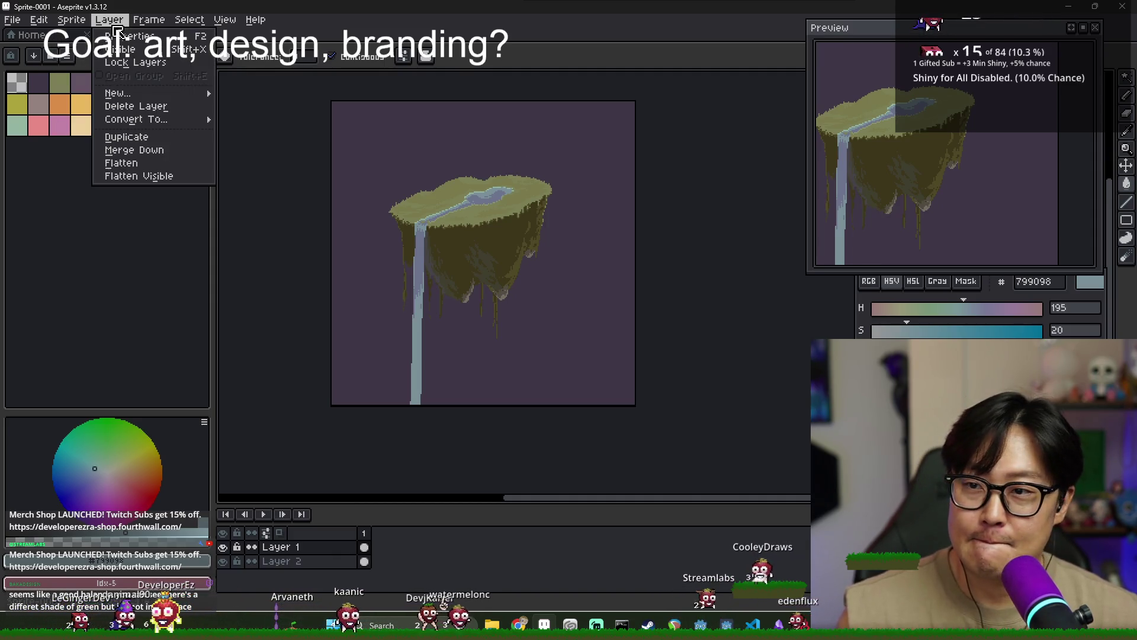
pyautogui.click(483, 50)
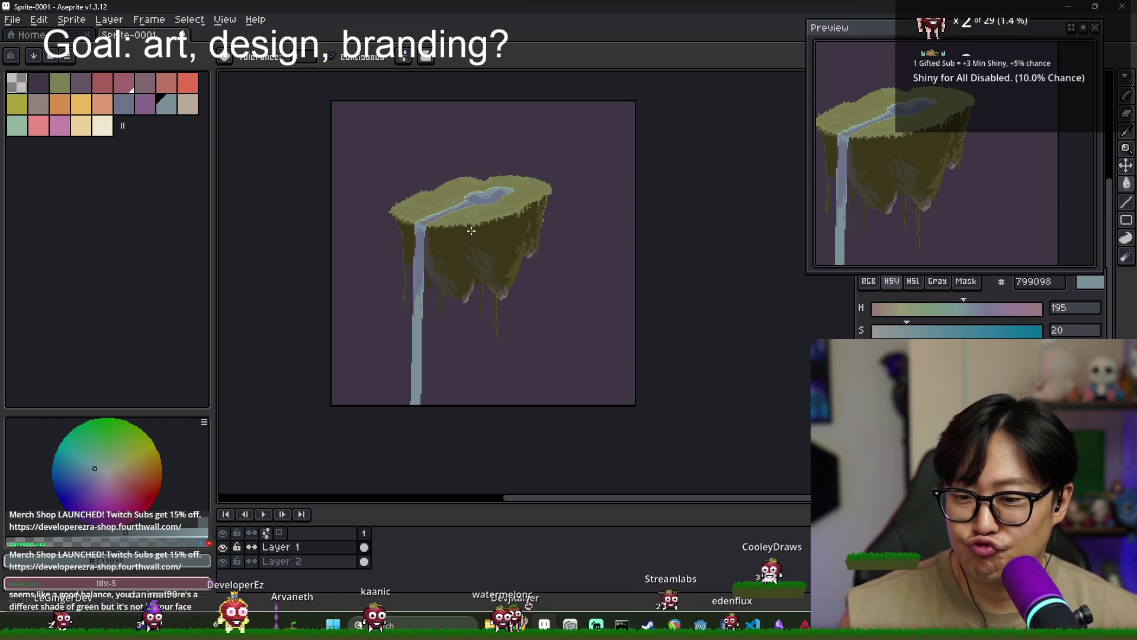
# Raise the island up and right, and fill the new waterfall extension with blue-grey
pyautogui.moveTo(470, 230); pyautogui.dragTo(491, 187)
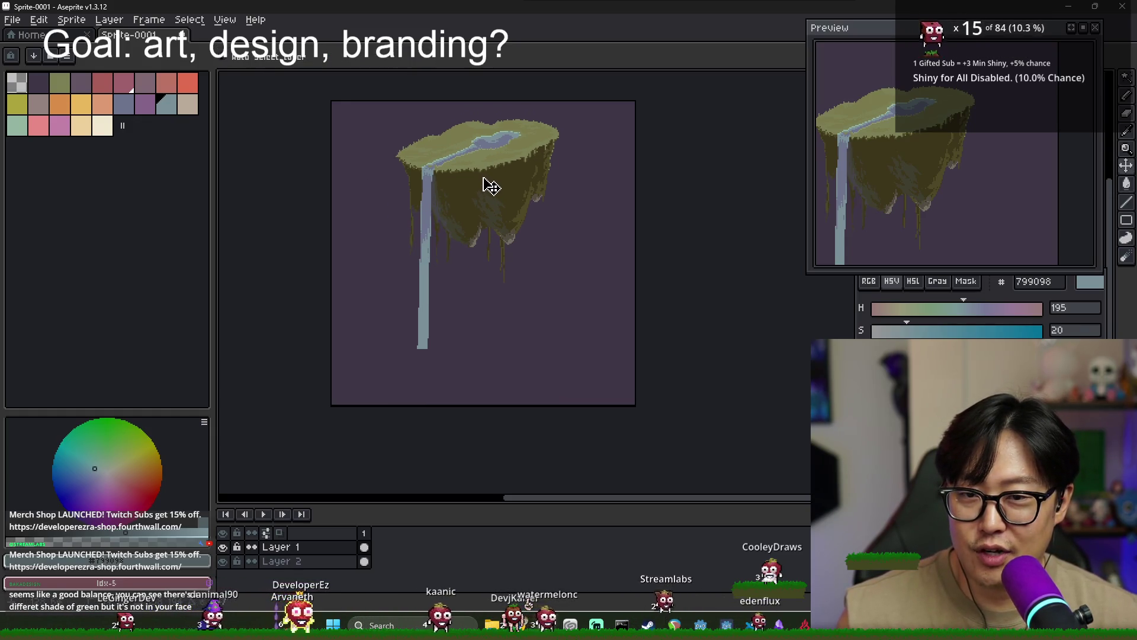
pyautogui.scroll(-1, 415, 296)
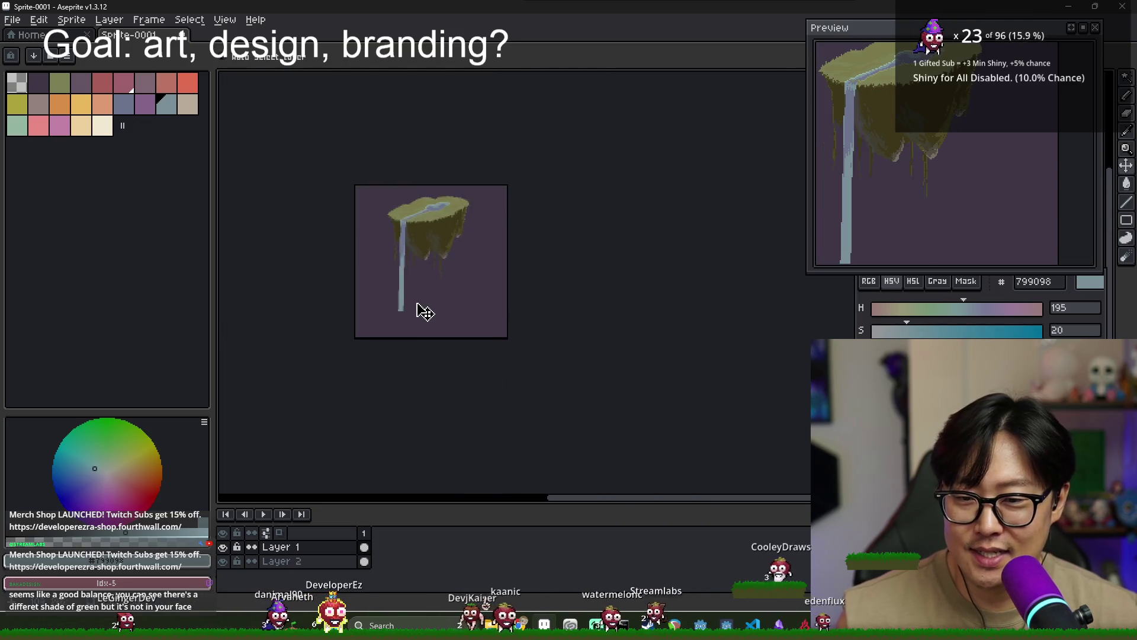
pyautogui.scroll(4, 426, 312)
pyautogui.press('b')
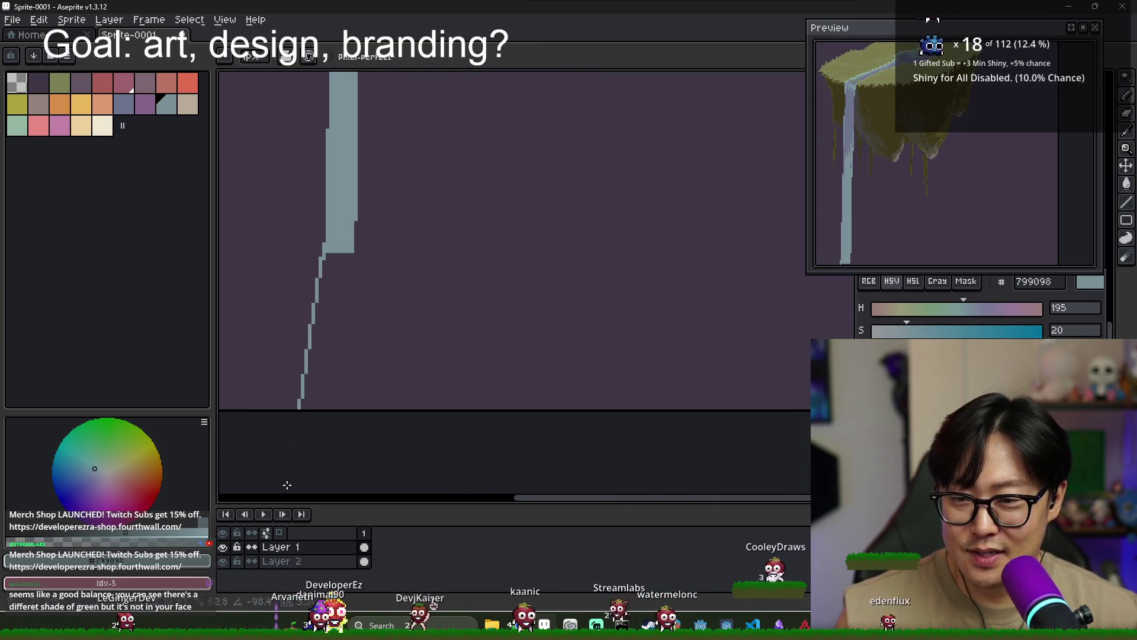
pyautogui.scroll(-2, 287, 485)
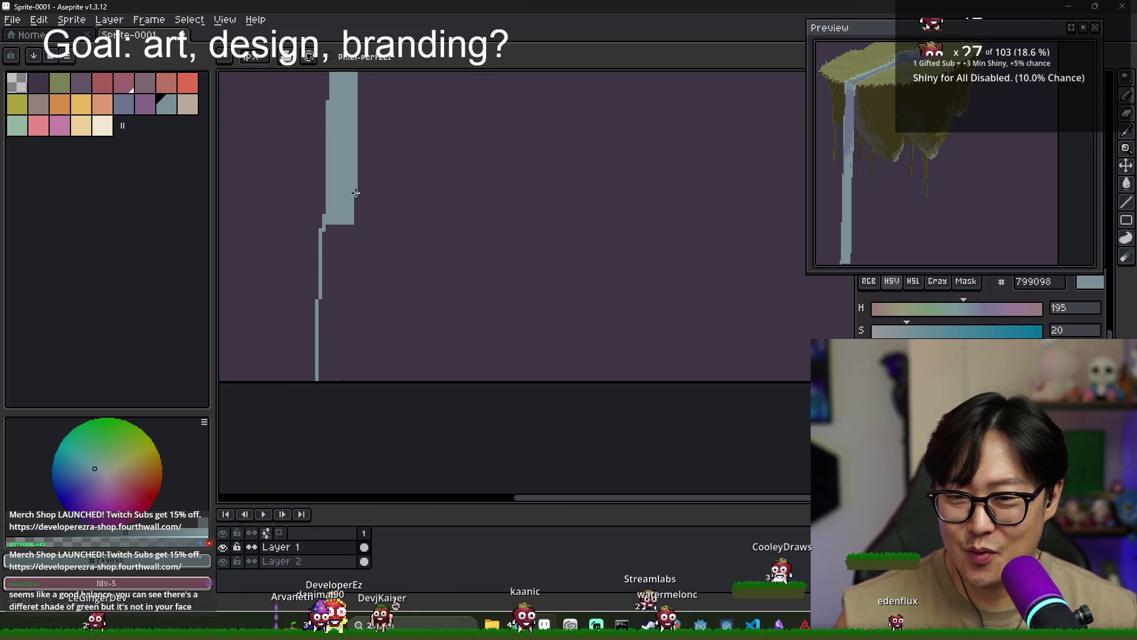
pyautogui.press('g')
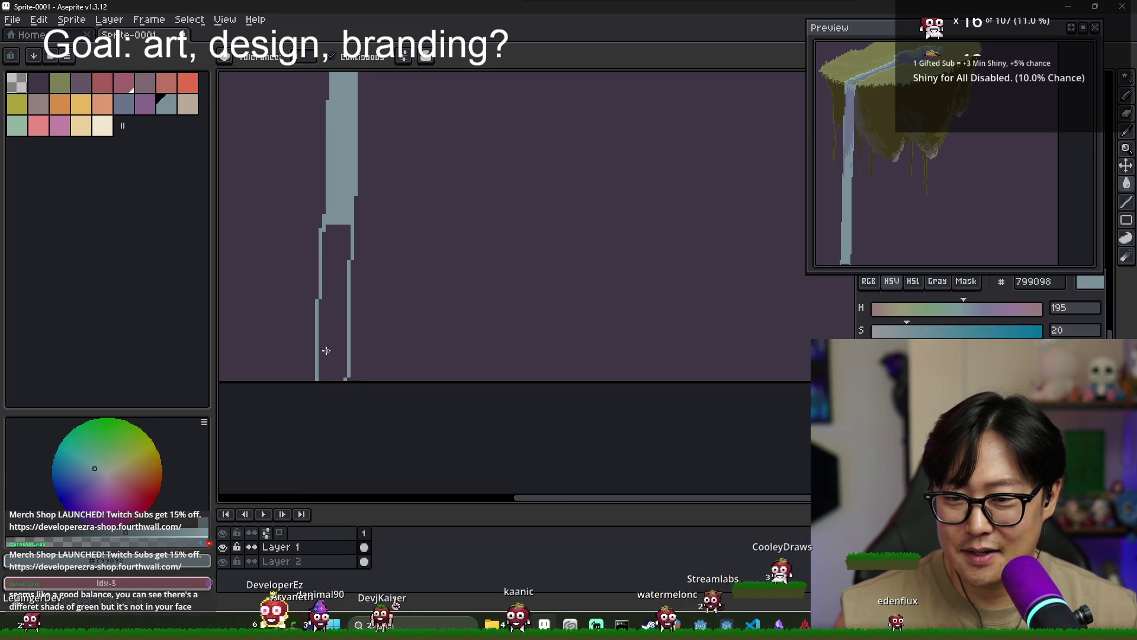
pyautogui.click(328, 348)
pyautogui.scroll(-4, 350, 368)
pyautogui.scroll(2, 369, 375)
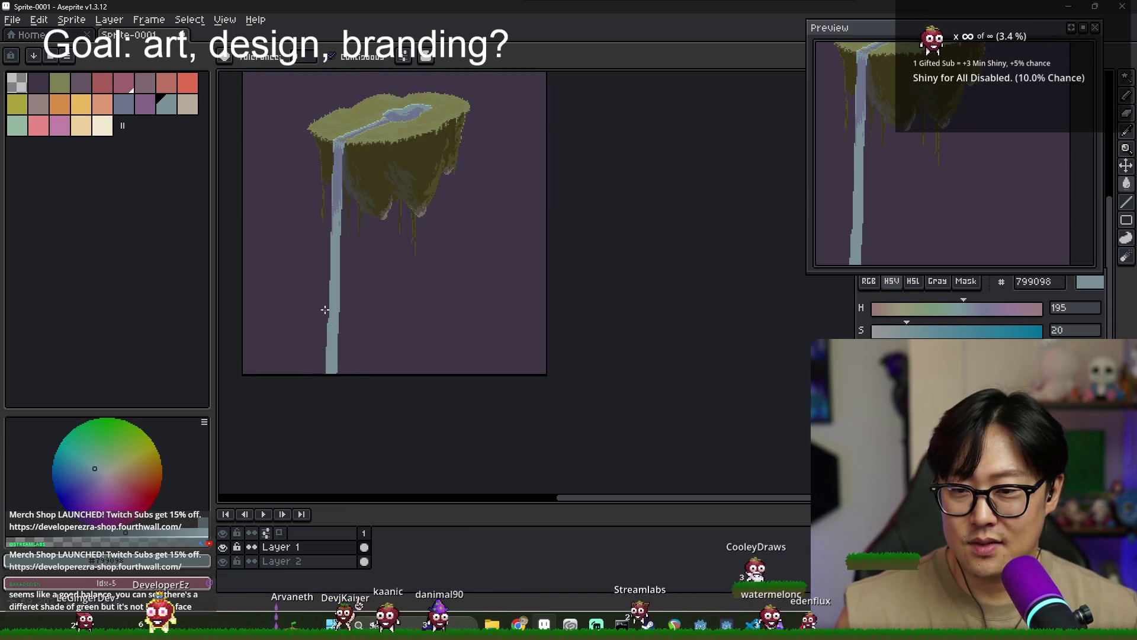
# Trim the waterfall's lower left edge with the background colour
pyautogui.press('b')
pyautogui.scroll(2, 327, 330)
pyautogui.moveTo(330, 299); pyautogui.dragTo(326, 461)
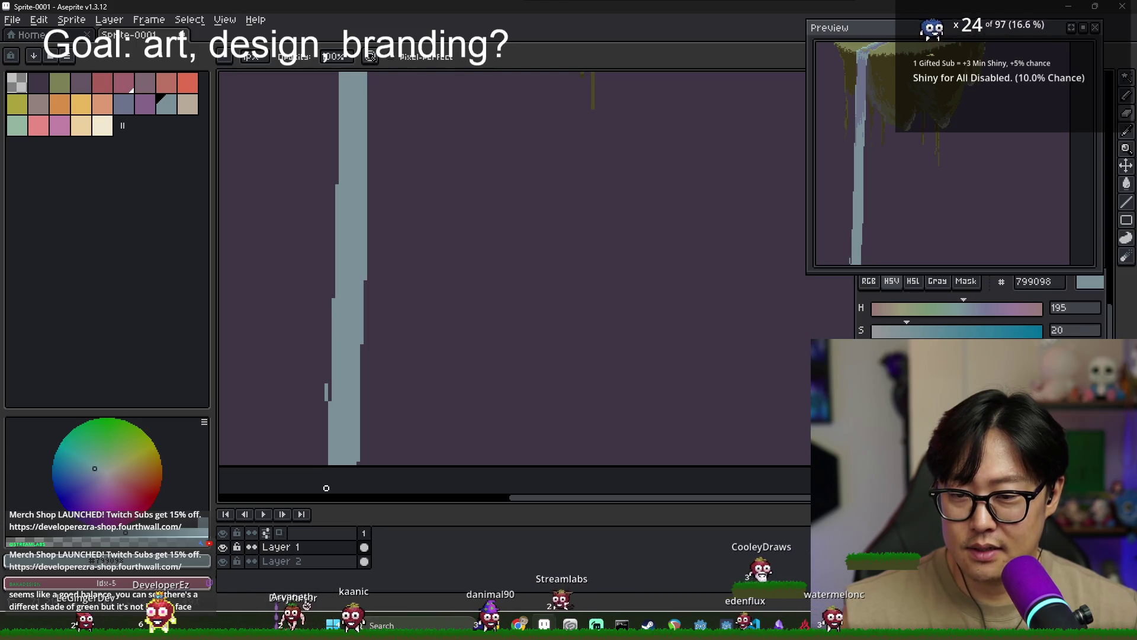
pyautogui.press('e')
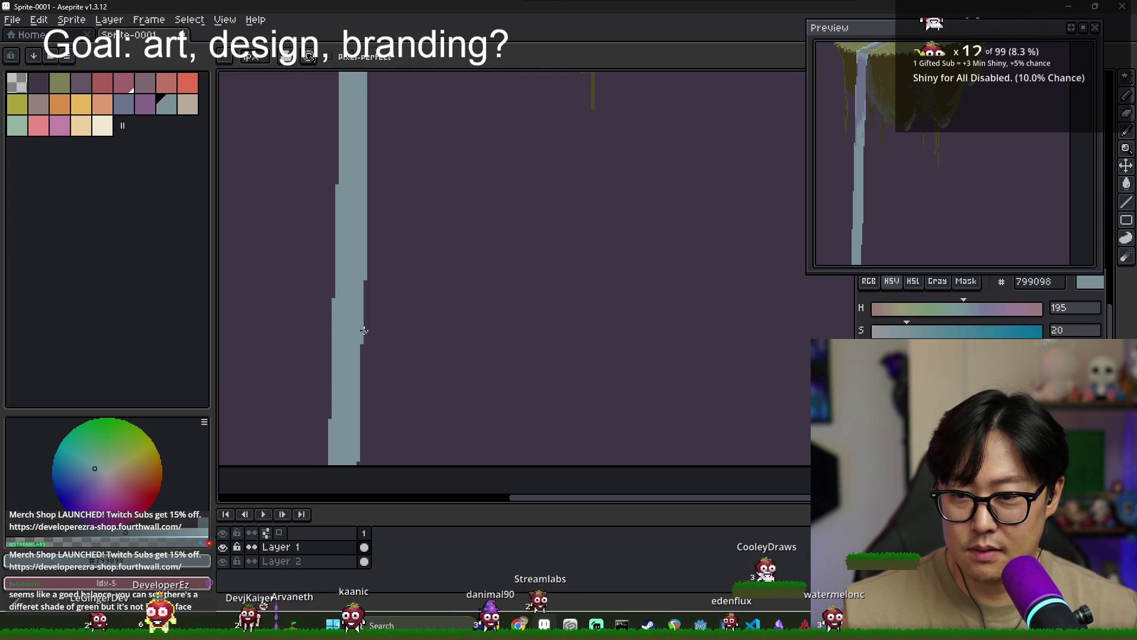
pyautogui.scroll(-3, 391, 384)
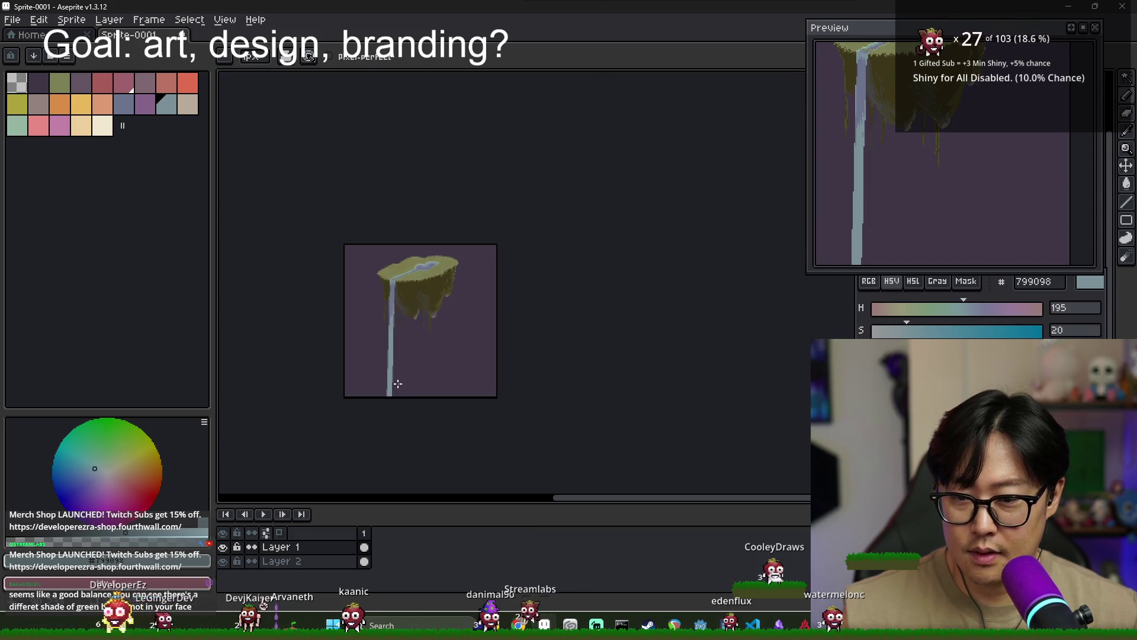
pyautogui.scroll(1, 406, 392)
pyautogui.hotkey('alt', 'Tab')
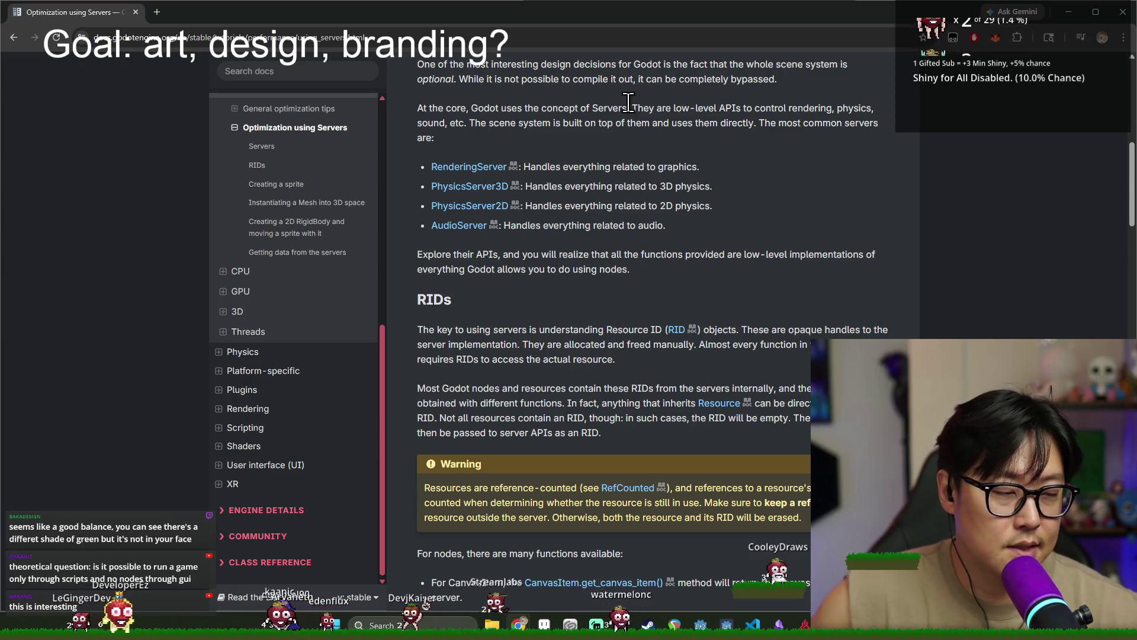
# Open a new Chrome tab beside the Godot Optimization using Servers page
pyautogui.hotkey('ctrl', 't')
# Search the web for 'color theme'
pyautogui.write('color')
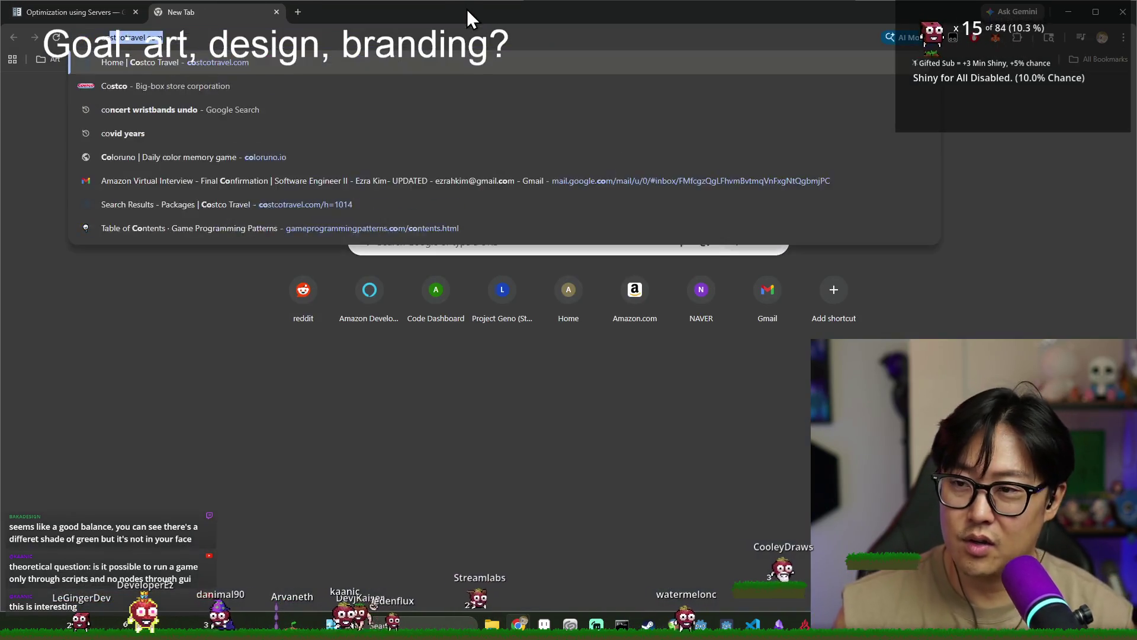
pyautogui.press('BackSpace')
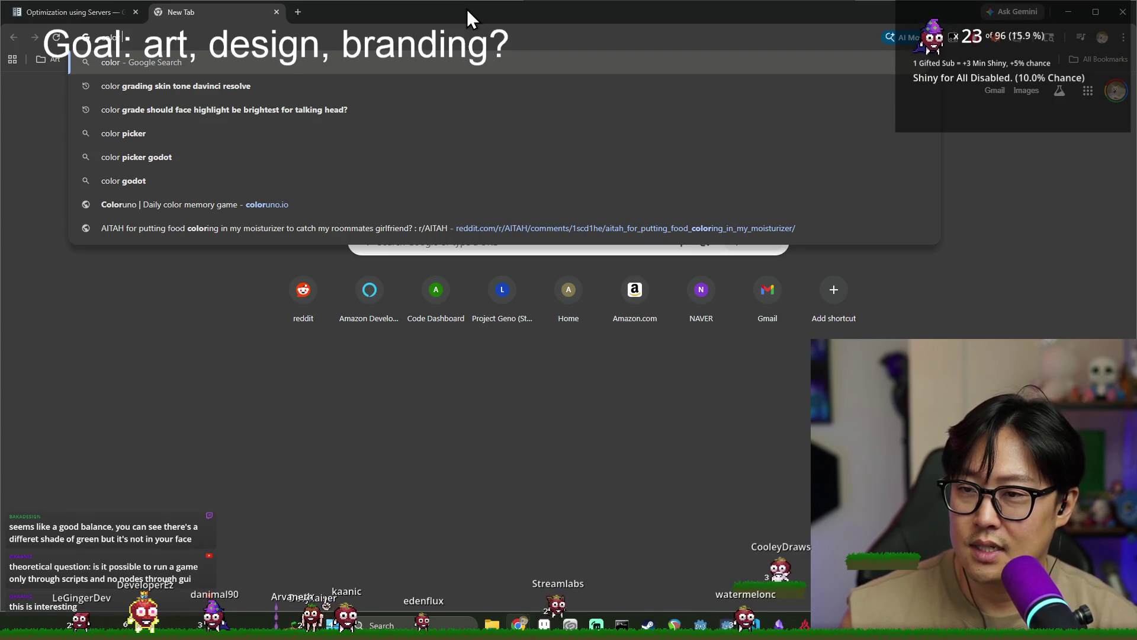
pyautogui.write('theme')
pyautogui.press('BackSpace')
pyautogui.press('BackSpace')
pyautogui.press('BackSpace')
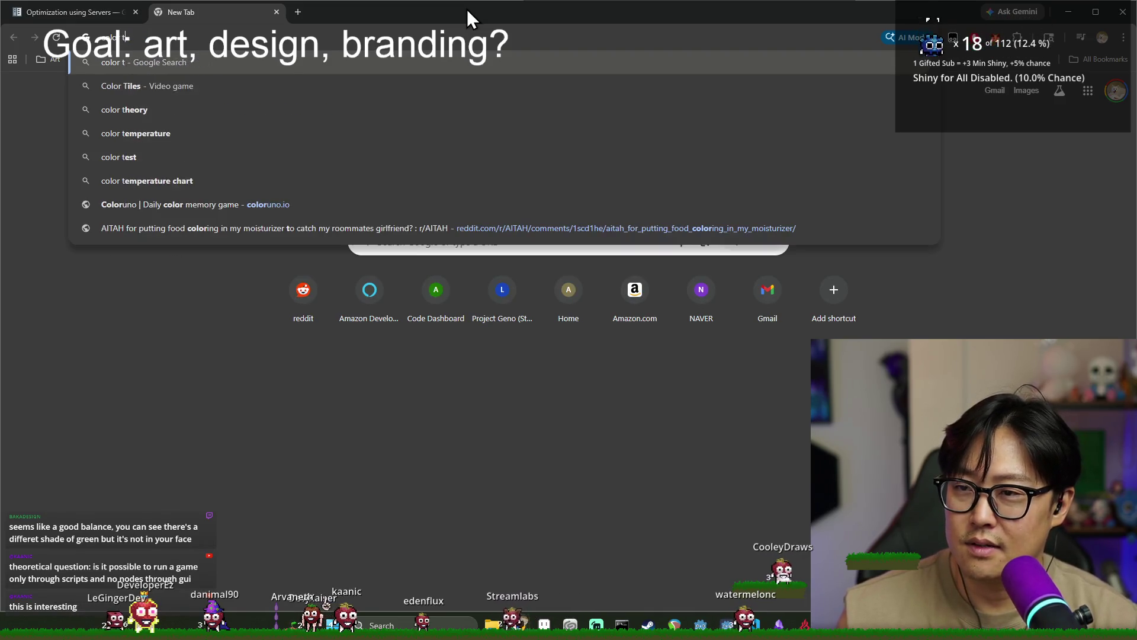
pyautogui.press('BackSpace')
pyautogui.press('BackSpace')
pyautogui.press('BackSpace')
pyautogui.write('theme')
pyautogui.press('Return')
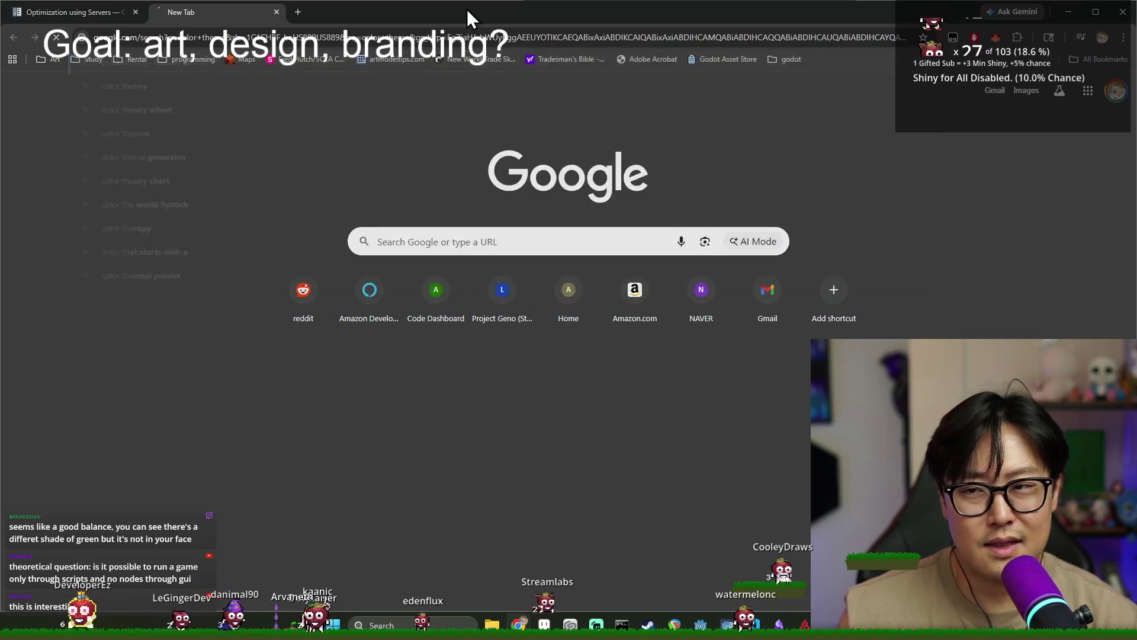
# Dismiss the Coolors affiliate popup, browse the palettes, and close the tab
pyautogui.scroll(-3, 310, 290)
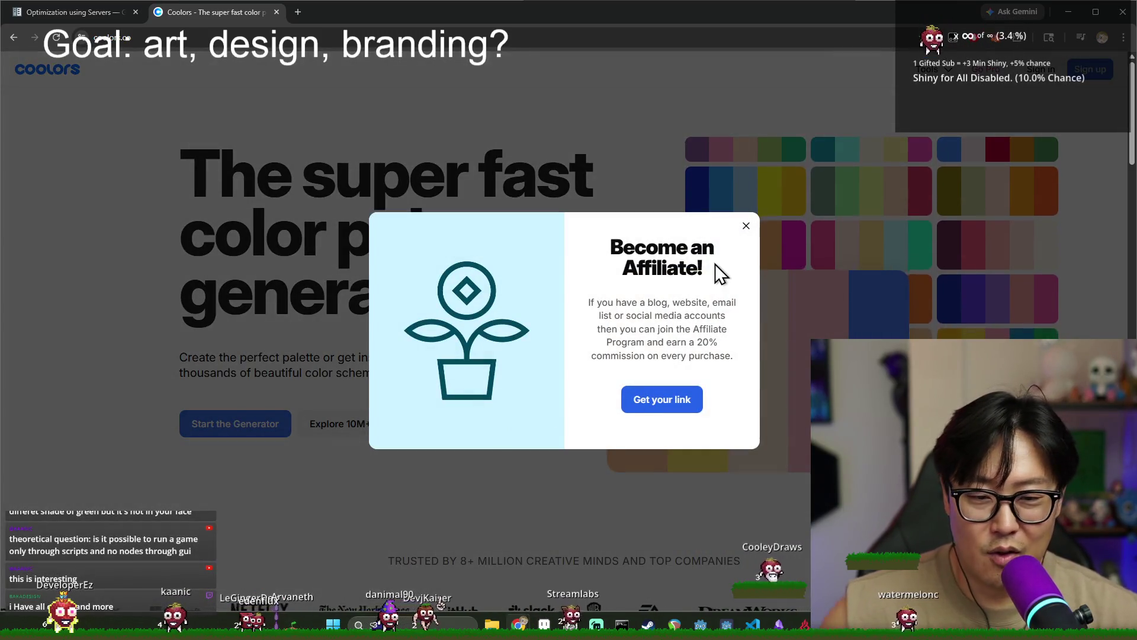
pyautogui.click(745, 229)
pyautogui.scroll(-4, 698, 352)
pyautogui.scroll(2, 705, 346)
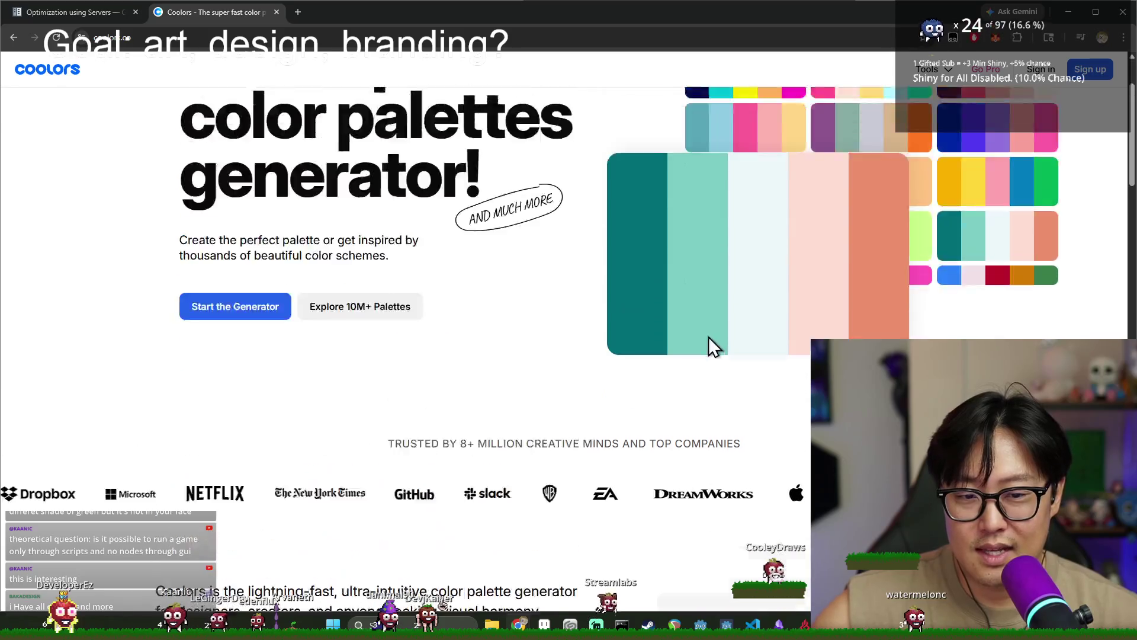
pyautogui.scroll(2, 770, 279)
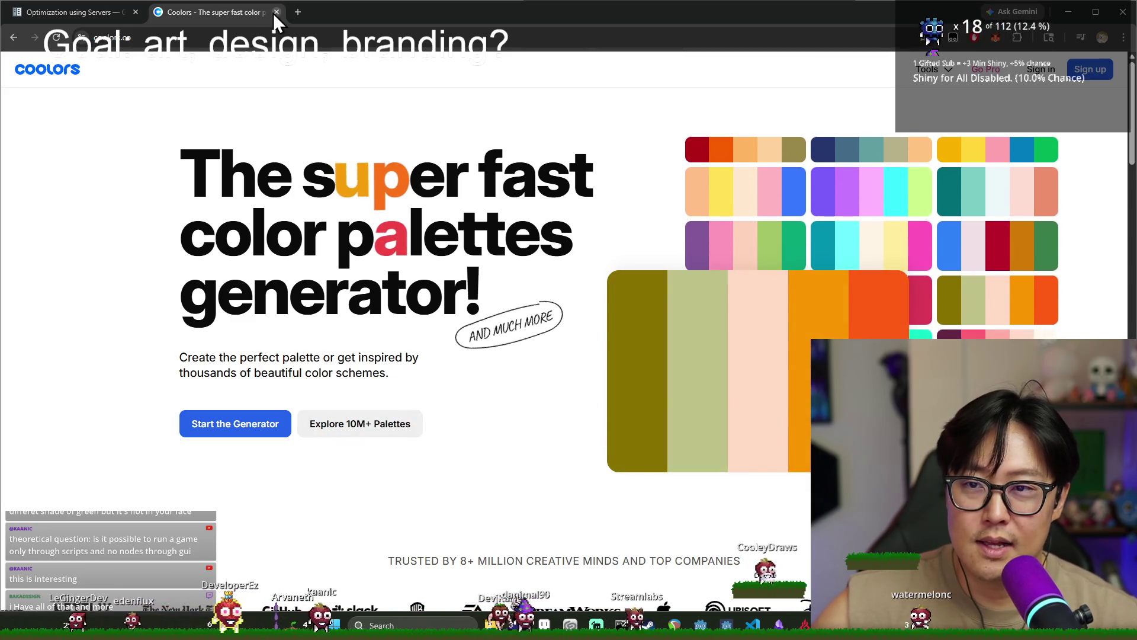
pyautogui.click(276, 12)
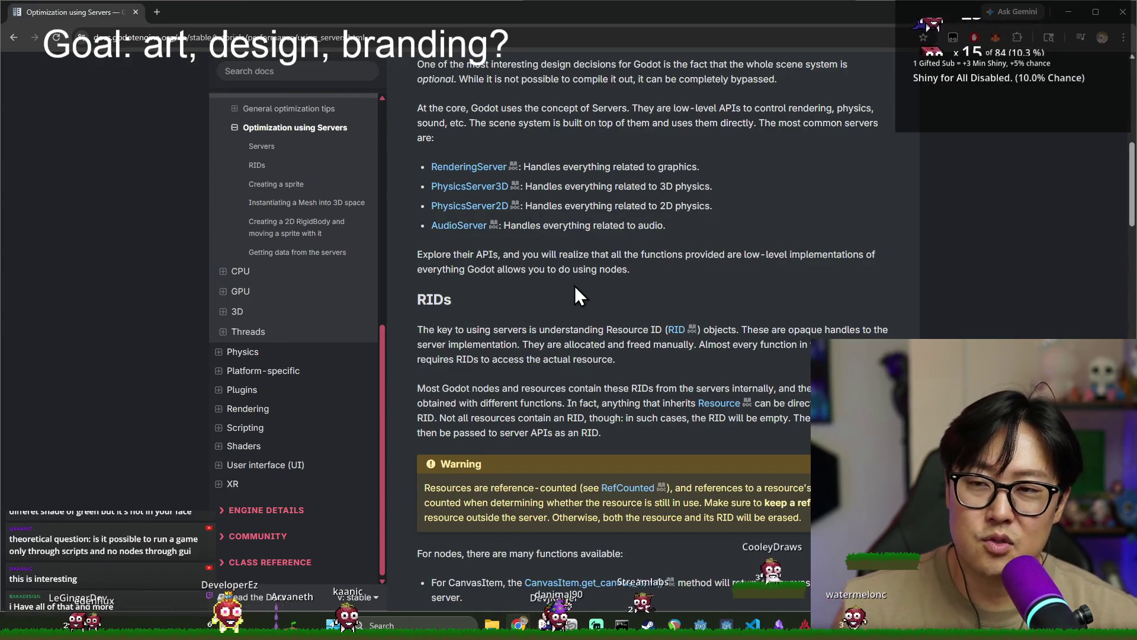
# Return to Aseprite and zoom around the island and waterfall without editing
pyautogui.hotkey('alt', 'Tab')
pyautogui.click(646, 296)
pyautogui.scroll(1, 627, 305)
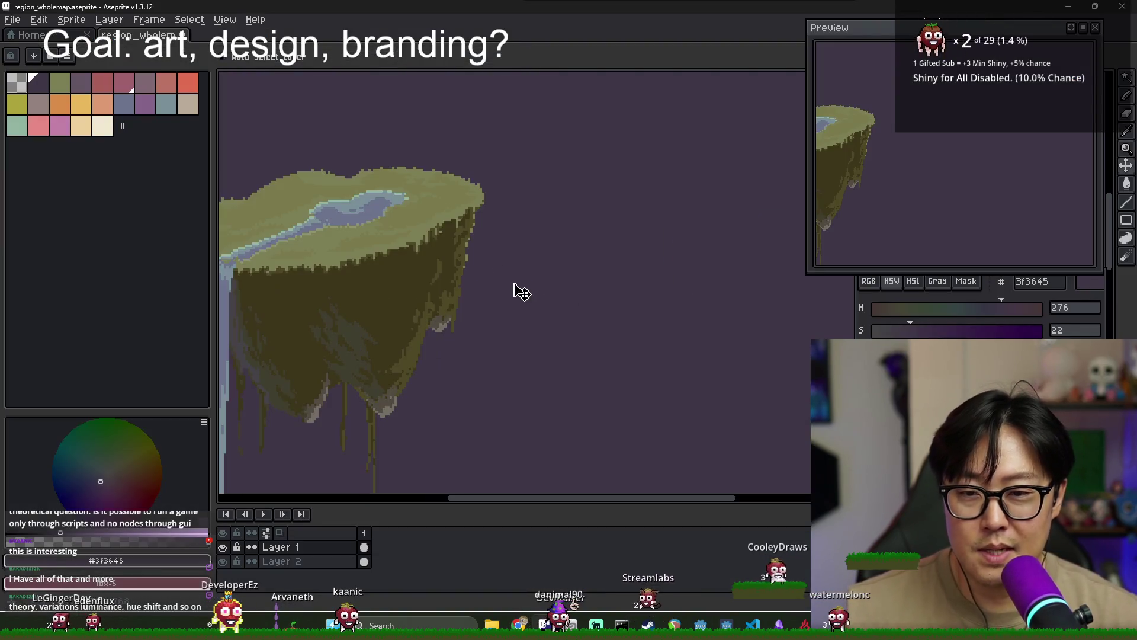
pyautogui.moveTo(486, 290); pyautogui.dragTo(521, 290)
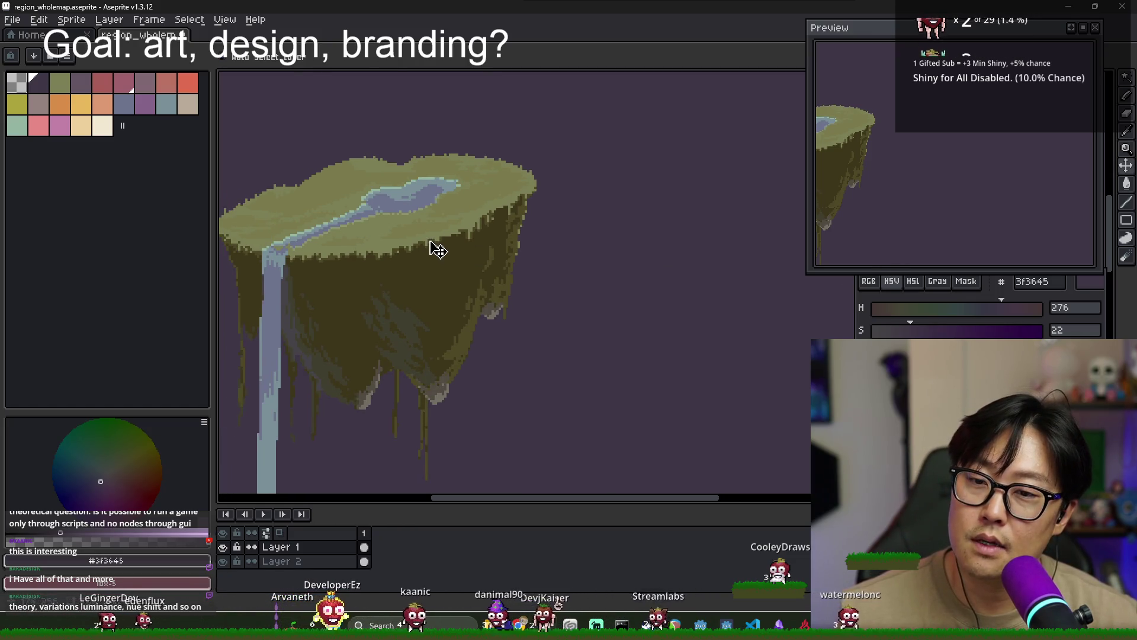
pyautogui.scroll(-3, 453, 238)
pyautogui.scroll(3, 462, 240)
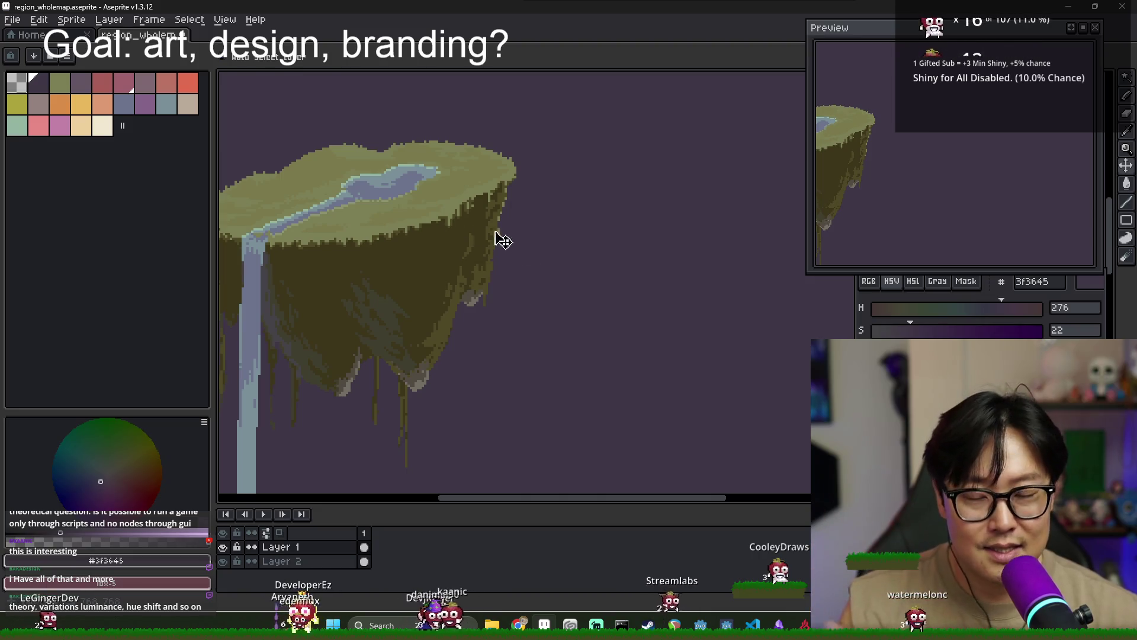
pyautogui.scroll(-1, 561, 279)
pyautogui.scroll(1, 580, 293)
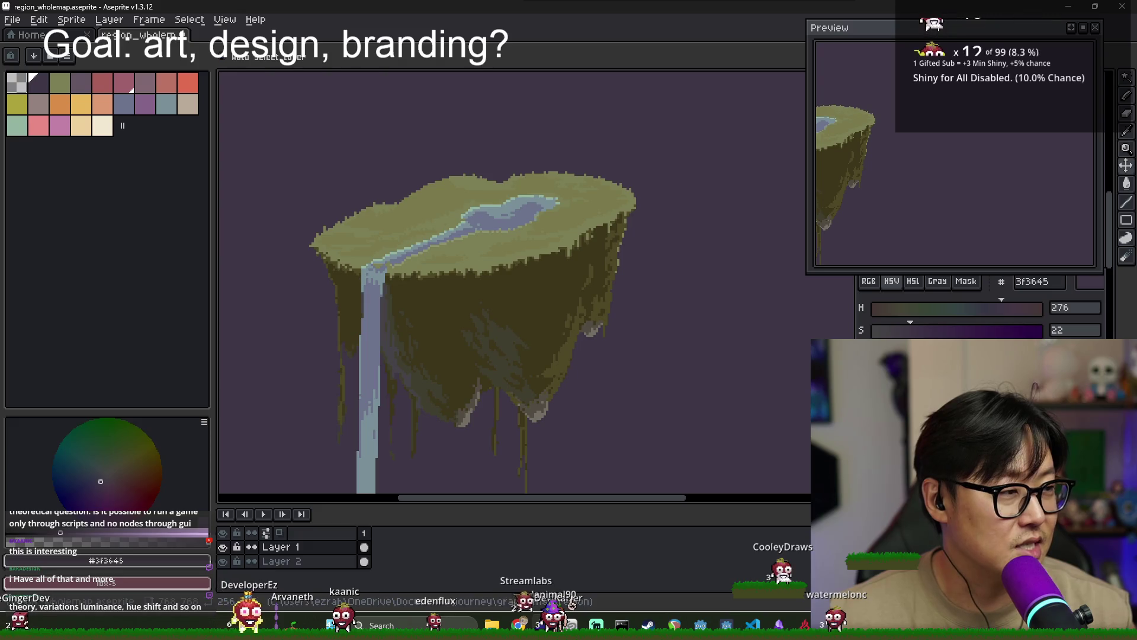
pyautogui.hotkey('alt', 'Tab')
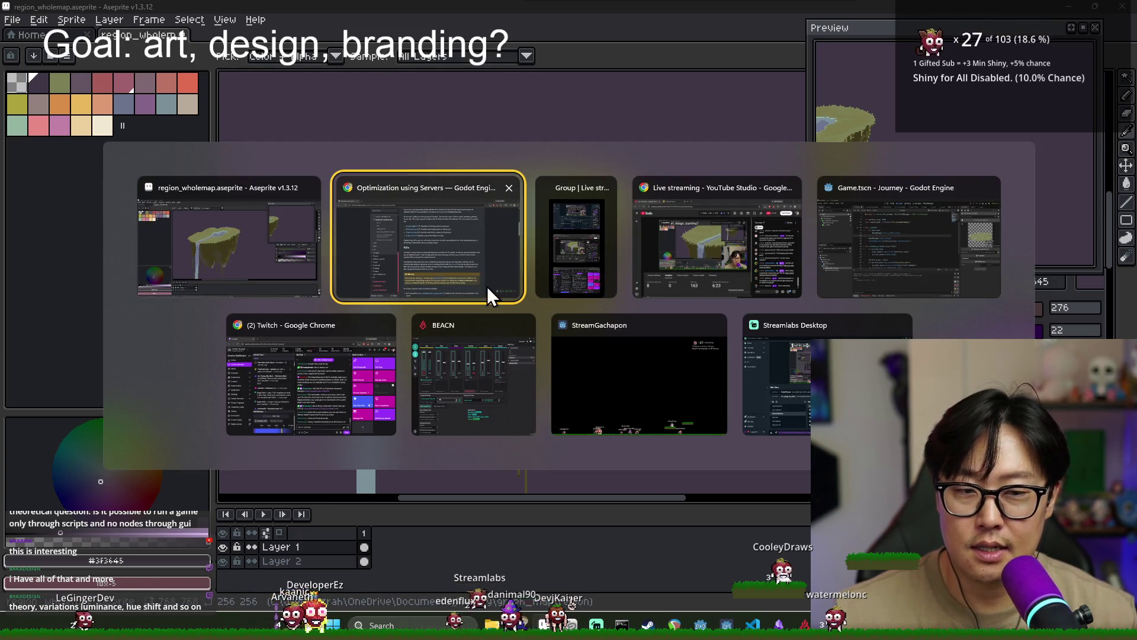
# Skim the Godot servers docs' mesh, physics and sprite sections, then return to Aseprite
pyautogui.click(426, 249)
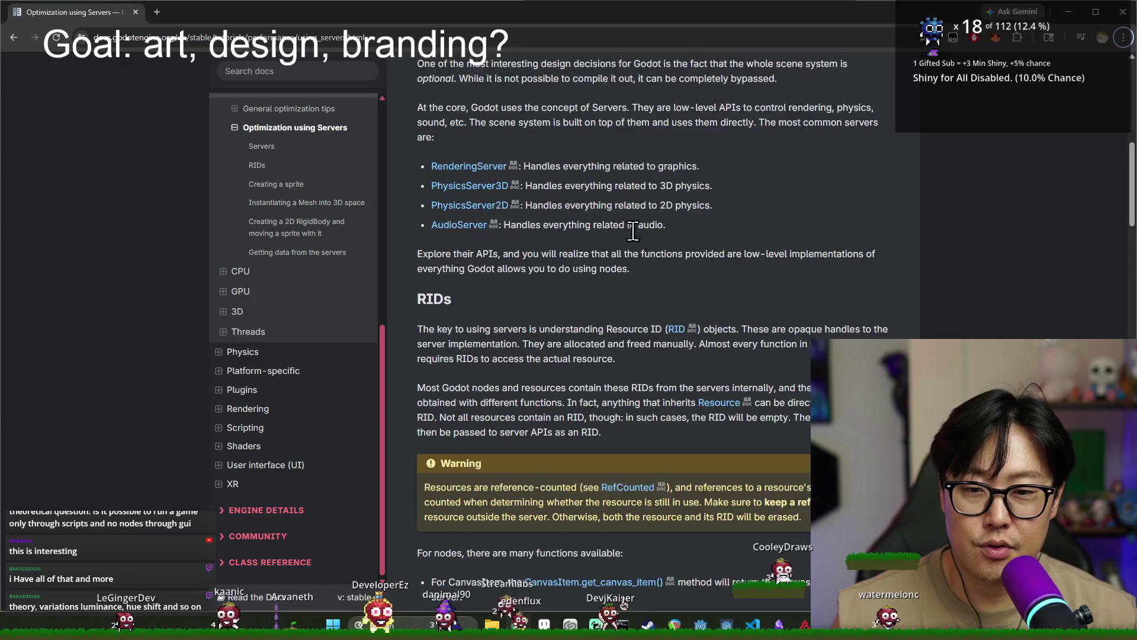
pyautogui.scroll(-3, 633, 231)
pyautogui.scroll(-4, 600, 265)
pyautogui.scroll(-2, 592, 264)
pyautogui.scroll(-8, 584, 264)
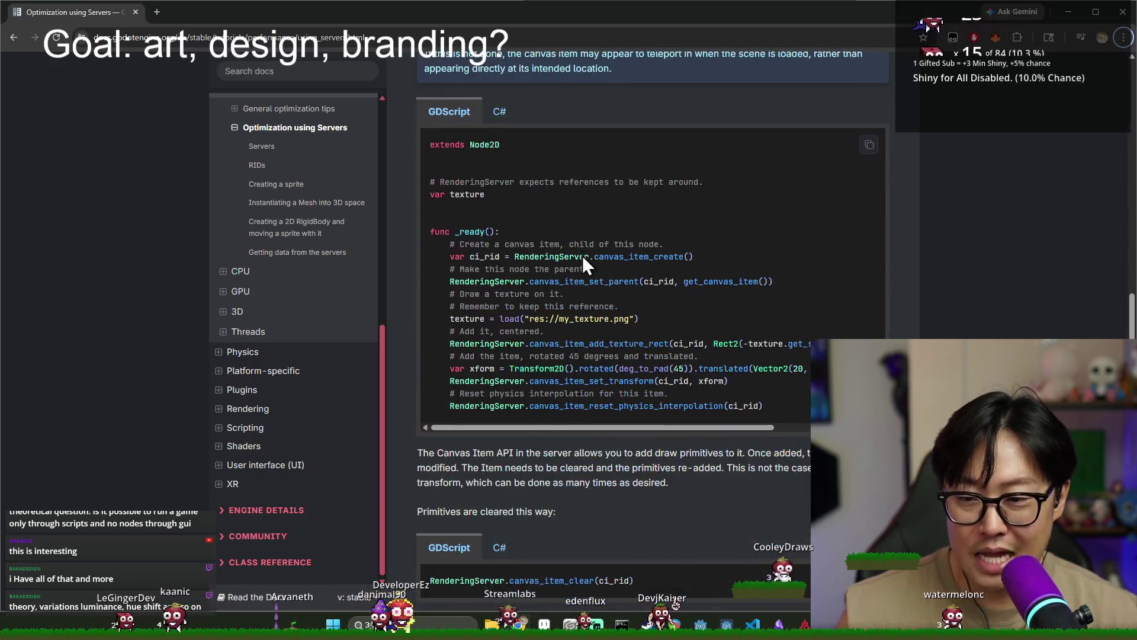
pyautogui.scroll(-5, 676, 314)
pyautogui.scroll(-2, 676, 312)
pyautogui.scroll(2, 681, 314)
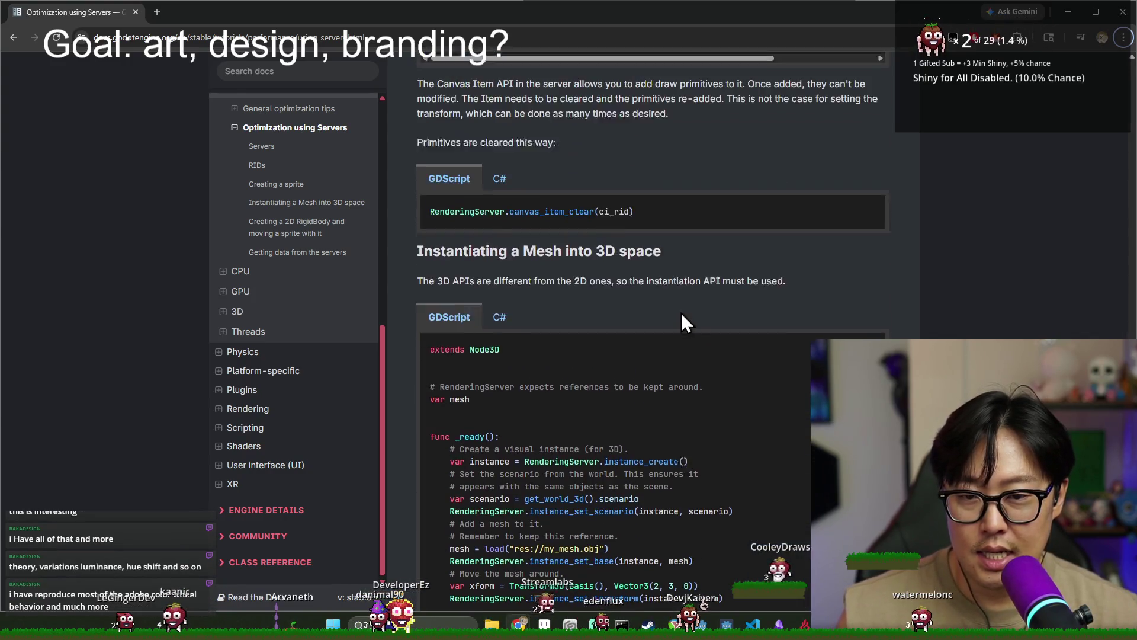
pyautogui.scroll(-2, 681, 313)
pyautogui.scroll(-7, 588, 304)
pyautogui.scroll(-5, 584, 300)
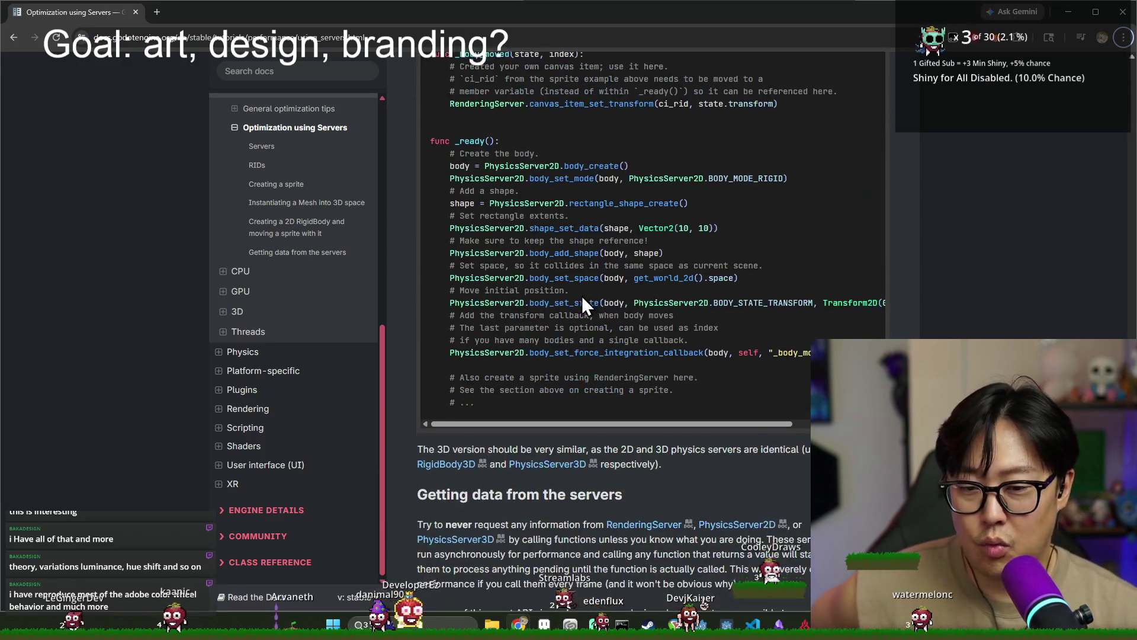
pyautogui.scroll(-4, 584, 299)
pyautogui.scroll(-4, 808, 391)
pyautogui.scroll(3, 711, 355)
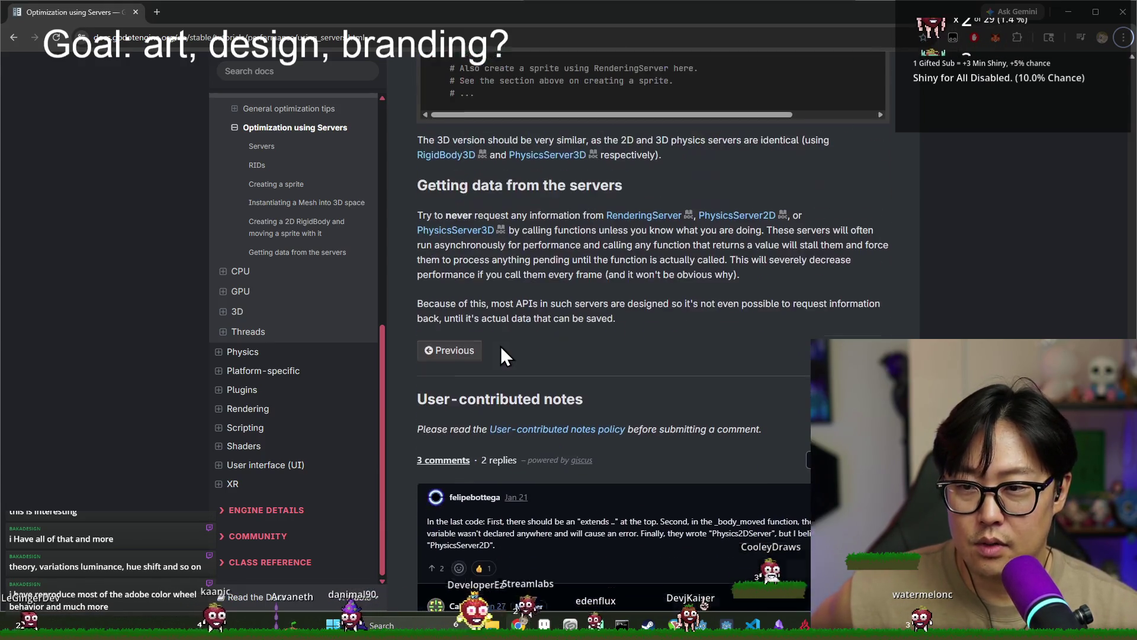
pyautogui.scroll(7, 521, 349)
pyautogui.scroll(7, 586, 345)
pyautogui.scroll(6, 639, 335)
pyautogui.scroll(5, 601, 328)
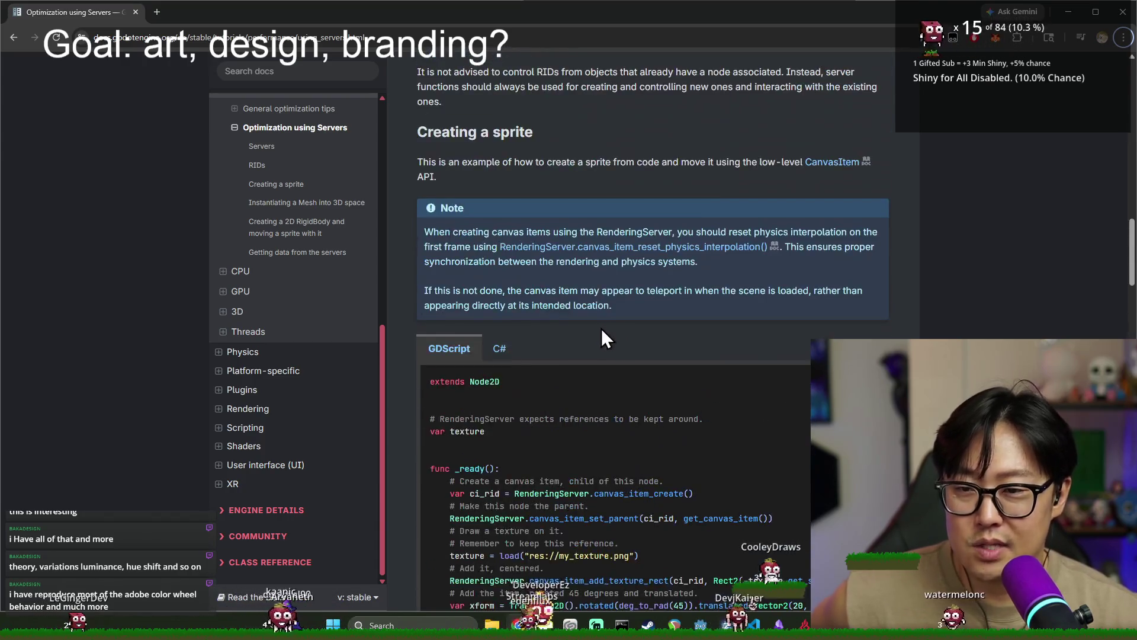
pyautogui.scroll(6, 597, 328)
pyautogui.scroll(2, 597, 328)
pyautogui.scroll(3, 296, 279)
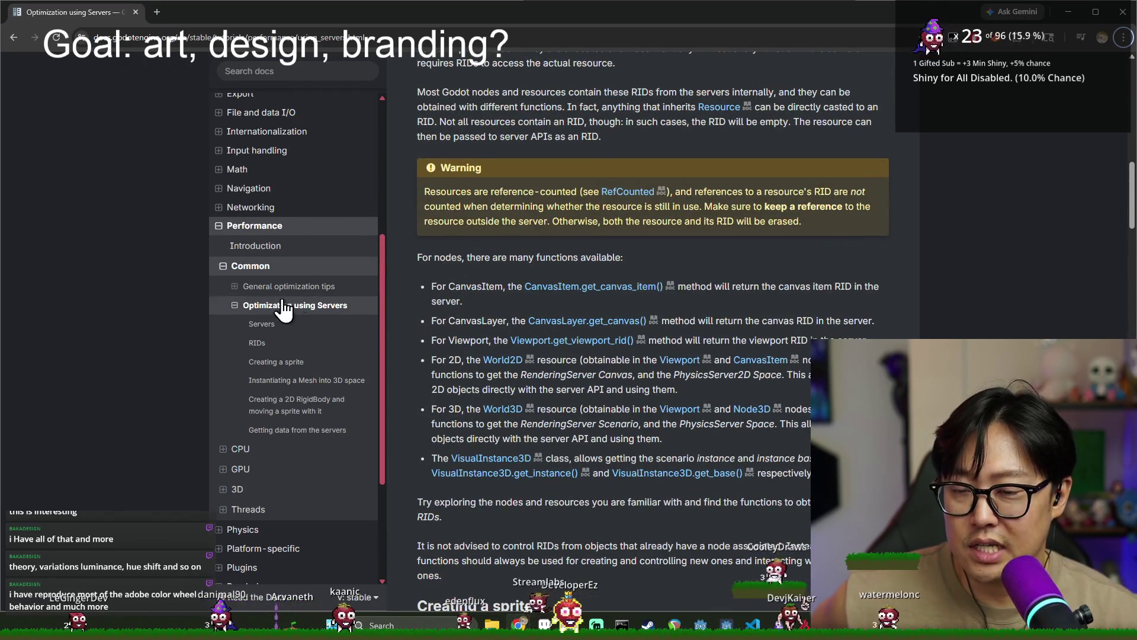
pyautogui.scroll(-1, 413, 445)
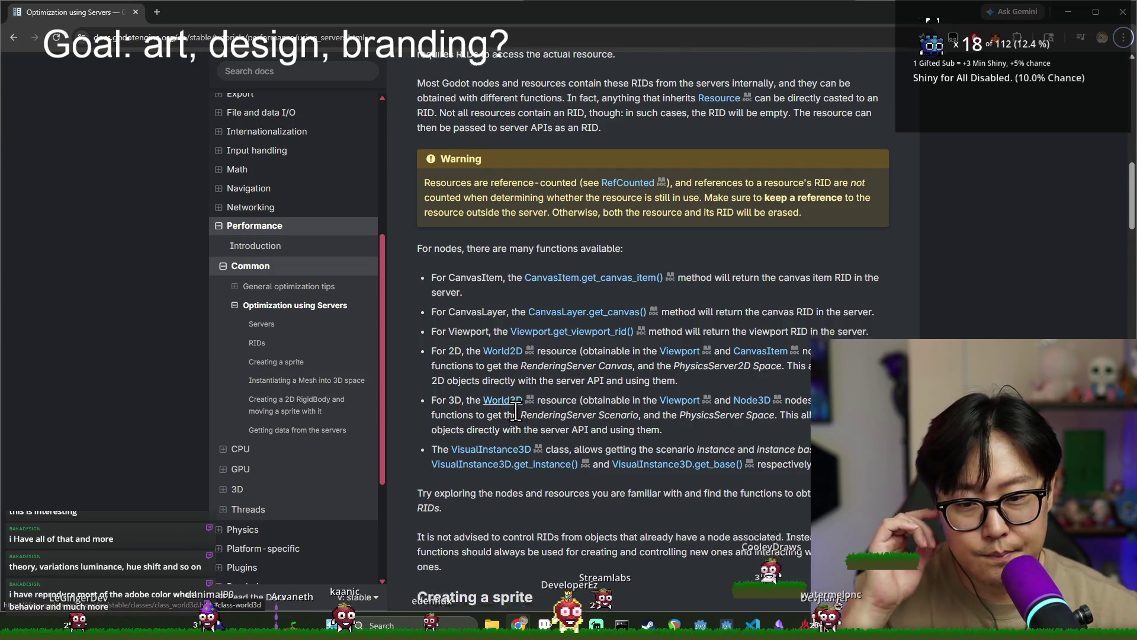
pyautogui.scroll(-2, 474, 402)
pyautogui.scroll(-1, 527, 361)
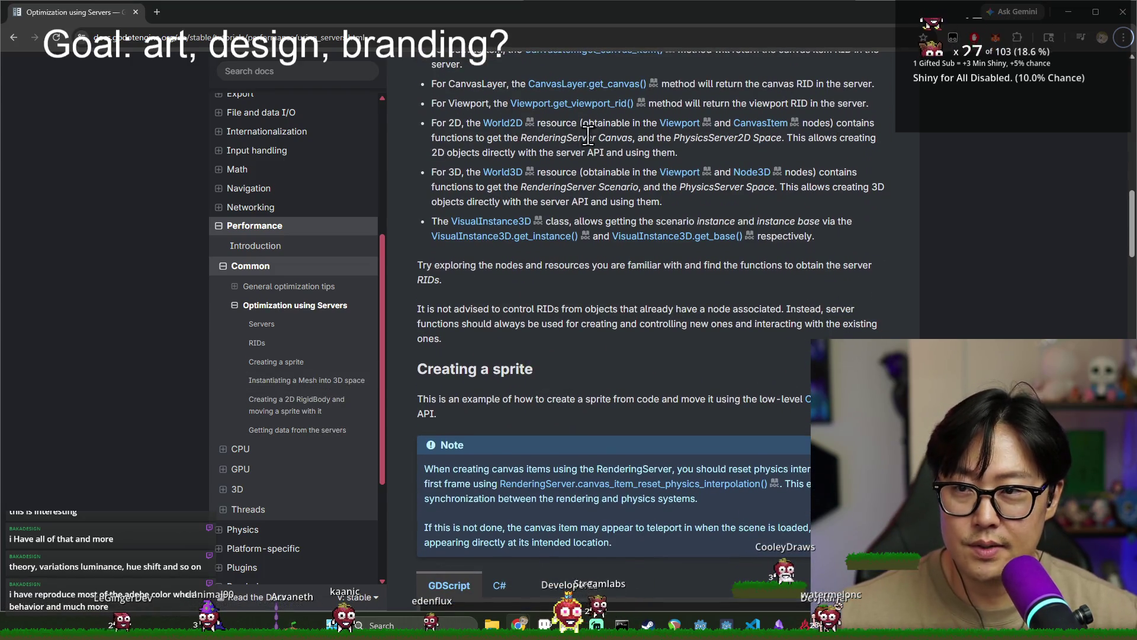
pyautogui.click(1129, 19)
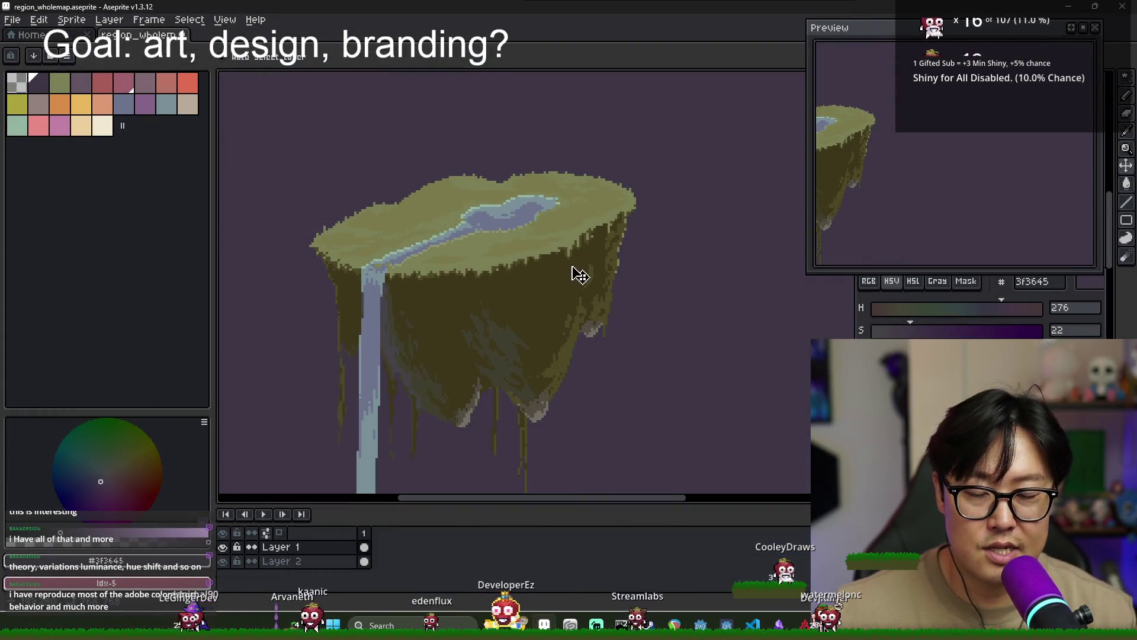
# Zoom out on the floating island artwork, then switch over to Godot Engine
pyautogui.scroll(-1, 533, 278)
pyautogui.scroll(1, 482, 291)
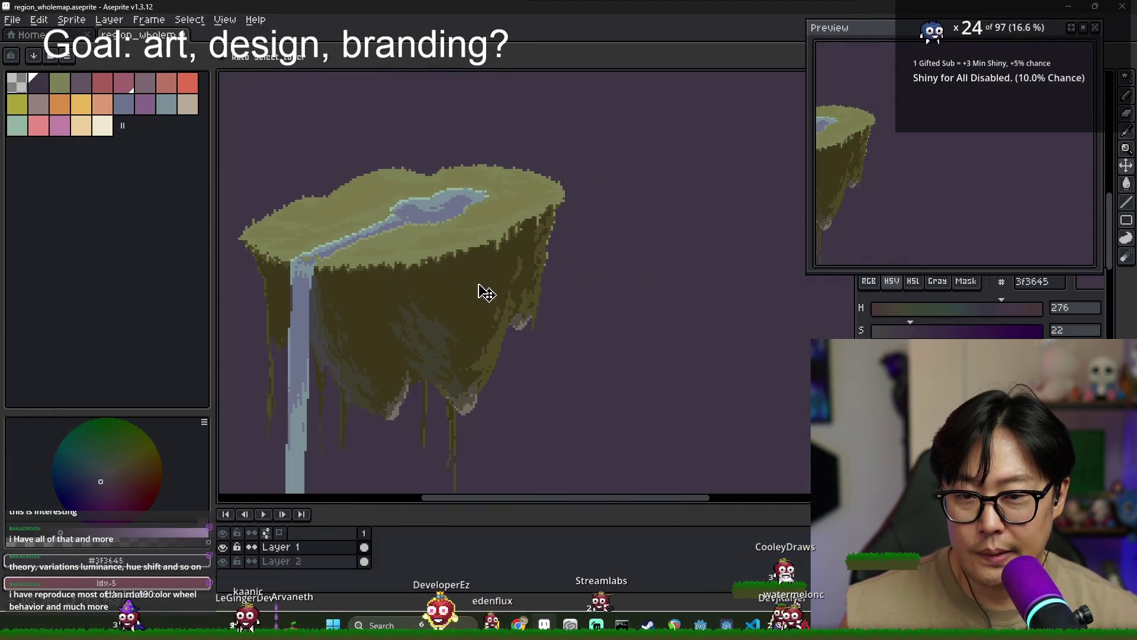
pyautogui.scroll(1, 597, 282)
pyautogui.scroll(-2, 496, 259)
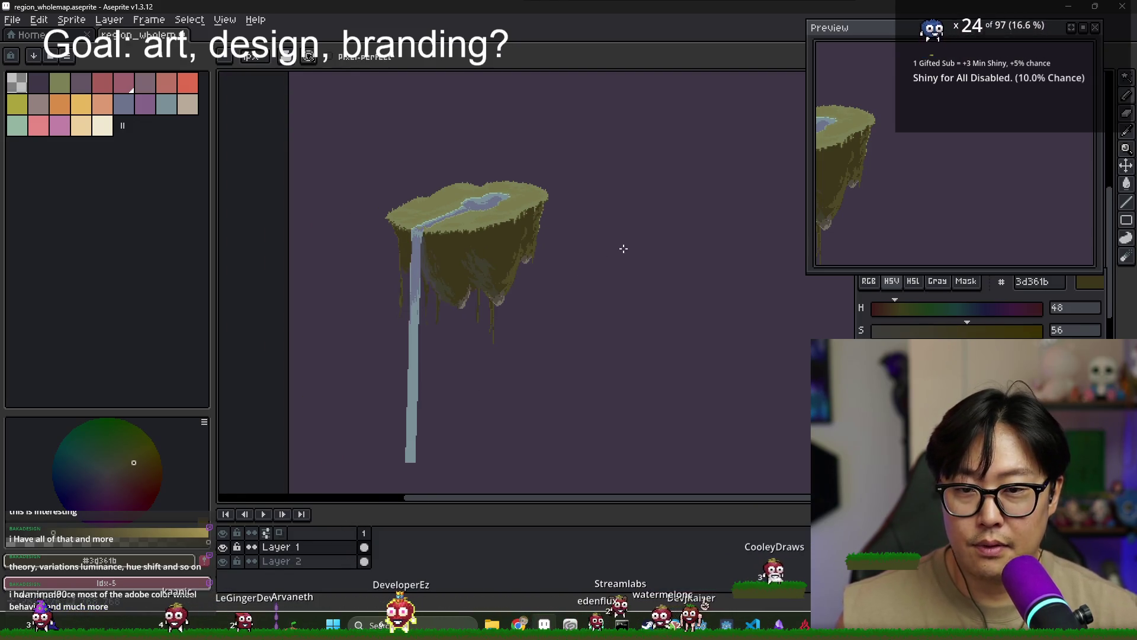
pyautogui.hotkey('alt', 'Tab')
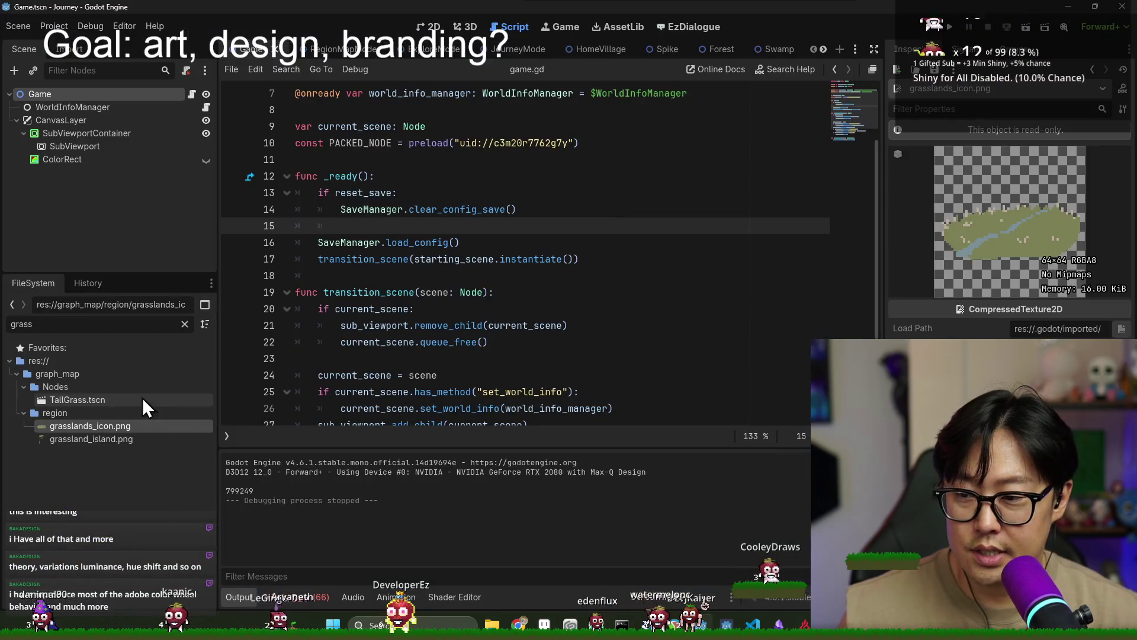
# Clear the grass filter, preview dessert_icon.png and forest_region_icon.png, then return to Aseprite
pyautogui.click(184, 324)
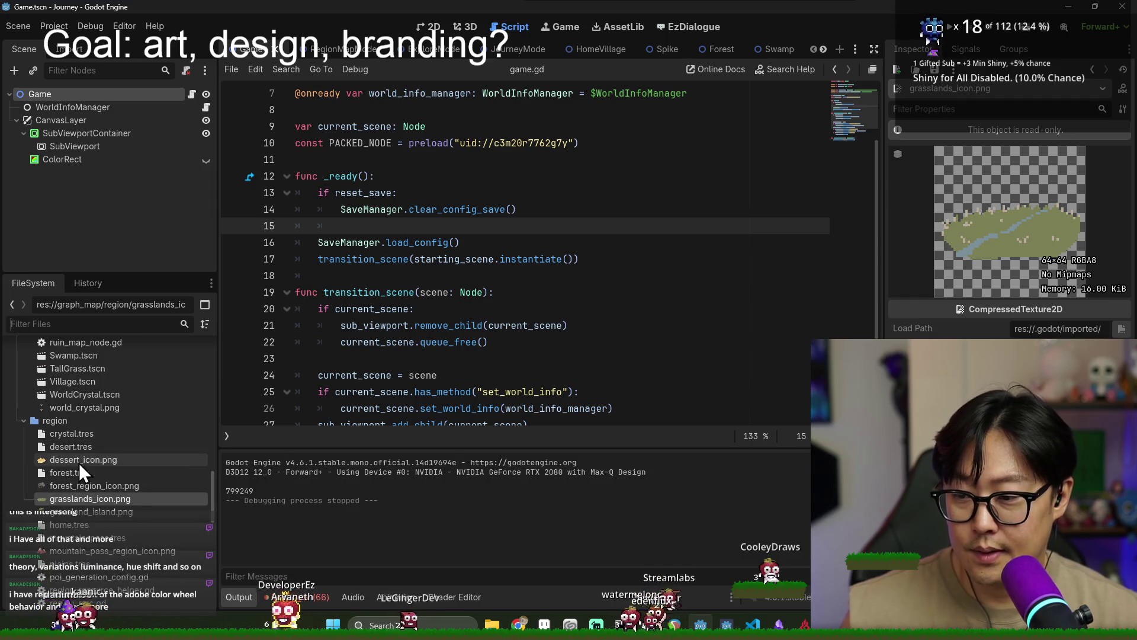
pyautogui.click(79, 461)
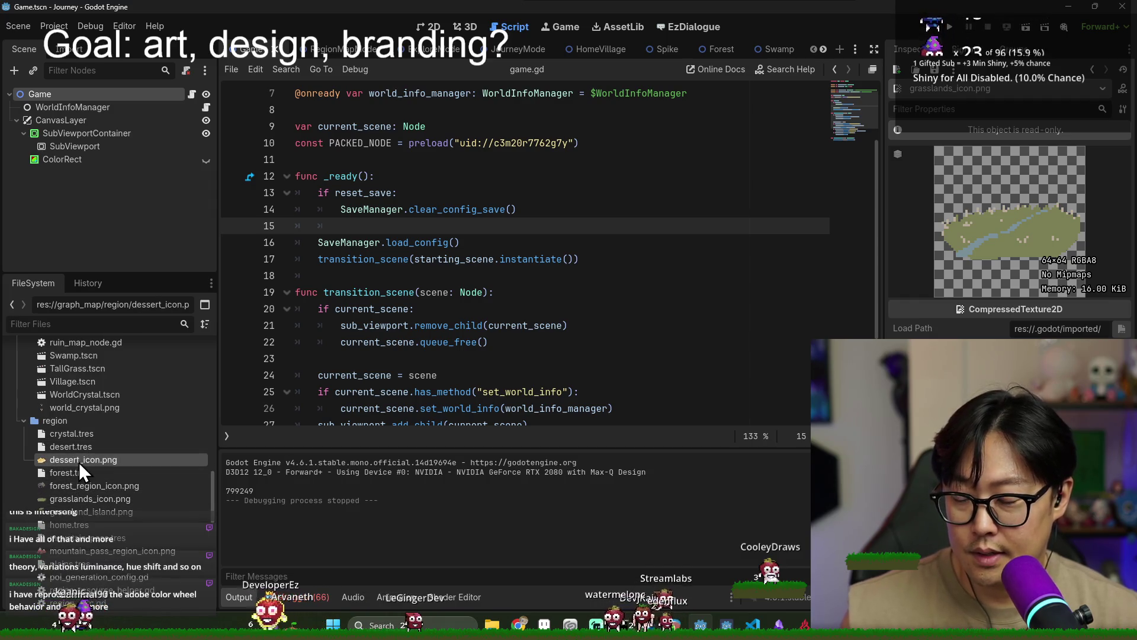
pyautogui.click(97, 489)
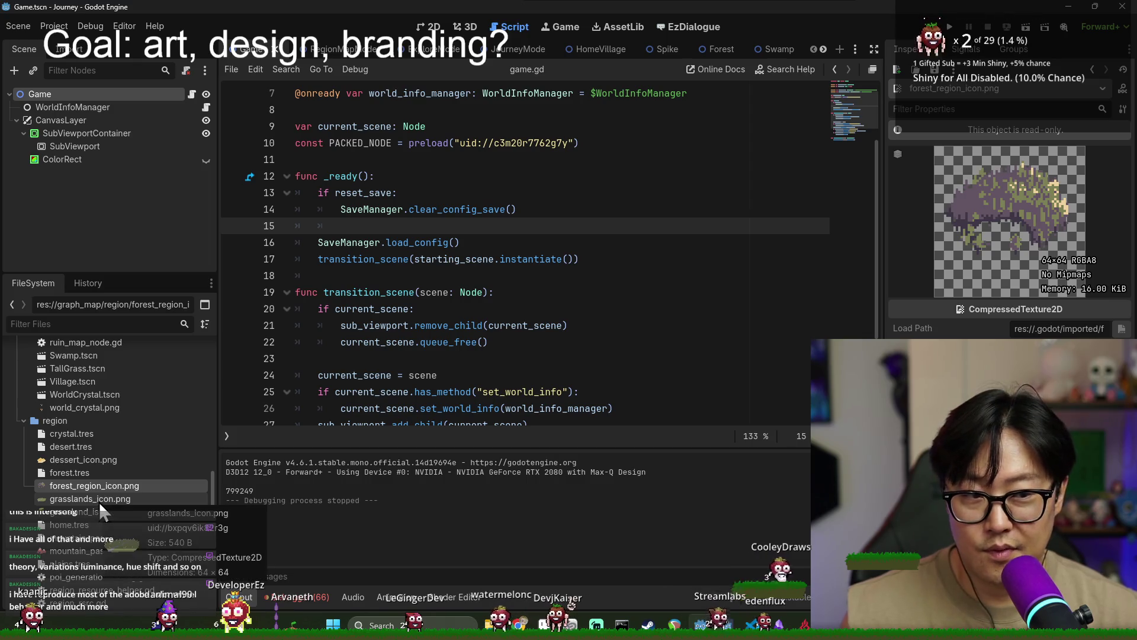
pyautogui.hotkey('alt', 'Tab')
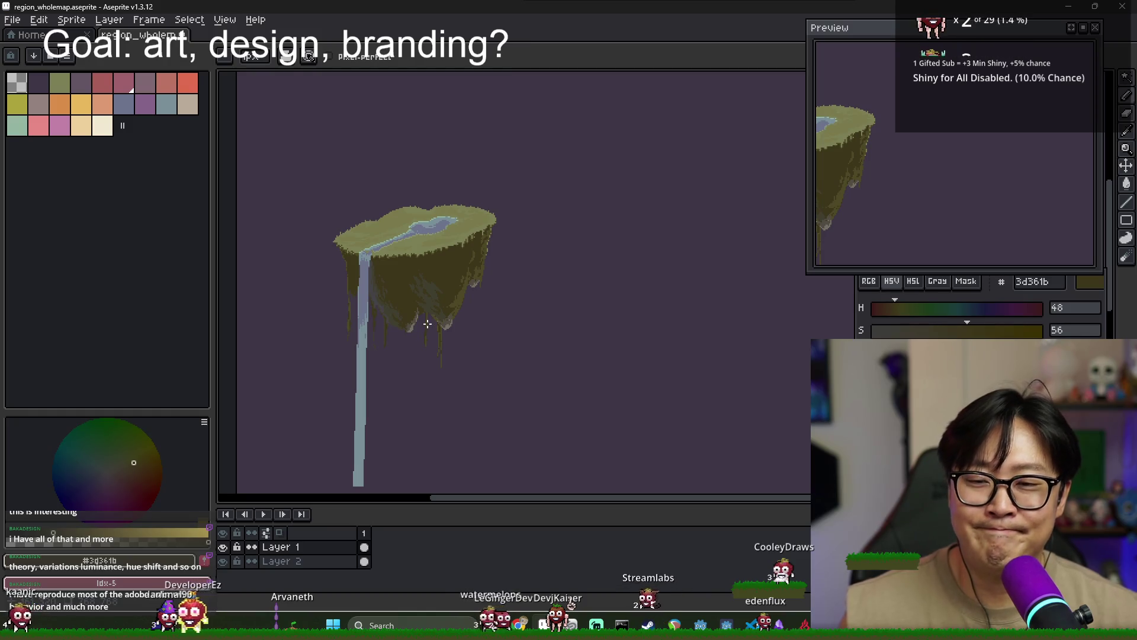
pyautogui.moveTo(436, 267)
pyautogui.mouseDown()
pyautogui.moveTo(471, 261)
pyautogui.moveTo(412, 262)
pyautogui.mouseUp()
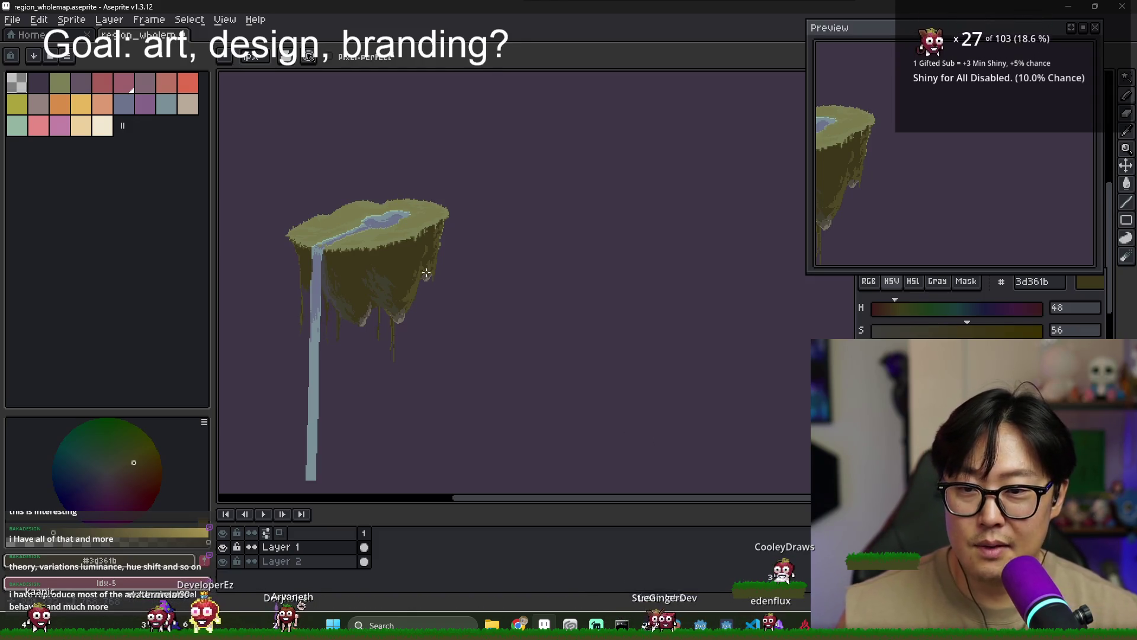
pyautogui.scroll(1, 379, 249)
pyautogui.scroll(1, 332, 266)
pyautogui.keyDown('alt'); pyautogui.click(320, 272); pyautogui.keyUp('alt')
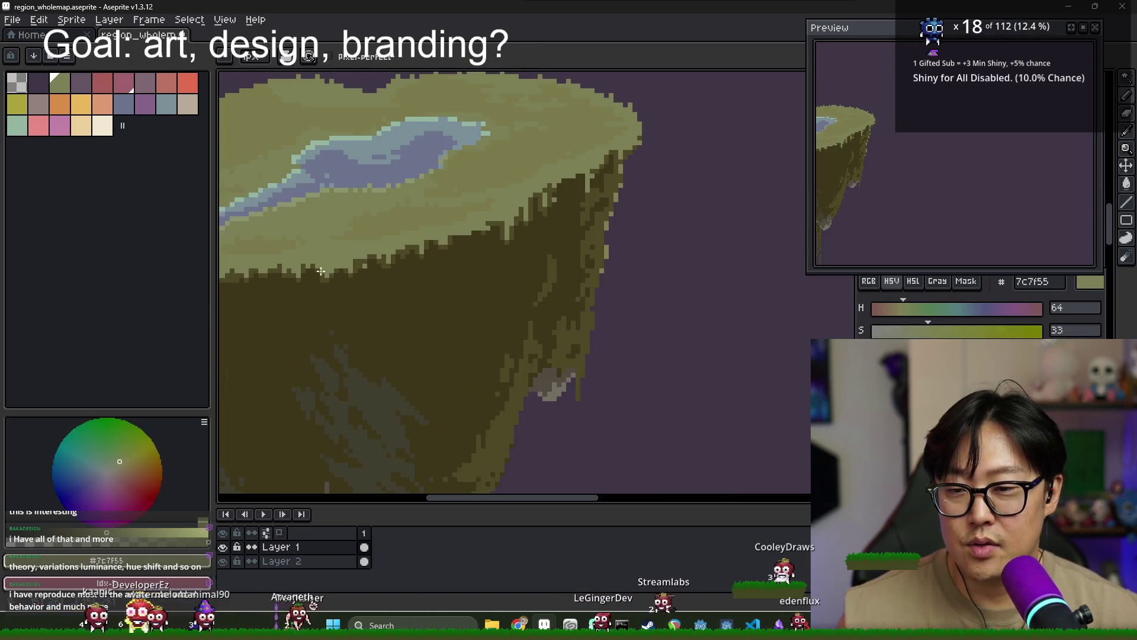
pyautogui.keyDown('alt'); pyautogui.click(331, 264); pyautogui.keyUp('alt')
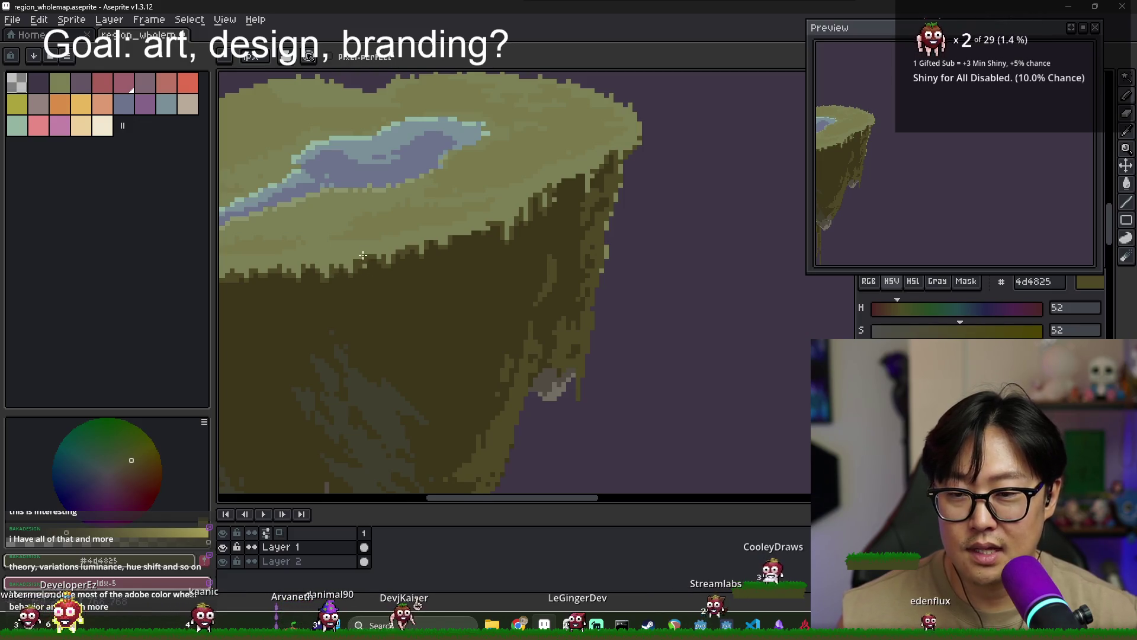
pyautogui.keyDown('alt'); pyautogui.click(356, 262); pyautogui.keyUp('alt')
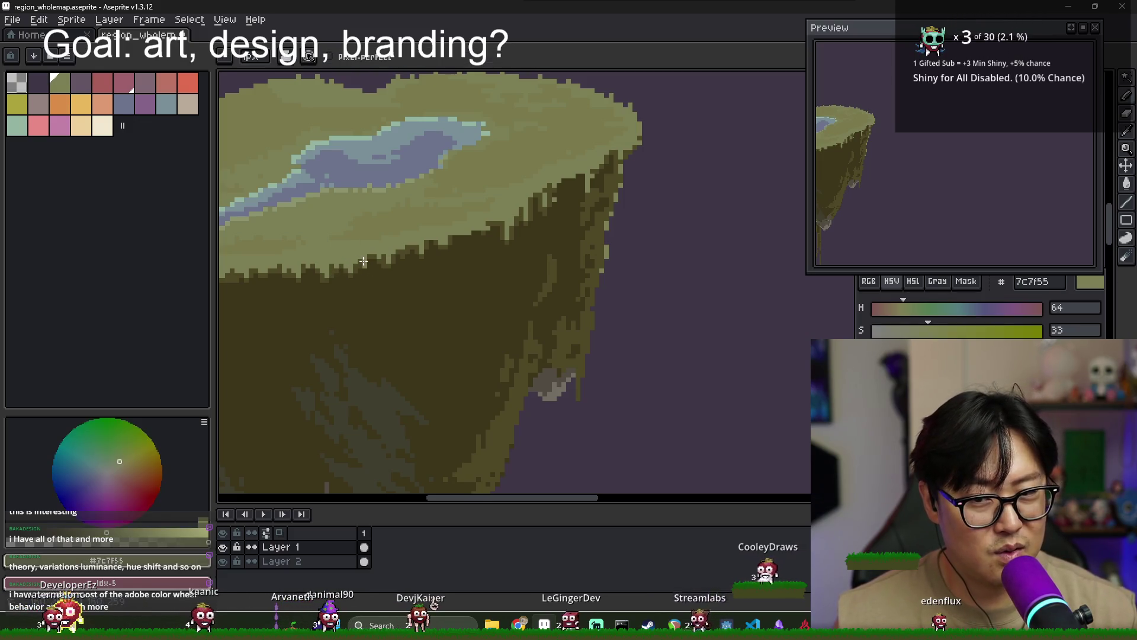
pyautogui.keyDown('alt'); pyautogui.click(379, 270); pyautogui.keyUp('alt')
pyautogui.scroll(-1, 563, 266)
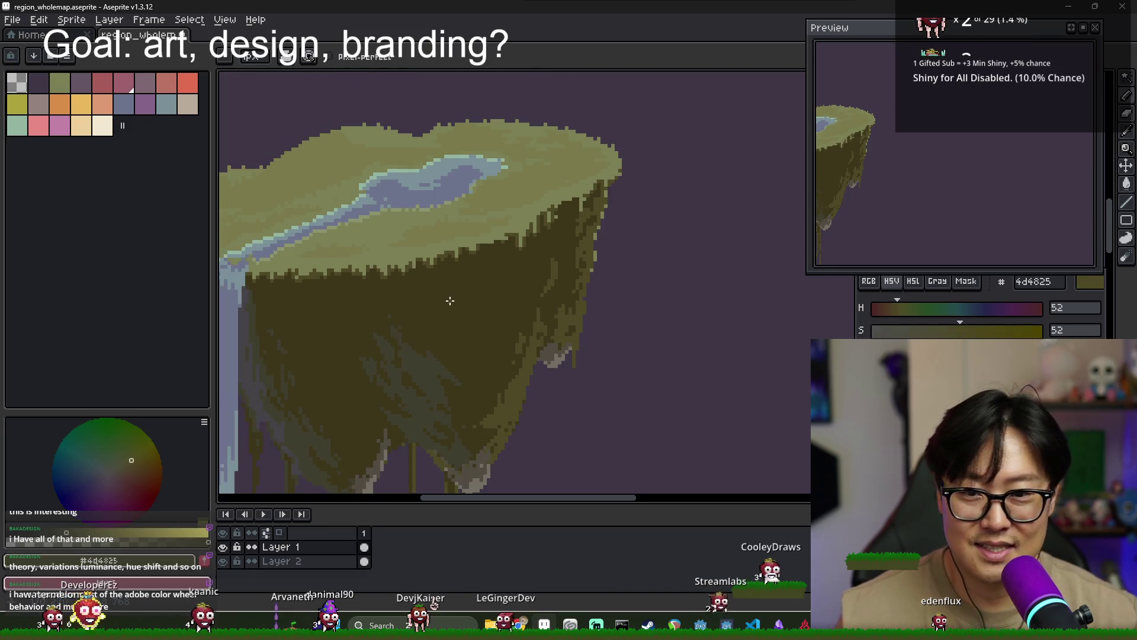
pyautogui.scroll(-3, 450, 301)
pyautogui.scroll(2, 462, 292)
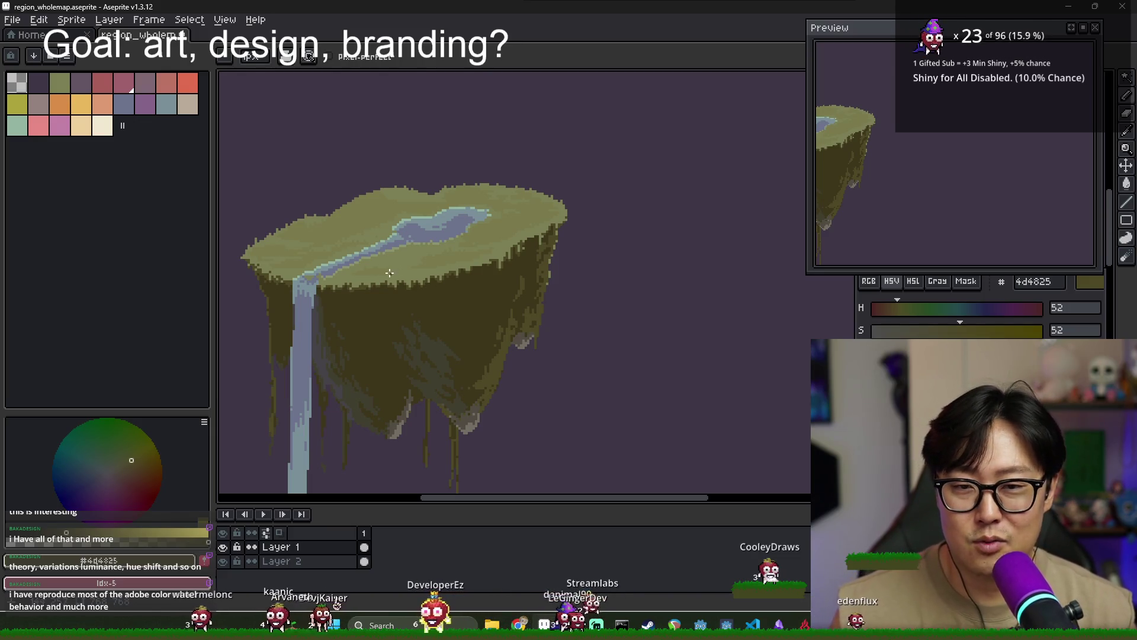
pyautogui.keyDown('alt'); pyautogui.click(456, 302); pyautogui.keyUp('alt')
pyautogui.scroll(2, 458, 318)
pyautogui.scroll(-2, 458, 318)
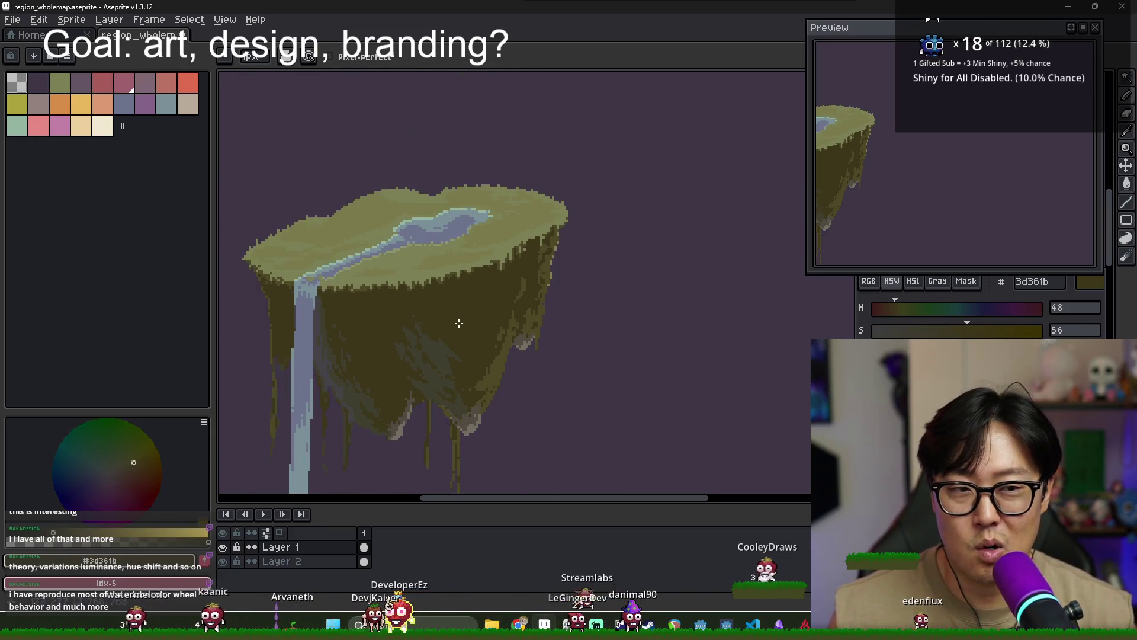
pyautogui.scroll(3, 624, 245)
pyautogui.press('b')
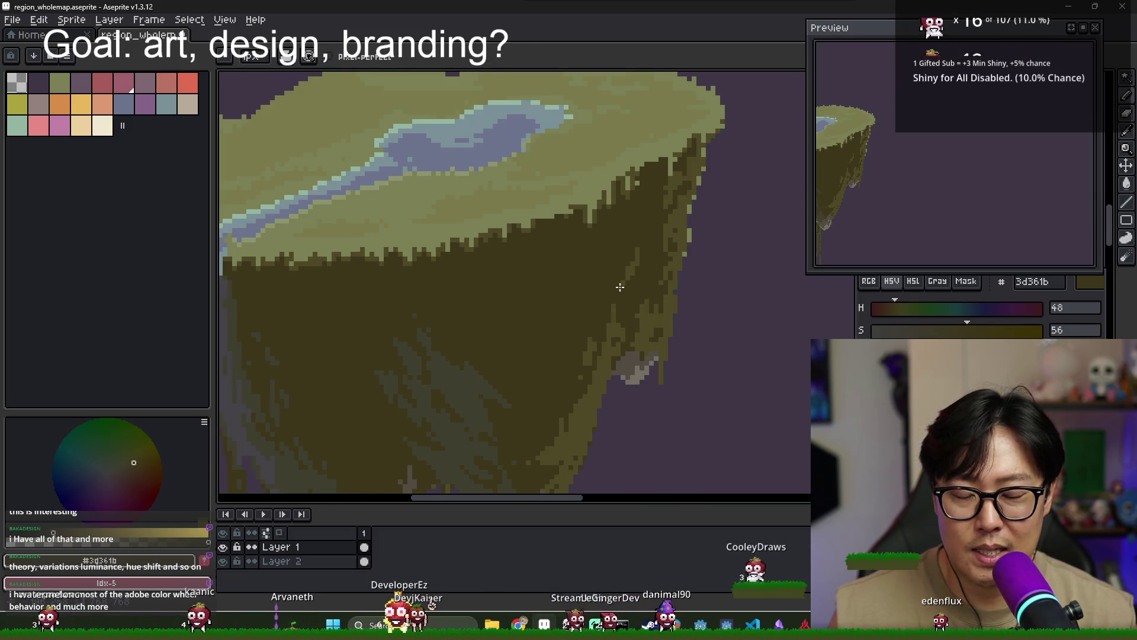
pyautogui.scroll(-2, 636, 280)
pyautogui.hotkey('ctrl', 's')
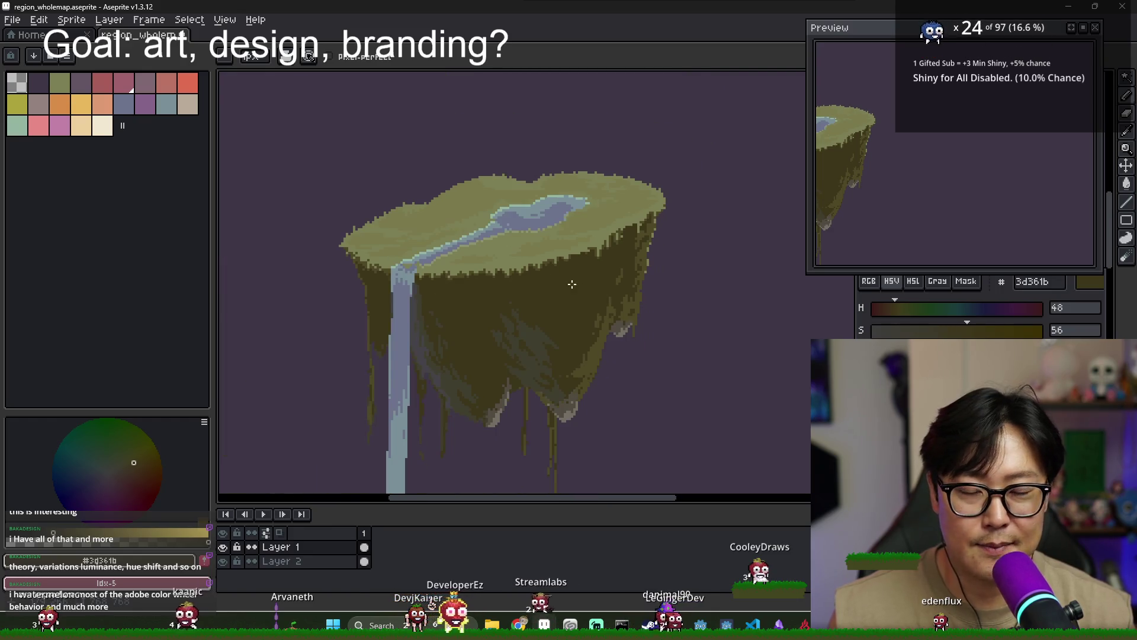
pyautogui.moveTo(581, 298); pyautogui.dragTo(480, 276)
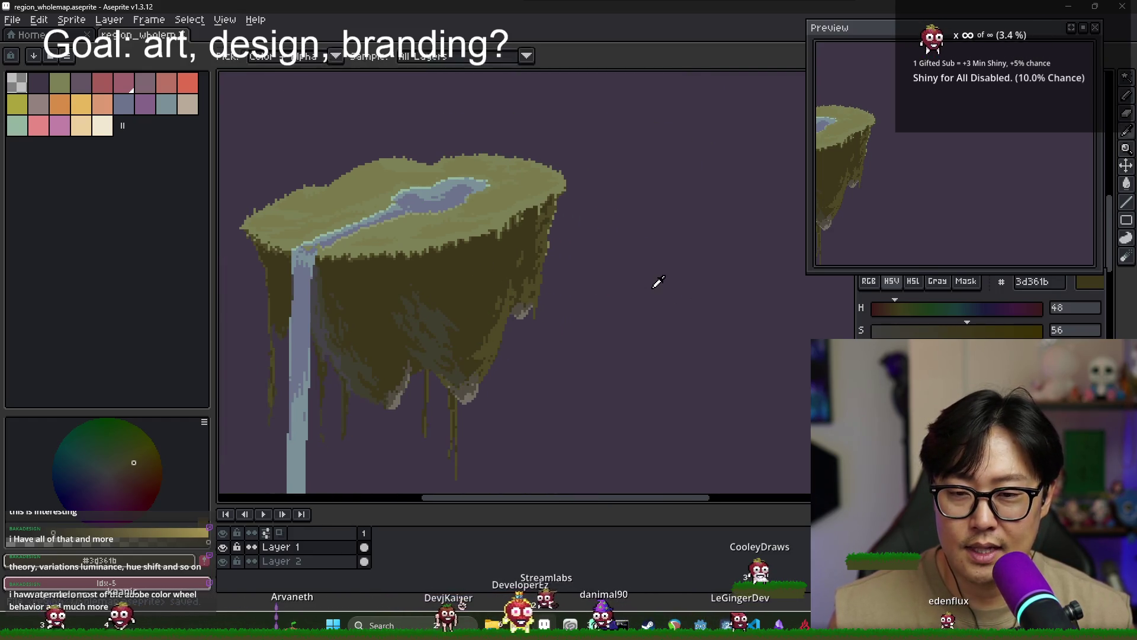
pyautogui.hotkey('alt', 'Tab')
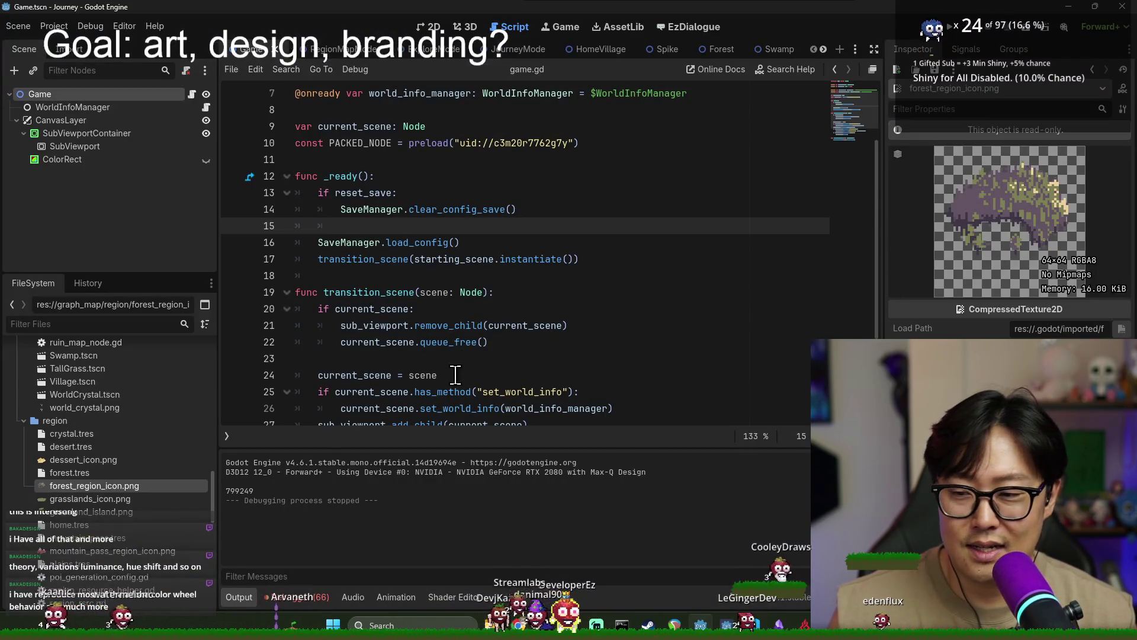
pyautogui.hotkey('alt', 'Tab')
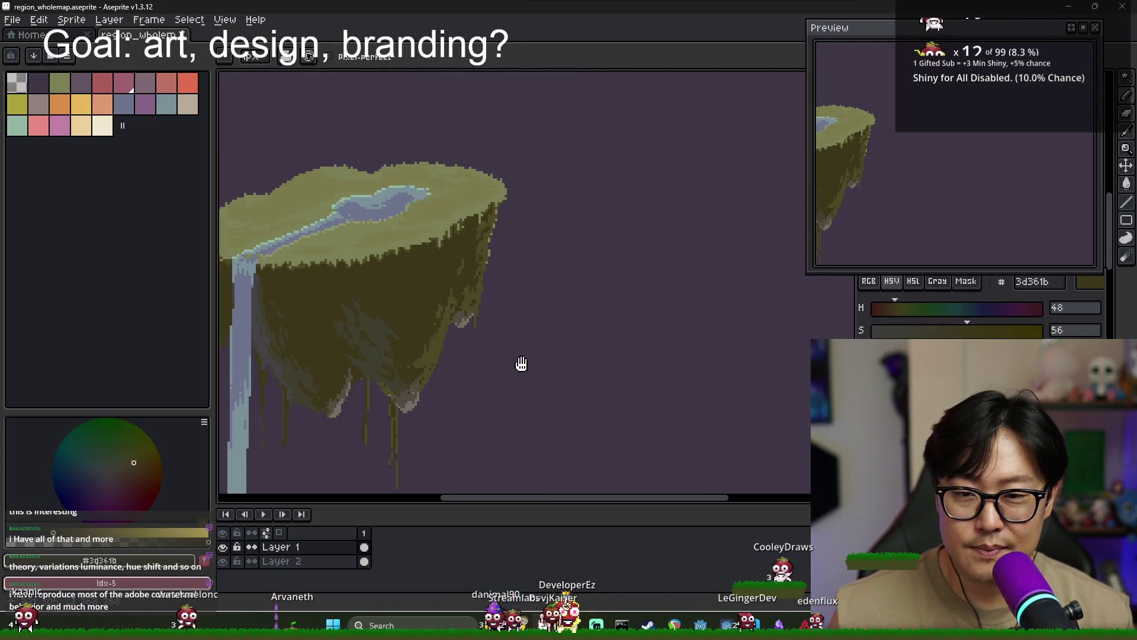
pyautogui.scroll(-1, 520, 363)
pyautogui.scroll(1, 472, 330)
pyautogui.scroll(-2, 405, 320)
pyautogui.scroll(1, 405, 320)
pyautogui.scroll(-1, 414, 330)
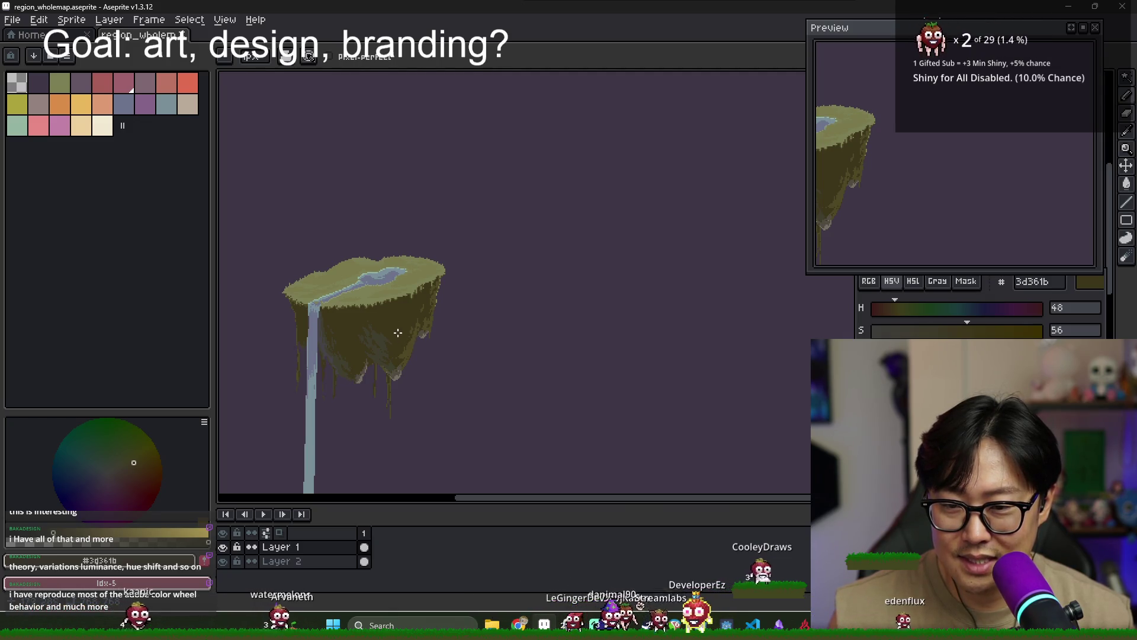
pyautogui.scroll(1, 386, 309)
pyautogui.scroll(-1, 406, 315)
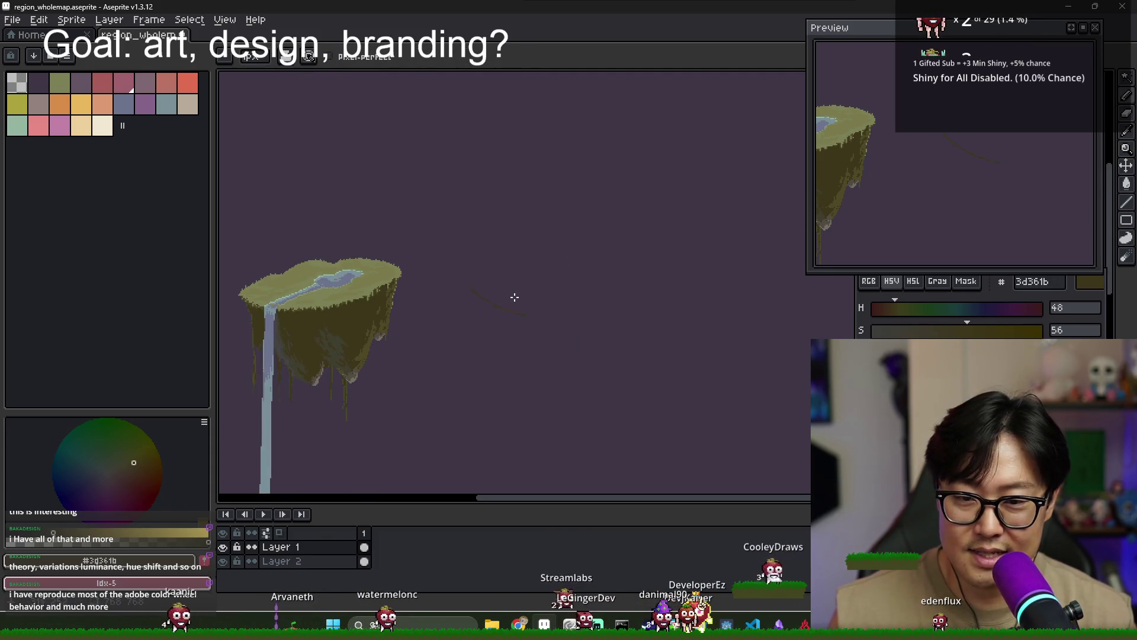
pyautogui.scroll(2, 450, 305)
pyautogui.press('i')
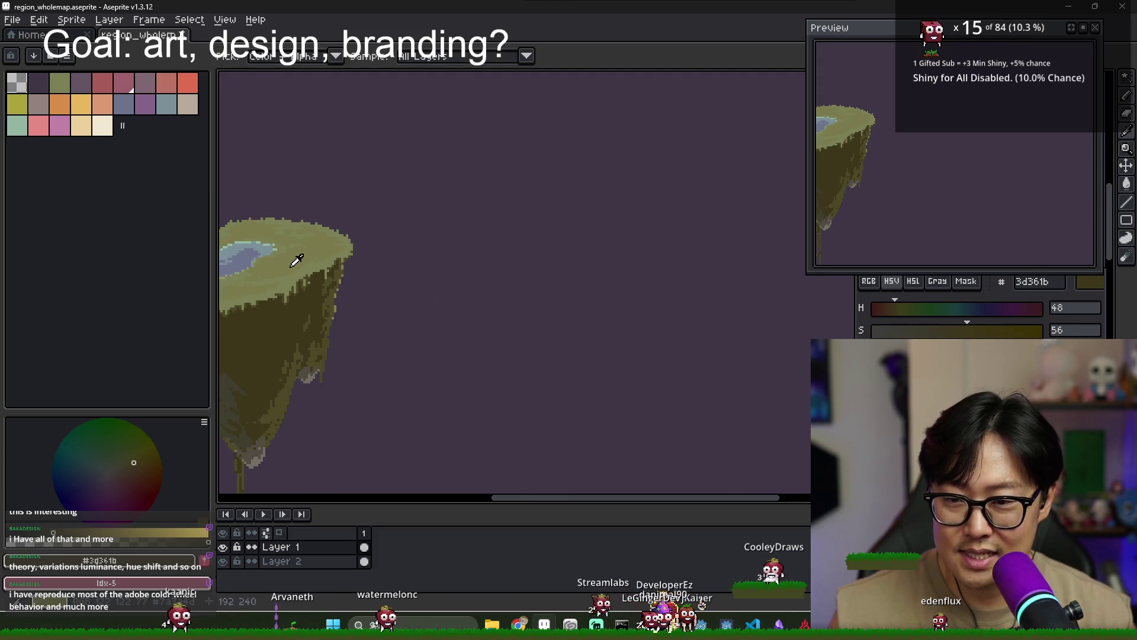
# Draw a diamond outline for the block's top in the island's light olive grass colour
pyautogui.click(296, 261)
pyautogui.press('b')
pyautogui.click(477, 270)
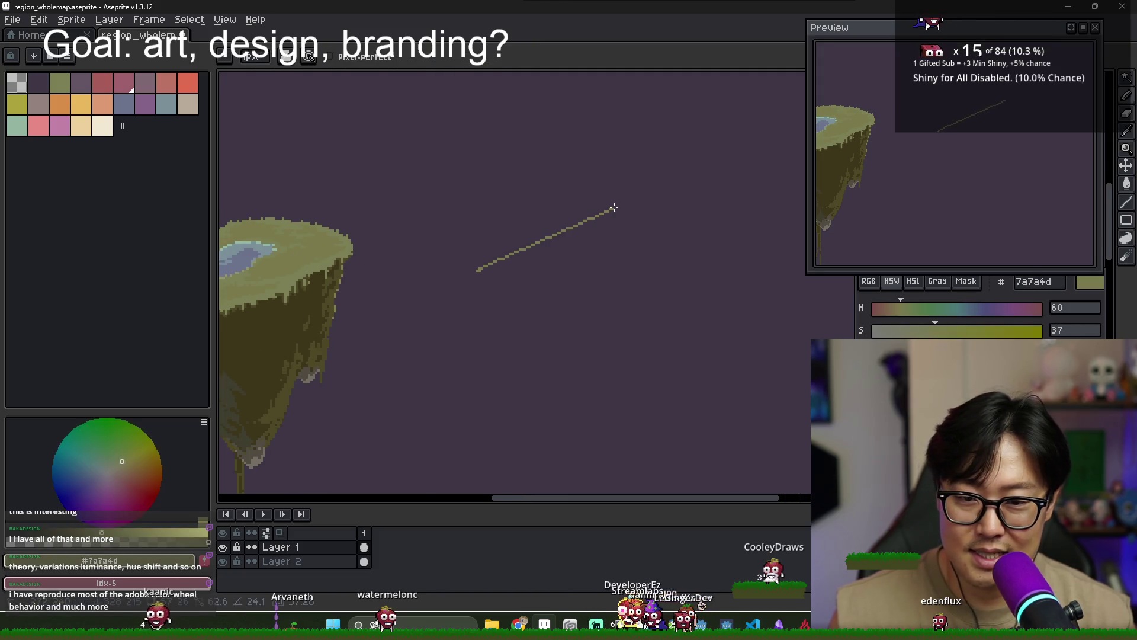
pyautogui.keyDown('shift'); pyautogui.click(776, 236); pyautogui.keyUp('shift')
pyautogui.keyDown('shift'); pyautogui.click(629, 323); pyautogui.keyUp('shift')
pyautogui.keyDown('shift'); pyautogui.click(477, 270); pyautogui.keyUp('shift')
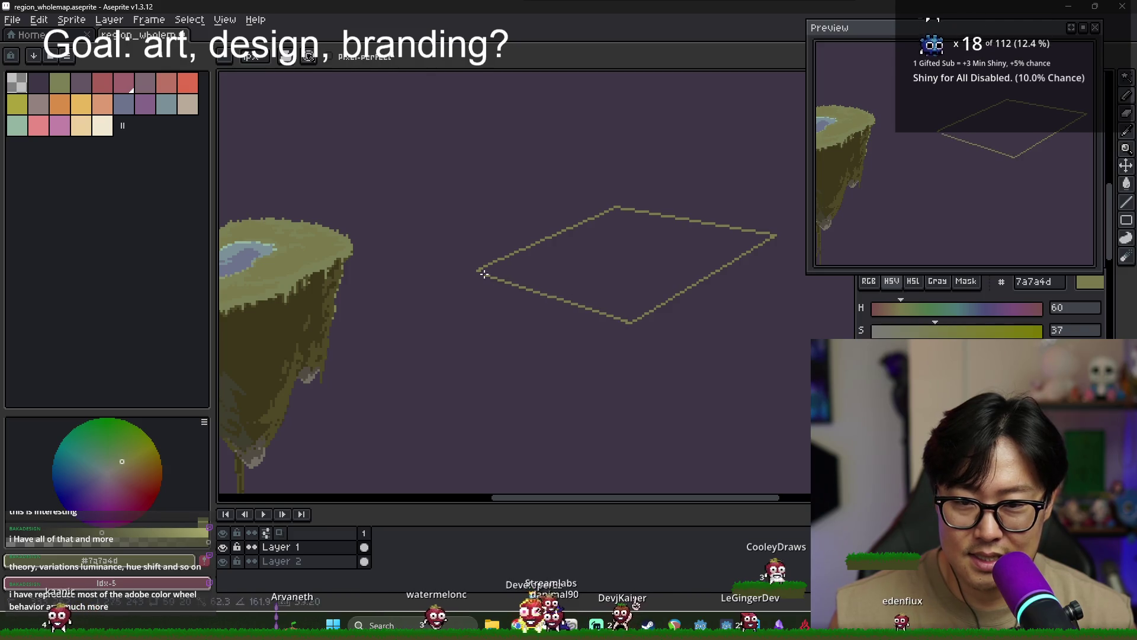
# Fill the diamond top with olive, also covering the stray dark line
pyautogui.press('g')
pyautogui.click(589, 264)
pyautogui.scroll(-2, 478, 287)
pyautogui.scroll(2, 550, 270)
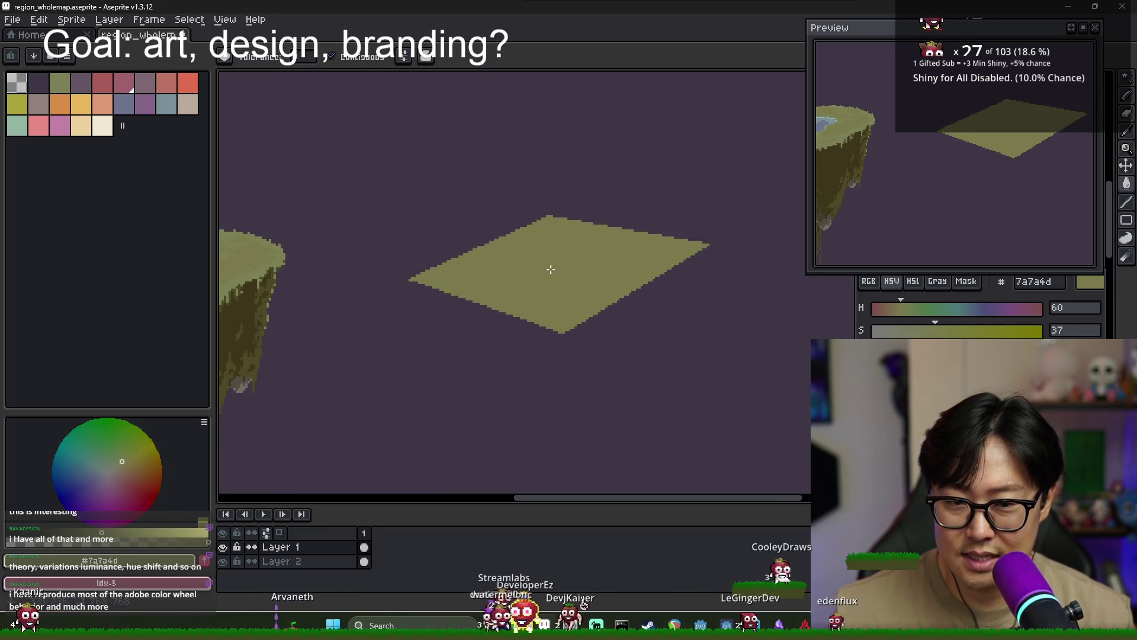
pyautogui.press('b')
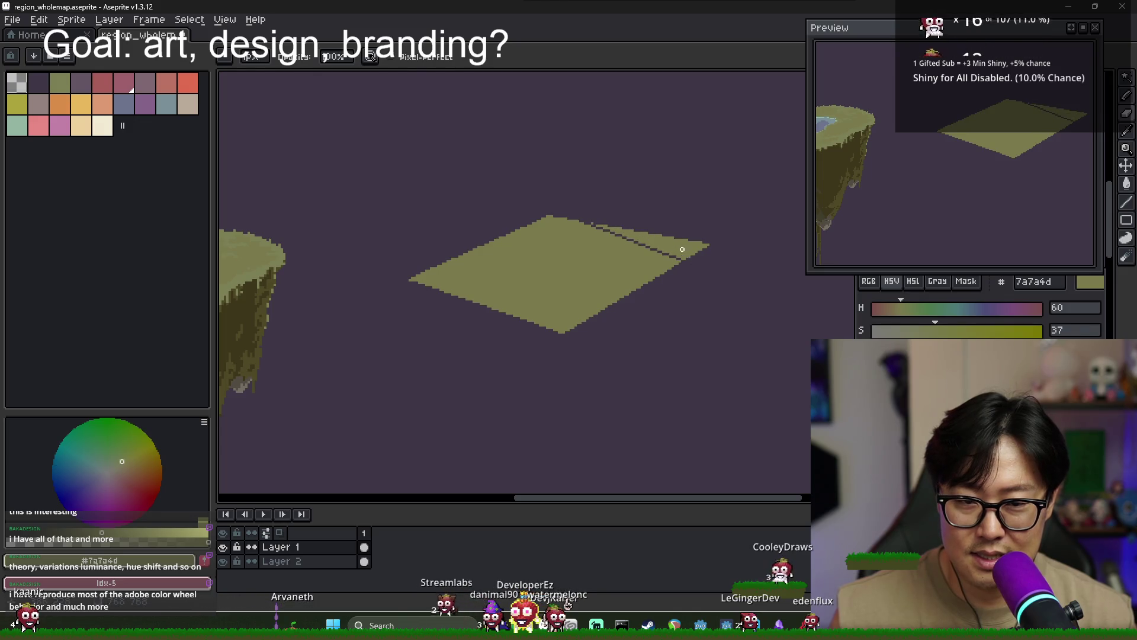
pyautogui.press('g')
pyautogui.click(682, 249)
pyautogui.scroll(-2, 687, 254)
pyautogui.scroll(2, 627, 261)
# Draw dark olive edges from the diamond's corners down to a bottom point
pyautogui.press('i')
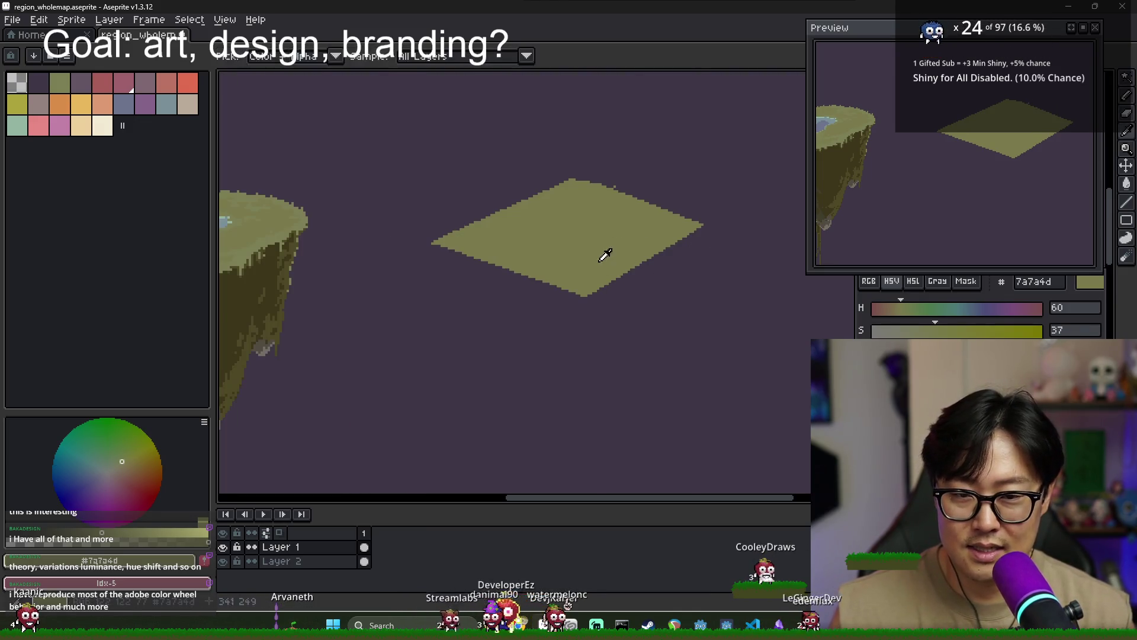
pyautogui.click(418, 251)
pyautogui.click(431, 244)
pyautogui.keyDown('shift'); pyautogui.click(550, 412); pyautogui.keyUp('shift')
pyautogui.moveTo(583, 297); pyautogui.dragTo(573, 422)
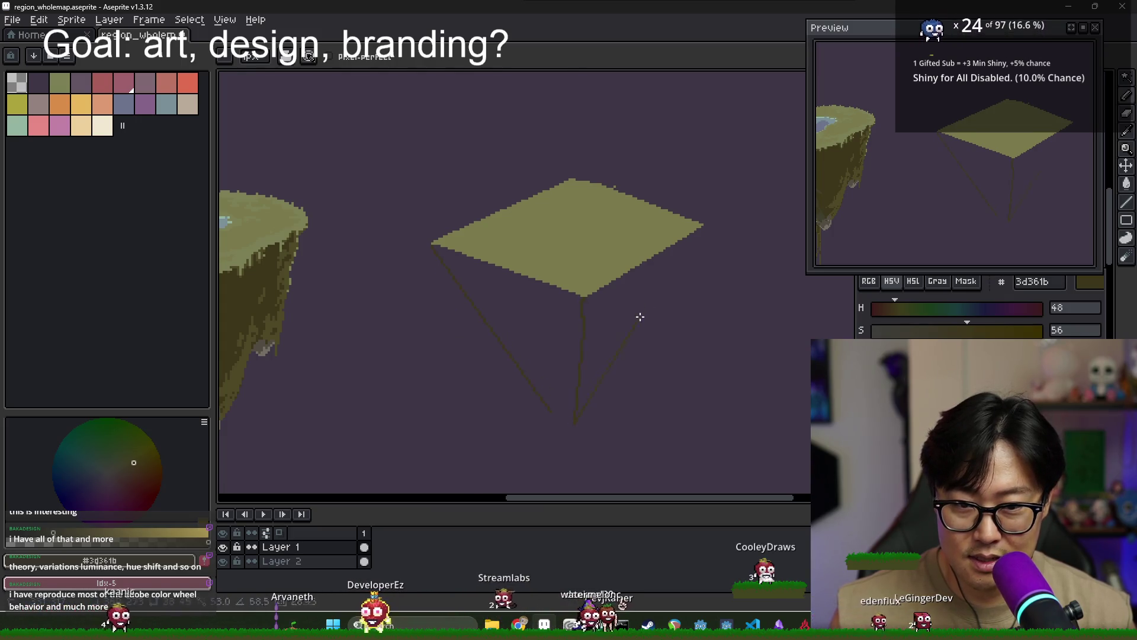
pyautogui.keyDown('shift'); pyautogui.click(700, 227); pyautogui.keyUp('shift')
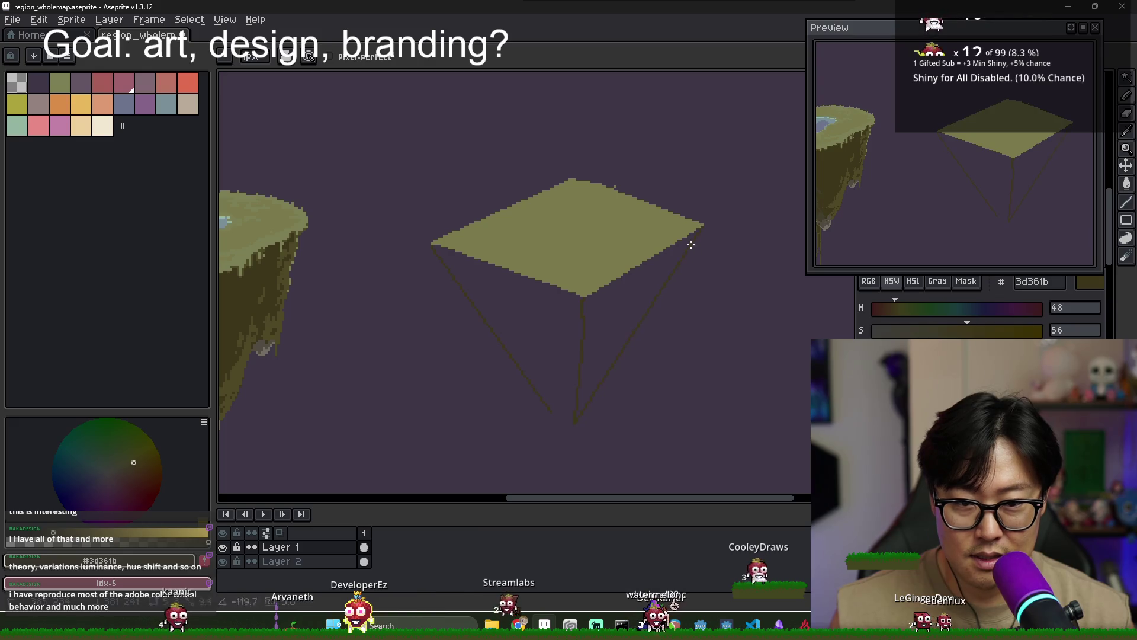
pyautogui.scroll(1, 572, 422)
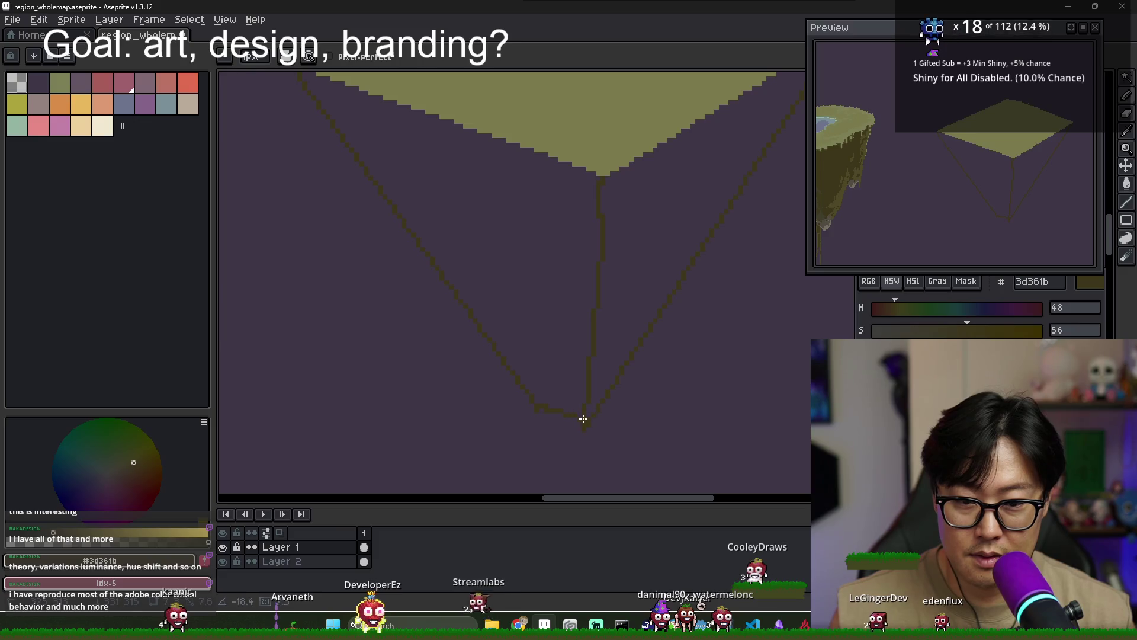
# Fill the right face dark olive and the left face with the island's muted olive
pyautogui.press('g')
pyautogui.click(637, 307)
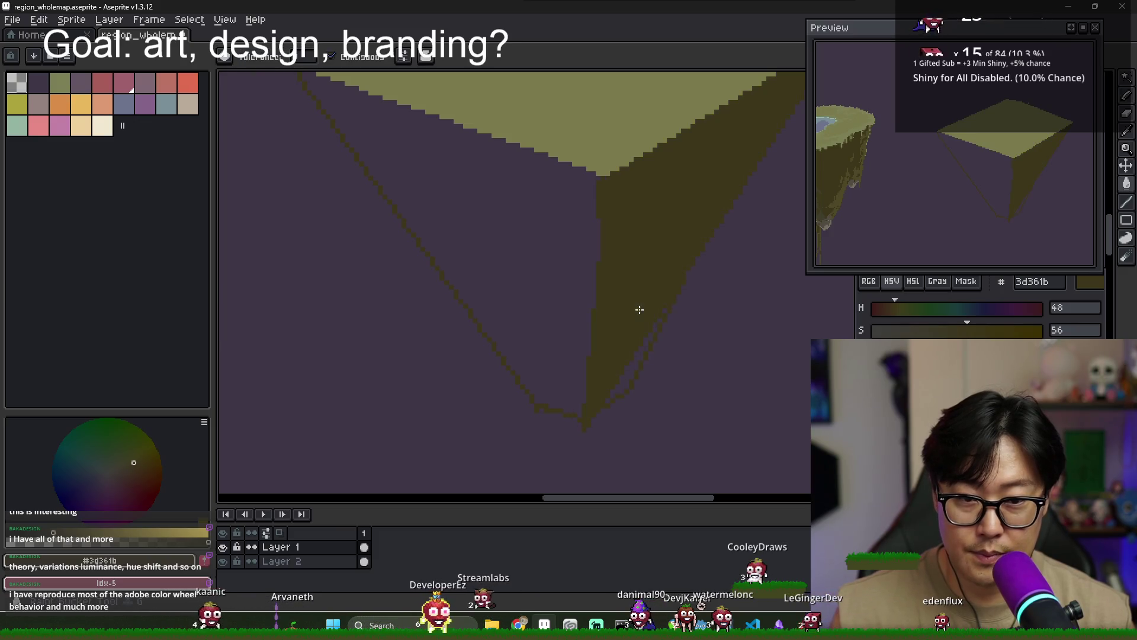
pyautogui.scroll(-2, 663, 317)
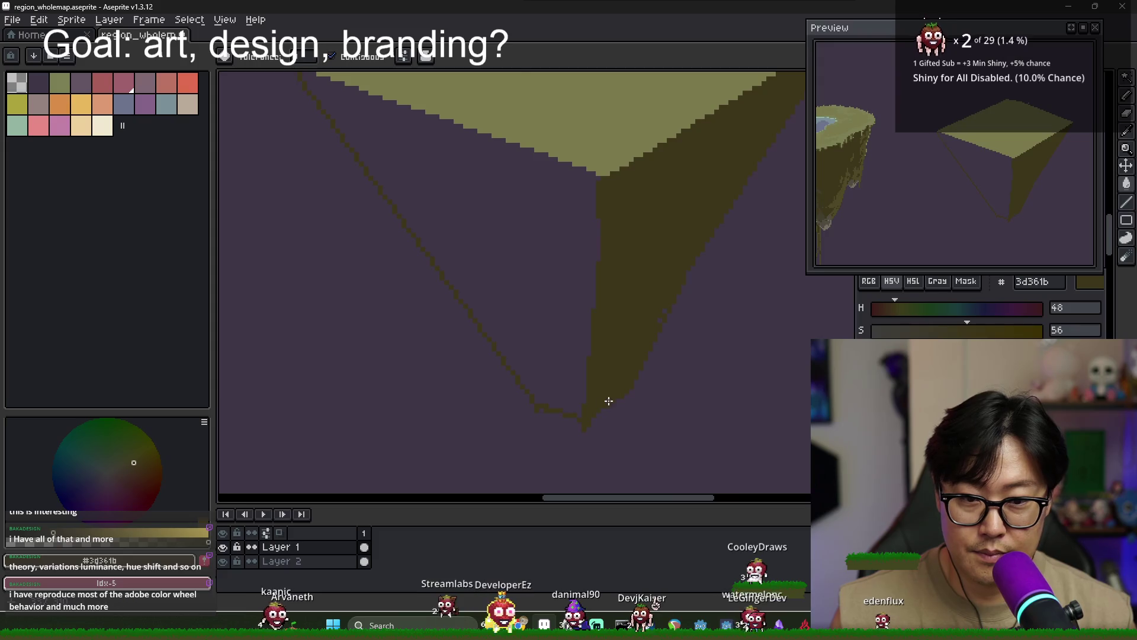
pyautogui.scroll(-3, 609, 401)
pyautogui.scroll(2, 569, 365)
pyautogui.press('i')
pyautogui.click(321, 382)
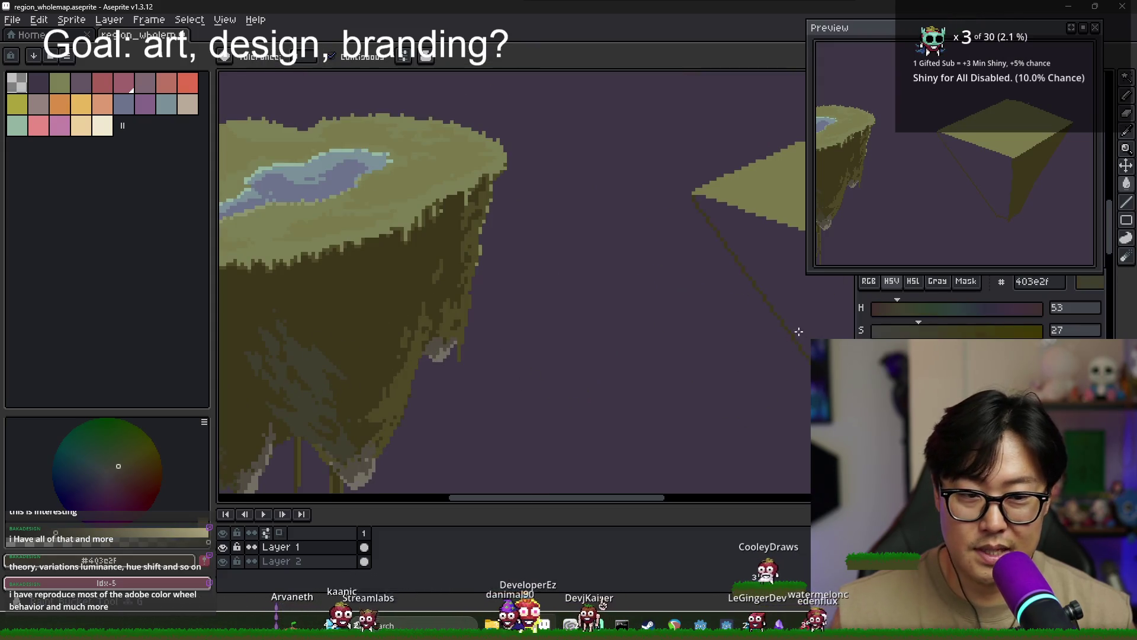
pyautogui.click(794, 331)
pyautogui.scroll(2, 506, 369)
pyautogui.scroll(-2, 624, 356)
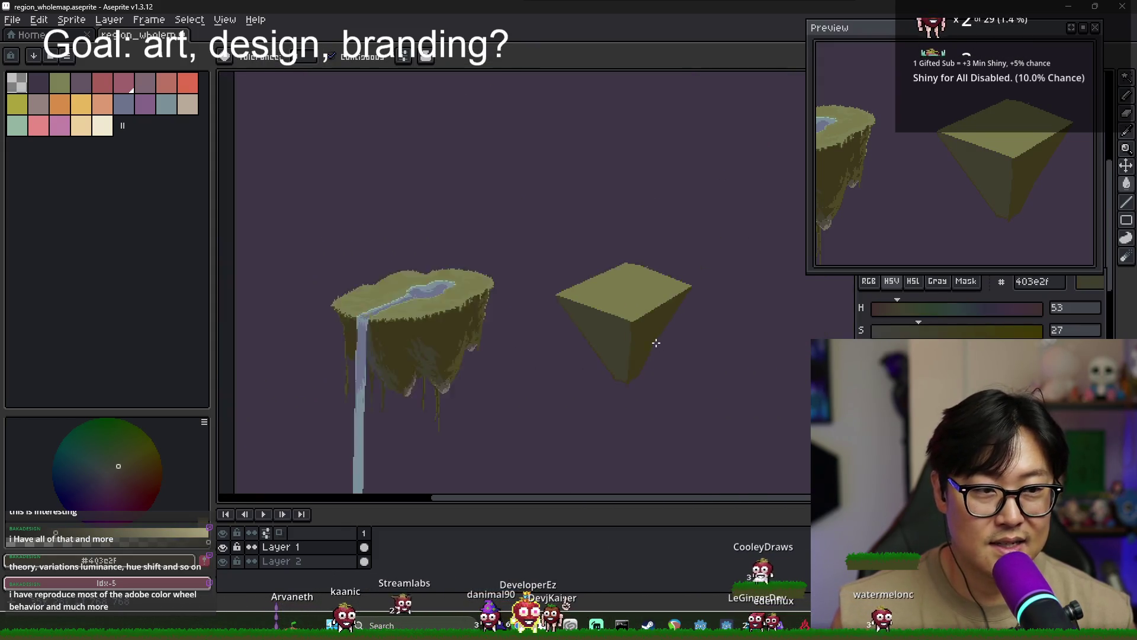
pyautogui.scroll(2, 598, 332)
# Sample the top face's light olive colour and zoom around the block
pyautogui.keyDown('alt'); pyautogui.click(591, 281); pyautogui.keyUp('alt')
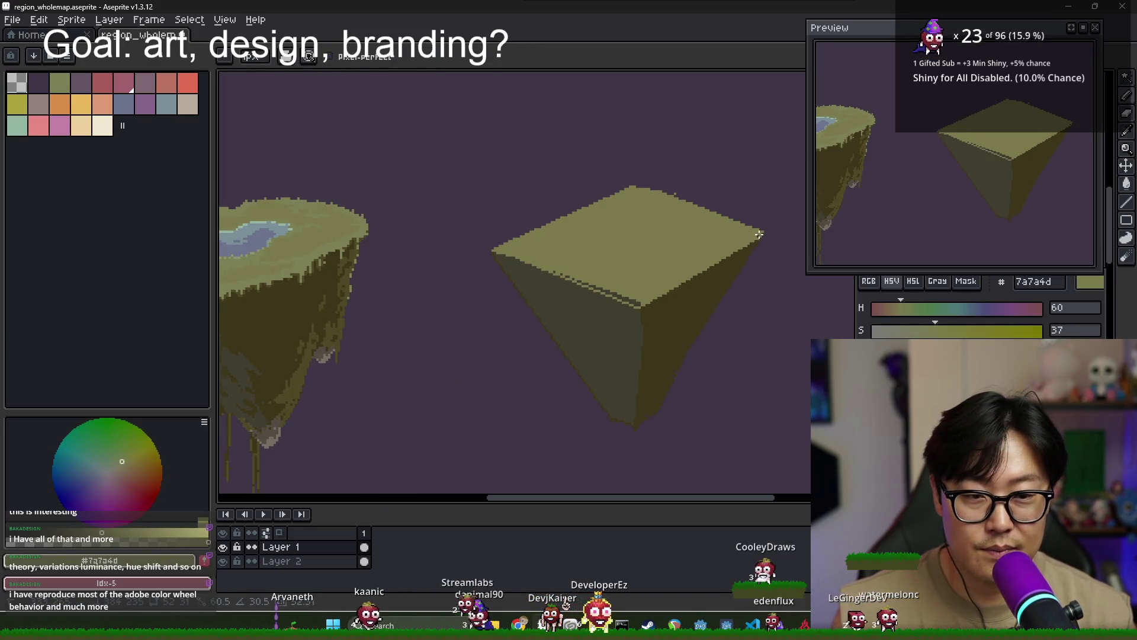
pyautogui.scroll(2, 615, 288)
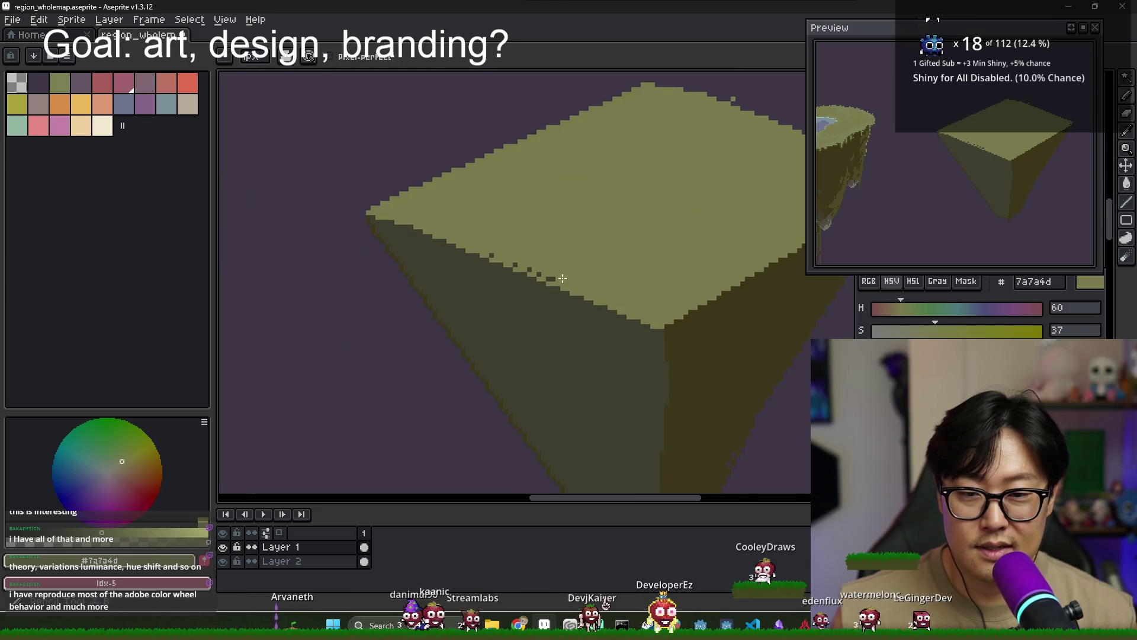
pyautogui.scroll(-3, 616, 261)
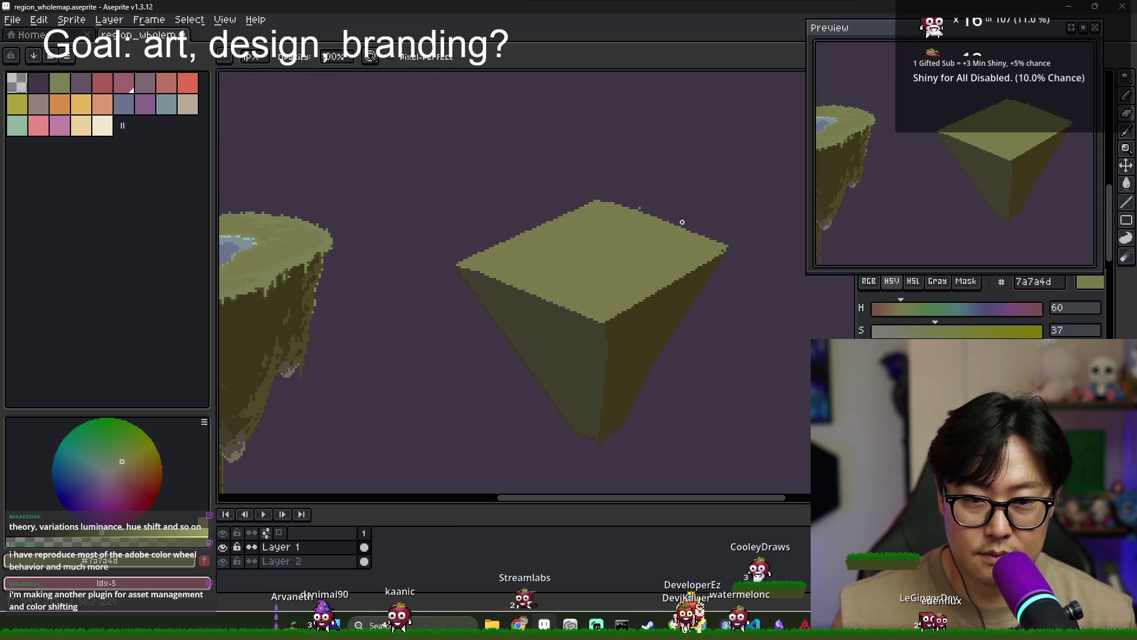
pyautogui.scroll(-3, 749, 258)
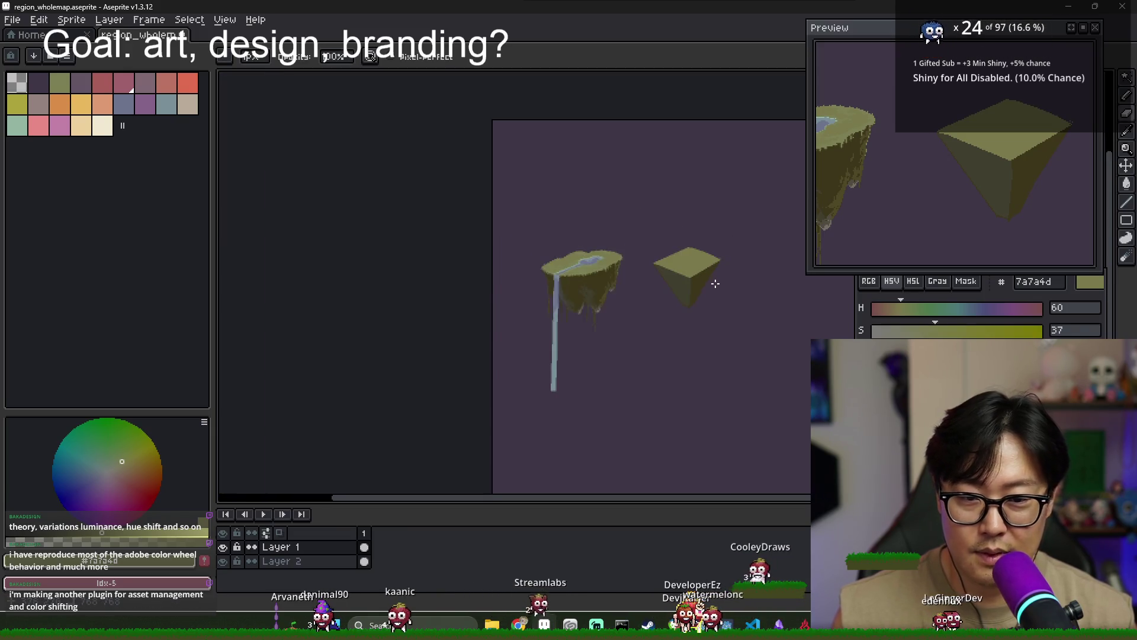
pyautogui.scroll(1, 711, 279)
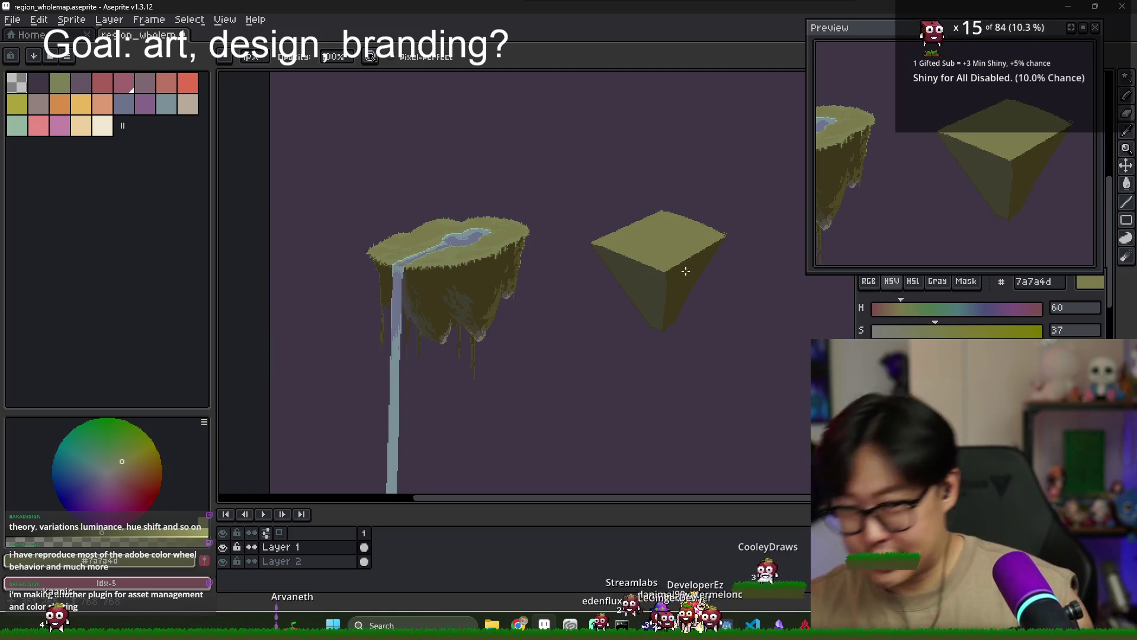
pyautogui.scroll(1, 686, 271)
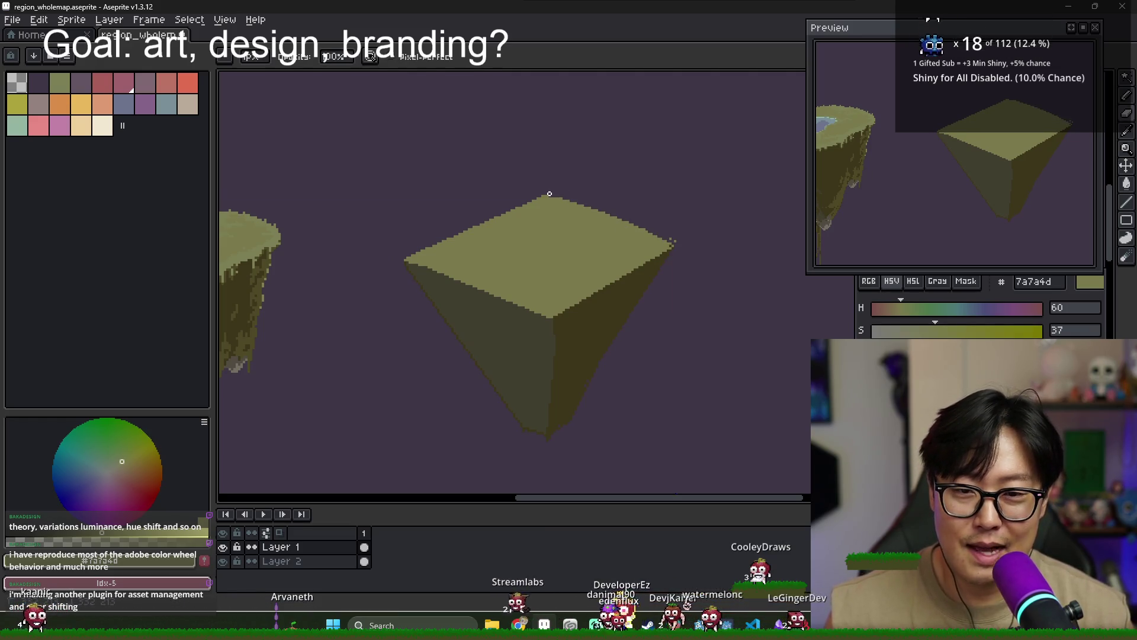
# Select the dark line on the block's top-right edge by colour to clean it up
pyautogui.press('w')
pyautogui.click(629, 227)
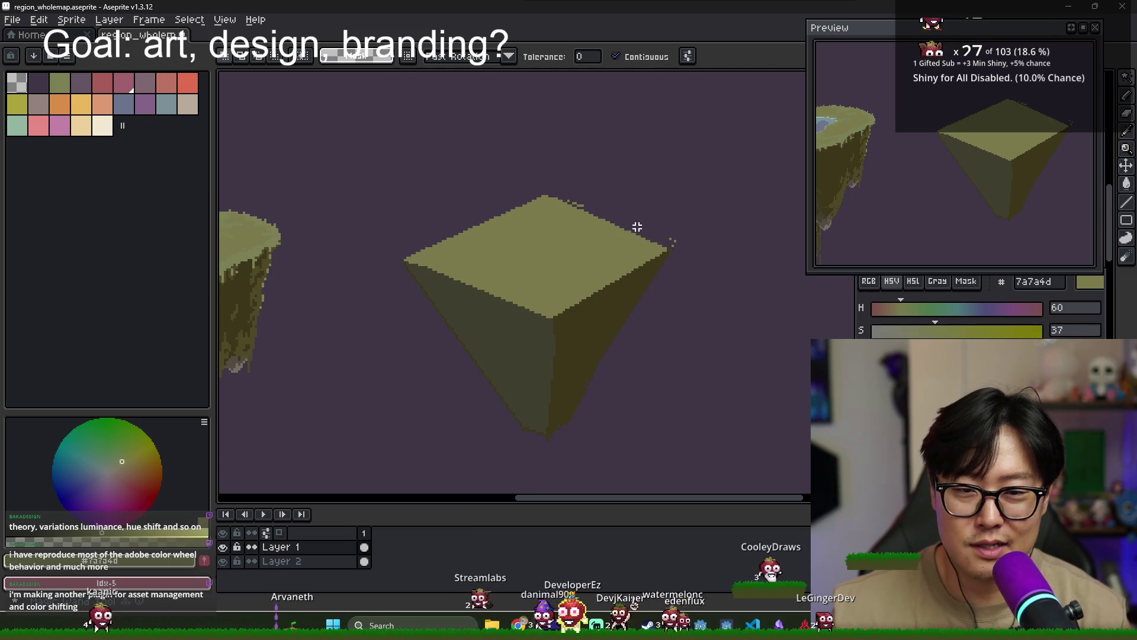
pyautogui.scroll(1, 637, 227)
pyautogui.press('e')
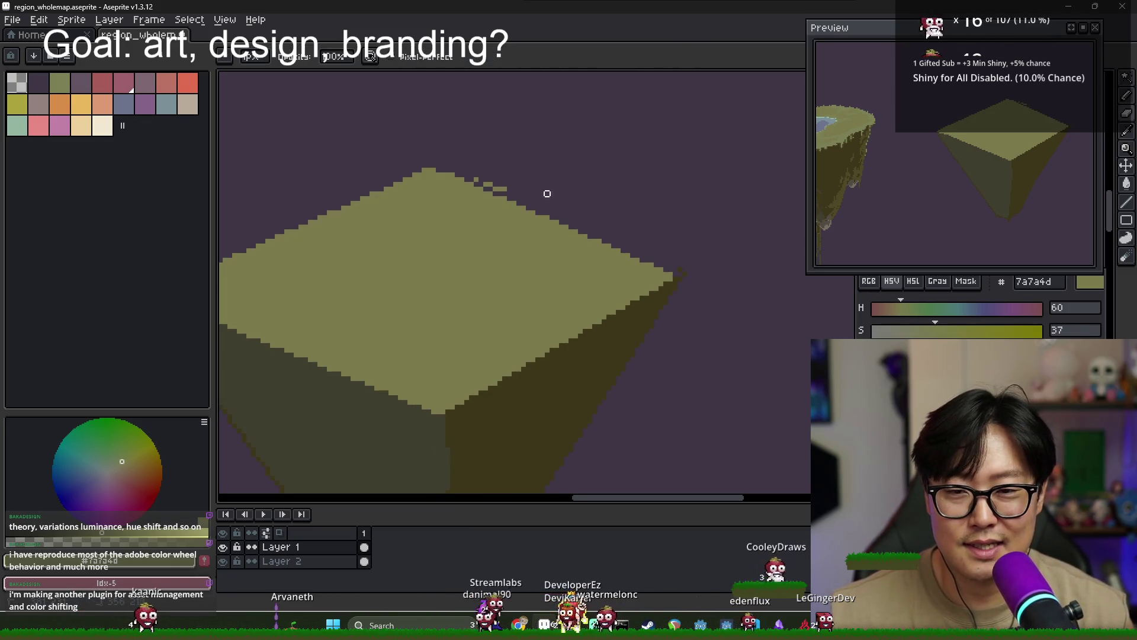
pyautogui.scroll(-1, 535, 243)
pyautogui.scroll(1, 561, 268)
pyautogui.scroll(-2, 557, 272)
pyautogui.scroll(2, 549, 274)
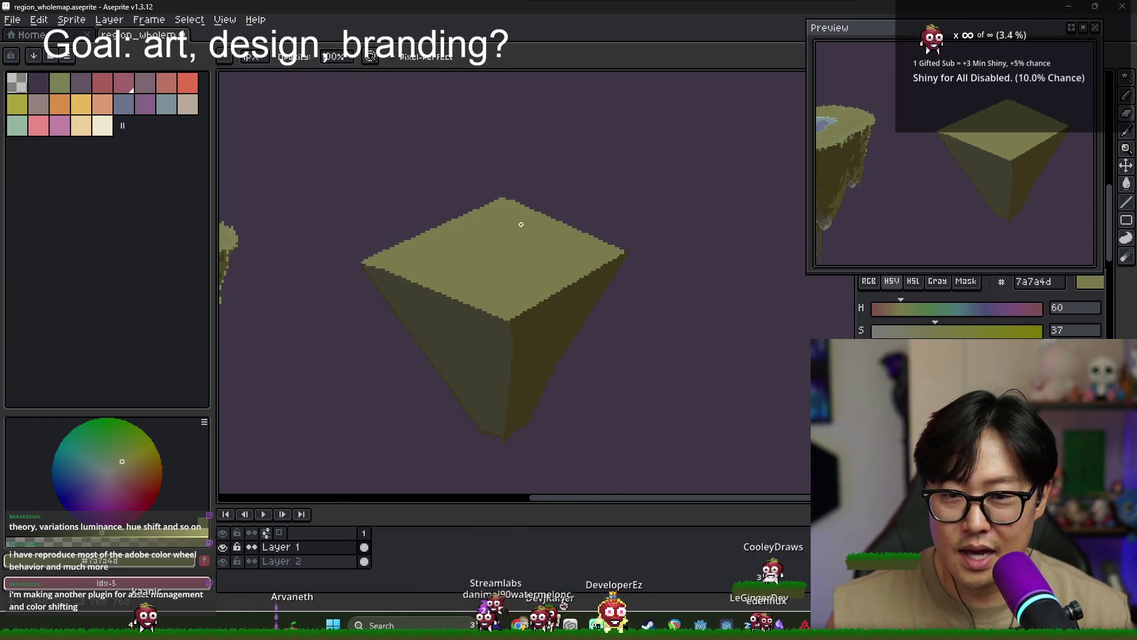
pyautogui.scroll(1, 505, 200)
pyautogui.press('g')
pyautogui.scroll(1, 737, 293)
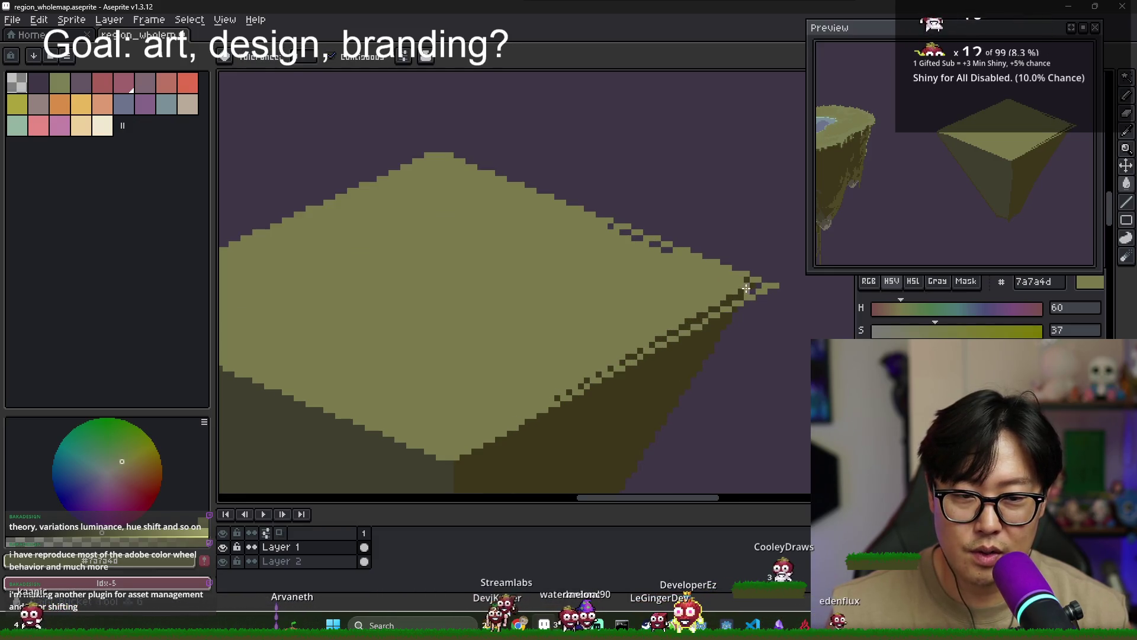
pyautogui.press('b')
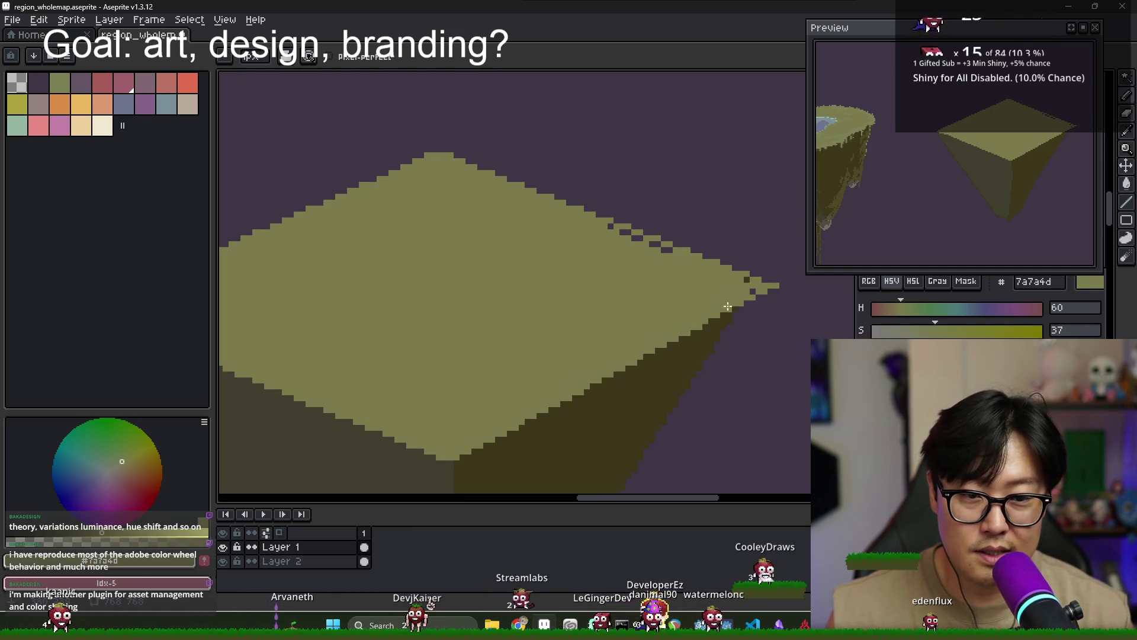
pyautogui.scroll(-1, 633, 235)
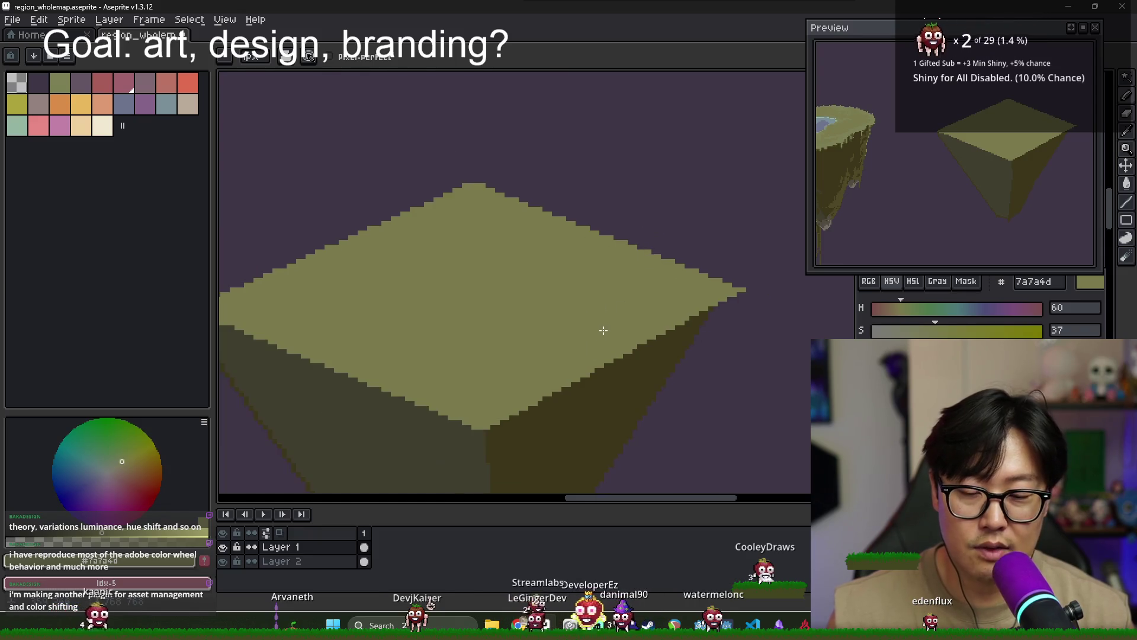
pyautogui.scroll(1, 602, 330)
pyautogui.scroll(-2, 564, 246)
pyautogui.scroll(2, 522, 389)
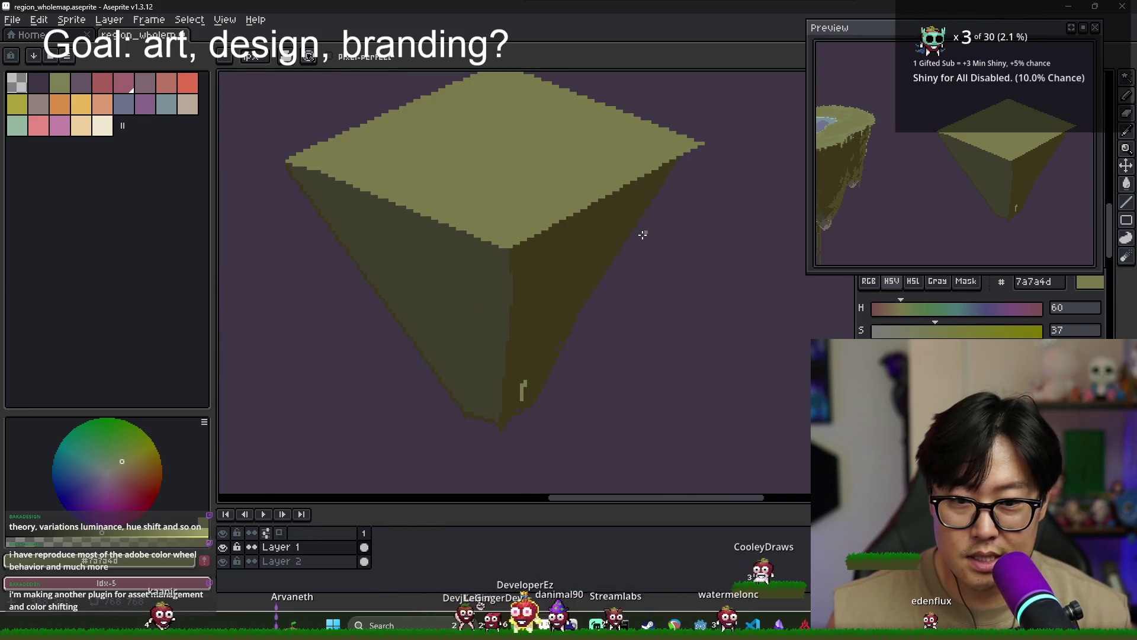
pyautogui.scroll(1, 695, 148)
# Draw dark olive face-colour pixels along the block's vertical edge
pyautogui.keyDown('alt'); pyautogui.click(624, 203); pyautogui.keyUp('alt')
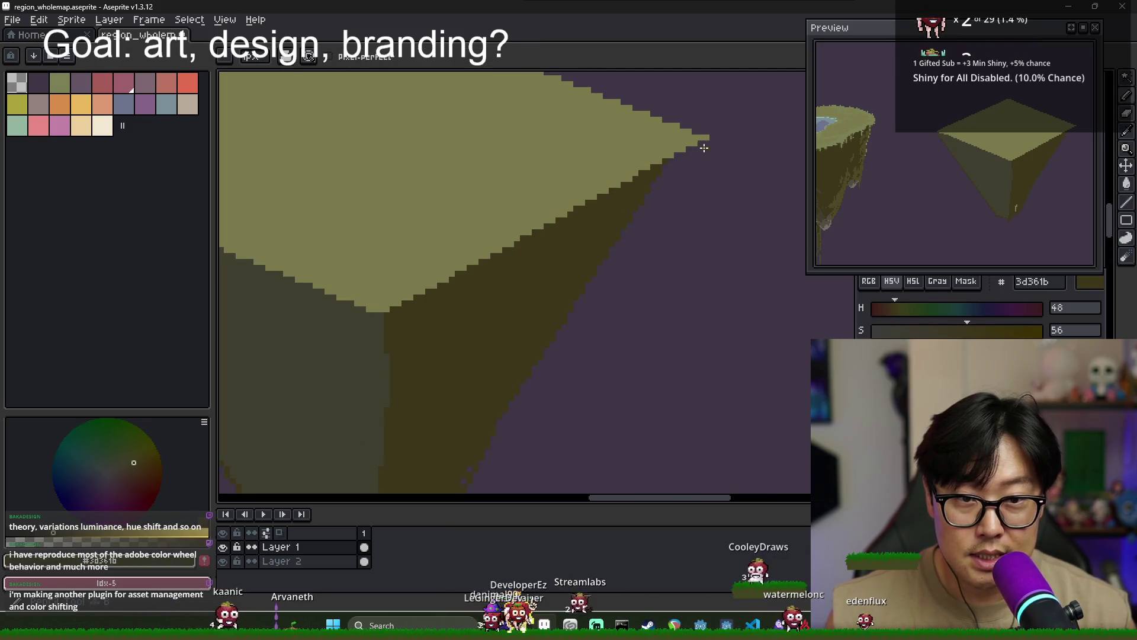
pyautogui.scroll(-3, 599, 262)
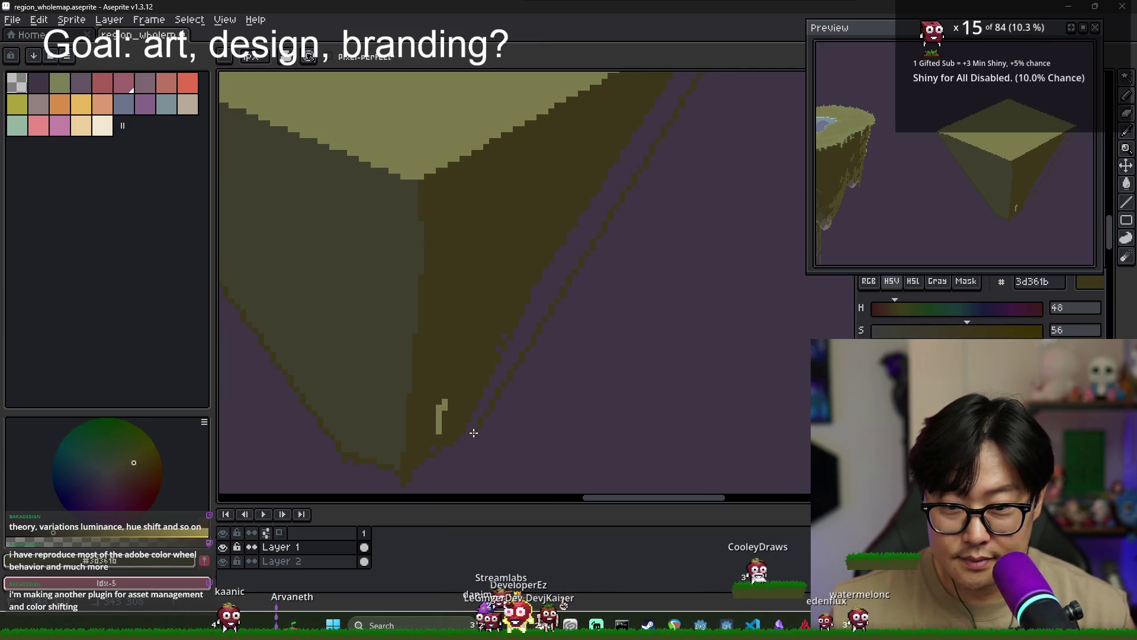
pyautogui.scroll(1, 521, 335)
pyautogui.press('b')
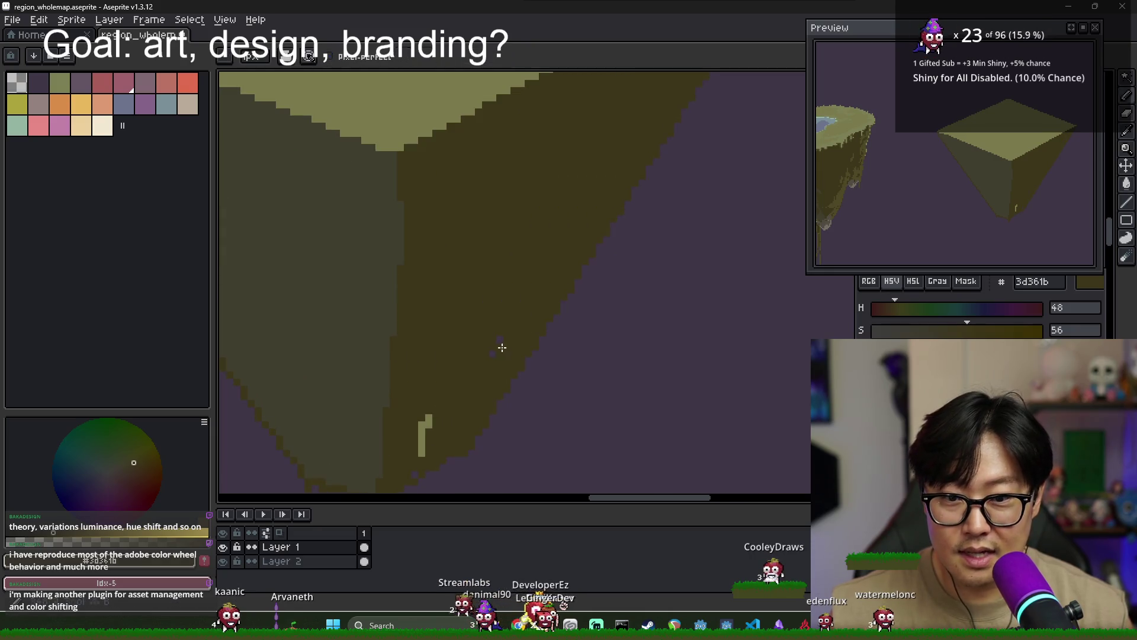
pyautogui.scroll(-3, 447, 382)
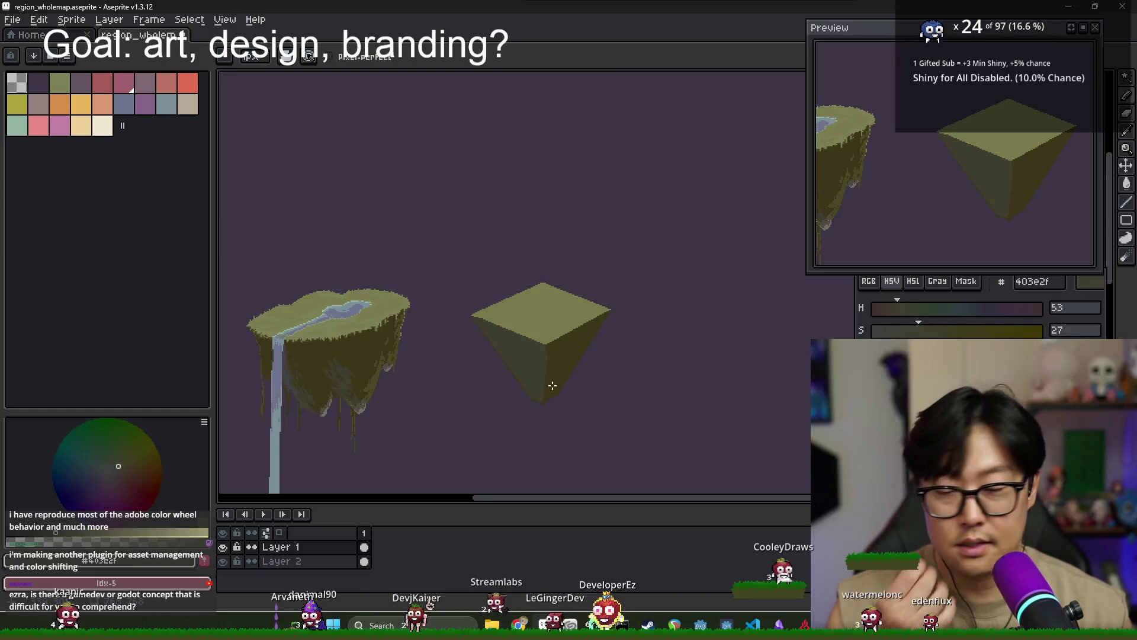
pyautogui.scroll(3, 556, 364)
pyautogui.moveTo(503, 290); pyautogui.dragTo(503, 388)
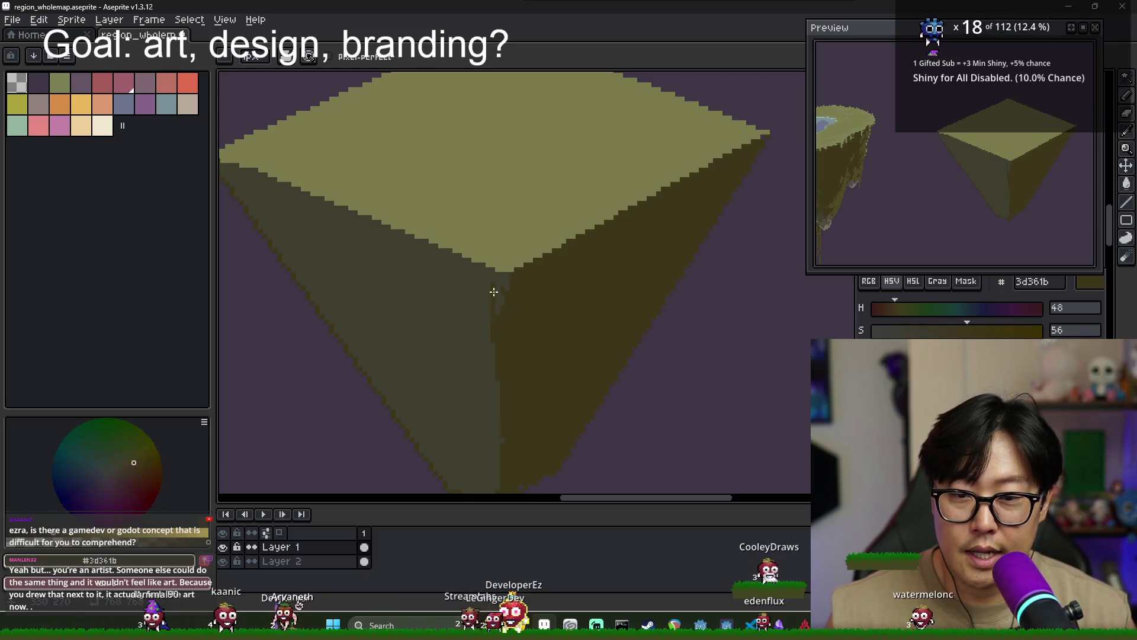
# Pan between the block's bottom tip and top face, sampling the darker side-face colours
pyautogui.moveTo(498, 469); pyautogui.dragTo(527, 313)
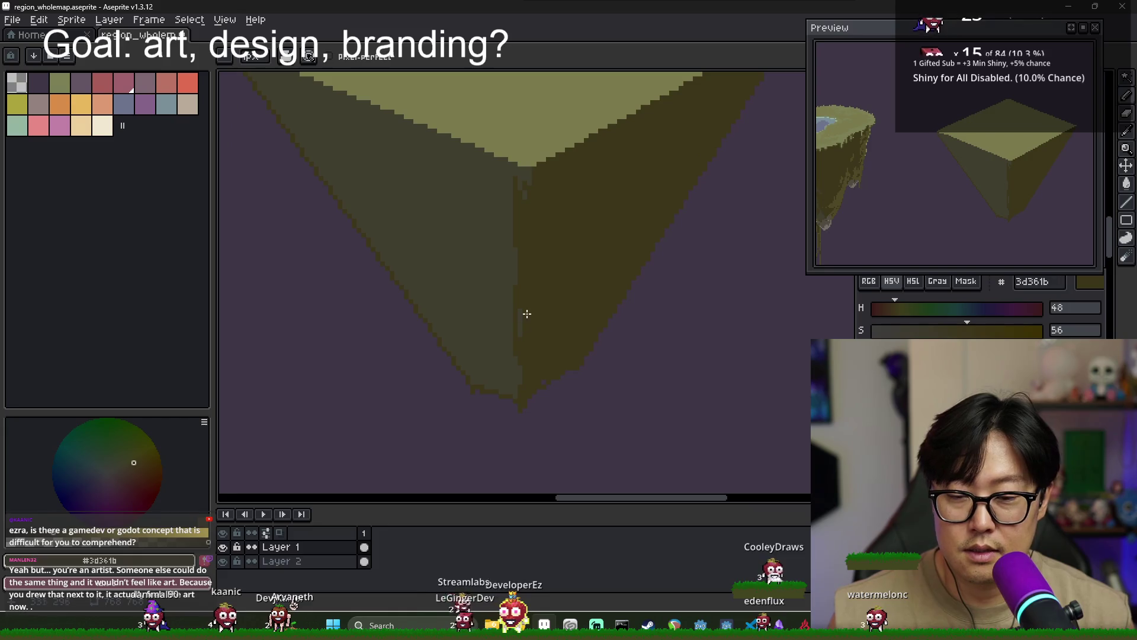
pyautogui.click(495, 368)
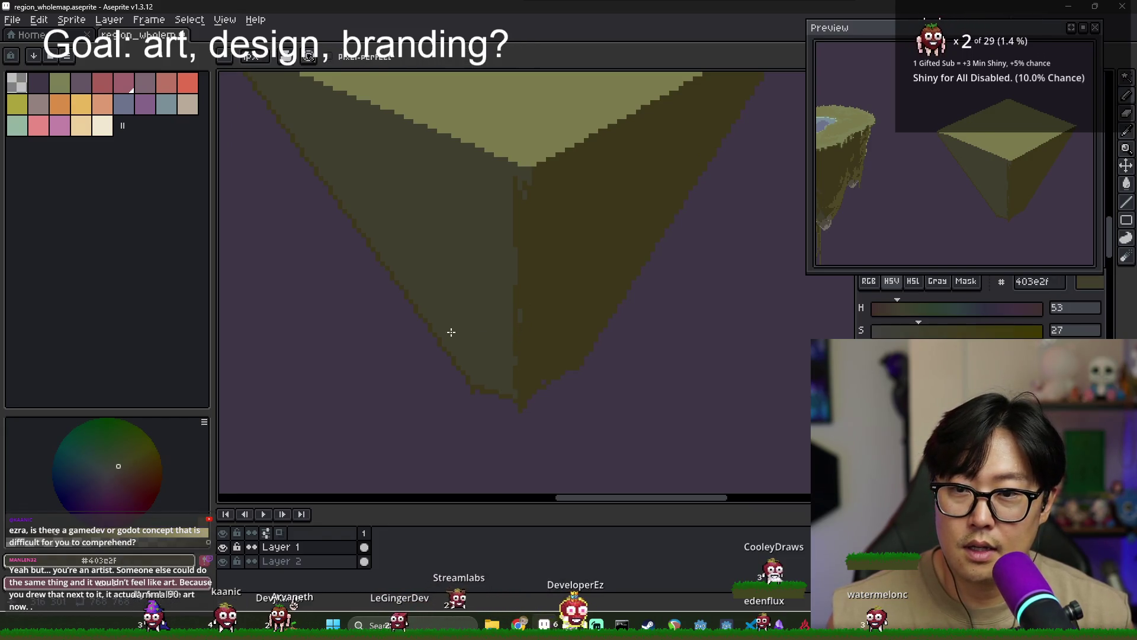
pyautogui.press('w')
pyautogui.scroll(1, 520, 389)
pyautogui.press('b')
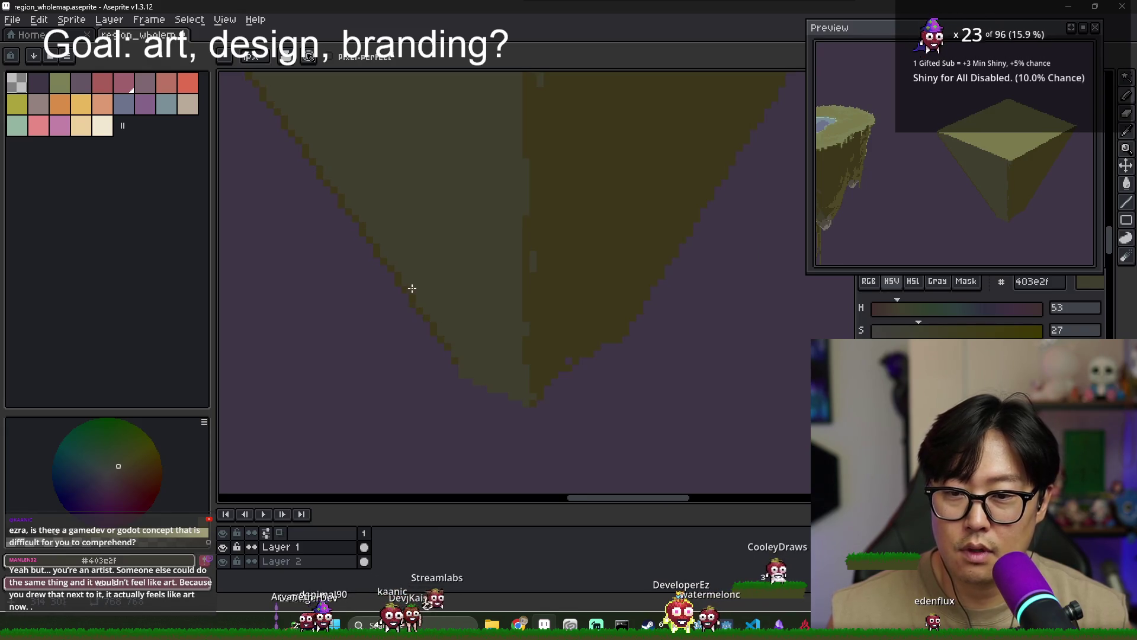
pyautogui.moveTo(412, 288); pyautogui.dragTo(478, 350)
pyautogui.scroll(2, 323, 145)
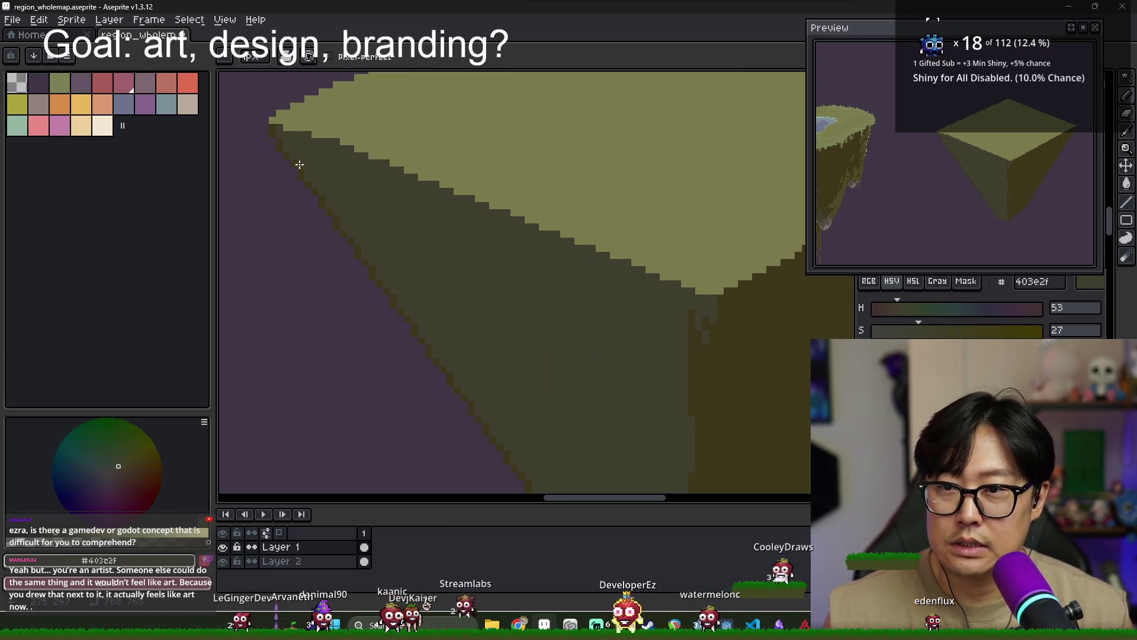
pyautogui.moveTo(391, 317); pyautogui.dragTo(295, 96)
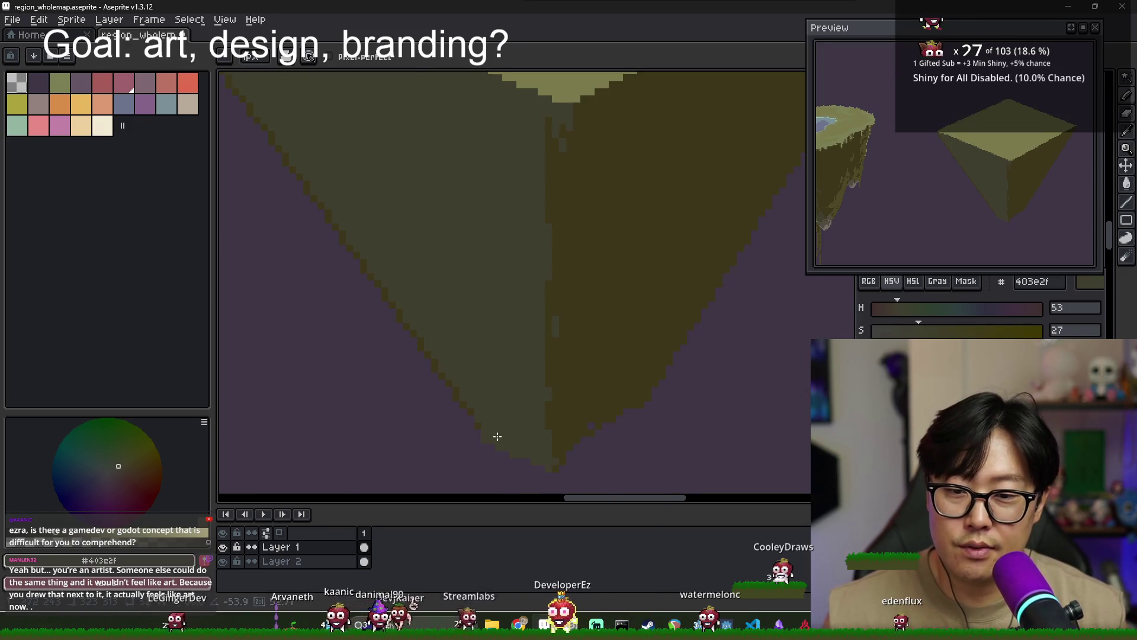
pyautogui.scroll(-2, 480, 422)
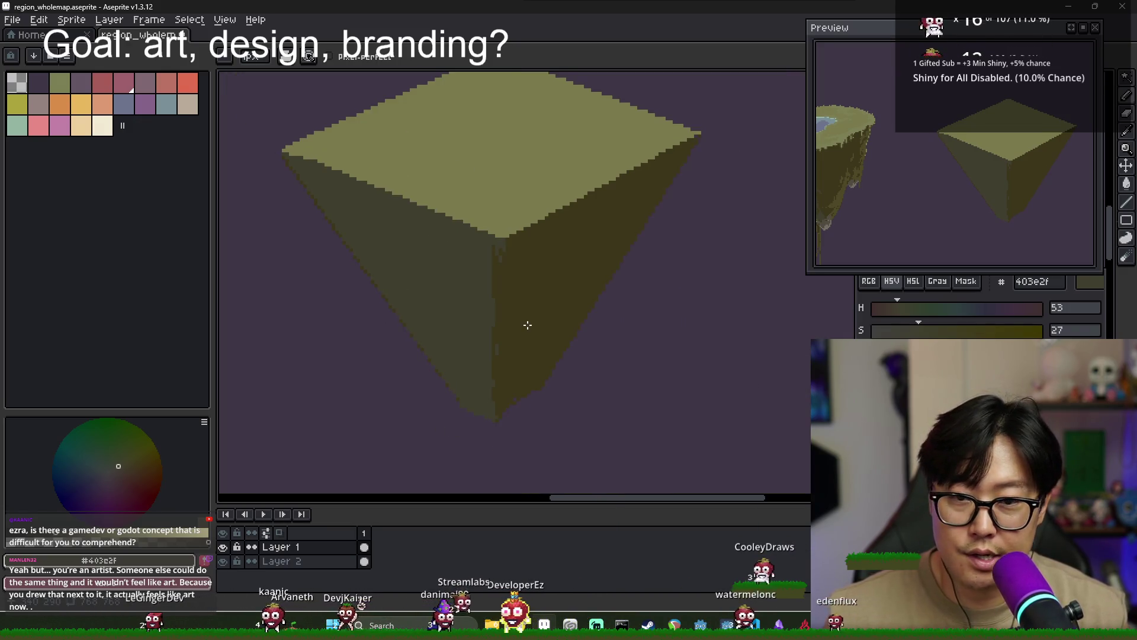
pyautogui.scroll(1, 549, 386)
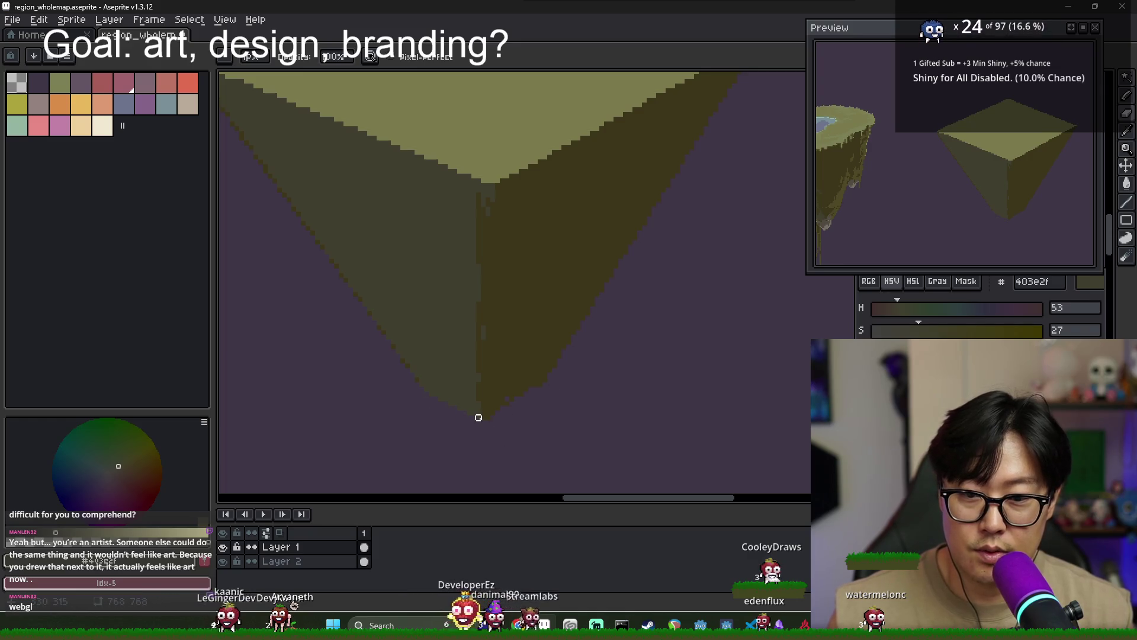
pyautogui.keyDown('alt'); pyautogui.click(523, 369); pyautogui.keyUp('alt')
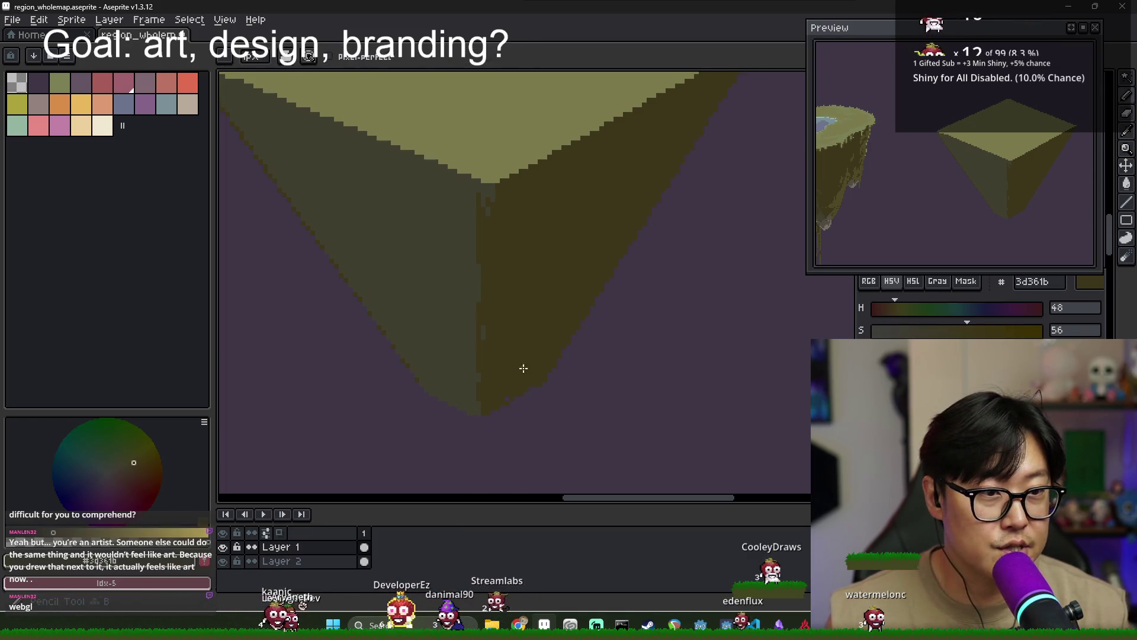
pyautogui.scroll(-3, 508, 340)
pyautogui.scroll(-1, 506, 338)
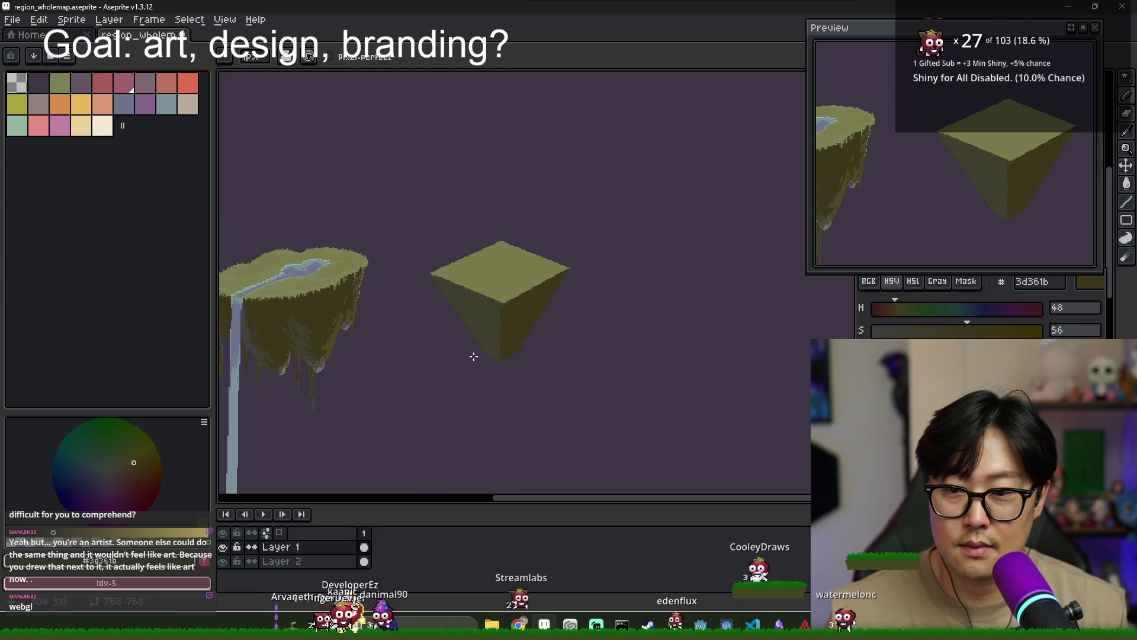
pyautogui.scroll(-1, 503, 361)
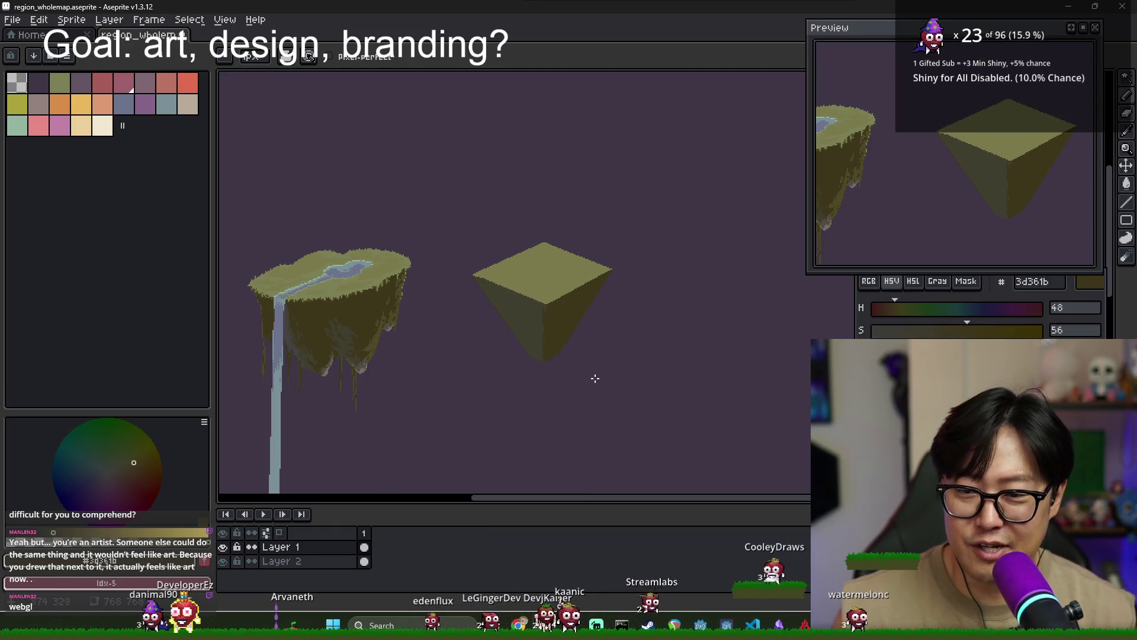
pyautogui.scroll(1, 595, 378)
pyautogui.scroll(-1, 562, 372)
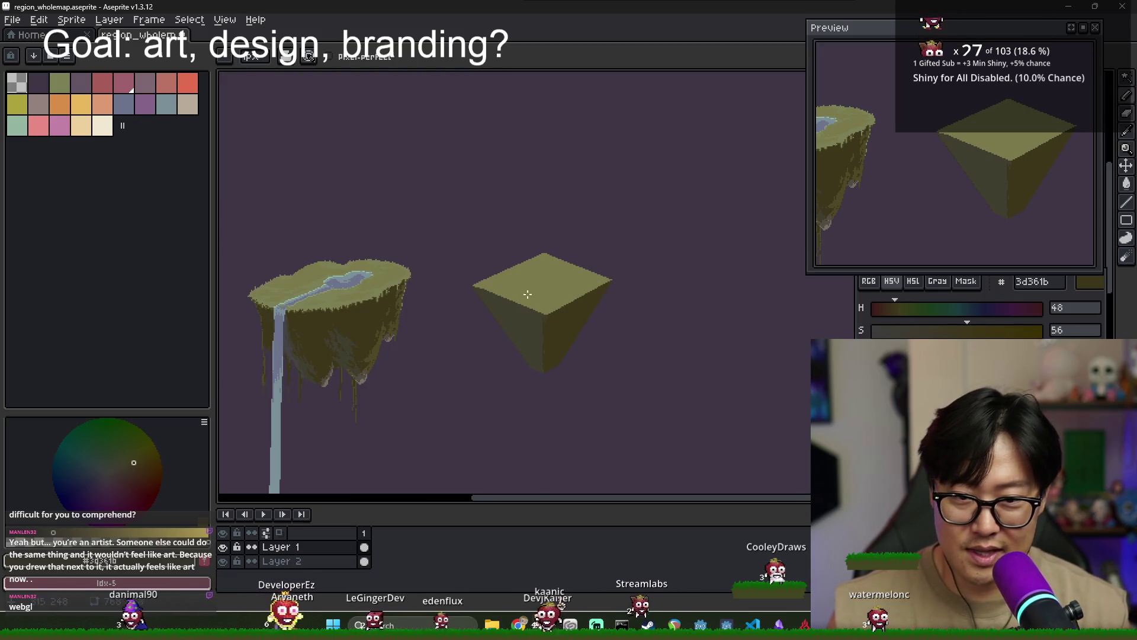
pyautogui.scroll(1, 533, 302)
pyautogui.scroll(-2, 550, 318)
pyautogui.scroll(1, 550, 318)
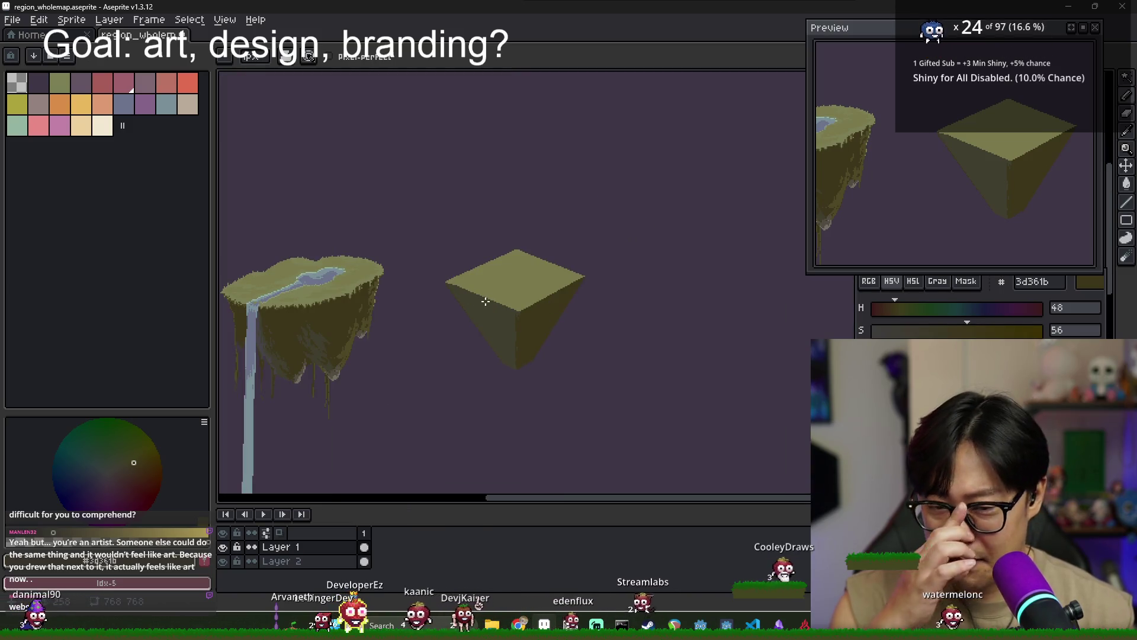
pyautogui.press('m')
pyautogui.moveTo(437, 236); pyautogui.dragTo(629, 407)
pyautogui.hotkey('ctrl', 'd')
pyautogui.hscroll(2, 335, 267)
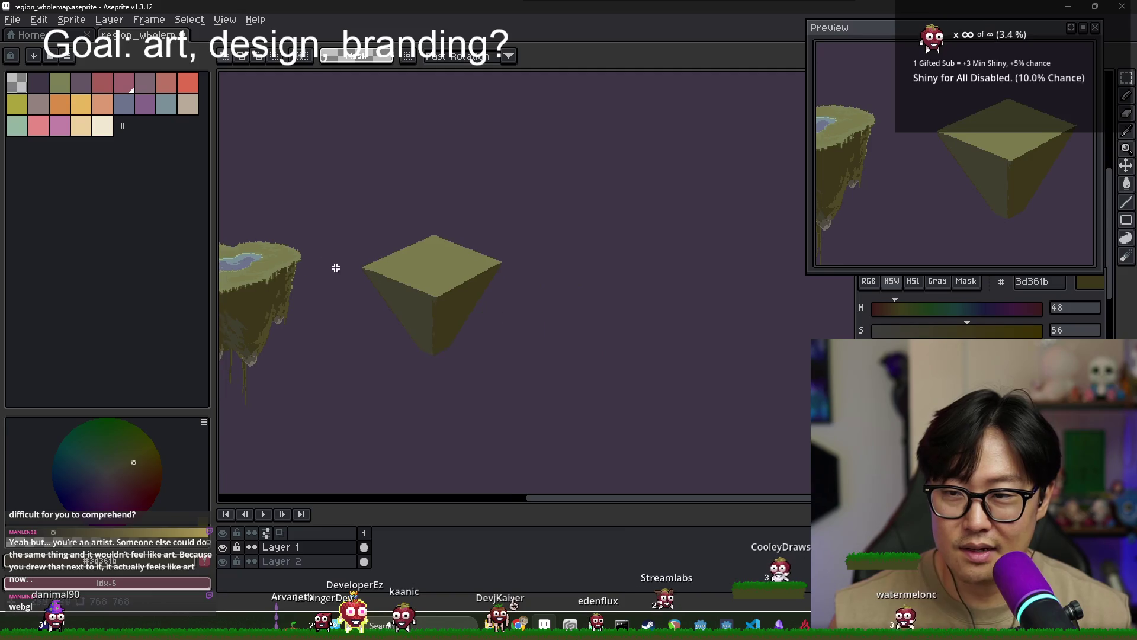
pyautogui.scroll(2, 415, 271)
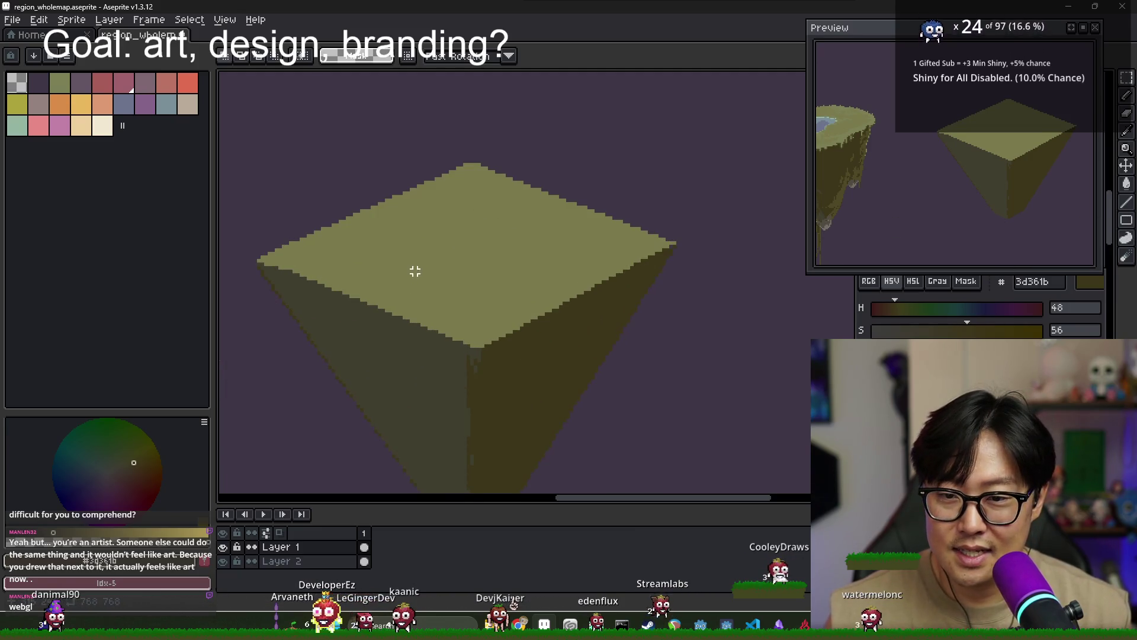
pyautogui.press('b')
pyautogui.scroll(-1, 652, 267)
pyautogui.scroll(-1, 533, 285)
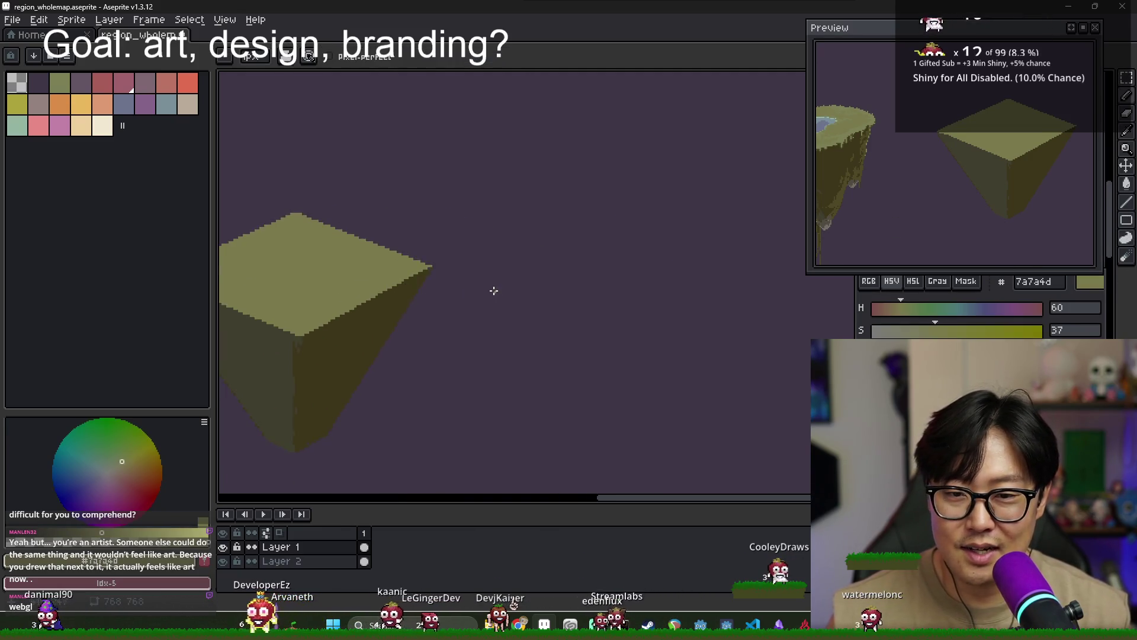
pyautogui.scroll(-1, 509, 295)
pyautogui.click(520, 283)
# Draw the tile's first sloped edge and a vertical centre line down from the peak
pyautogui.keyDown('shift'); pyautogui.click(627, 248); pyautogui.keyUp('shift')
pyautogui.scroll(1, 558, 284)
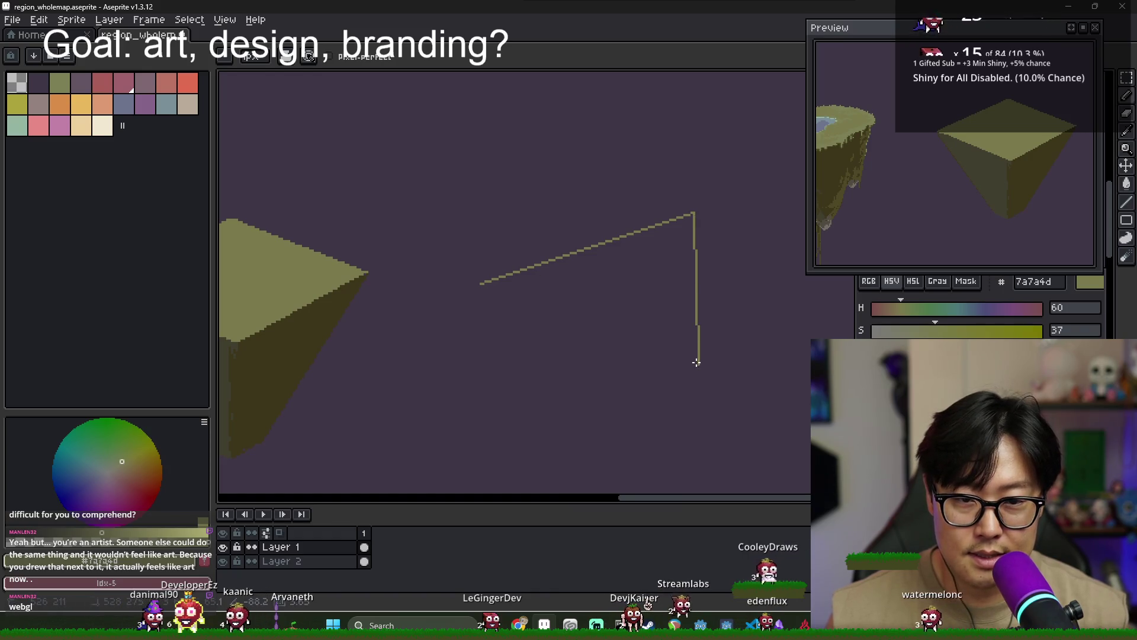
pyautogui.hscroll(-3, 480, 286)
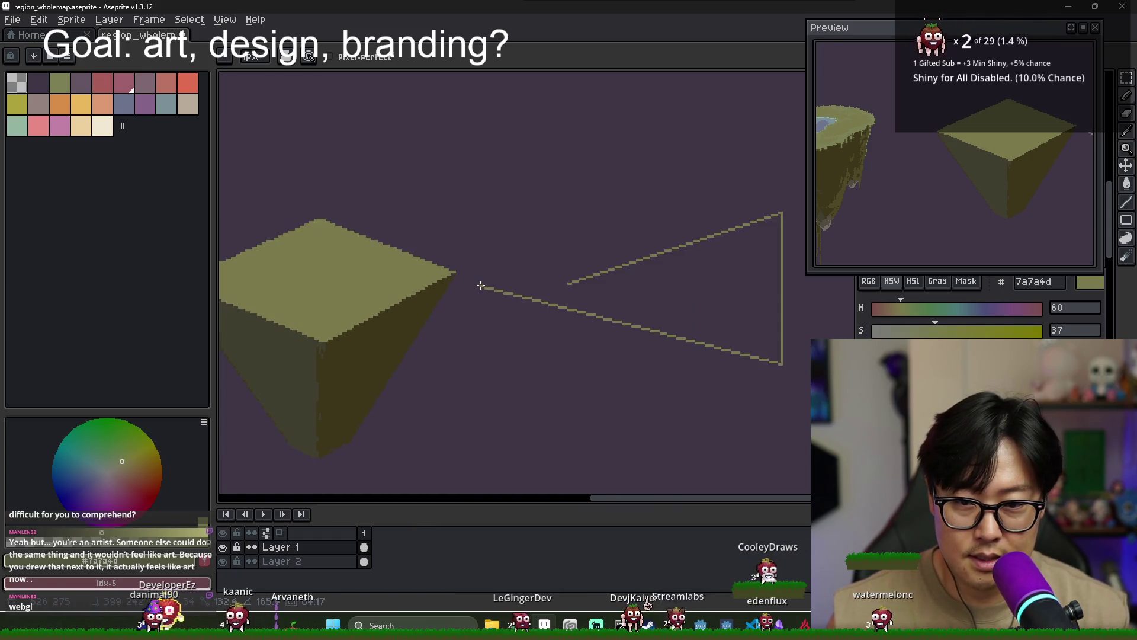
pyautogui.moveTo(727, 307); pyautogui.dragTo(550, 290)
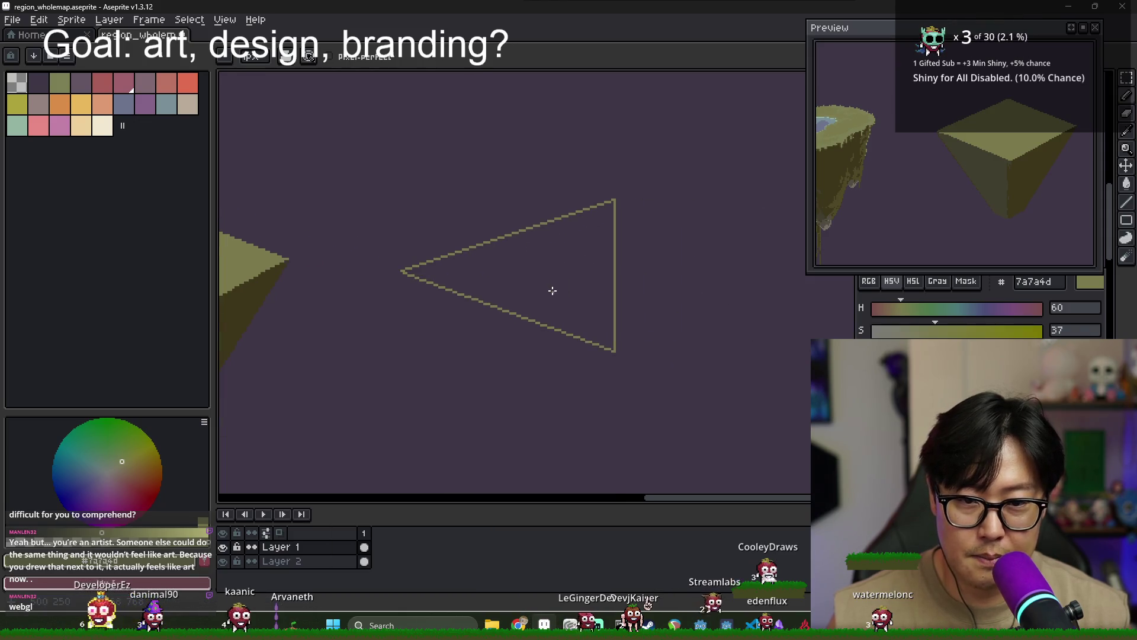
pyautogui.press('v')
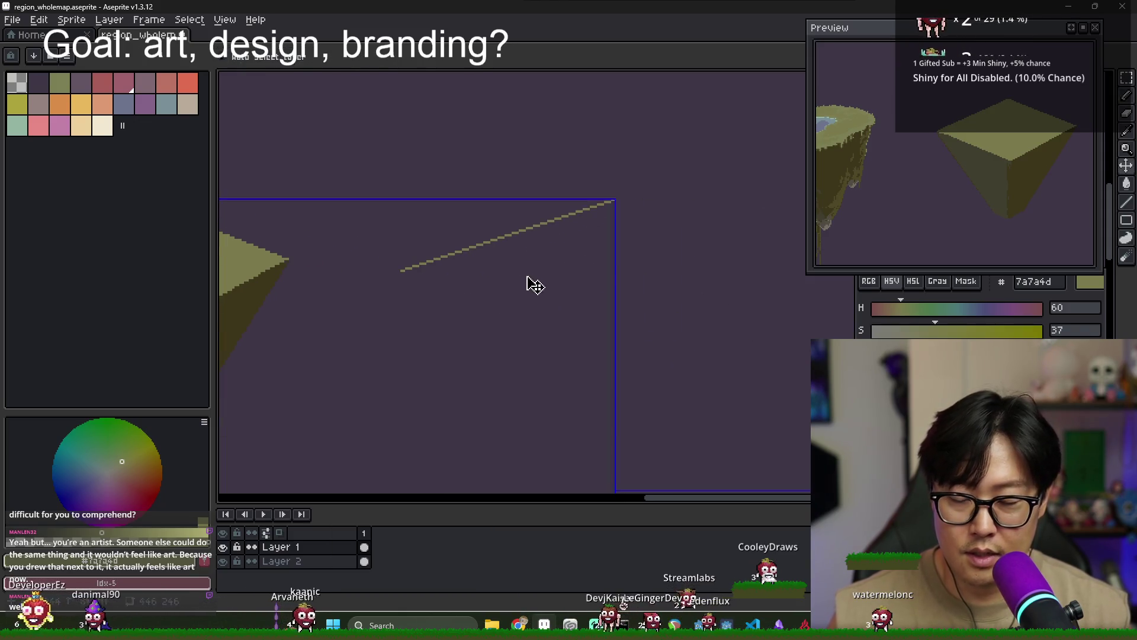
pyautogui.press('b')
pyautogui.keyDown('shift'); pyautogui.click(615, 351); pyautogui.keyUp('shift')
# Copy the sloped edge, flip it horizontally, and place it to form a peak
pyautogui.press('m')
pyautogui.moveTo(359, 153)
pyautogui.mouseDown()
pyautogui.moveTo(653, 260)
pyautogui.moveTo(651, 273)
pyautogui.mouseUp()
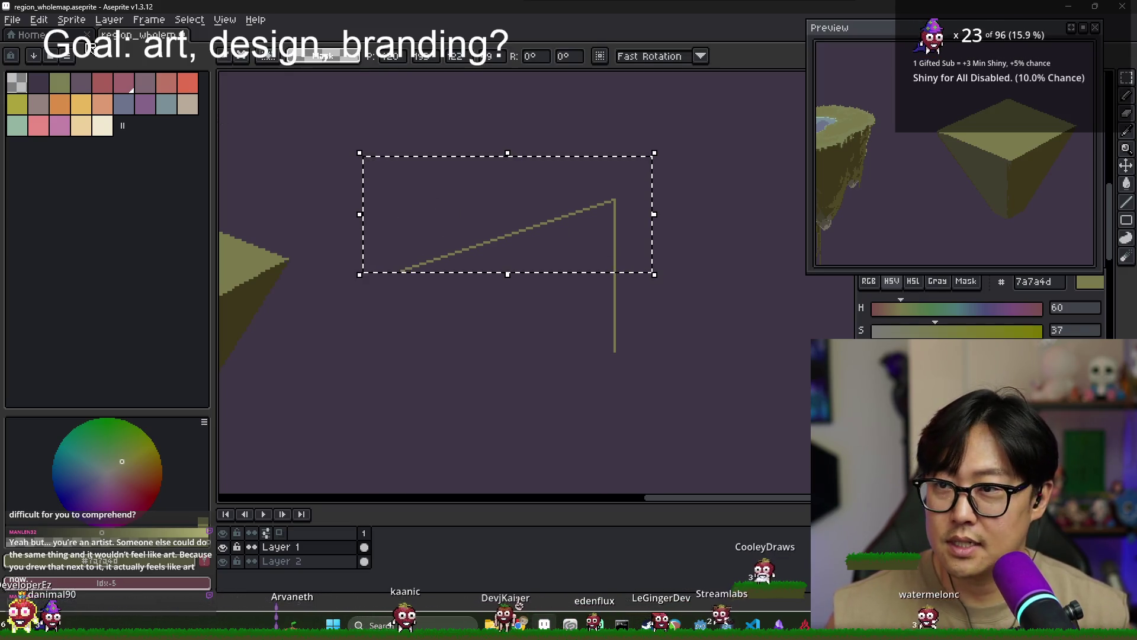
pyautogui.click(39, 20)
pyautogui.click(93, 222)
pyautogui.moveTo(584, 207)
pyautogui.mouseDown()
pyautogui.moveTo(325, 224)
pyautogui.moveTo(519, 234)
pyautogui.mouseUp()
pyautogui.moveTo(346, 217); pyautogui.dragTo(457, 219)
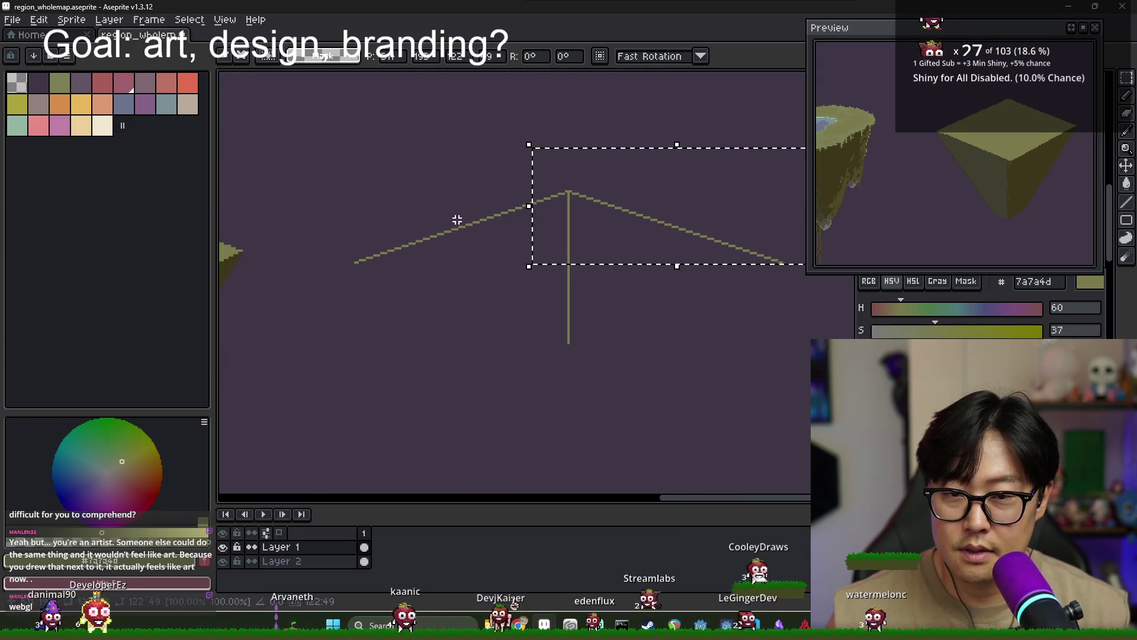
pyautogui.scroll(-2, 406, 211)
# Flip both upper edges vertically and move them down to close the diamond
pyautogui.moveTo(336, 173); pyautogui.dragTo(651, 251)
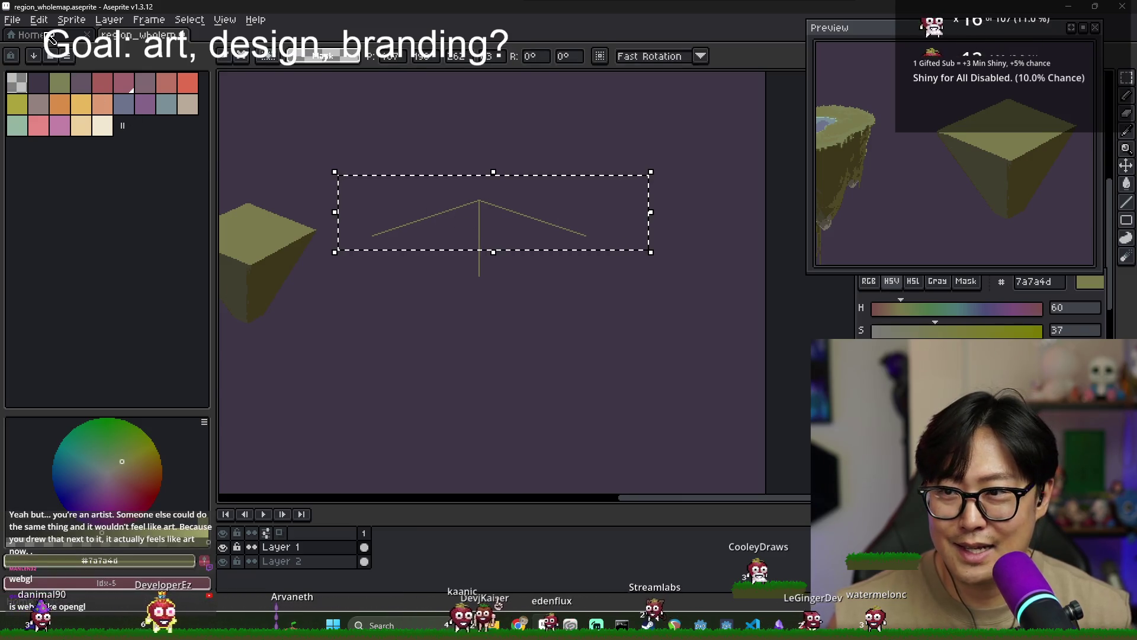
pyautogui.click(39, 19)
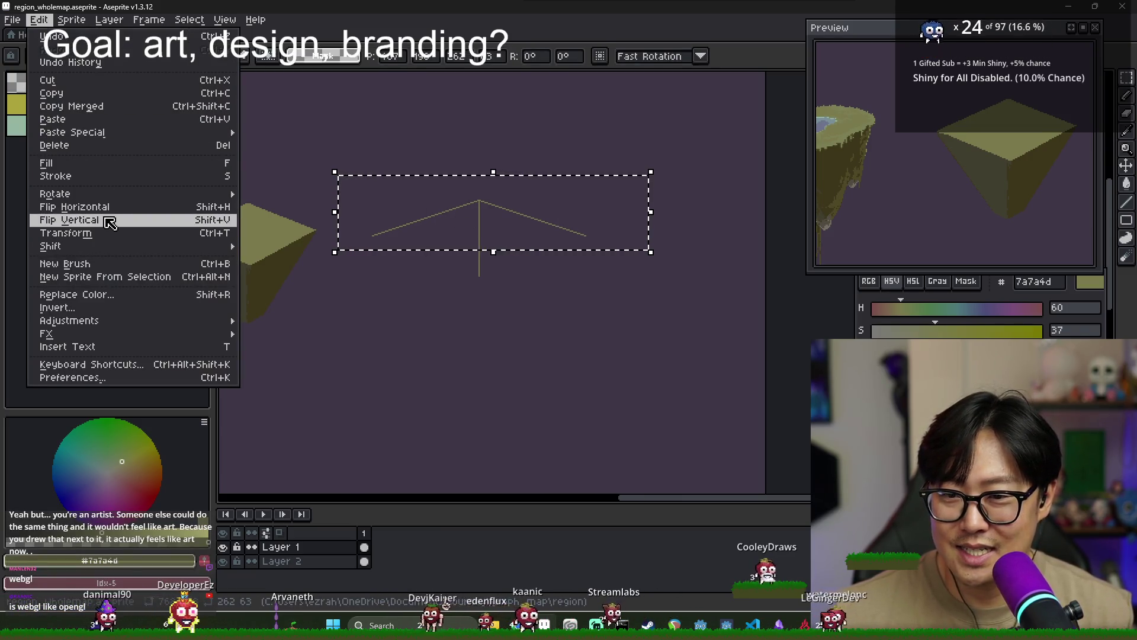
pyautogui.click(109, 220)
pyautogui.moveTo(440, 234)
pyautogui.mouseDown()
pyautogui.moveTo(483, 247)
pyautogui.moveTo(478, 278)
pyautogui.mouseUp()
pyautogui.scroll(2, 478, 279)
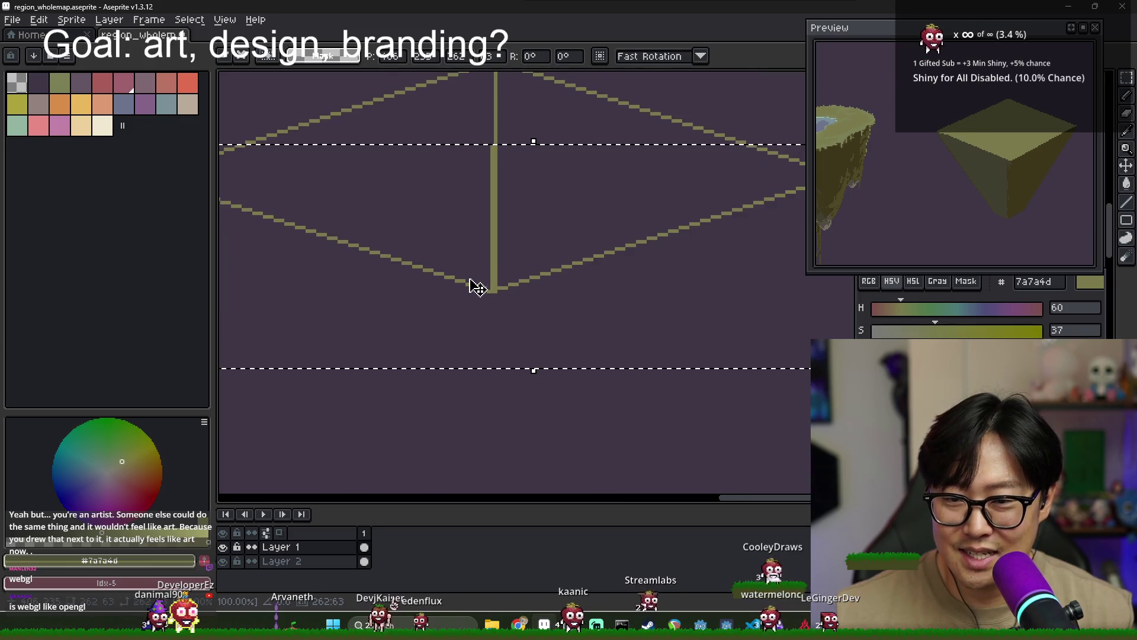
pyautogui.moveTo(312, 241); pyautogui.dragTo(419, 269)
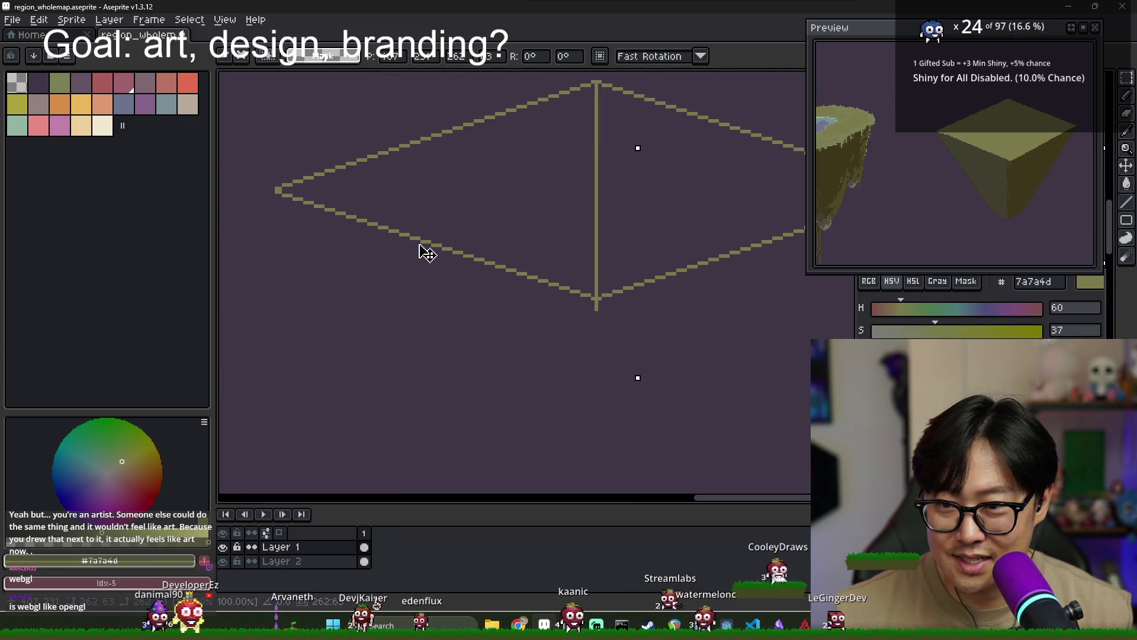
# Bucket-fill the diamond outline with olive
pyautogui.scroll(-2, 519, 235)
pyautogui.scroll(2, 520, 234)
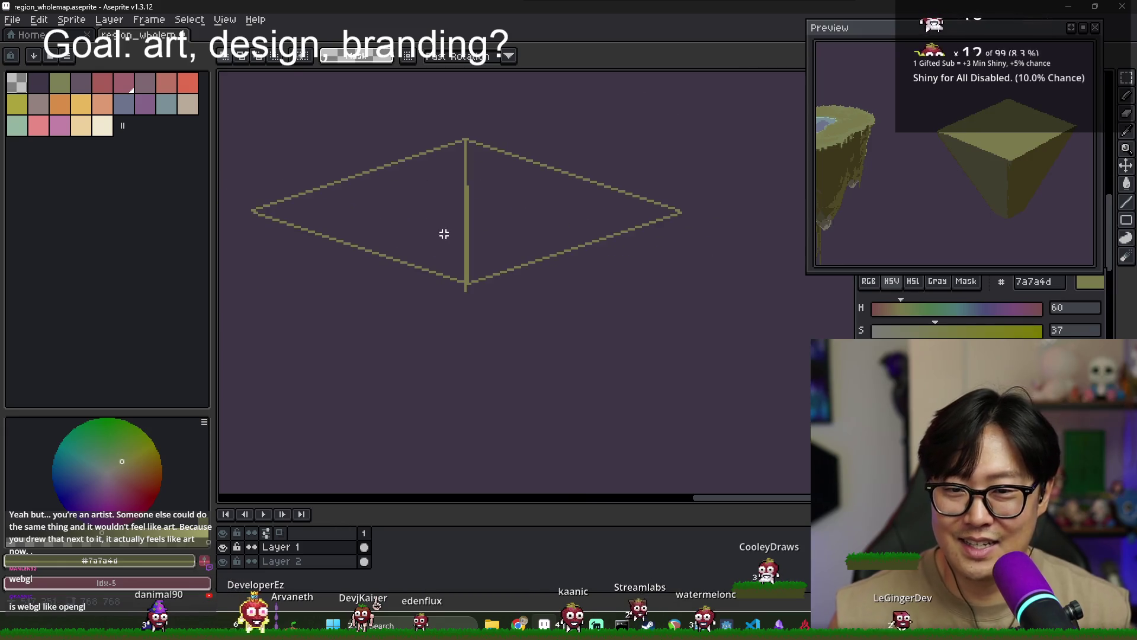
pyautogui.press('g')
pyautogui.click(517, 221)
pyautogui.scroll(-3, 464, 231)
pyautogui.scroll(2, 387, 248)
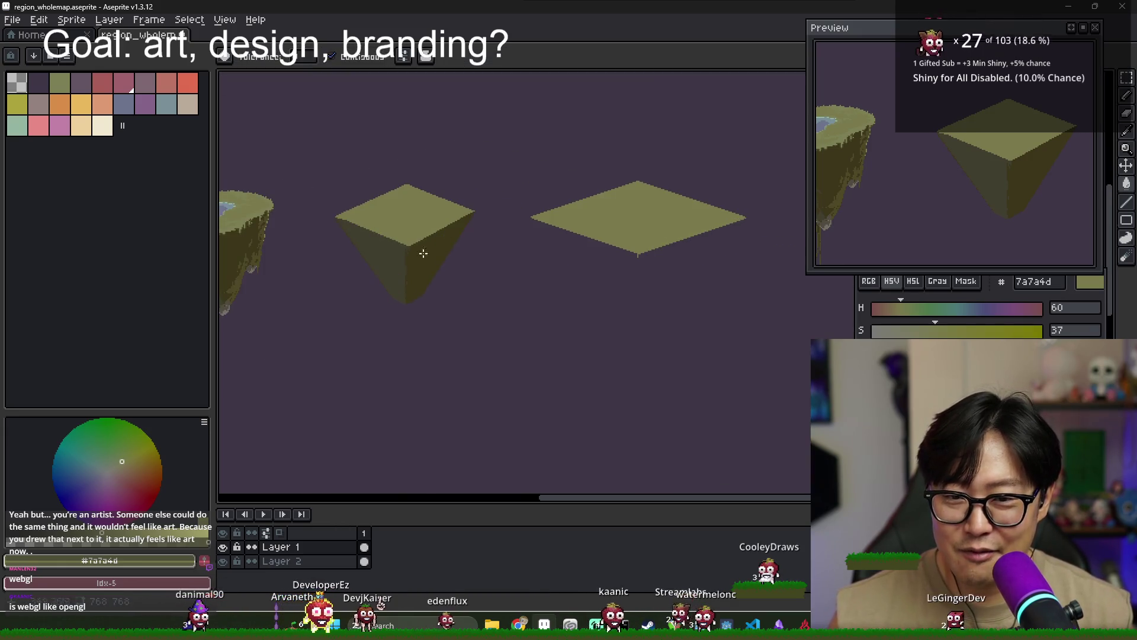
# Sample the dark olive face colour from the first block for the new face
pyautogui.press('i')
pyautogui.click(363, 253)
pyautogui.scroll(2, 565, 247)
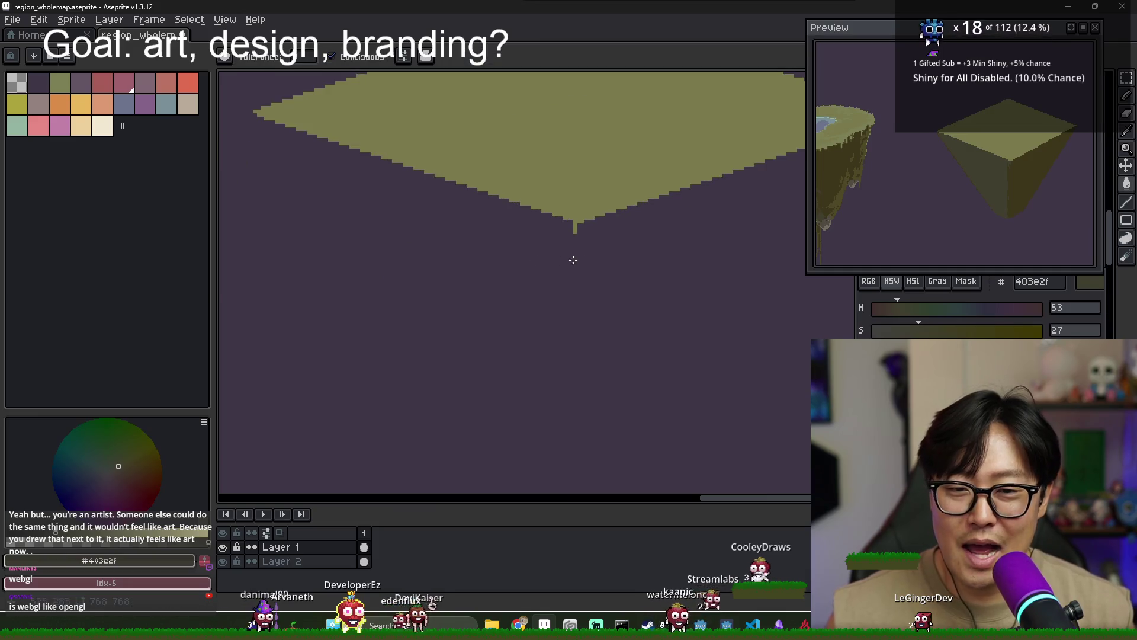
pyautogui.scroll(-1, 488, 261)
pyautogui.scroll(2, 510, 226)
pyautogui.press('b')
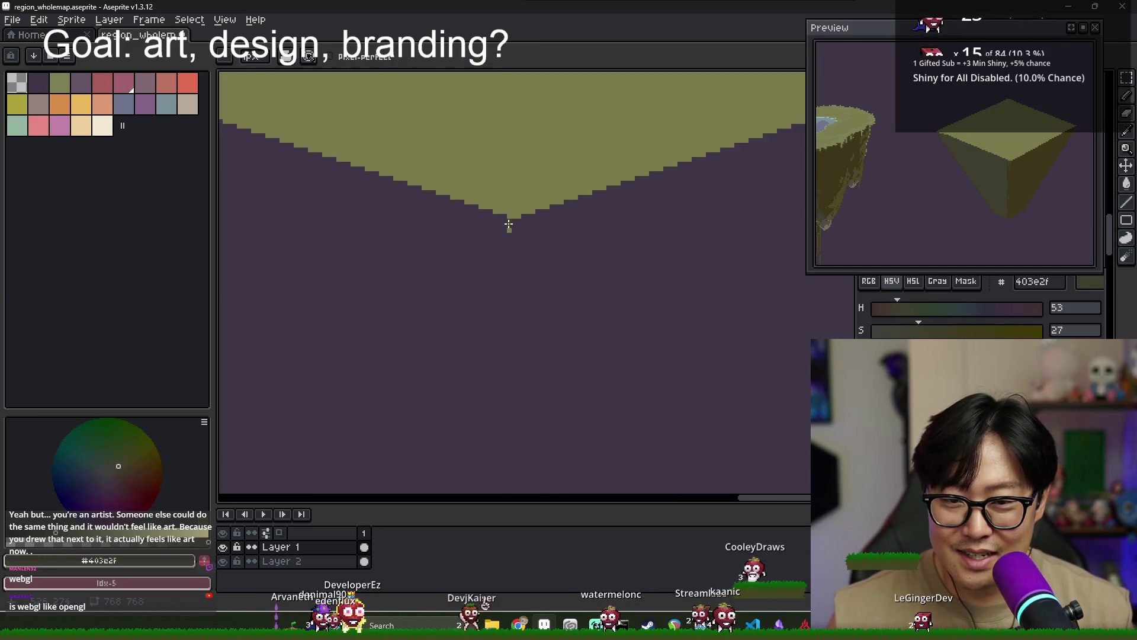
pyautogui.scroll(-2, 509, 224)
pyautogui.scroll(-1, 355, 224)
pyautogui.scroll(-1, 297, 223)
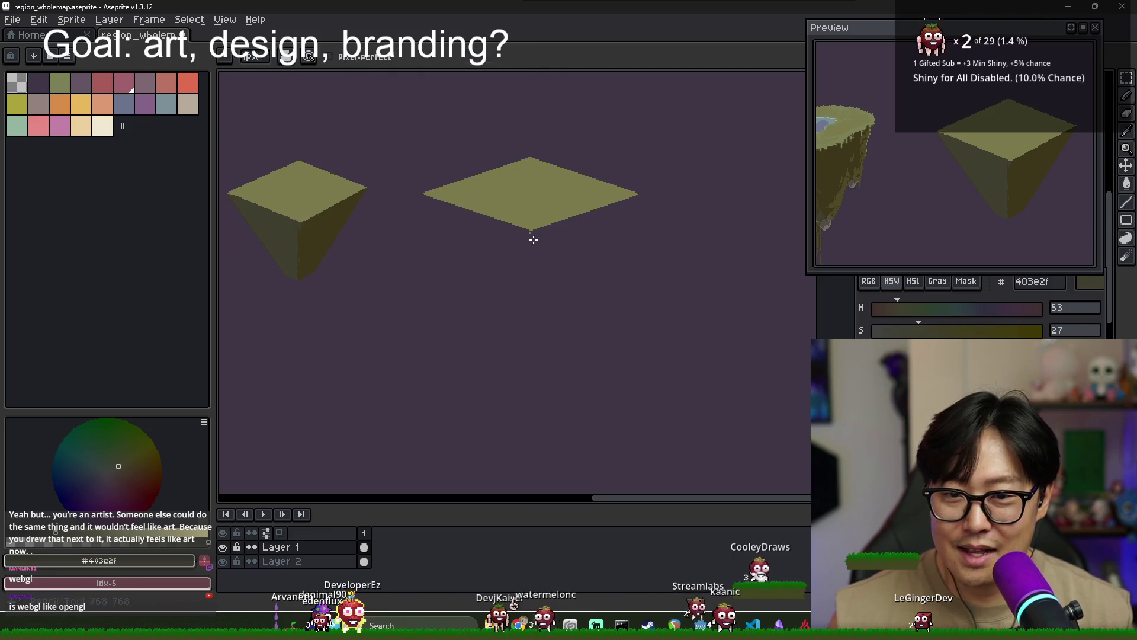
pyautogui.scroll(2, 533, 239)
# Draw the left edge from the diamond's tip down to the bottom point
pyautogui.moveTo(525, 465); pyautogui.dragTo(523, 492)
pyautogui.scroll(-2, 513, 415)
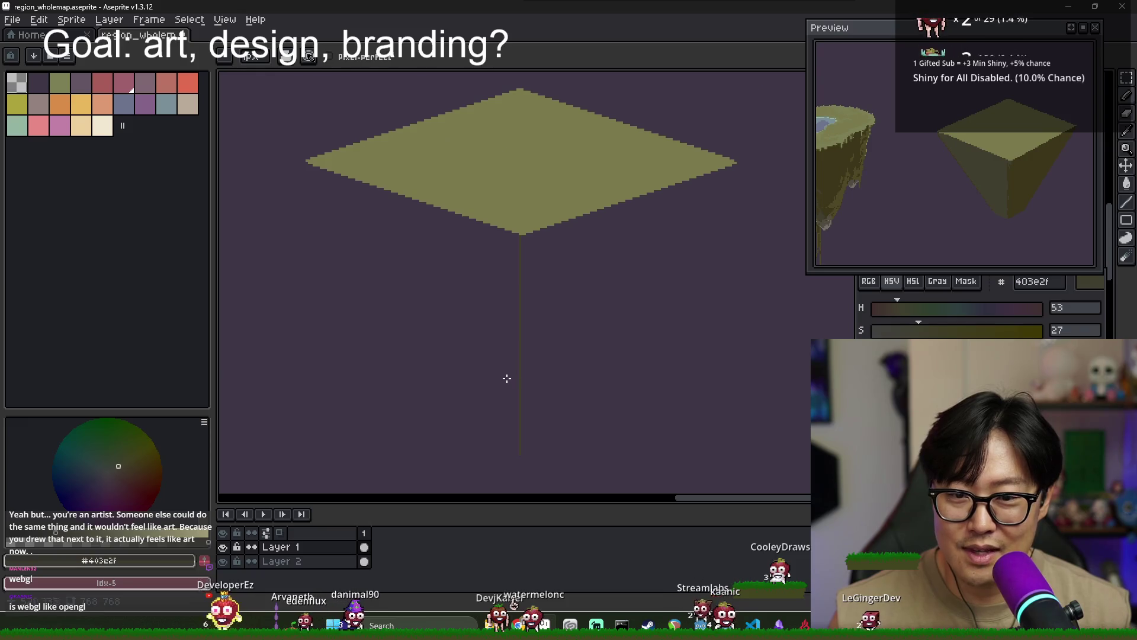
pyautogui.scroll(-1, 362, 243)
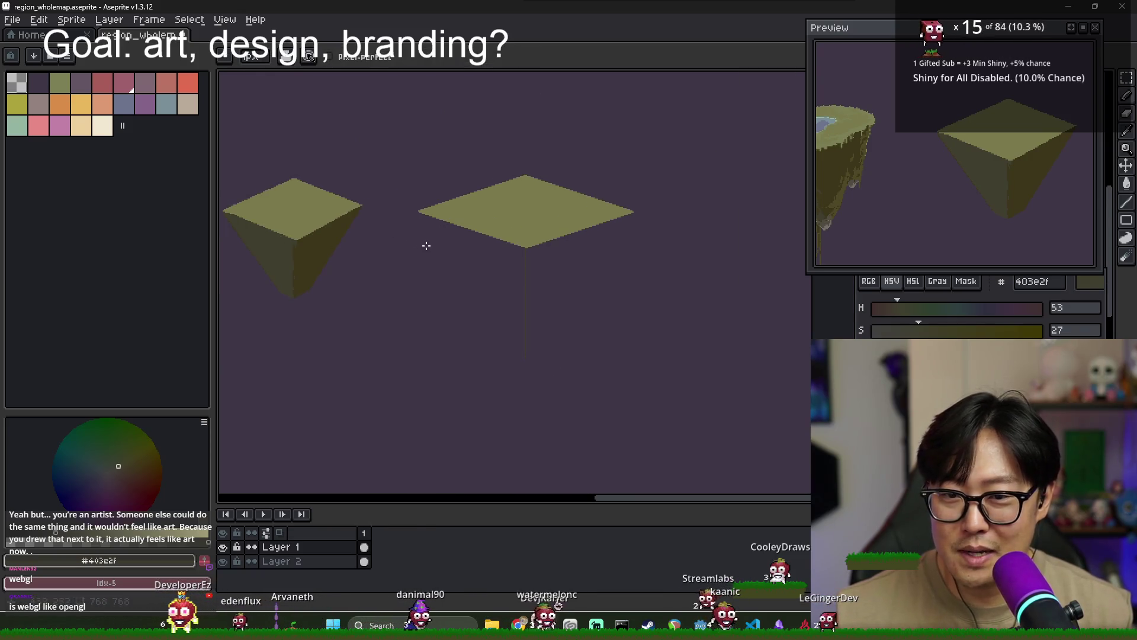
pyautogui.scroll(2, 418, 240)
pyautogui.moveTo(652, 386); pyautogui.dragTo(548, 284)
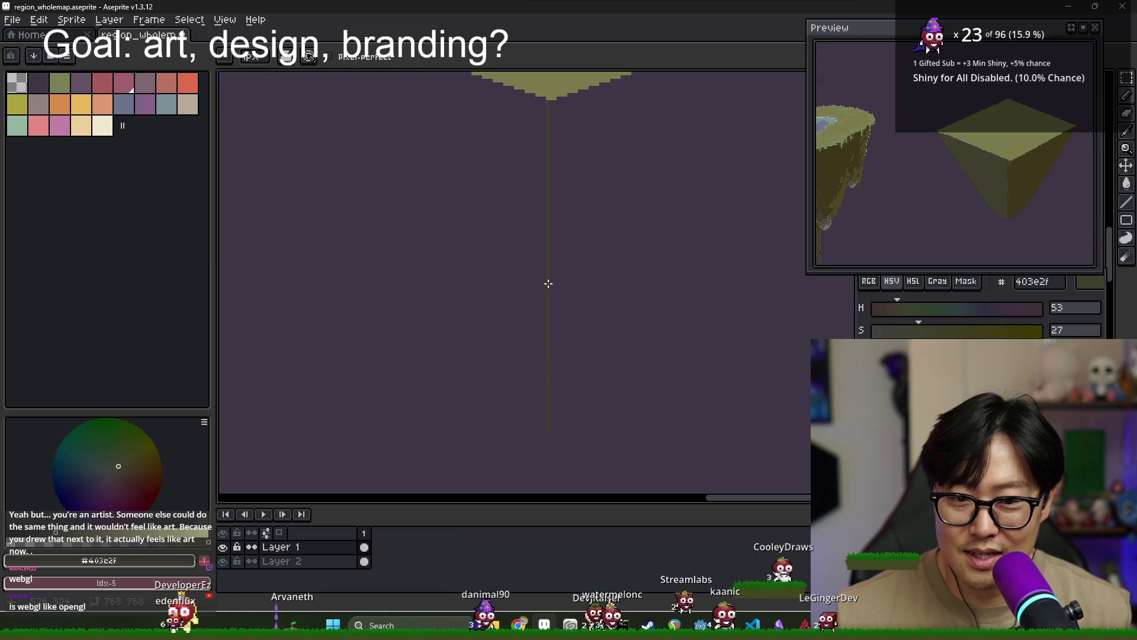
pyautogui.scroll(-2, 540, 356)
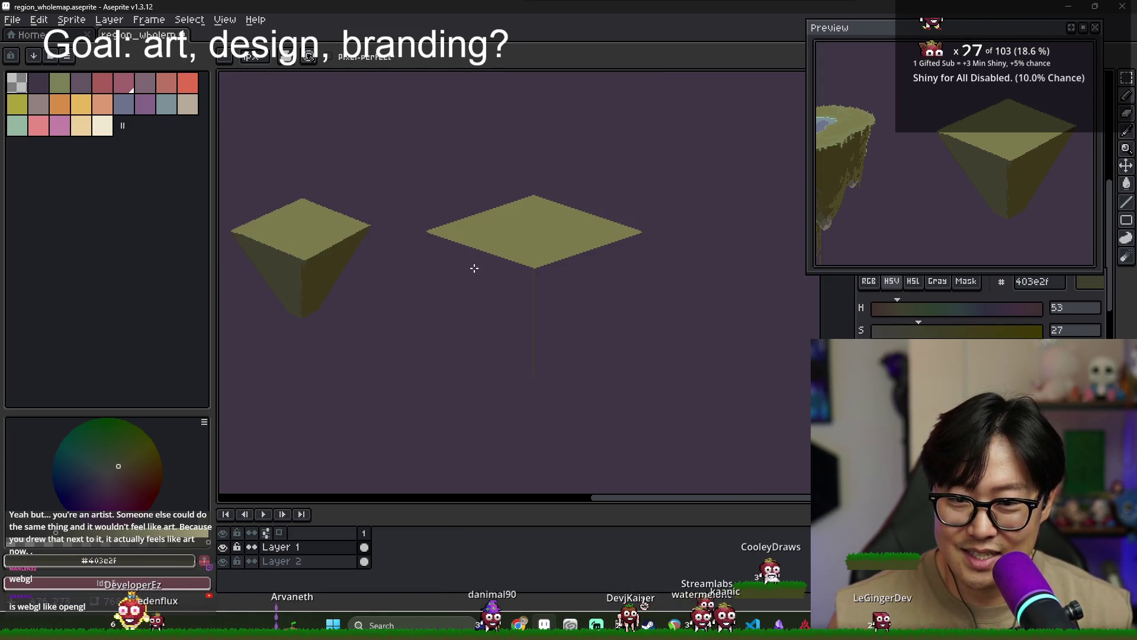
pyautogui.scroll(2, 475, 269)
pyautogui.moveTo(335, 164); pyautogui.dragTo(426, 342)
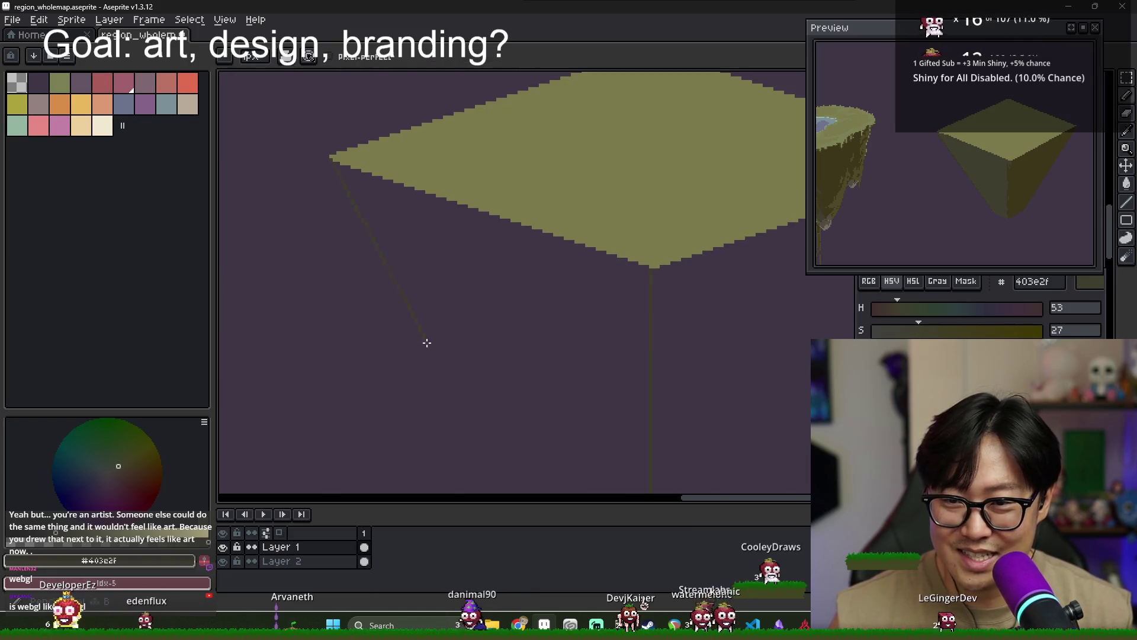
pyautogui.scroll(-1, 517, 459)
pyautogui.moveTo(483, 462); pyautogui.dragTo(520, 368)
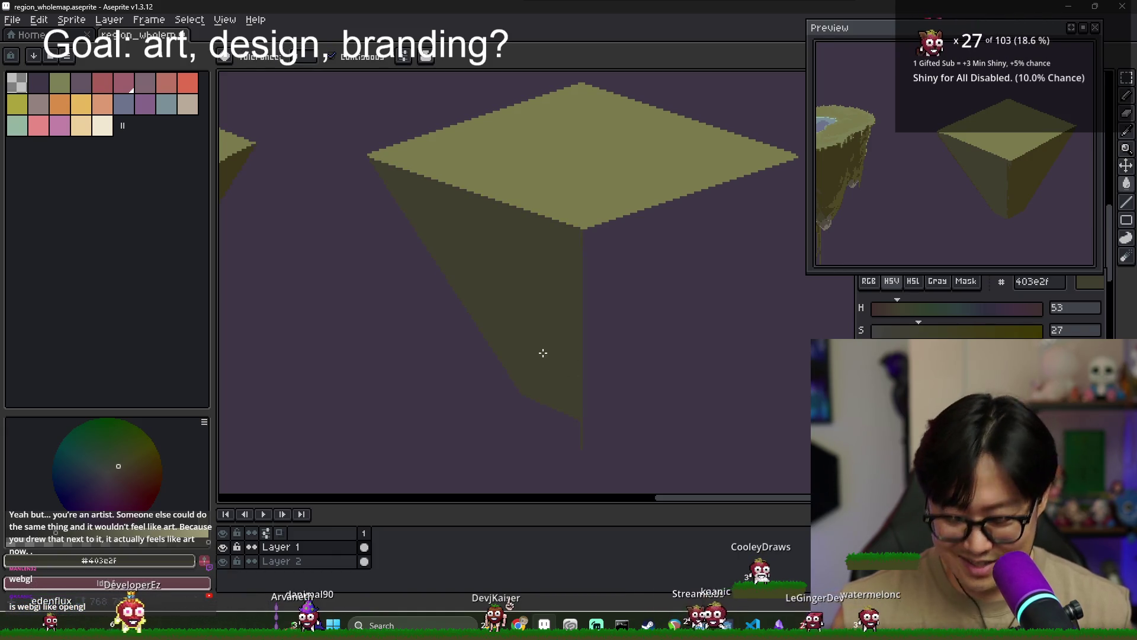
# Mirror the large pyramid's left half onto its right side, then undo the misplaced result
pyautogui.press('m')
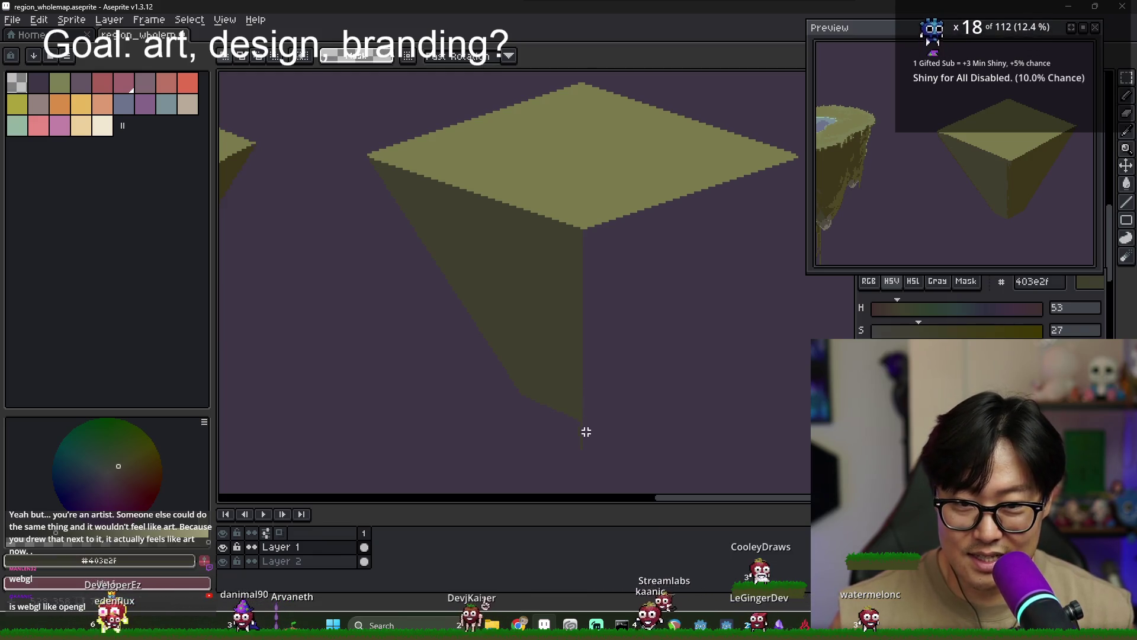
pyautogui.moveTo(590, 434); pyautogui.dragTo(350, 100)
pyautogui.click(46, 26)
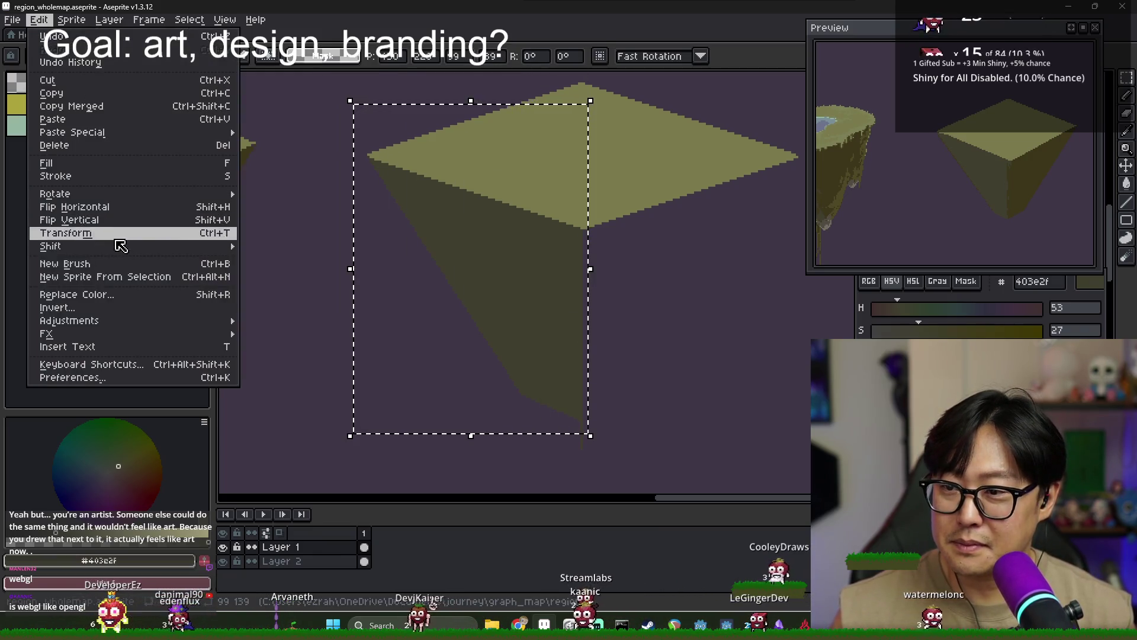
pyautogui.click(77, 206)
pyautogui.moveTo(503, 343)
pyautogui.mouseDown()
pyautogui.moveTo(733, 340)
pyautogui.moveTo(683, 320)
pyautogui.mouseUp()
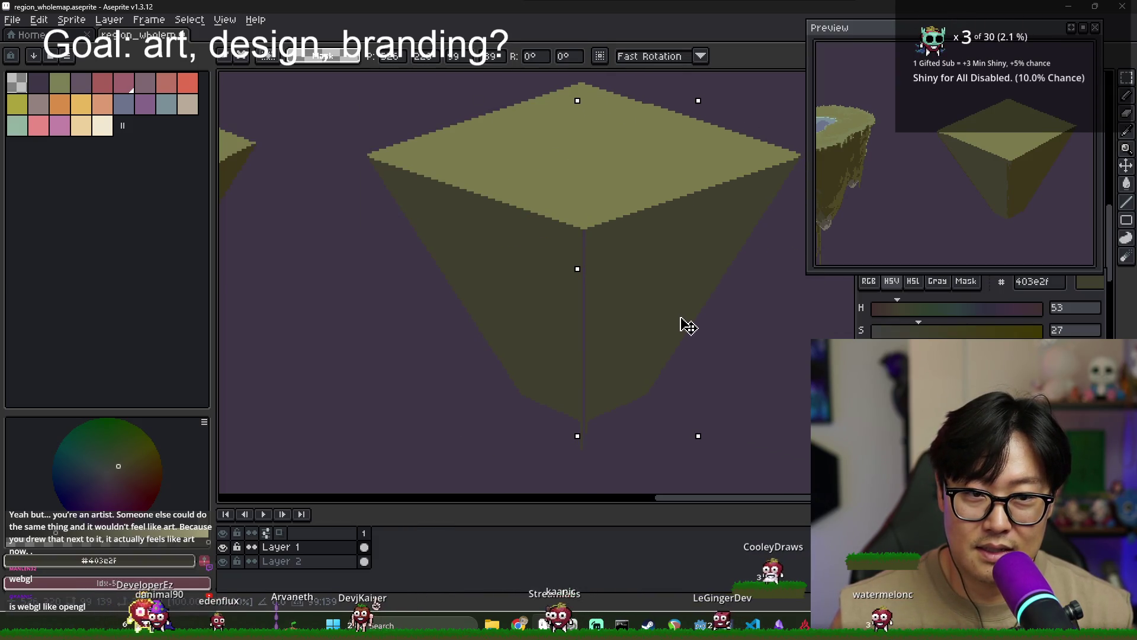
pyautogui.moveTo(684, 325); pyautogui.dragTo(684, 329)
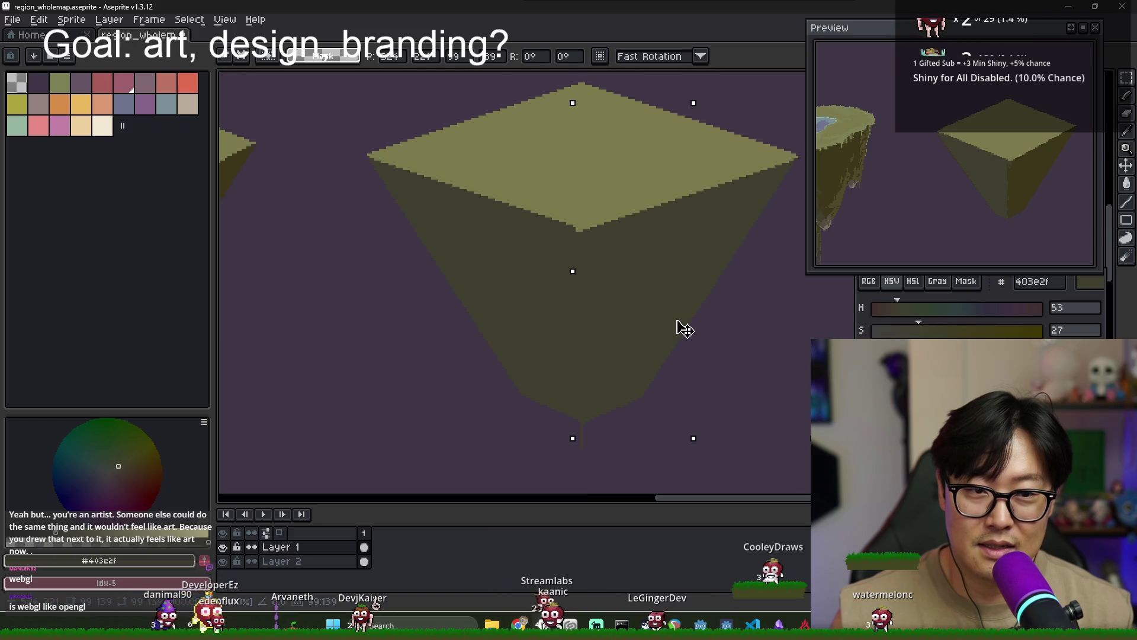
pyautogui.press('Return')
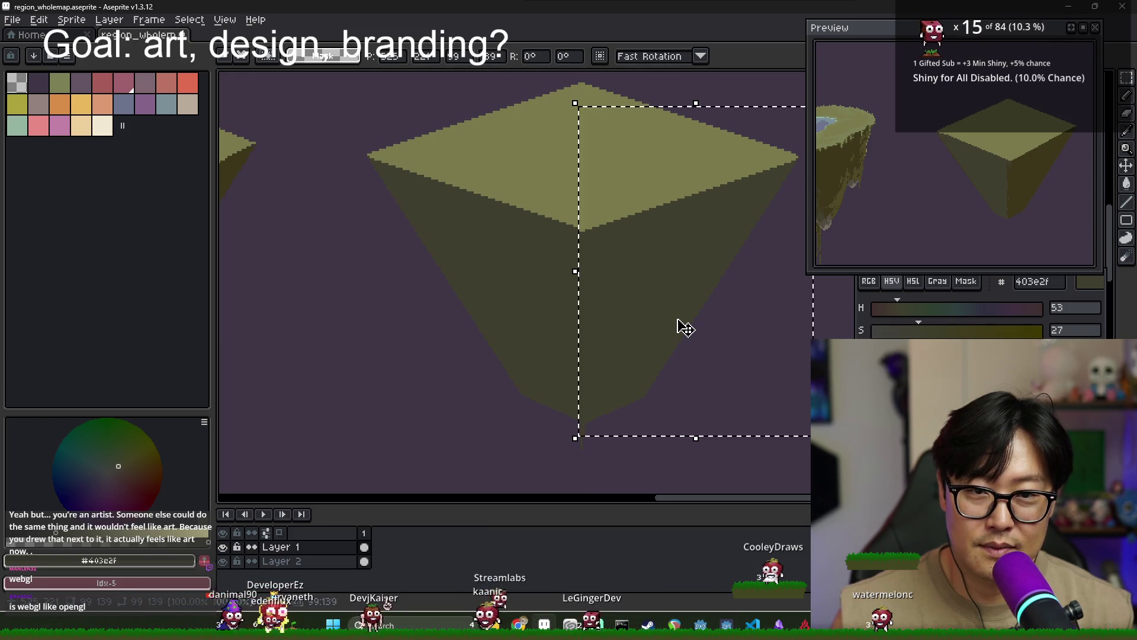
pyautogui.hotkey('ctrl', 'd')
pyautogui.hotkey('ctrl', 'z')
pyautogui.hotkey('ctrl', 'z')
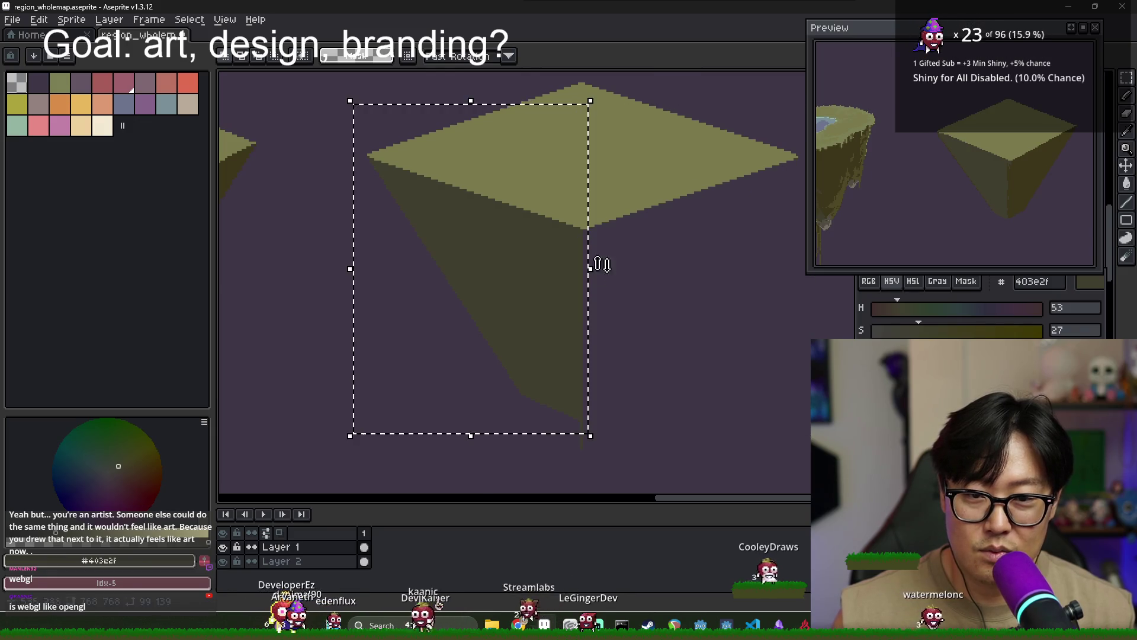
# Flip the left half horizontally again and move it so the seam gap closes
pyautogui.click(39, 19)
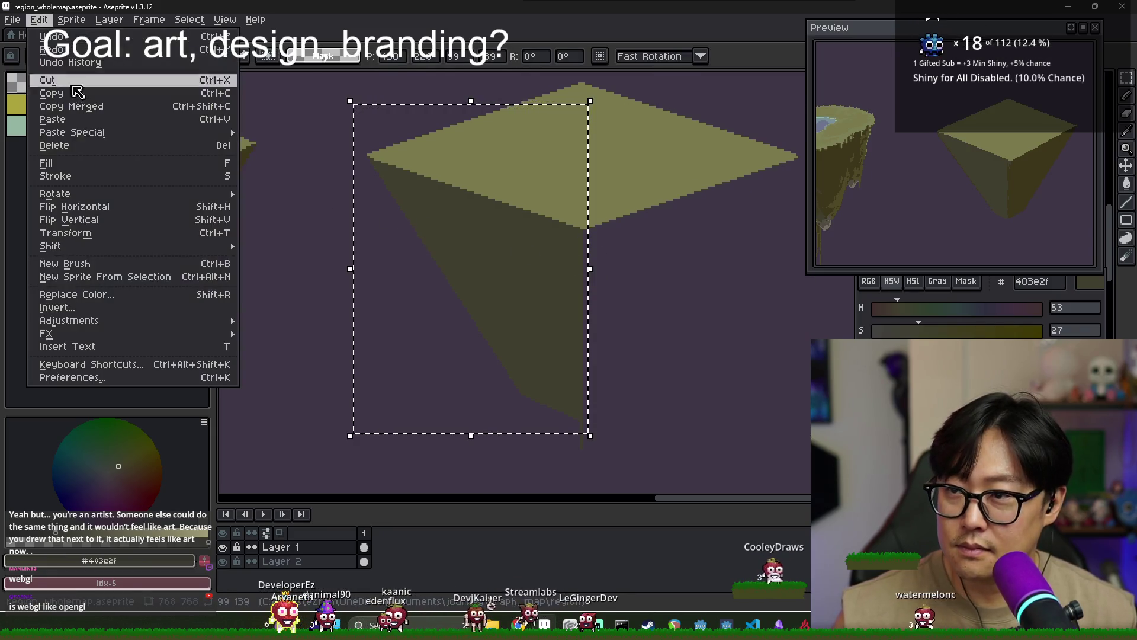
pyautogui.click(95, 207)
pyautogui.scroll(2, 628, 256)
pyautogui.scroll(2, 612, 246)
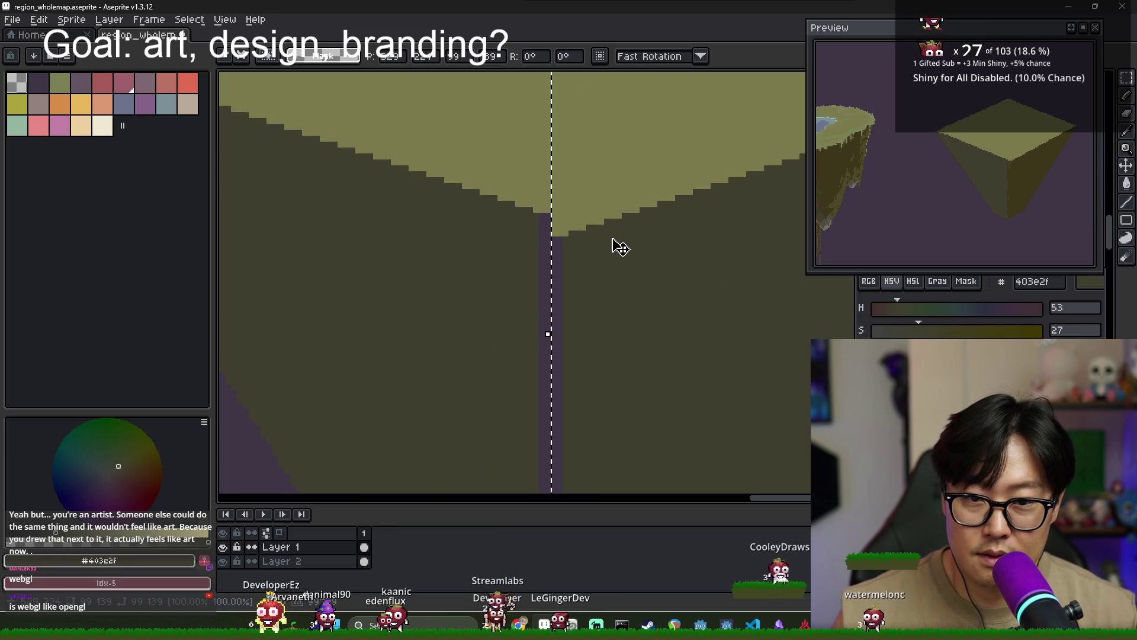
pyautogui.moveTo(562, 223)
pyautogui.mouseDown()
pyautogui.moveTo(548, 183)
pyautogui.moveTo(576, 201)
pyautogui.moveTo(528, 180)
pyautogui.moveTo(546, 178)
pyautogui.moveTo(545, 161)
pyautogui.moveTo(533, 177)
pyautogui.moveTo(554, 181)
pyautogui.moveTo(521, 187)
pyautogui.mouseUp()
pyautogui.press('Return')
pyautogui.scroll(-2, 555, 230)
pyautogui.scroll(-2, 574, 260)
pyautogui.scroll(3, 566, 302)
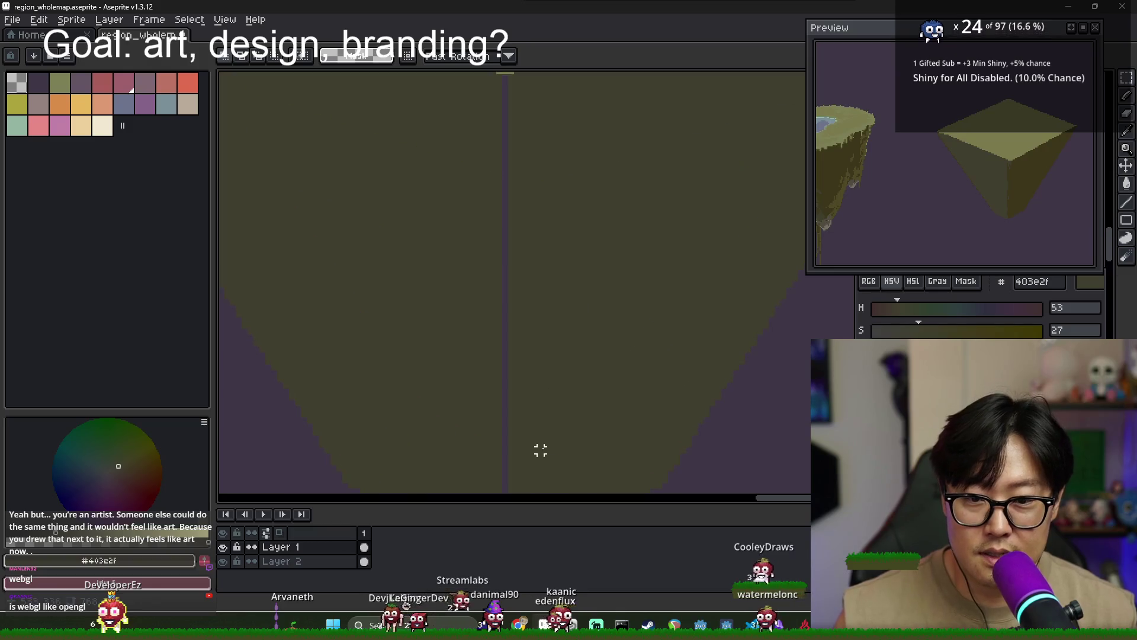
# Fill one pyramid face with a darker olive, then sample the mid olive for the pencil
pyautogui.press('g')
pyautogui.scroll(-3, 474, 307)
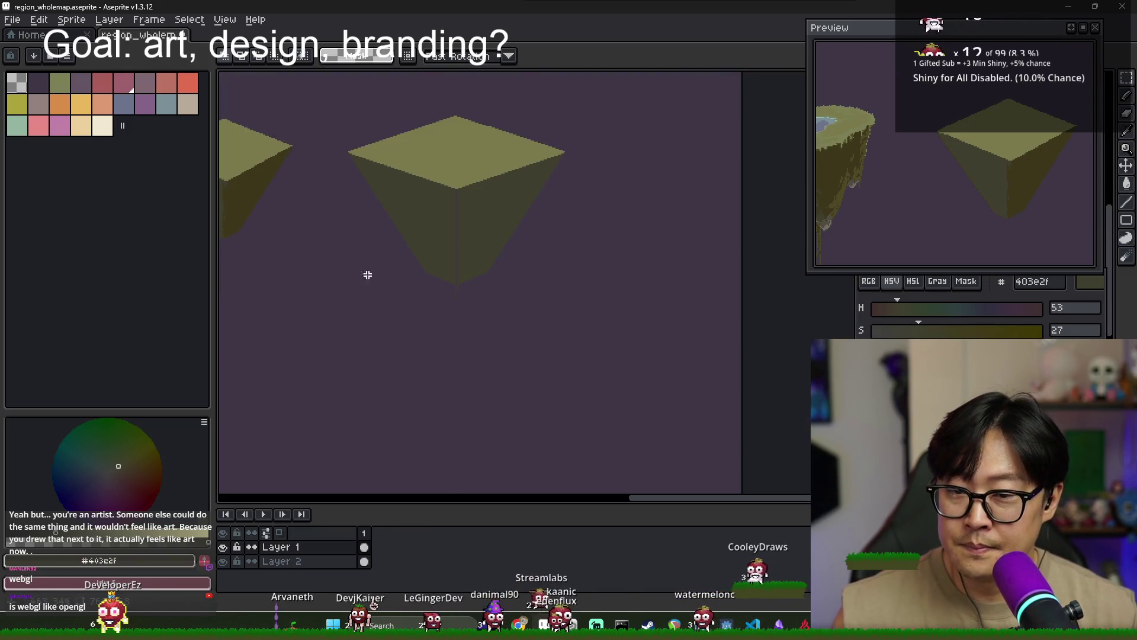
pyautogui.keyDown('alt'); pyautogui.click(492, 218); pyautogui.keyUp('alt')
pyautogui.scroll(2, 468, 225)
pyautogui.scroll(2, 459, 296)
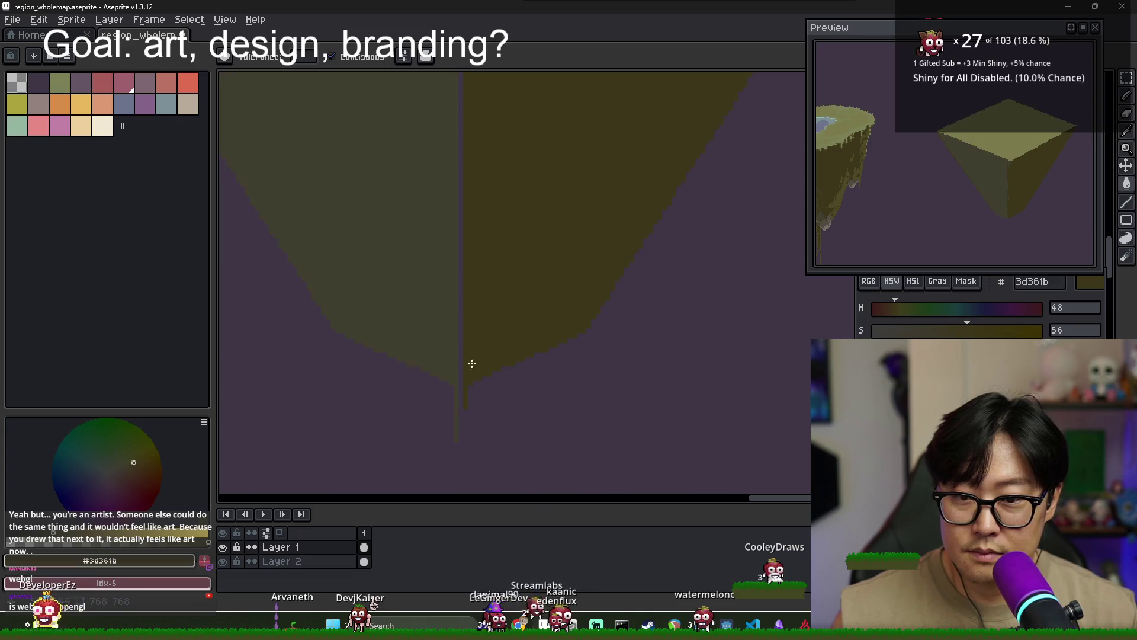
pyautogui.keyDown('alt'); pyautogui.click(456, 367); pyautogui.keyUp('alt')
pyautogui.press('b')
pyautogui.moveTo(478, 202); pyautogui.dragTo(460, 289)
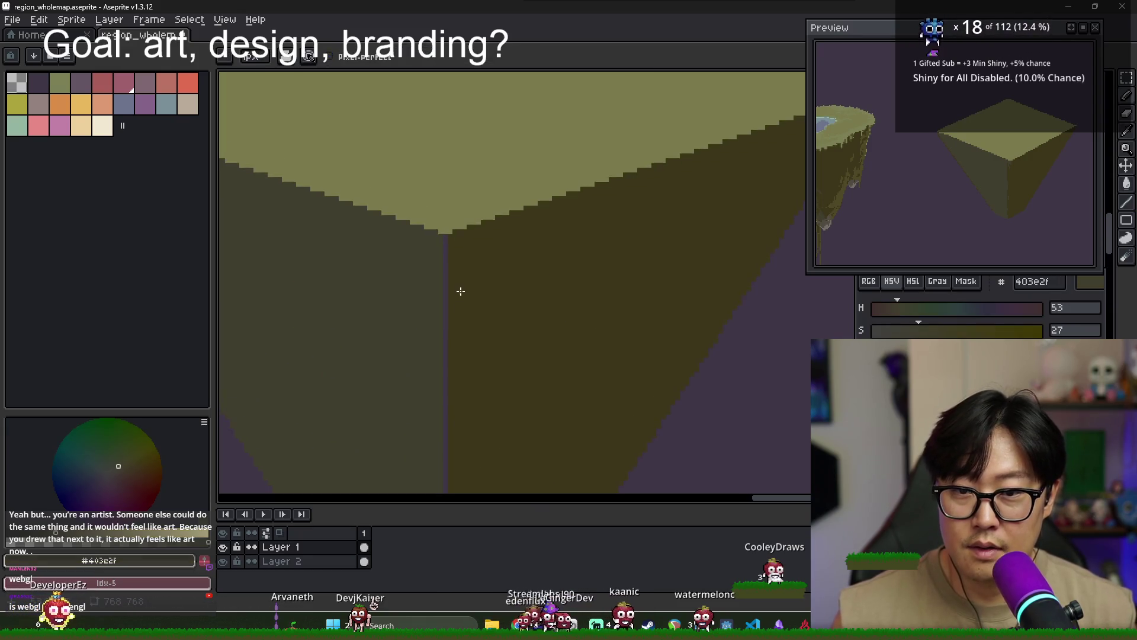
pyautogui.scroll(-2, 477, 284)
pyautogui.press('b')
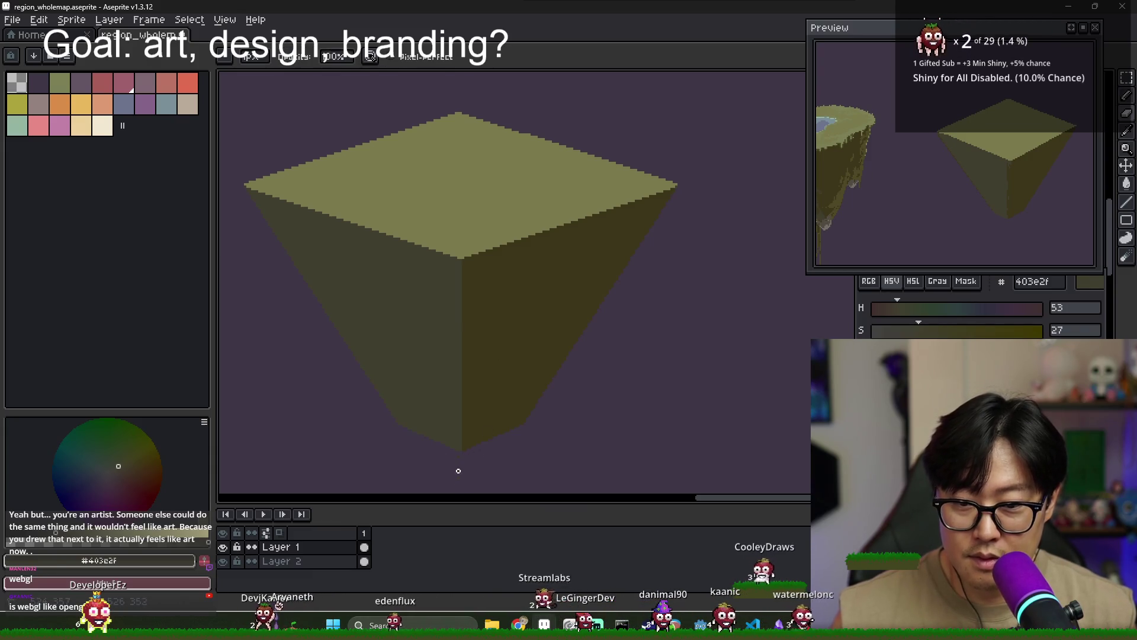
# Pick the light olive from the pyramid top and draw a guide line to the right
pyautogui.scroll(-3, 490, 442)
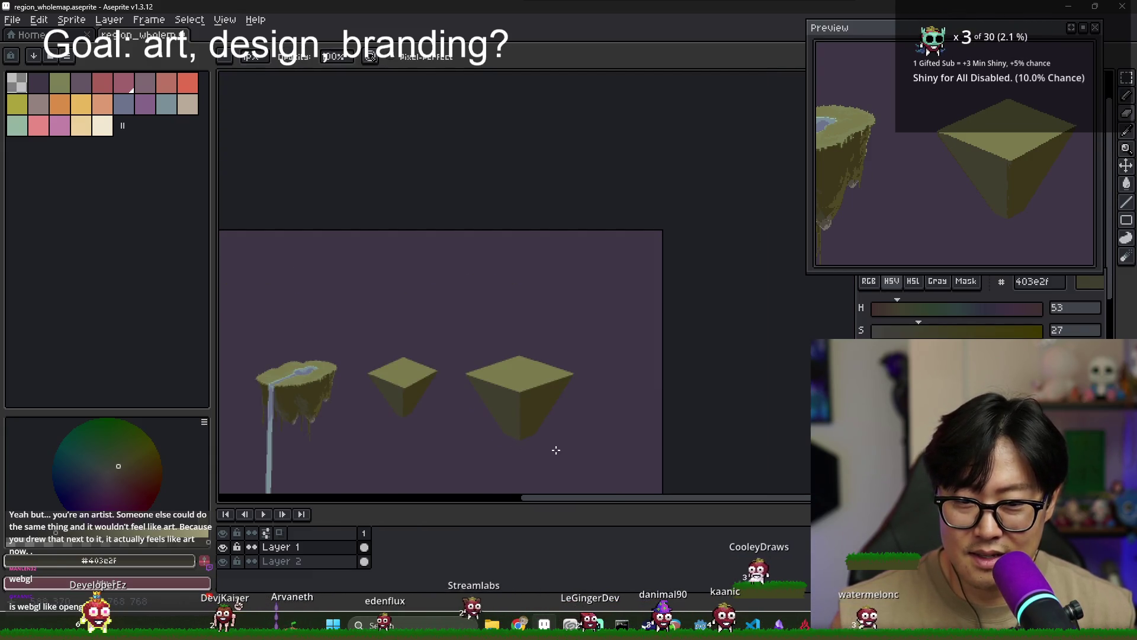
pyautogui.scroll(2, 555, 450)
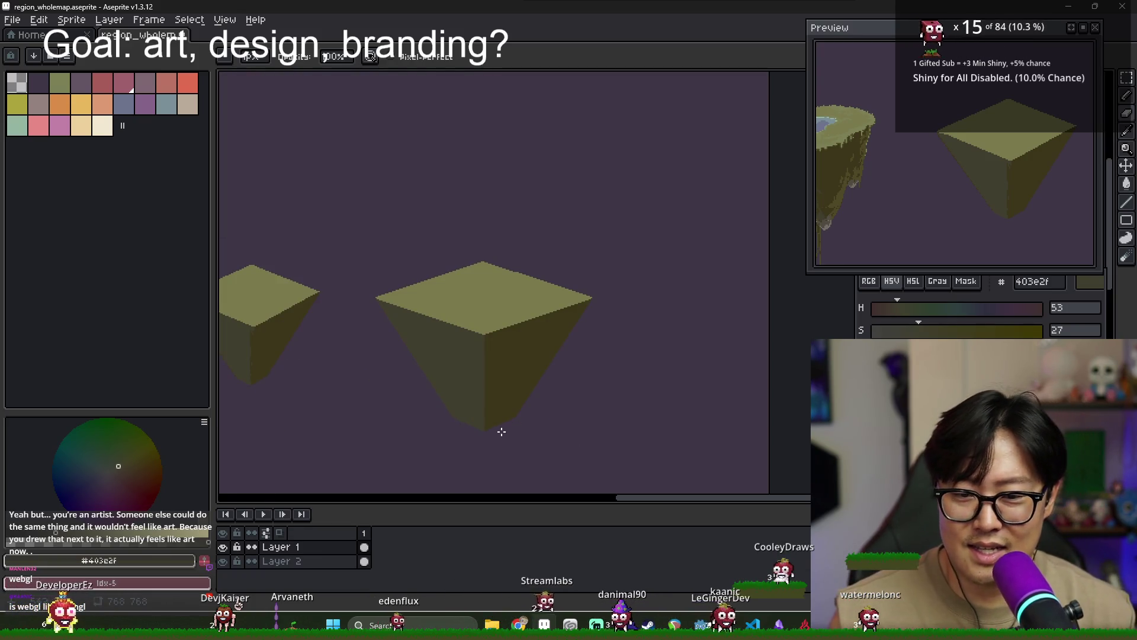
pyautogui.scroll(2, 536, 414)
pyautogui.scroll(-2, 540, 408)
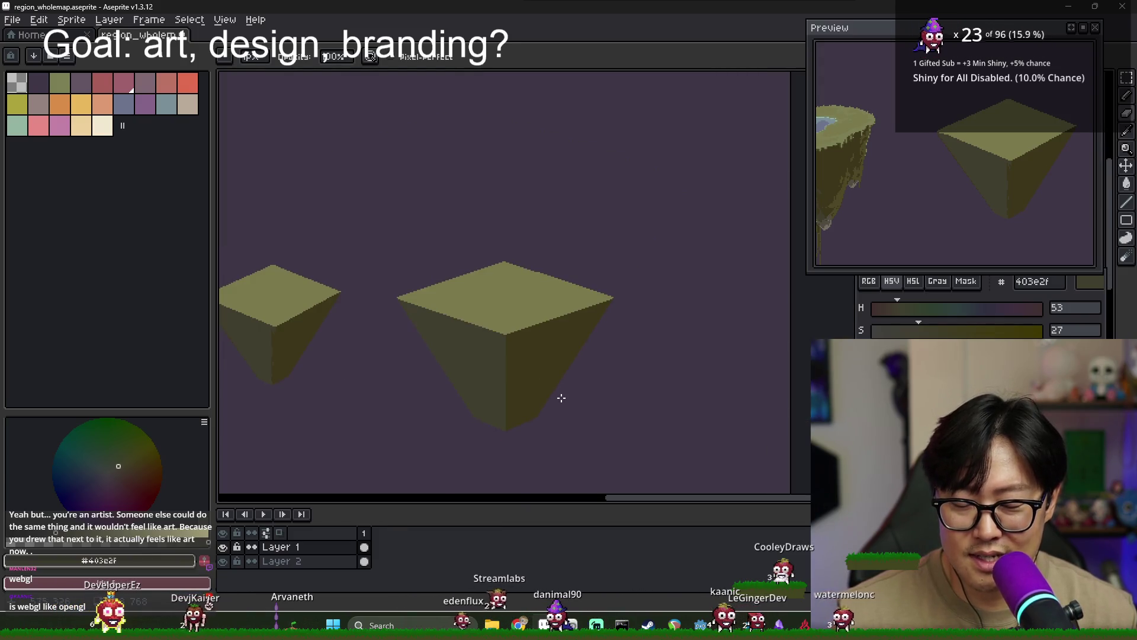
pyautogui.scroll(2, 548, 421)
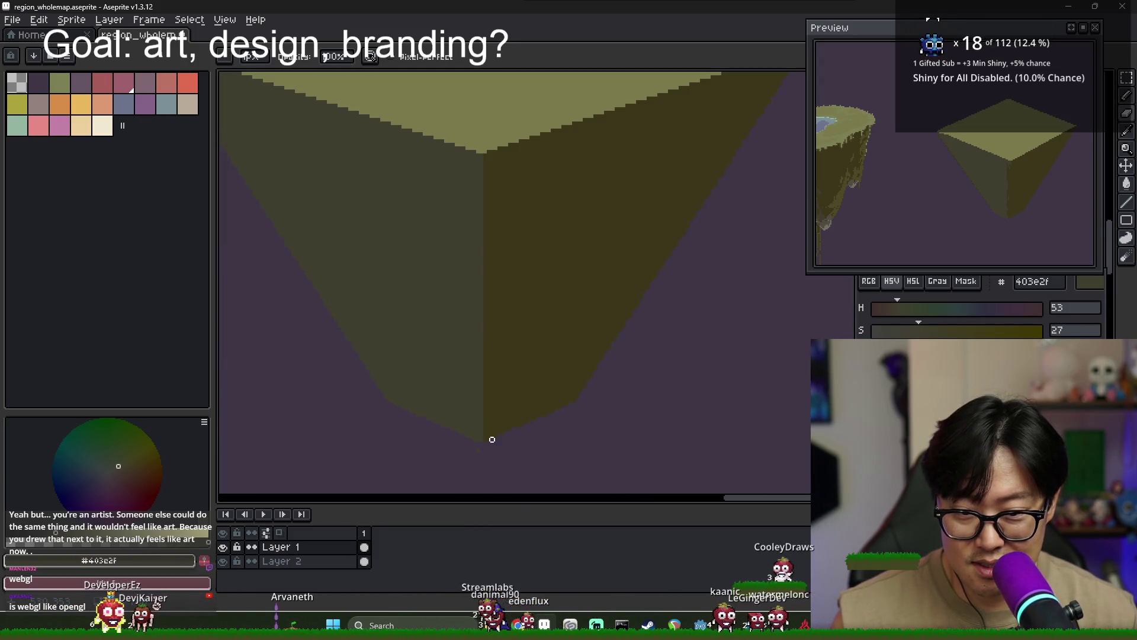
pyautogui.scroll(1, 492, 439)
pyautogui.scroll(-2, 484, 442)
pyautogui.moveTo(660, 363); pyautogui.dragTo(470, 398)
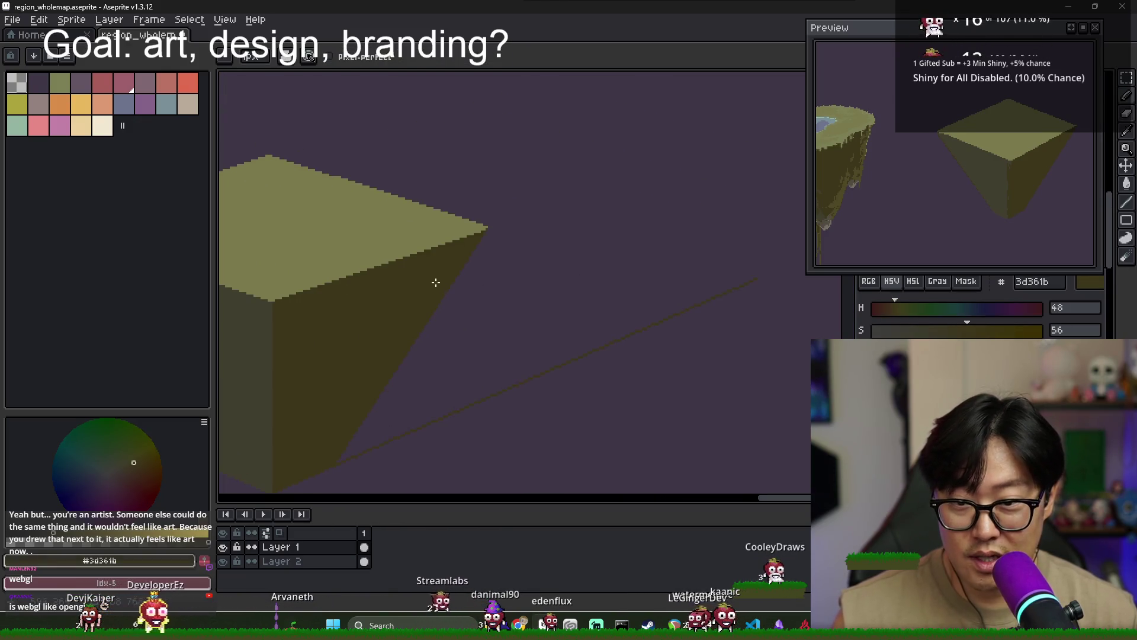
pyautogui.keyDown('alt'); pyautogui.click(292, 274); pyautogui.keyUp('alt')
pyautogui.moveTo(290, 296); pyautogui.dragTo(763, 277)
# Draw a straight light olive guide line from the pyramid's right corner
pyautogui.keyDown('shift'); pyautogui.click(486, 227); pyautogui.keyUp('shift')
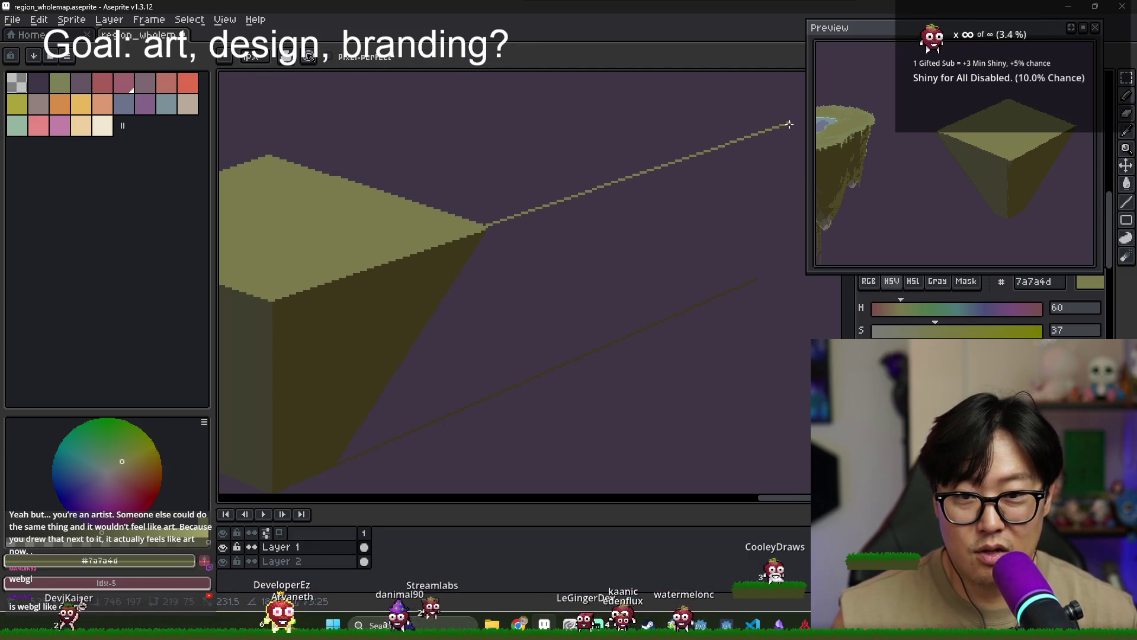
pyautogui.scroll(-2, 772, 205)
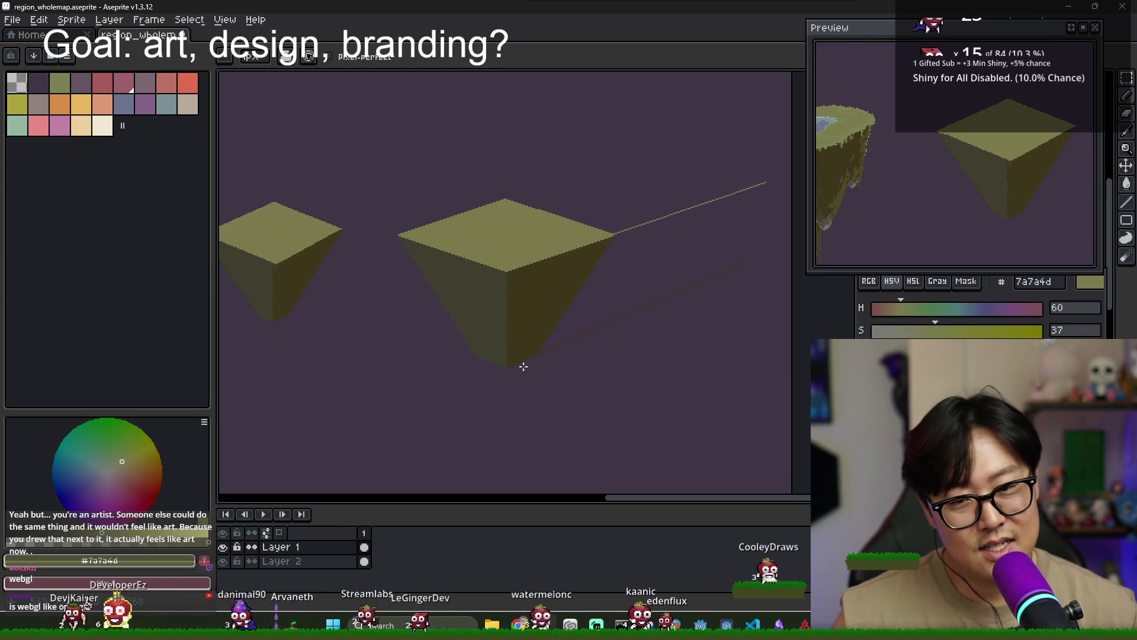
pyautogui.scroll(2, 532, 358)
pyautogui.scroll(-2, 532, 360)
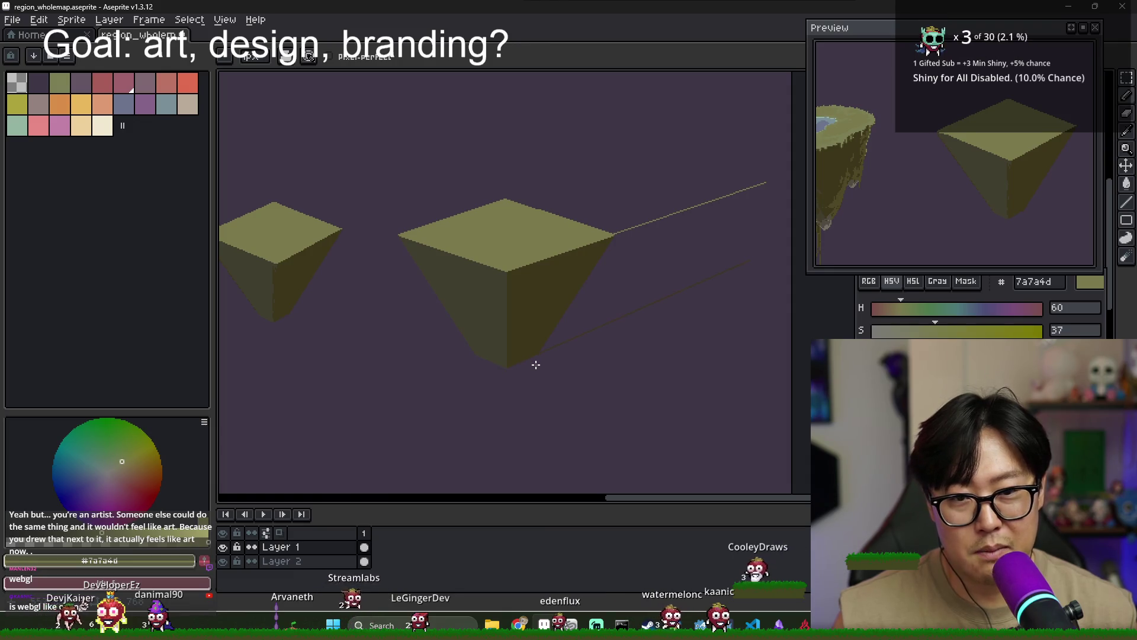
pyautogui.scroll(2, 536, 362)
pyautogui.scroll(-2, 531, 363)
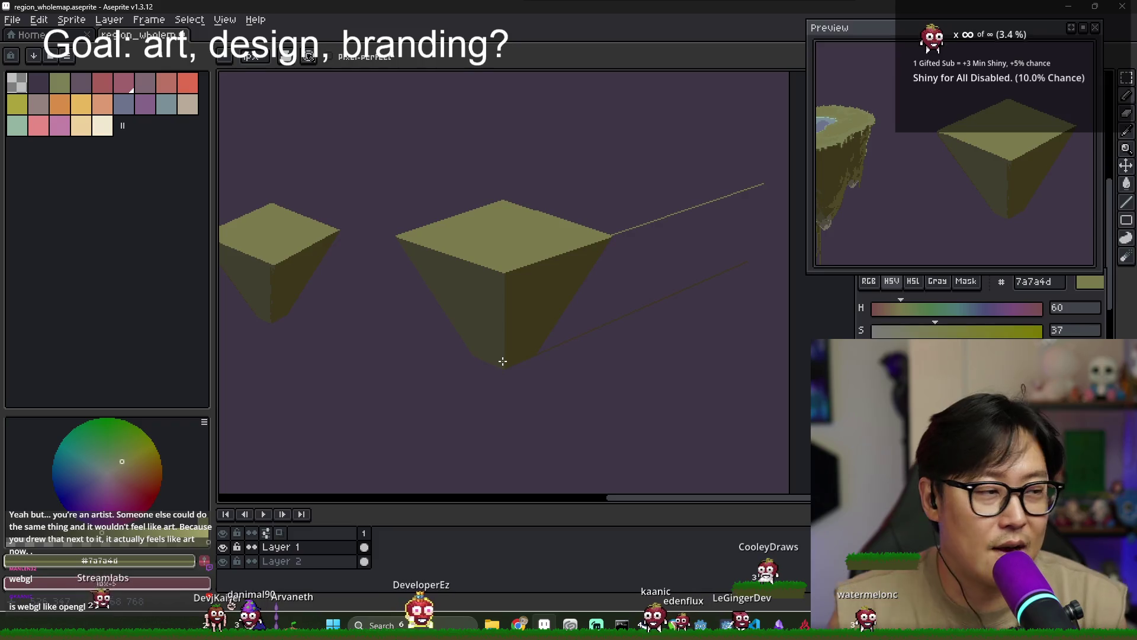
pyautogui.press('v')
pyautogui.hotkey('ctrl', 'z')
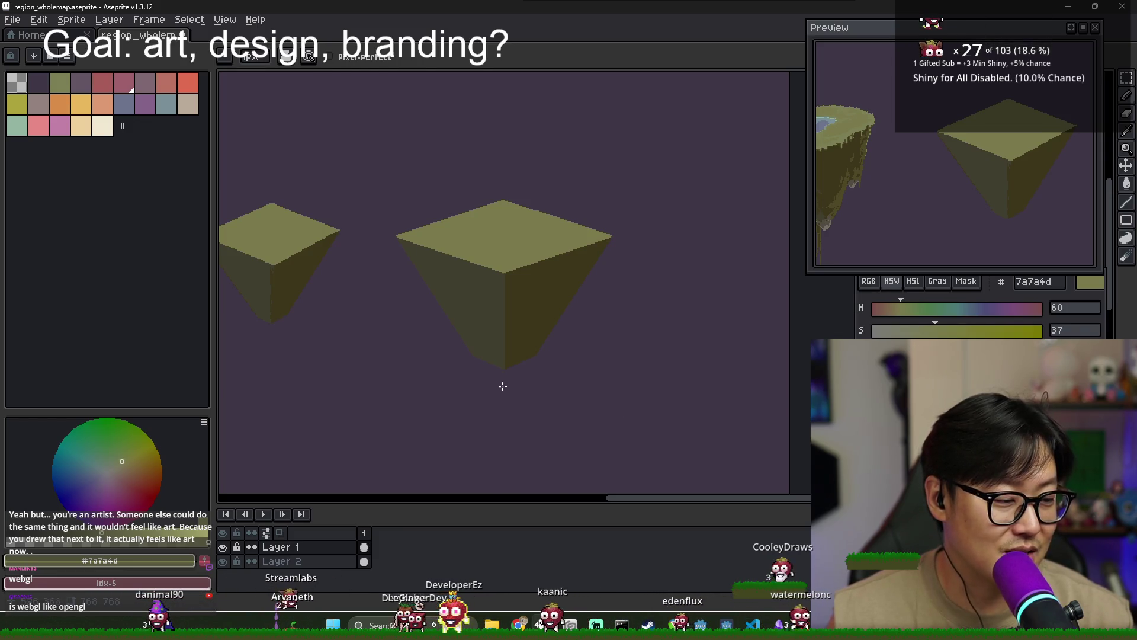
pyautogui.moveTo(401, 355); pyautogui.dragTo(535, 355)
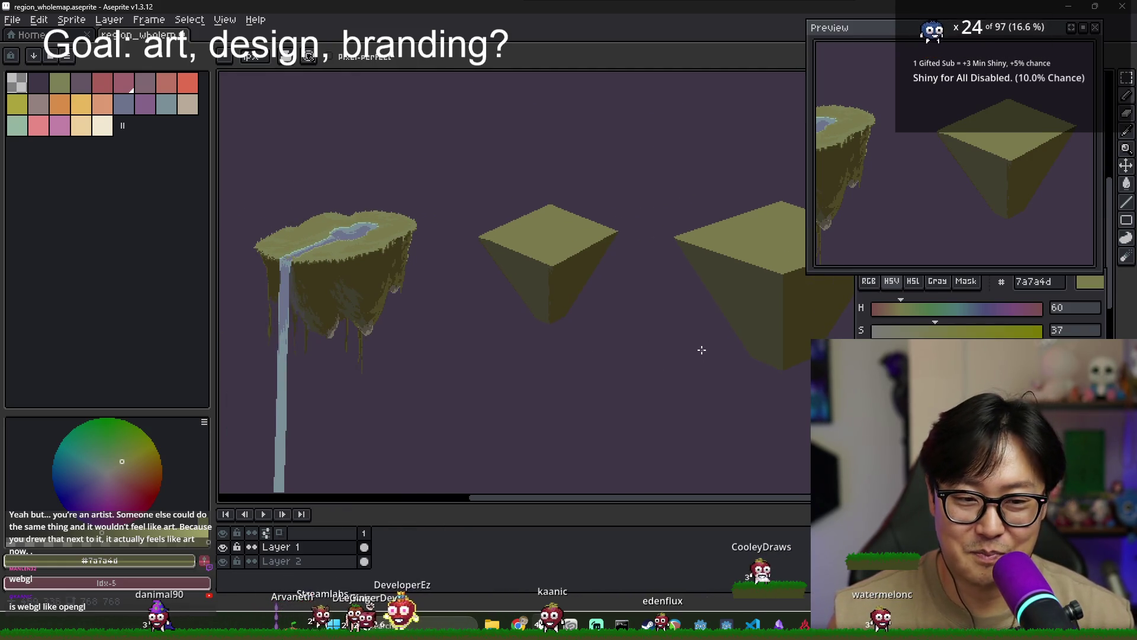
pyautogui.moveTo(705, 351); pyautogui.dragTo(711, 353)
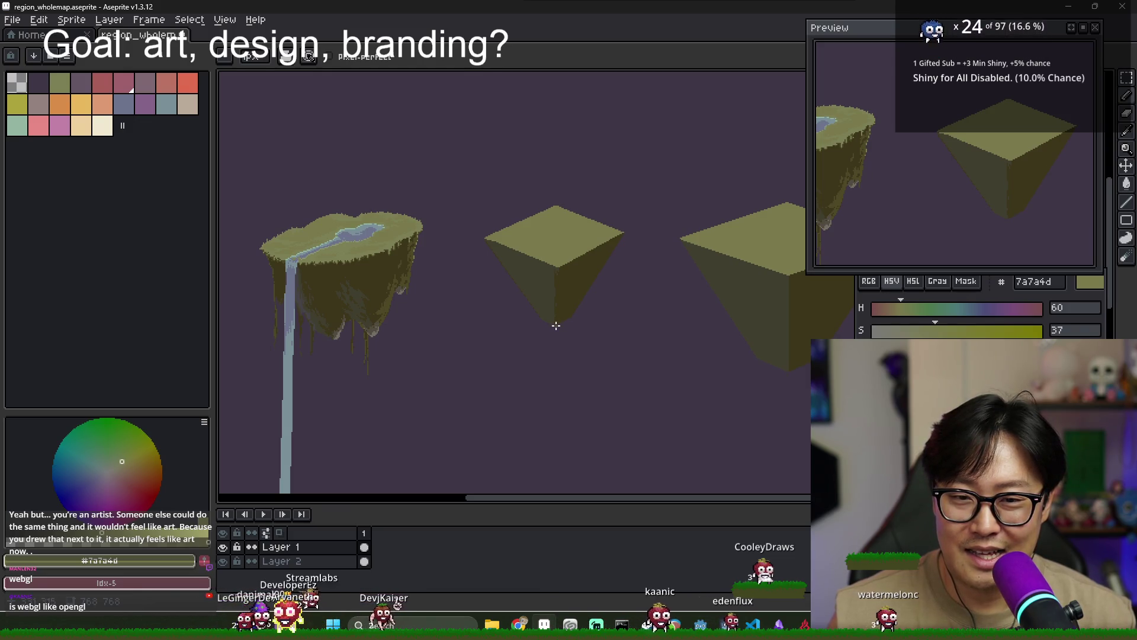
pyautogui.scroll(-2, 566, 327)
pyautogui.scroll(2, 610, 331)
pyautogui.scroll(-2, 643, 331)
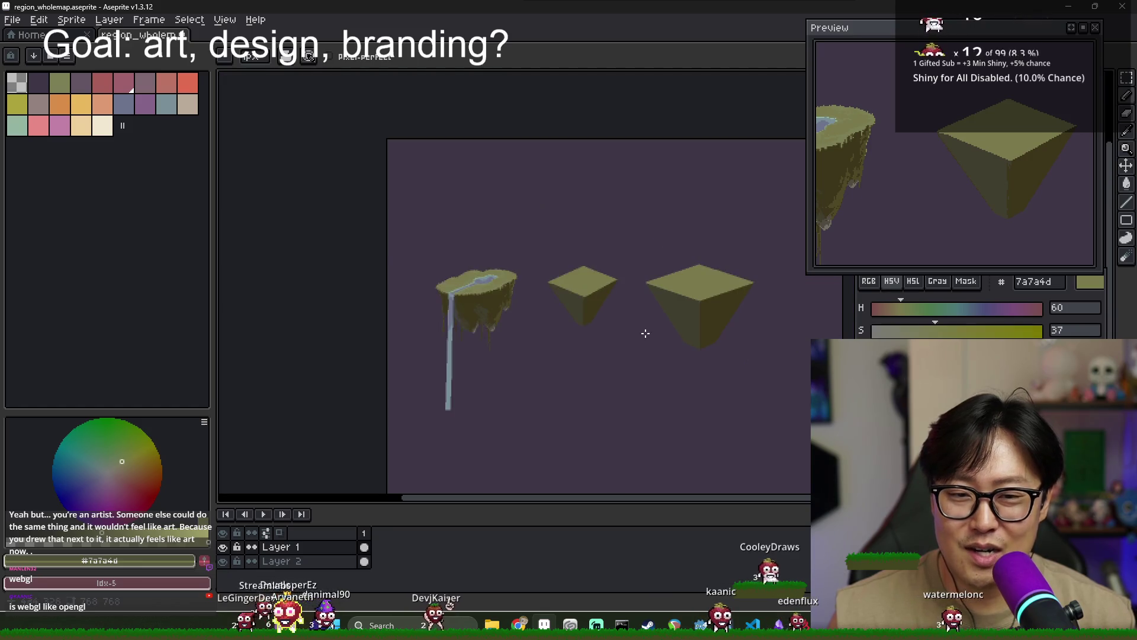
pyautogui.moveTo(643, 331); pyautogui.dragTo(620, 325)
pyautogui.scroll(2, 620, 325)
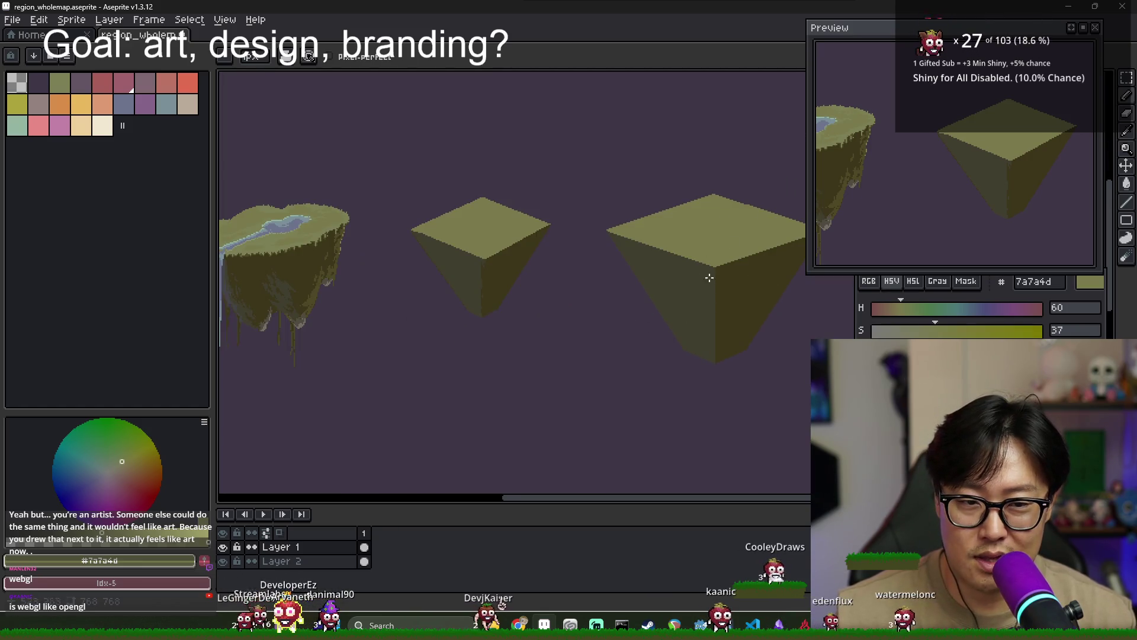
pyautogui.hscroll(-2, 459, 255)
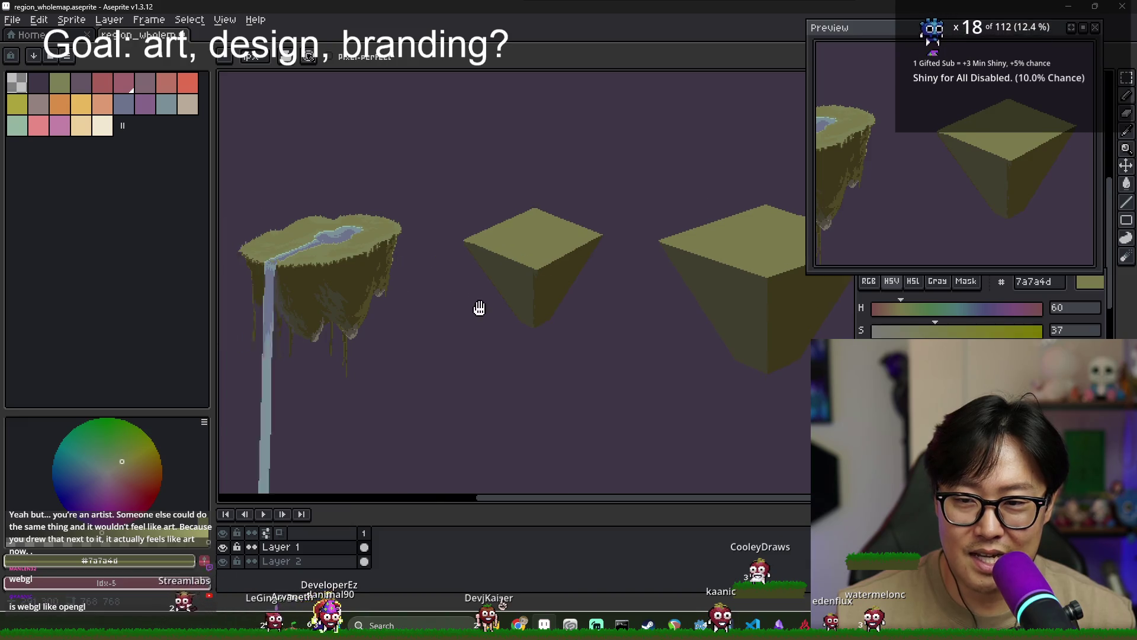
pyautogui.hscroll(-3, 477, 307)
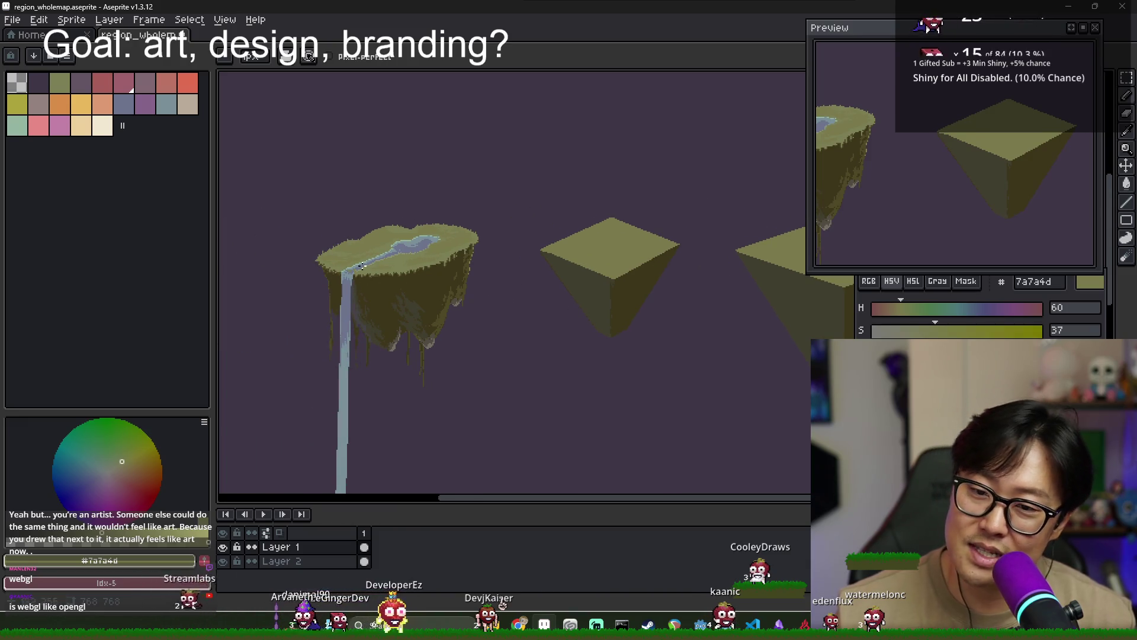
pyautogui.hscroll(3, 395, 273)
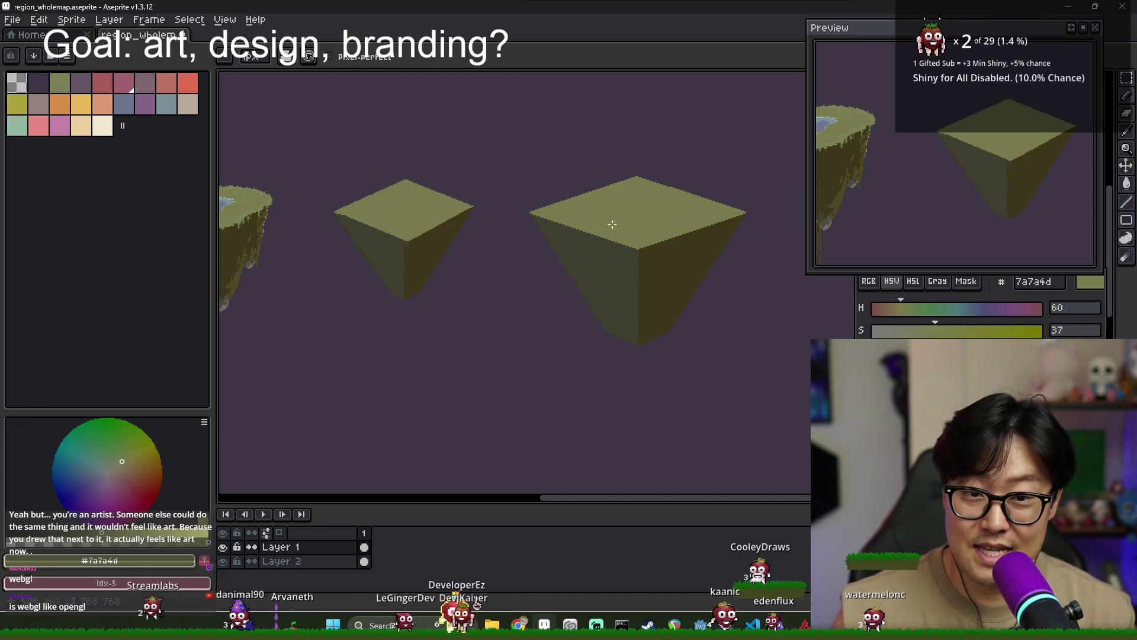
pyautogui.scroll(-3, 489, 247)
pyautogui.scroll(2, 489, 247)
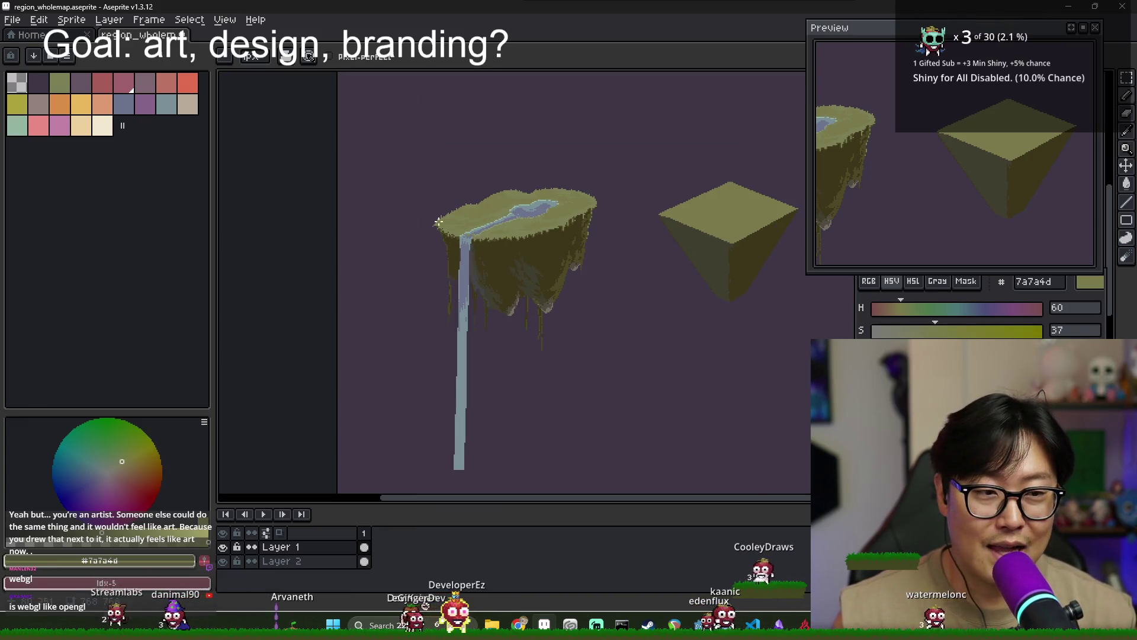
pyautogui.scroll(-2, 499, 270)
pyautogui.hscroll(1, 375, 325)
pyautogui.scroll(-1, 681, 266)
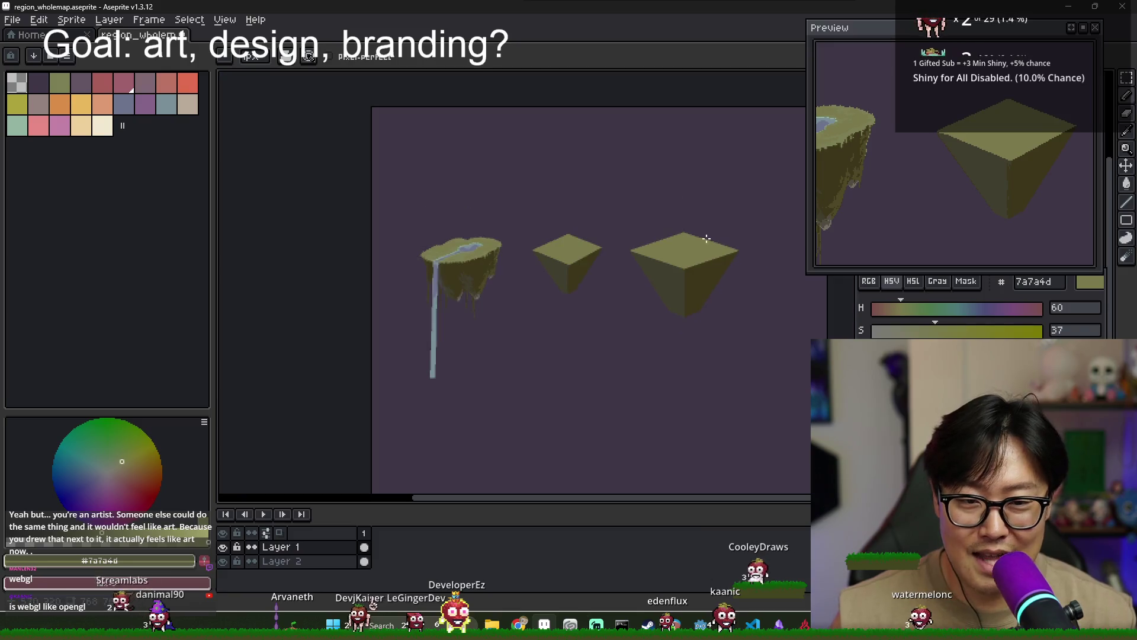
pyautogui.scroll(3, 528, 242)
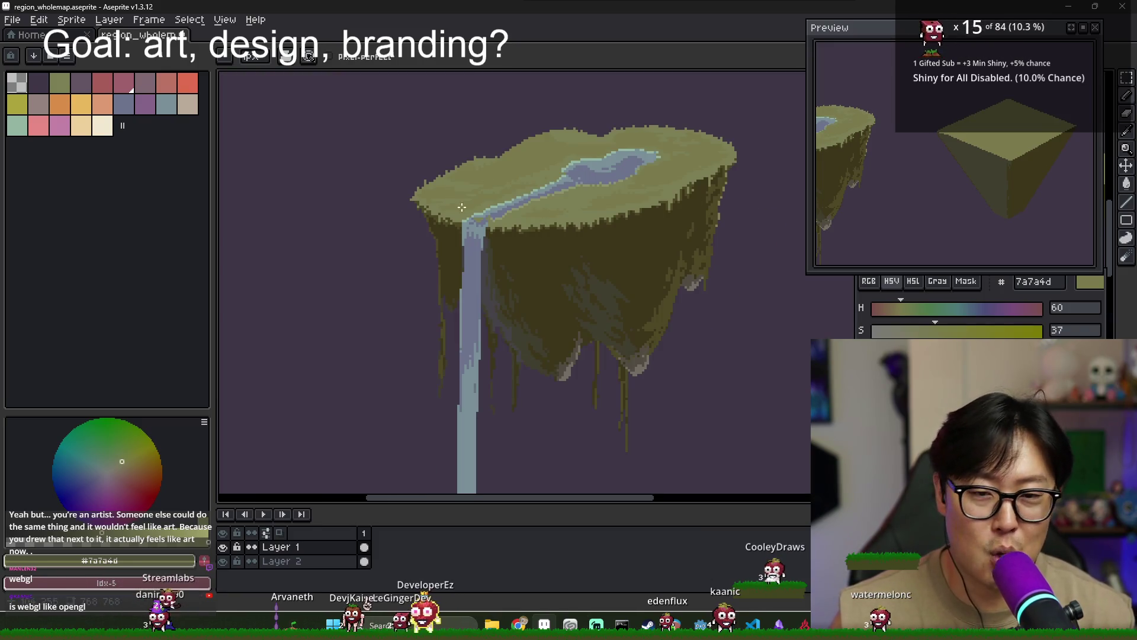
pyautogui.scroll(-1, 462, 207)
pyautogui.scroll(-1, 450, 226)
pyautogui.press('i')
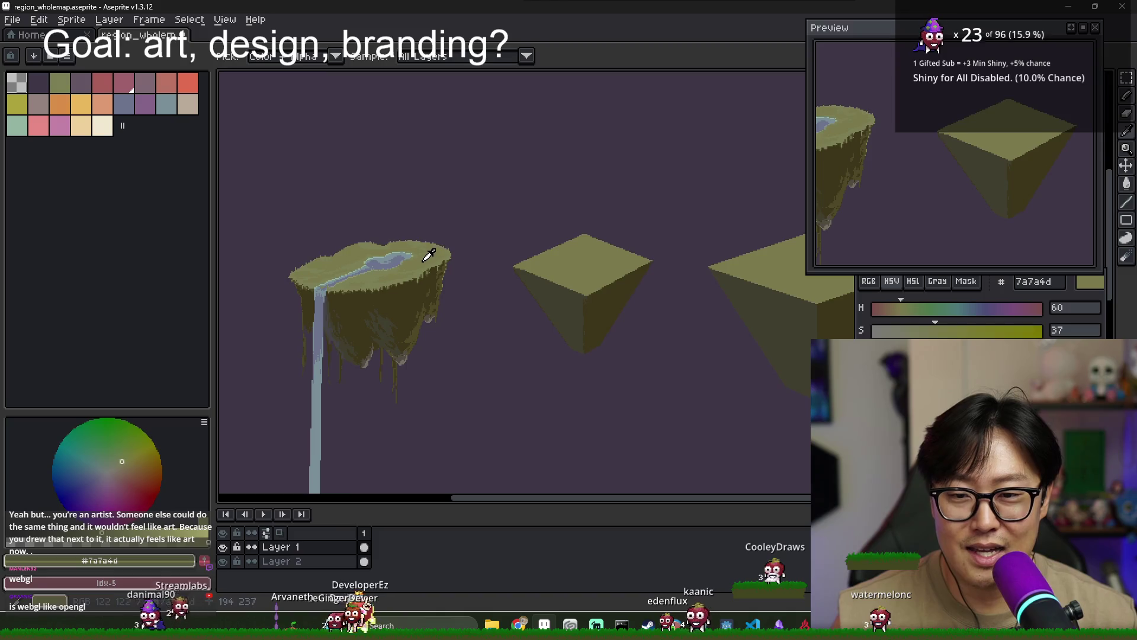
pyautogui.hscroll(3, 635, 317)
pyautogui.scroll(1, 563, 300)
pyautogui.scroll(-1, 348, 316)
pyautogui.press('b')
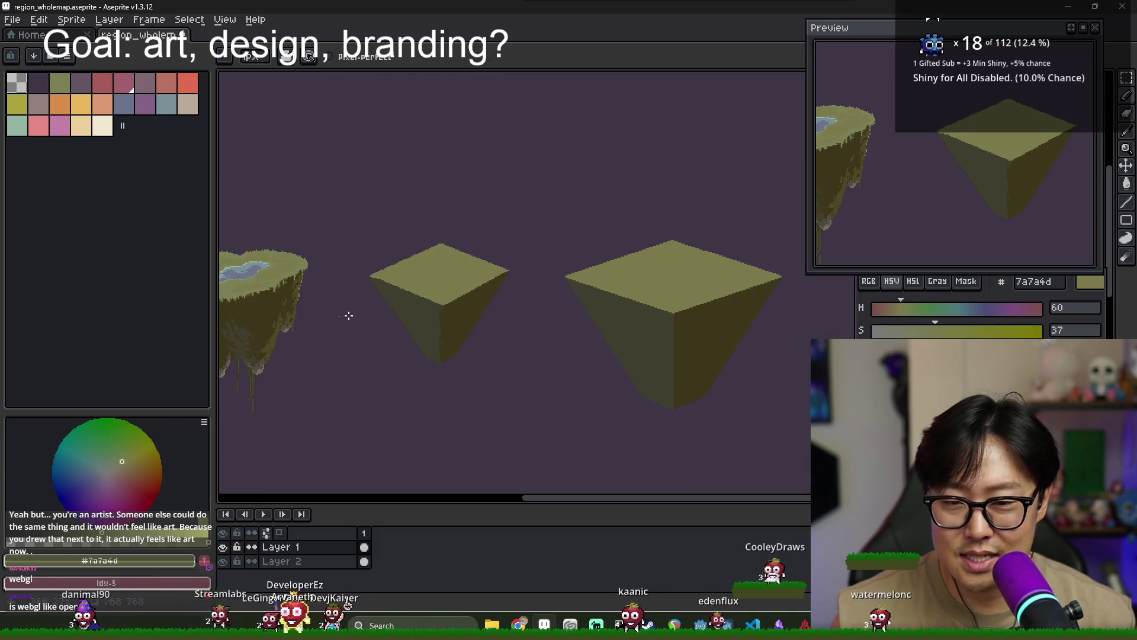
pyautogui.moveTo(349, 316); pyautogui.dragTo(439, 317)
pyautogui.moveTo(698, 414); pyautogui.dragTo(588, 401)
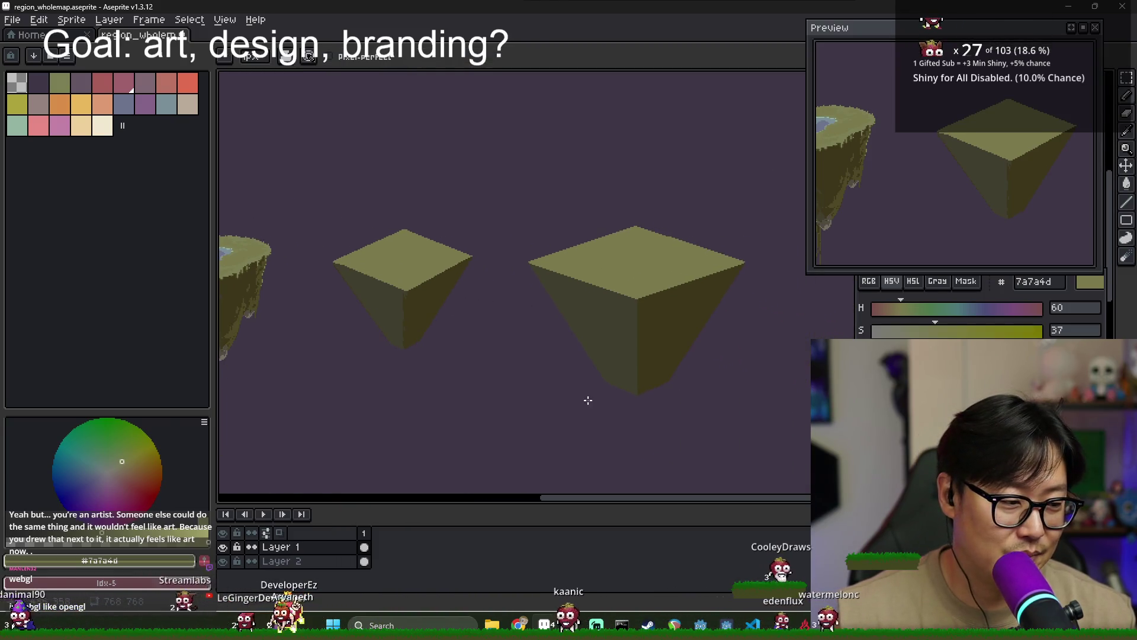
pyautogui.scroll(-1, 574, 385)
pyautogui.scroll(1, 615, 358)
pyautogui.scroll(1, 602, 393)
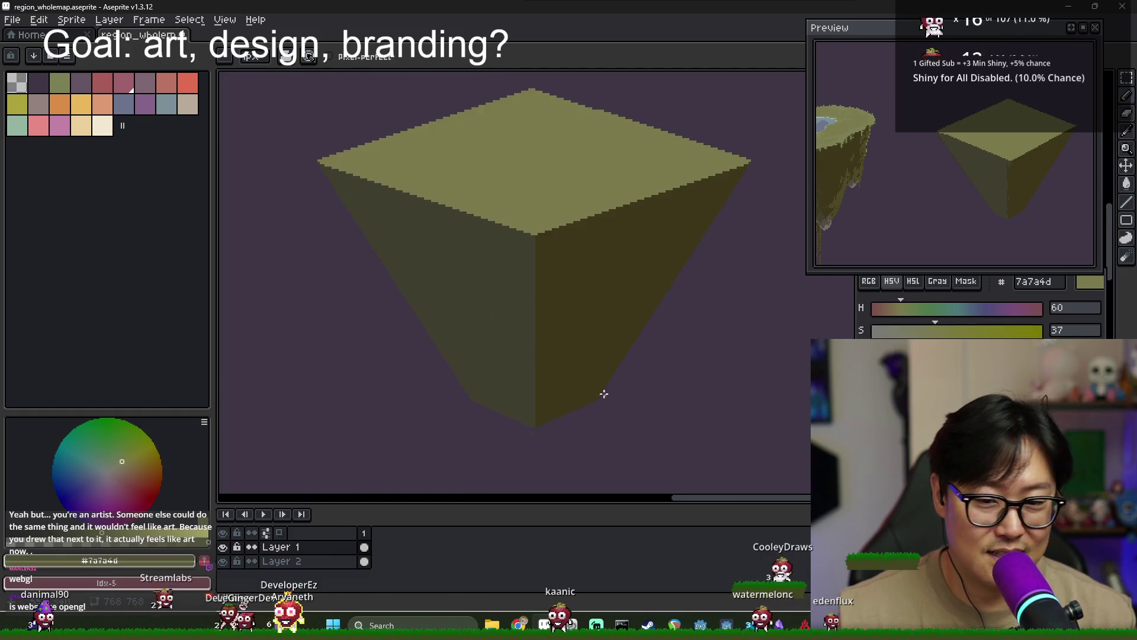
# Select the large pyramid block and drag it below and left of the smaller block
pyautogui.scroll(-1, 569, 394)
pyautogui.scroll(-1, 495, 350)
pyautogui.scroll(1, 498, 348)
pyautogui.moveTo(498, 348); pyautogui.dragTo(541, 340)
pyautogui.scroll(-1, 531, 343)
pyautogui.scroll(1, 510, 341)
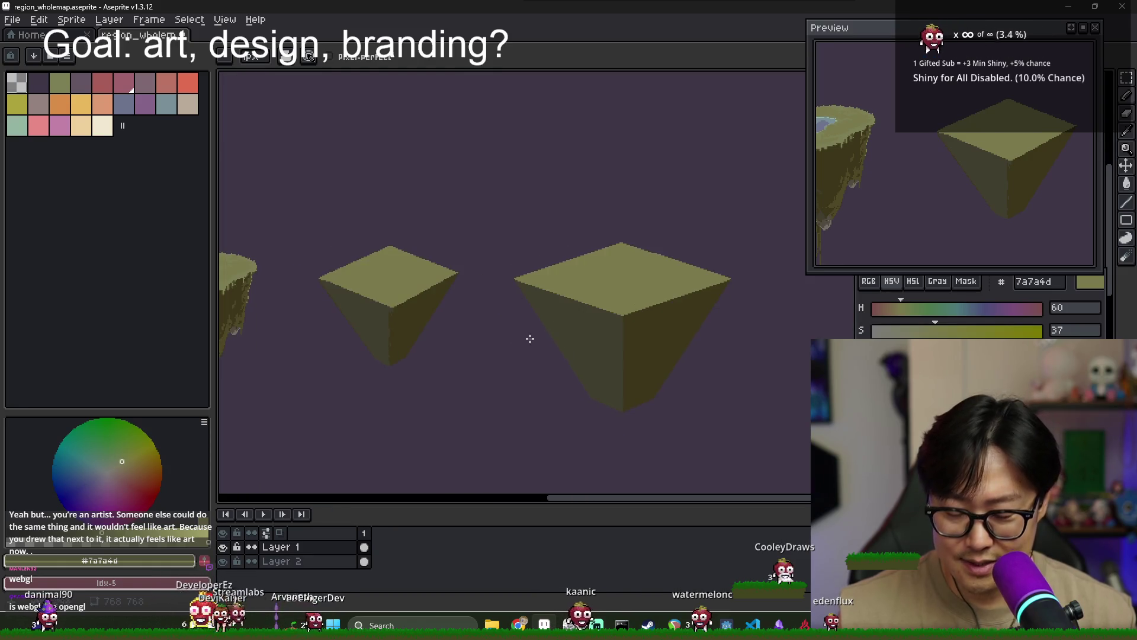
pyautogui.press('m')
pyautogui.moveTo(500, 208); pyautogui.dragTo(741, 457)
pyautogui.moveTo(660, 386)
pyautogui.mouseDown()
pyautogui.moveTo(625, 317)
pyautogui.moveTo(521, 411)
pyautogui.moveTo(520, 401)
pyautogui.mouseUp()
pyautogui.scroll(-1, 599, 350)
pyautogui.hotkey('ctrl', 'd')
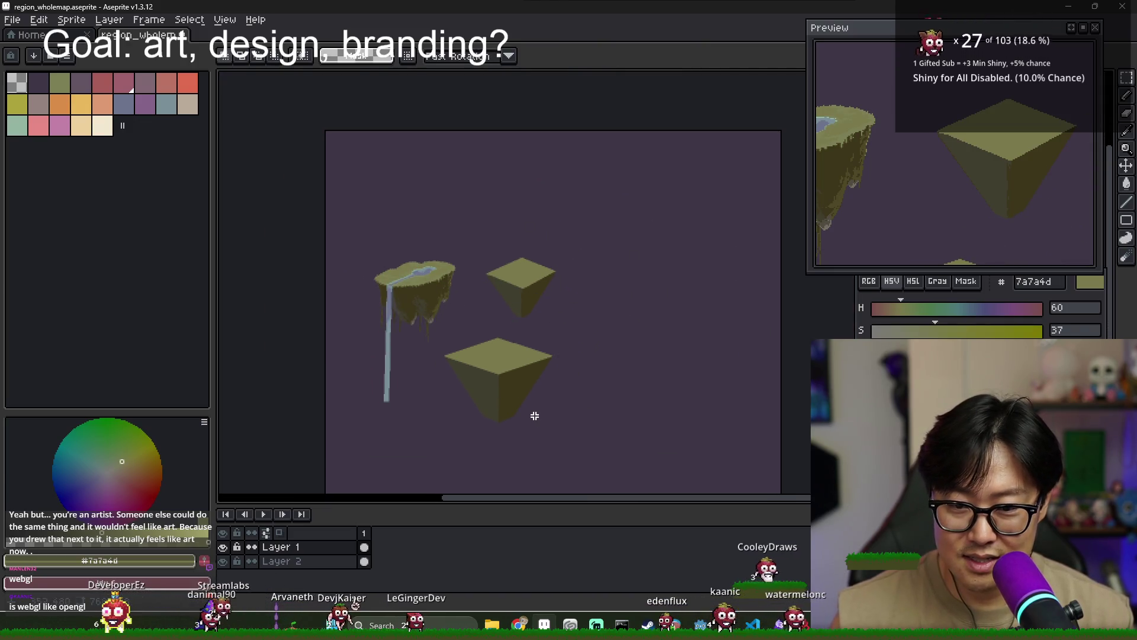
pyautogui.scroll(1, 537, 407)
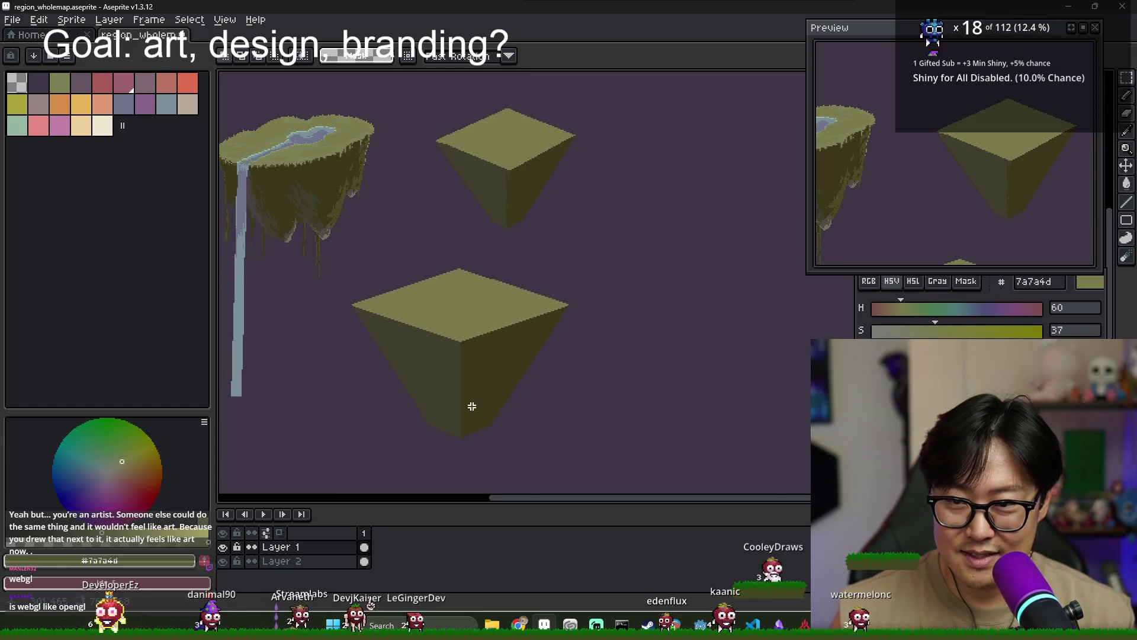
pyautogui.moveTo(472, 406); pyautogui.dragTo(521, 425)
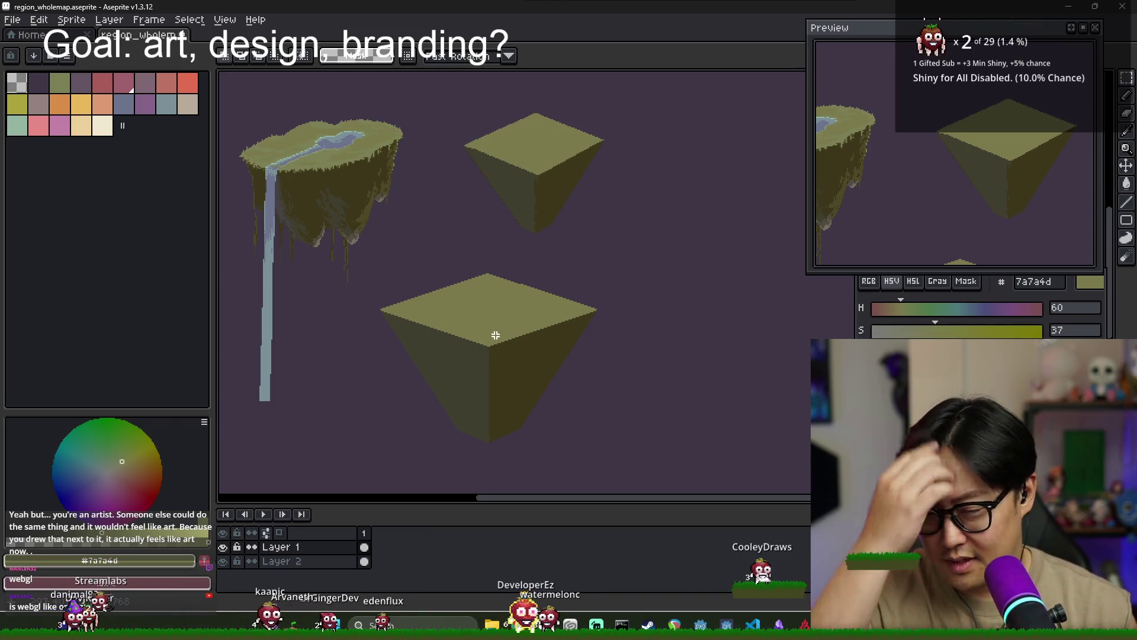
# Select a rectangle on the lower block's top face, then drop the selection
pyautogui.moveTo(502, 332)
pyautogui.mouseDown()
pyautogui.moveTo(510, 320)
pyautogui.moveTo(564, 320)
pyautogui.mouseUp()
pyautogui.scroll(1, 558, 300)
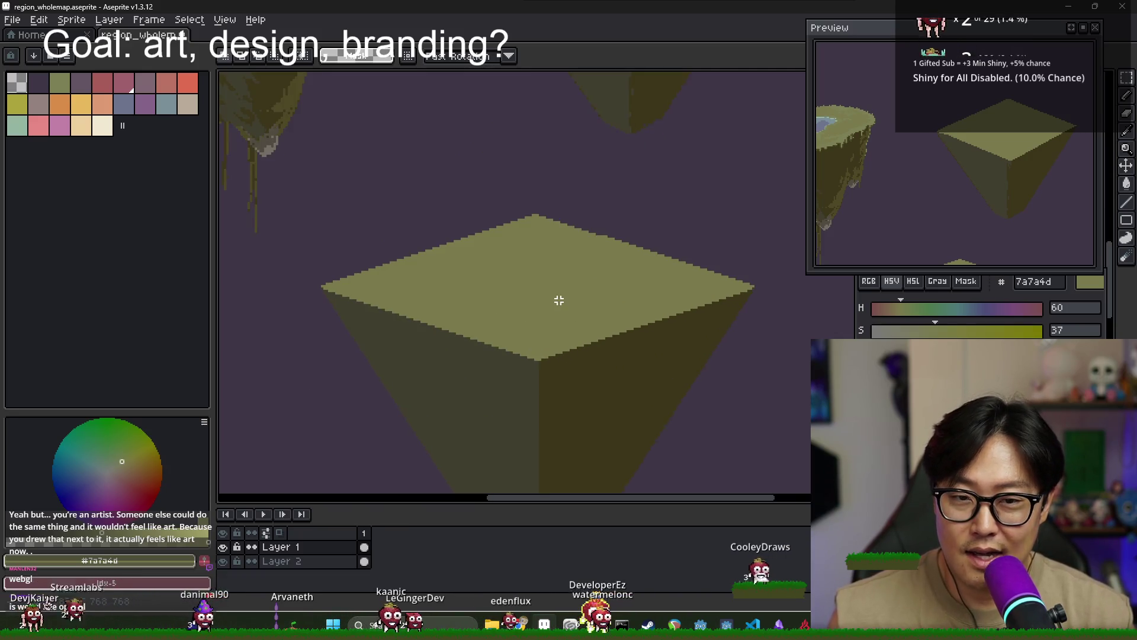
pyautogui.scroll(1, 549, 251)
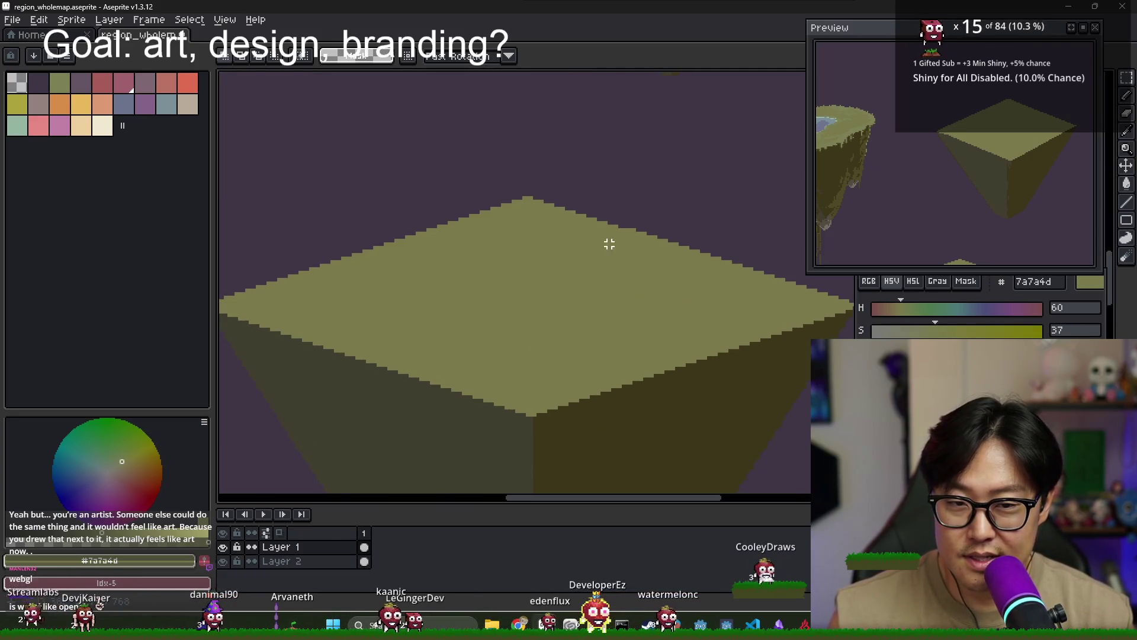
pyautogui.scroll(1, 627, 235)
pyautogui.scroll(1, 627, 235)
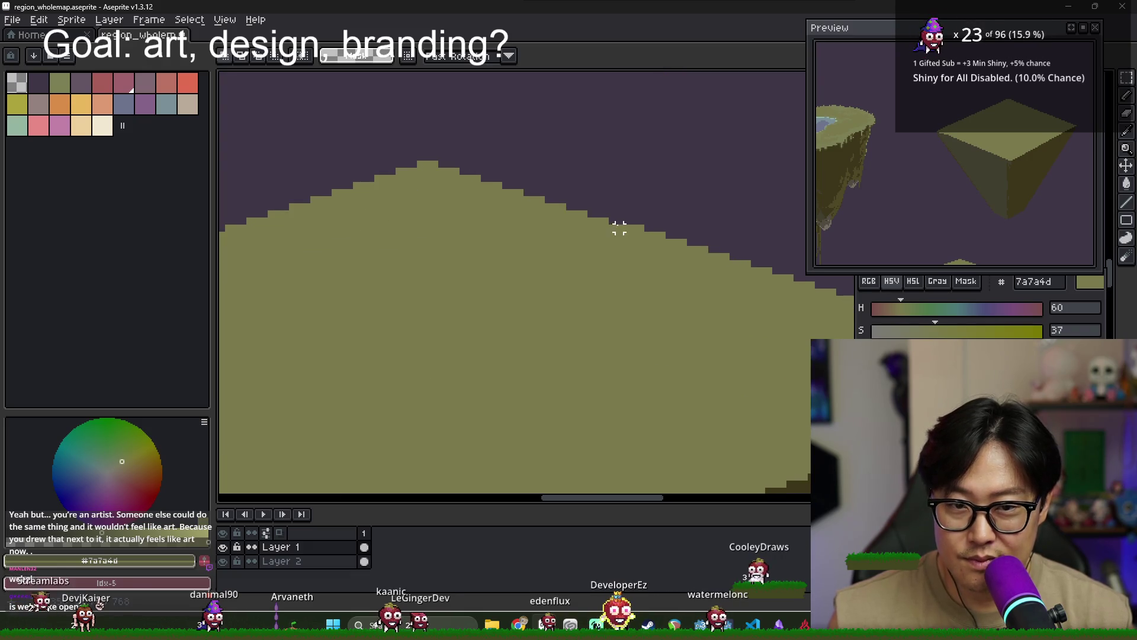
pyautogui.scroll(-1, 597, 241)
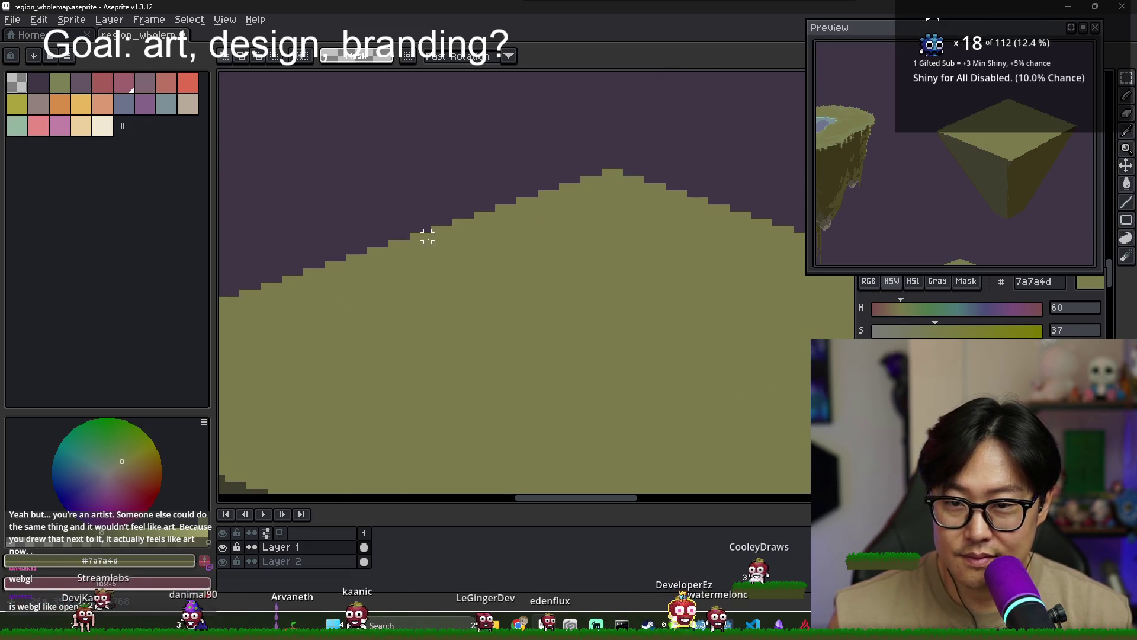
pyautogui.scroll(-1, 376, 256)
pyautogui.scroll(-1, 450, 273)
pyautogui.scroll(-1, 519, 286)
pyautogui.scroll(-1, 616, 287)
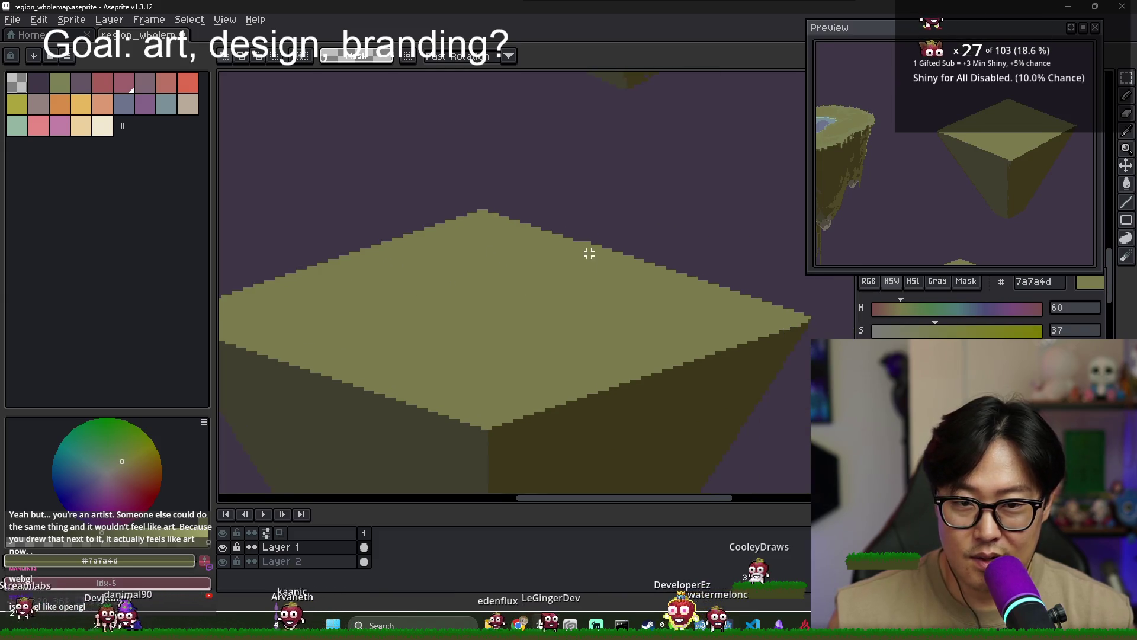
pyautogui.moveTo(585, 229); pyautogui.dragTo(764, 428)
pyautogui.click(669, 338)
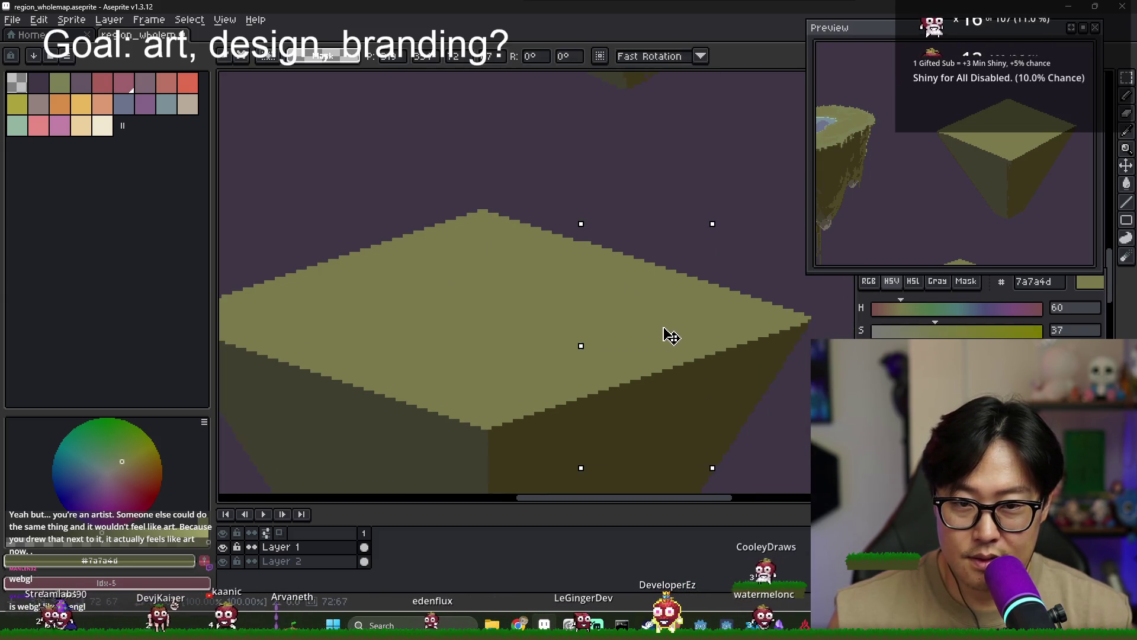
pyautogui.press('Return')
pyautogui.hotkey('ctrl', 'd')
# Select the block's right side and shift those pixels slightly up-left
pyautogui.scroll(-1, 705, 391)
pyautogui.scroll(-1, 692, 258)
pyautogui.moveTo(709, 253)
pyautogui.mouseDown()
pyautogui.moveTo(618, 168)
pyautogui.moveTo(718, 401)
pyautogui.mouseUp()
pyautogui.click(647, 229)
pyautogui.moveTo(612, 164); pyautogui.dragTo(723, 363)
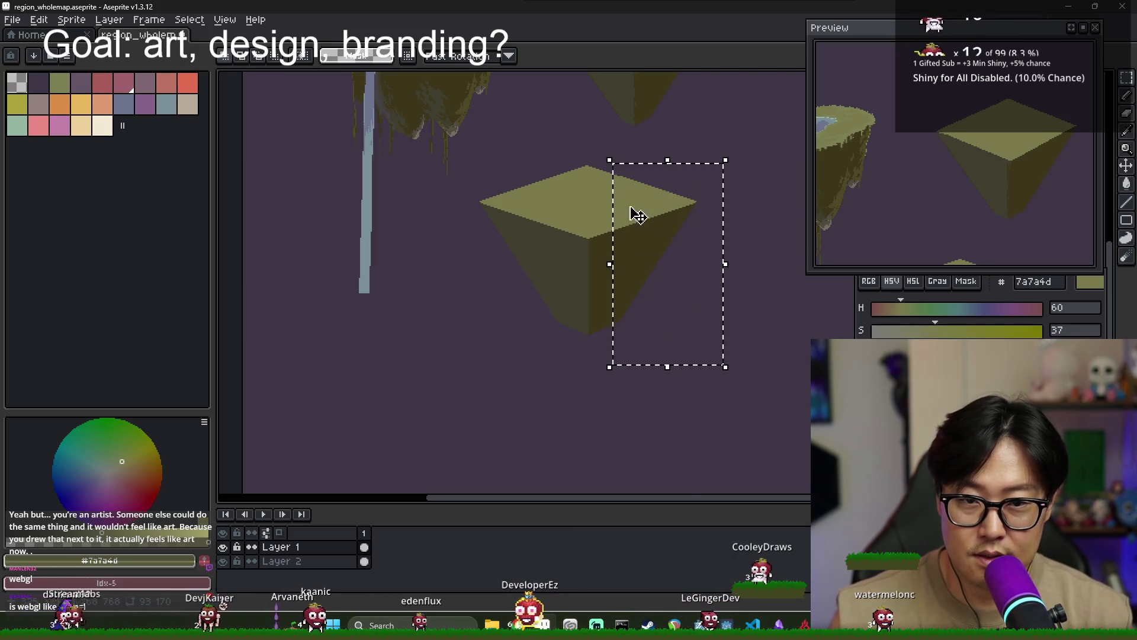
pyautogui.moveTo(617, 167); pyautogui.dragTo(713, 381)
pyautogui.scroll(3, 670, 293)
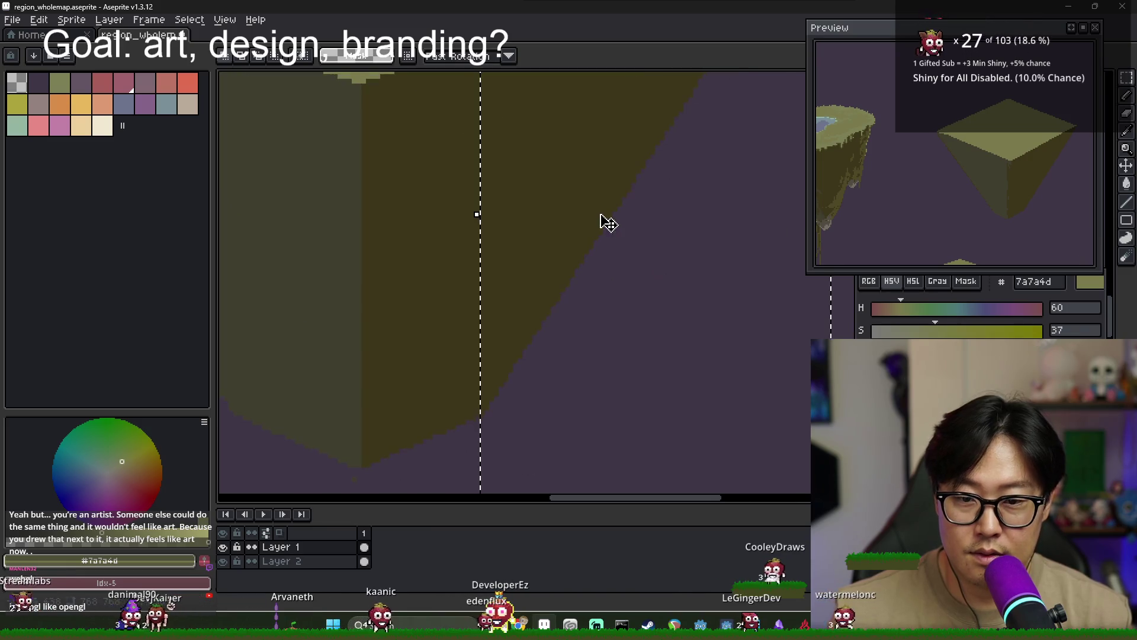
pyautogui.scroll(-1, 604, 269)
pyautogui.scroll(-2, 592, 203)
pyautogui.scroll(3, 587, 212)
pyautogui.moveTo(586, 212); pyautogui.dragTo(575, 205)
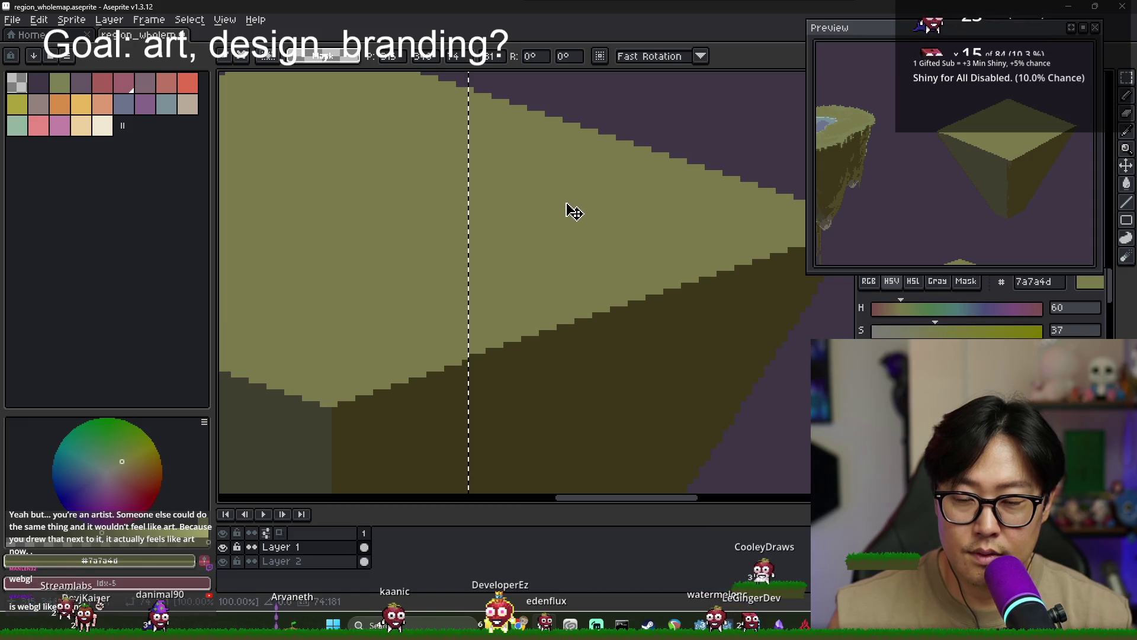
pyautogui.press('Return')
# Select the block's left half, flip it horizontally, and move it into position
pyautogui.scroll(-1, 567, 214)
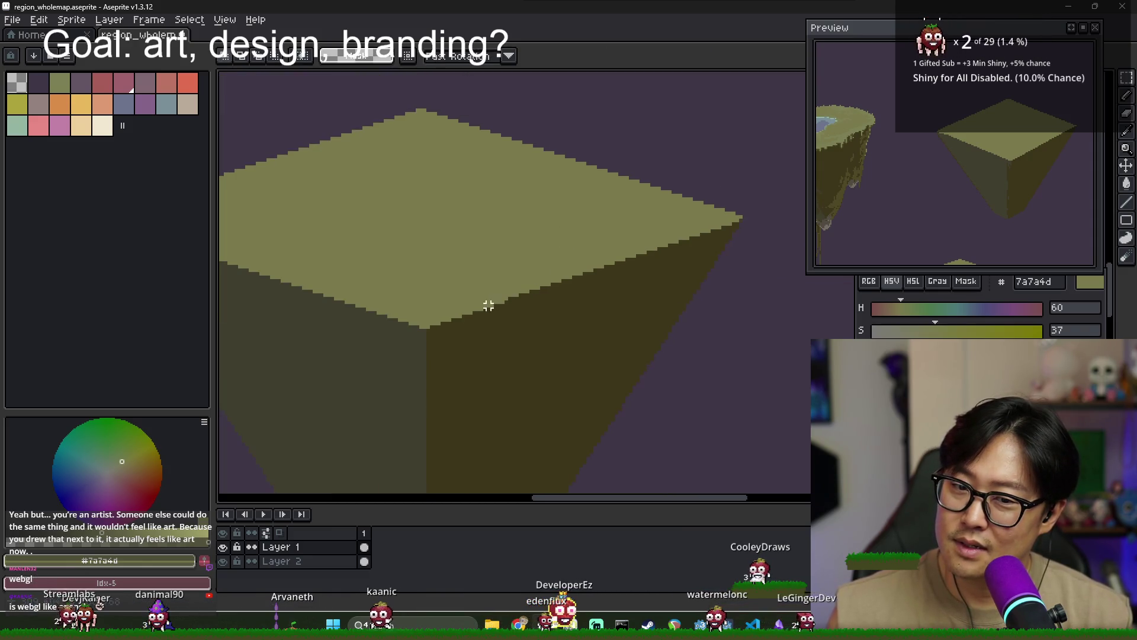
pyautogui.scroll(-1, 495, 273)
pyautogui.scroll(1, 498, 241)
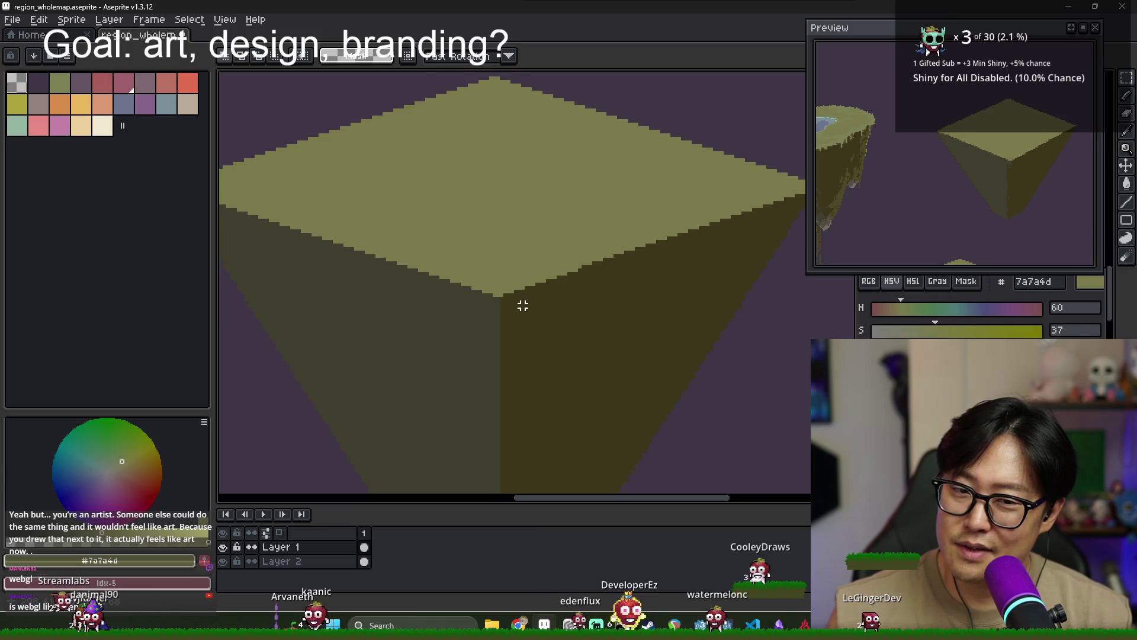
pyautogui.hscroll(-1, 512, 293)
pyautogui.scroll(-1, 519, 330)
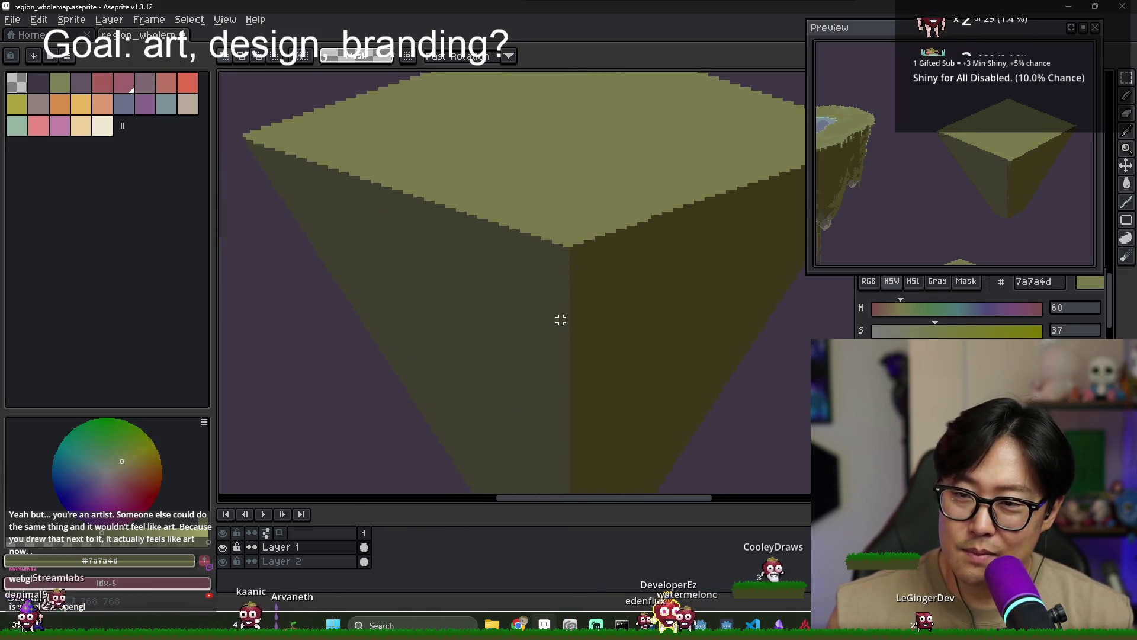
pyautogui.scroll(-2, 558, 318)
pyautogui.scroll(4, 556, 368)
pyautogui.scroll(-1, 545, 225)
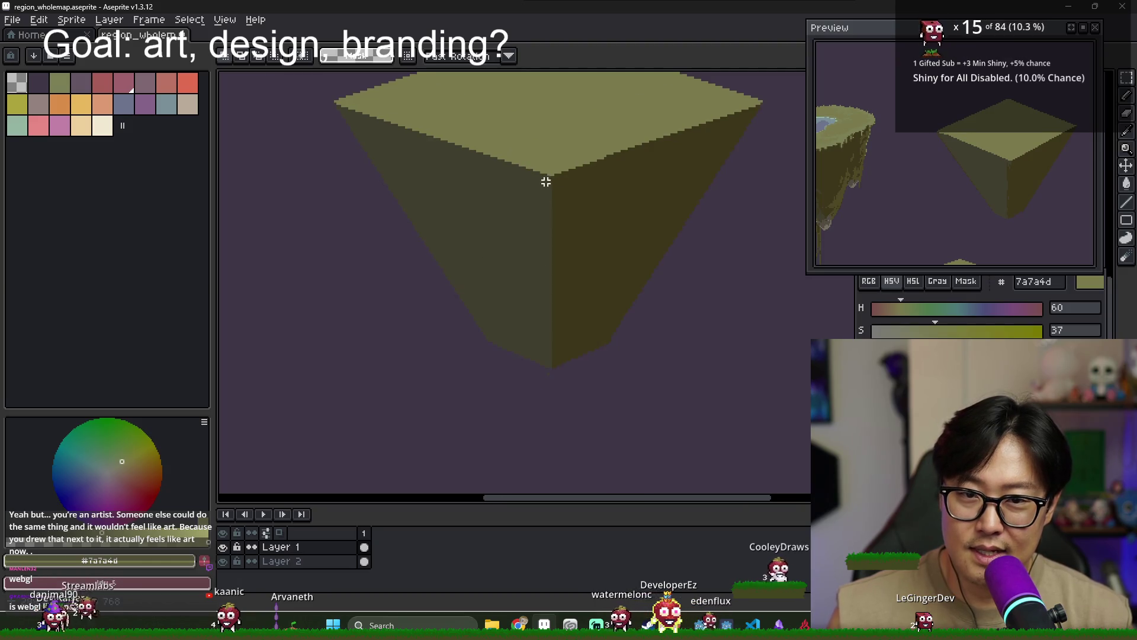
pyautogui.scroll(1, 550, 168)
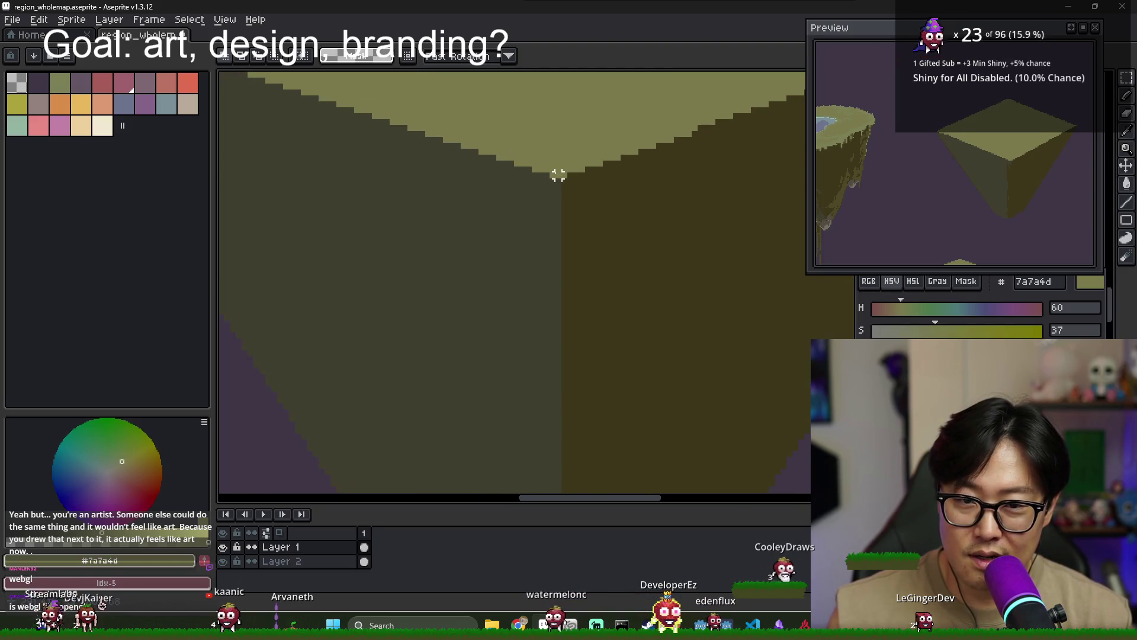
pyautogui.moveTo(552, 175); pyautogui.dragTo(481, 475)
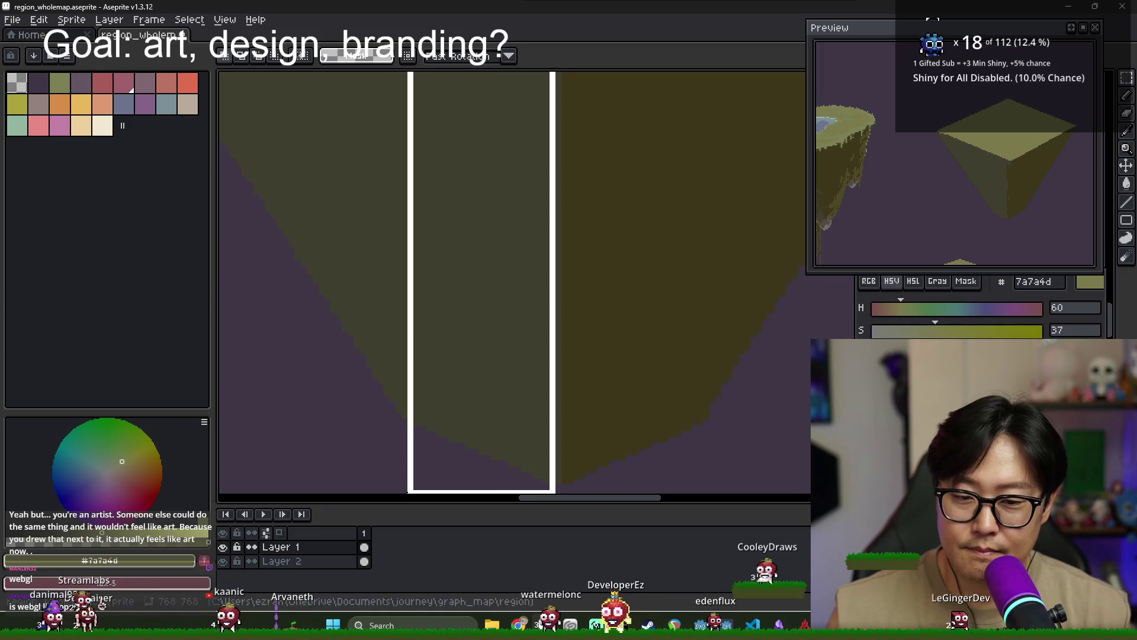
pyautogui.moveTo(552, 481); pyautogui.dragTo(254, 121)
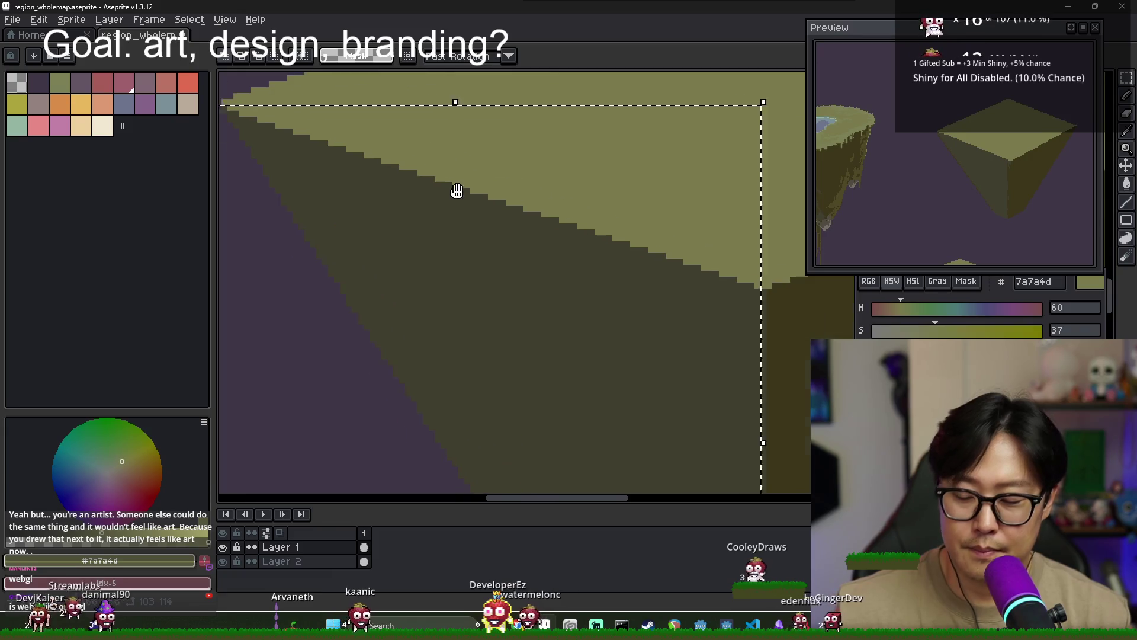
pyautogui.moveTo(255, 121); pyautogui.dragTo(450, 298)
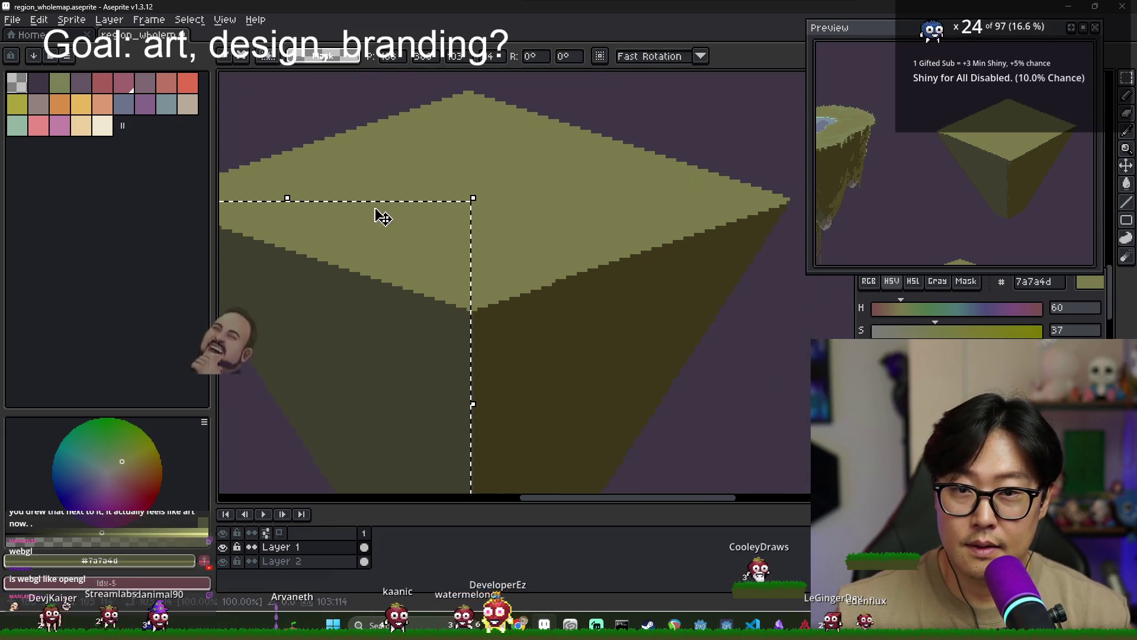
pyautogui.click(40, 20)
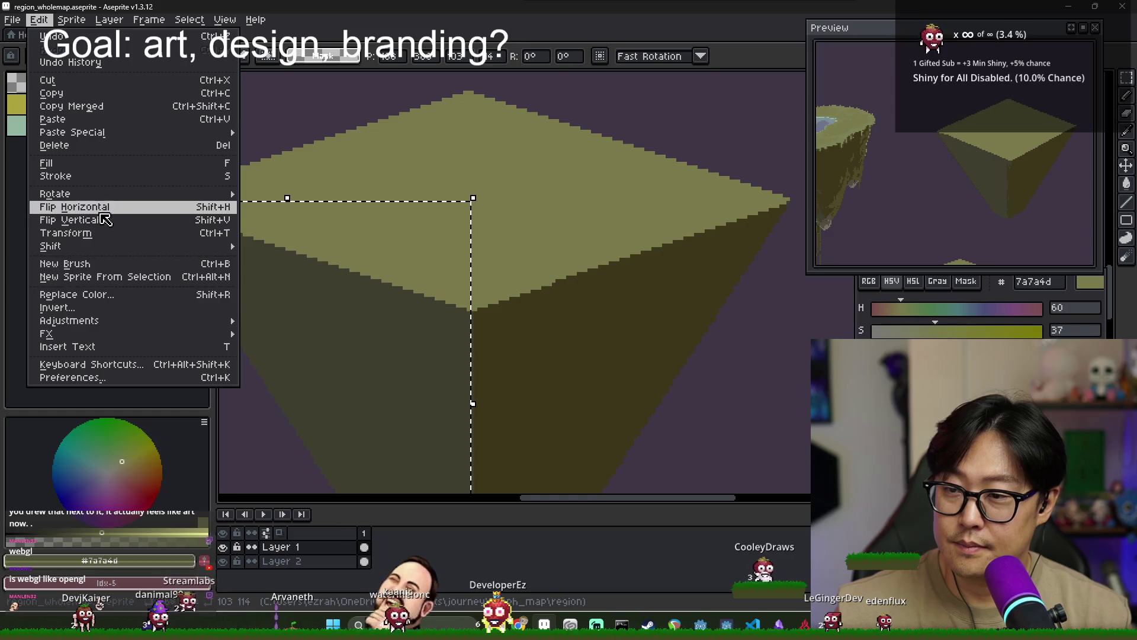
pyautogui.click(74, 207)
pyautogui.scroll(2, 633, 284)
pyautogui.moveTo(477, 338); pyautogui.dragTo(447, 350)
# Select the upper-left part of the pyramid's top and flip it horizontally
pyautogui.scroll(-1, 447, 350)
pyautogui.scroll(-2, 460, 342)
pyautogui.hotkey('ctrl', 'd')
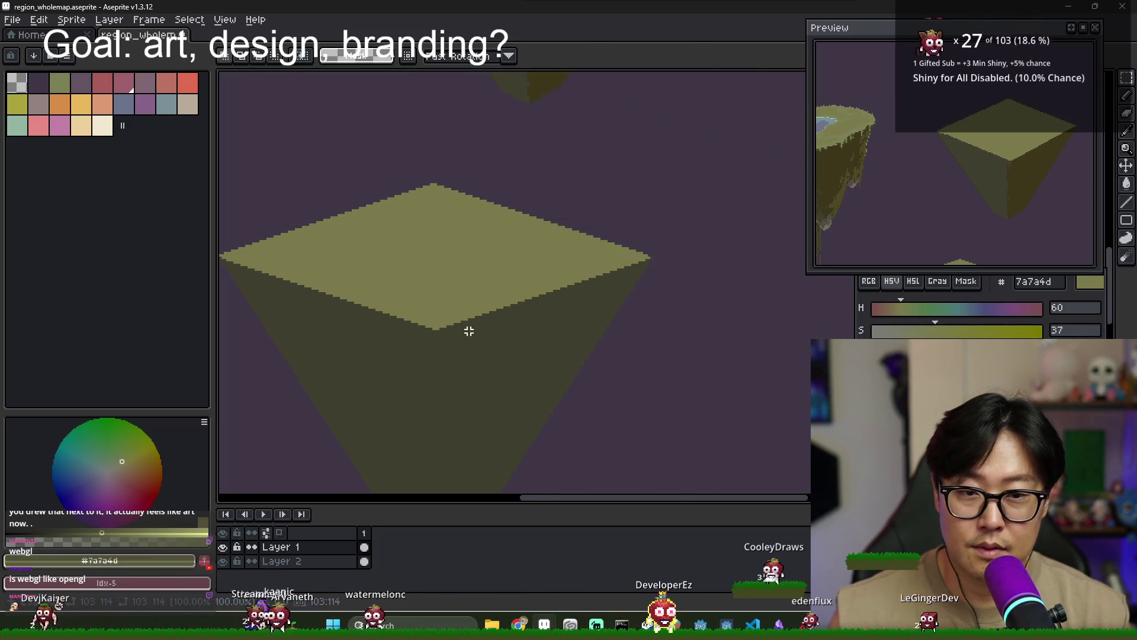
pyautogui.scroll(2, 521, 320)
pyautogui.hscroll(1, 478, 285)
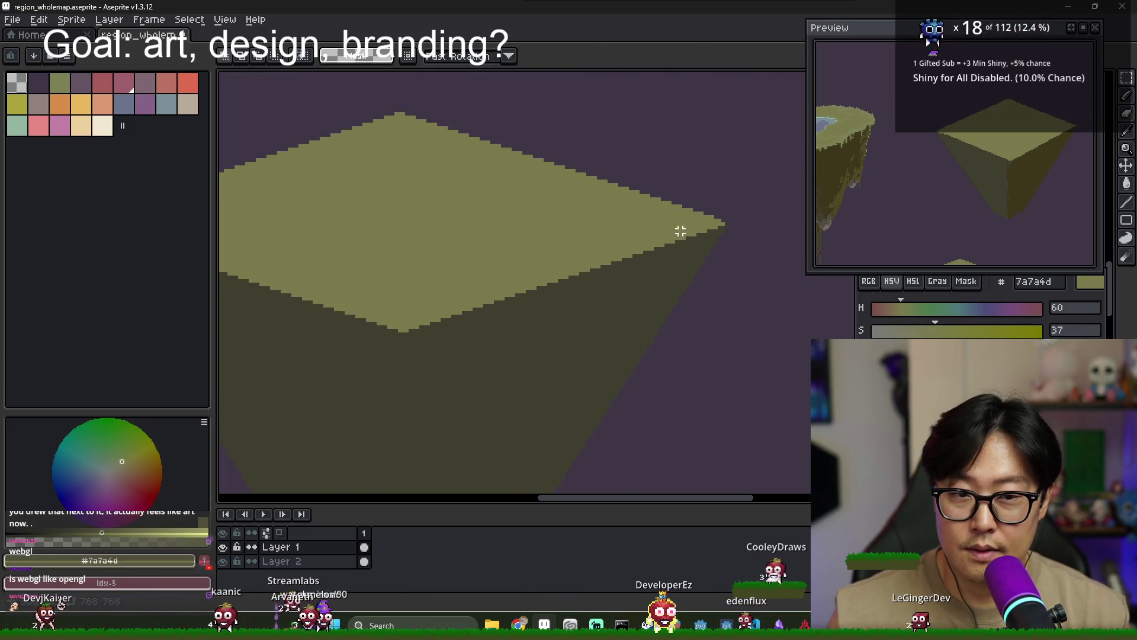
pyautogui.hscroll(-5, 591, 261)
pyautogui.scroll(-2, 495, 264)
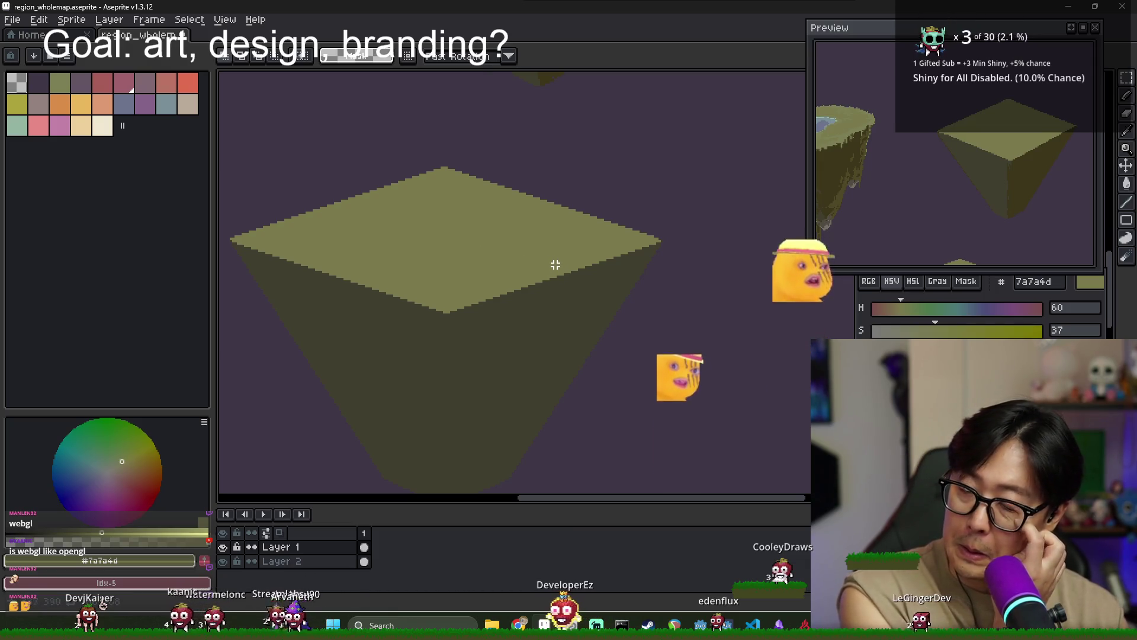
pyautogui.hscroll(-2, 356, 249)
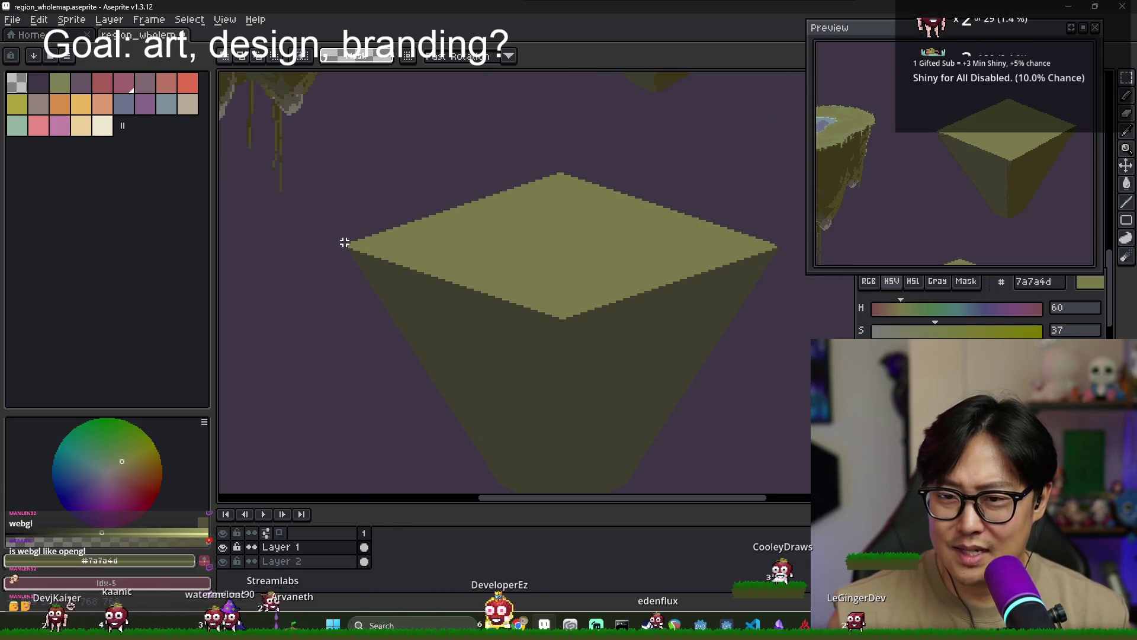
pyautogui.moveTo(345, 244); pyautogui.dragTo(562, 137)
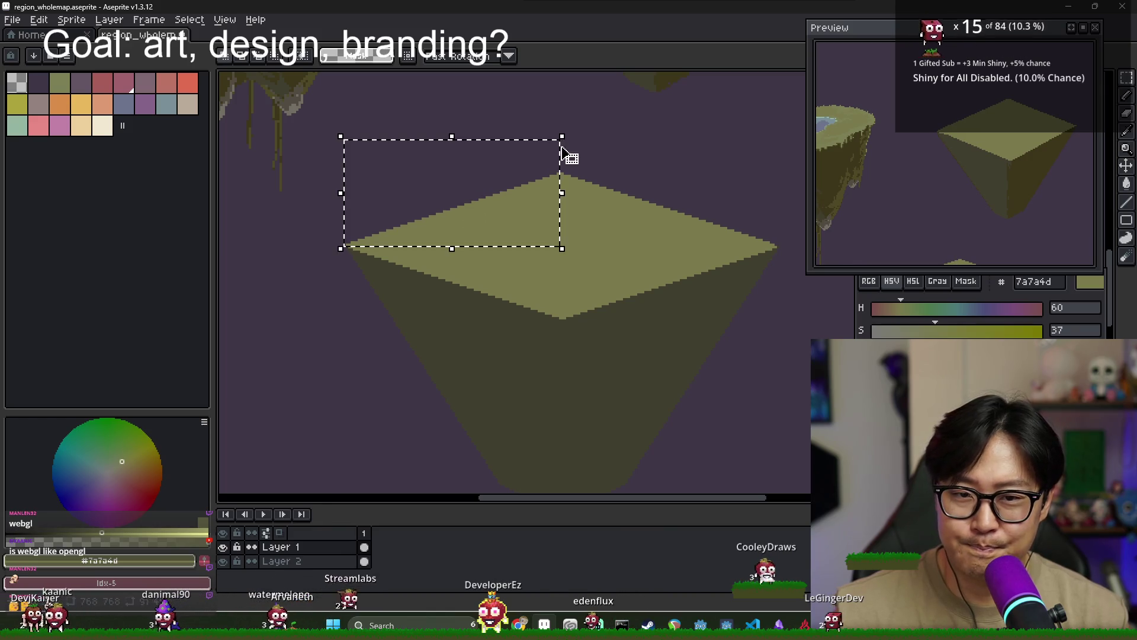
pyautogui.click(39, 20)
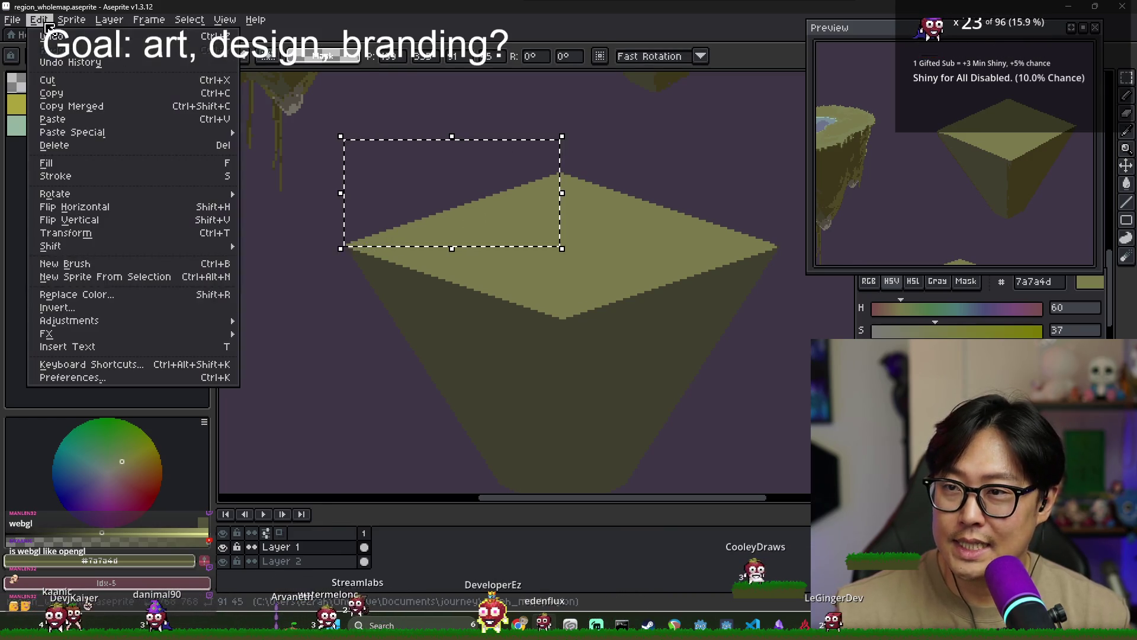
pyautogui.click(116, 212)
pyautogui.scroll(3, 622, 221)
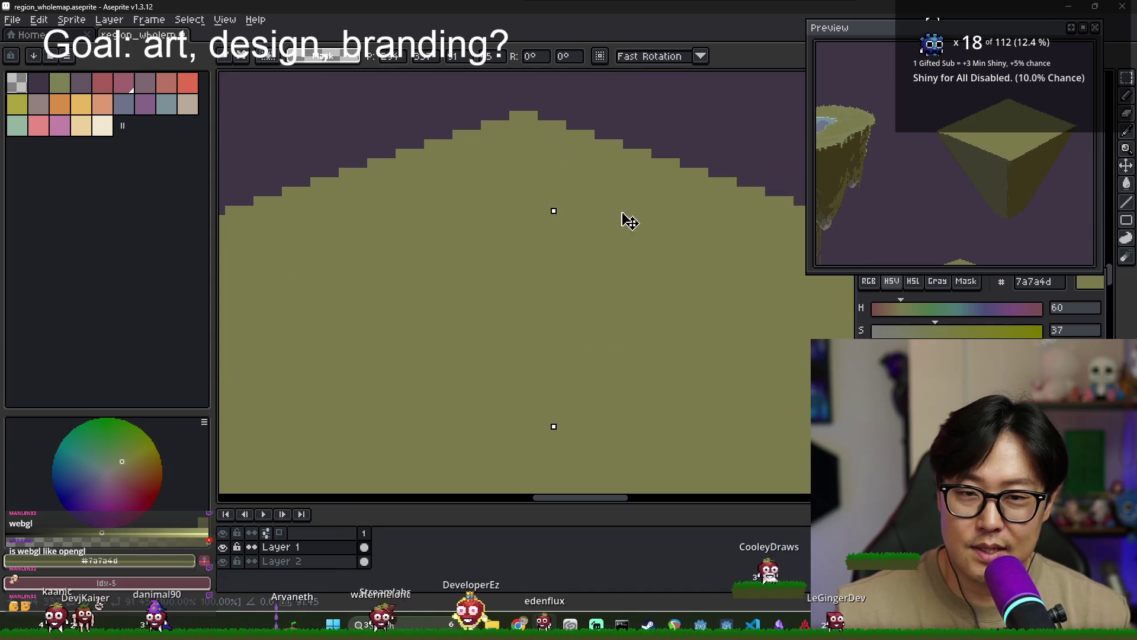
pyautogui.scroll(-2, 594, 198)
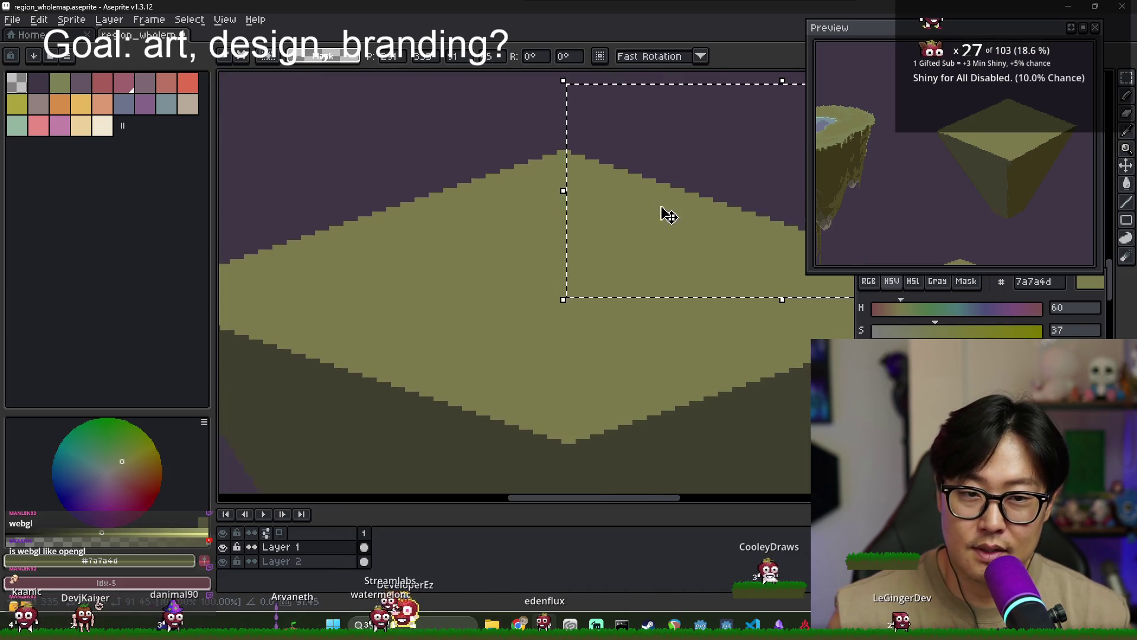
pyautogui.scroll(-1, 665, 213)
# Deselect the flipped area and return to the pencil
pyautogui.hotkey('ctrl', 'd')
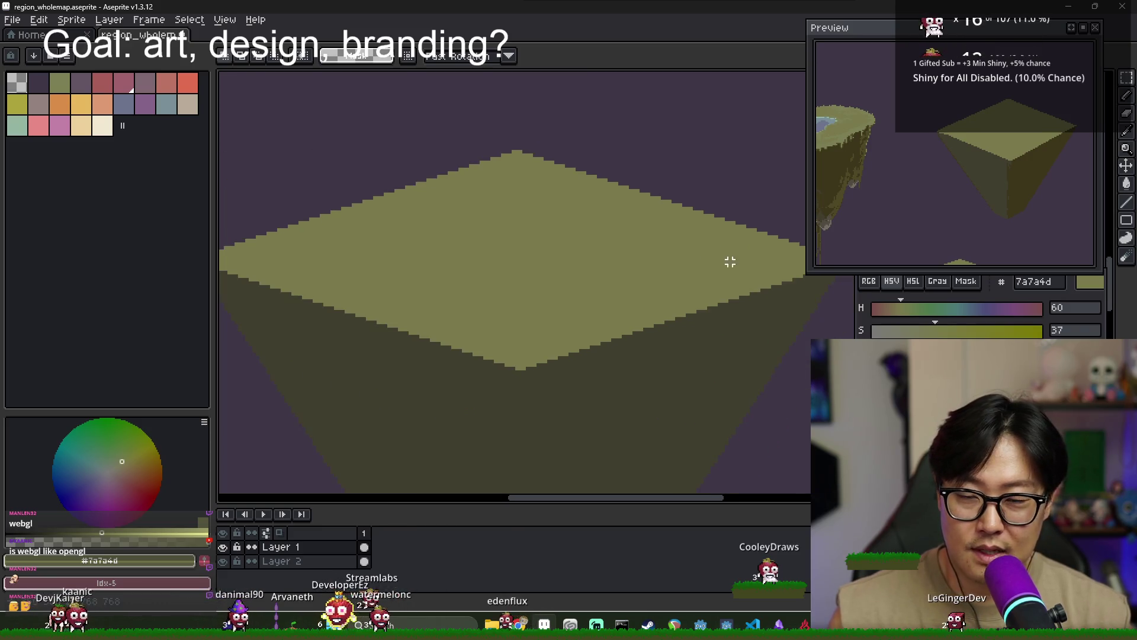
pyautogui.scroll(-1, 674, 278)
pyautogui.press('b')
pyautogui.scroll(-1, 598, 261)
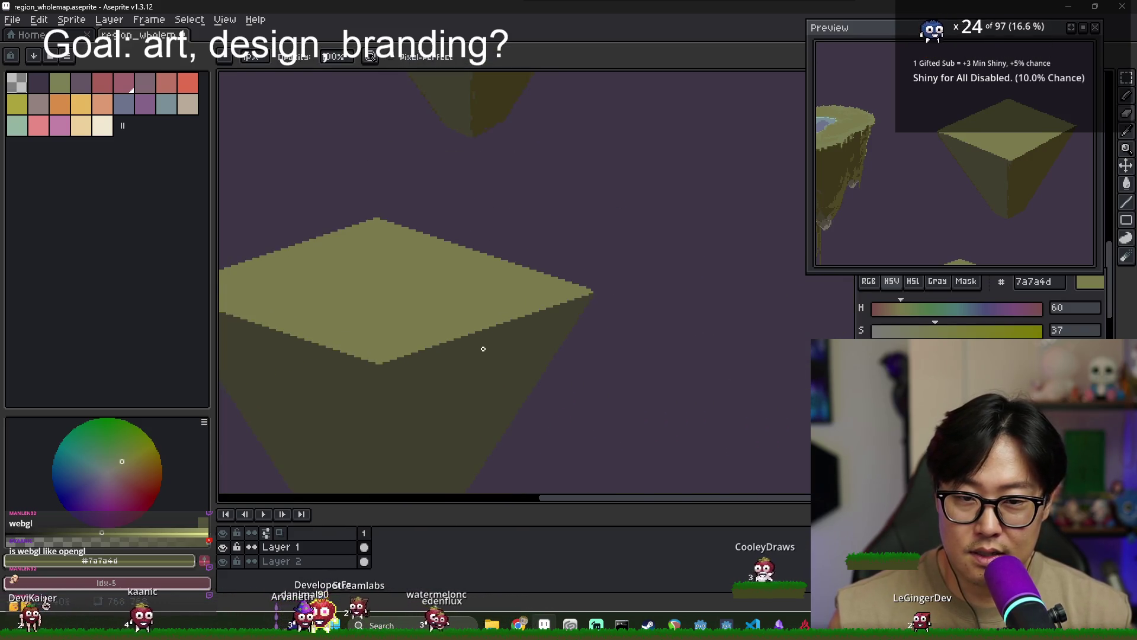
pyautogui.scroll(-1, 482, 348)
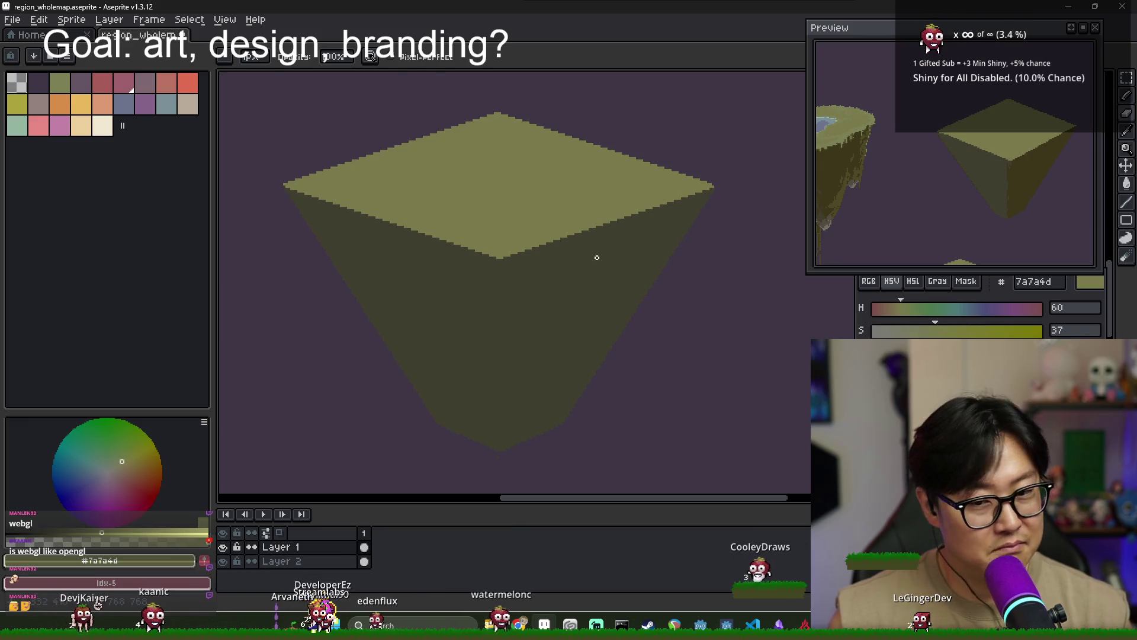
pyautogui.scroll(-3, 533, 267)
pyautogui.scroll(2, 570, 178)
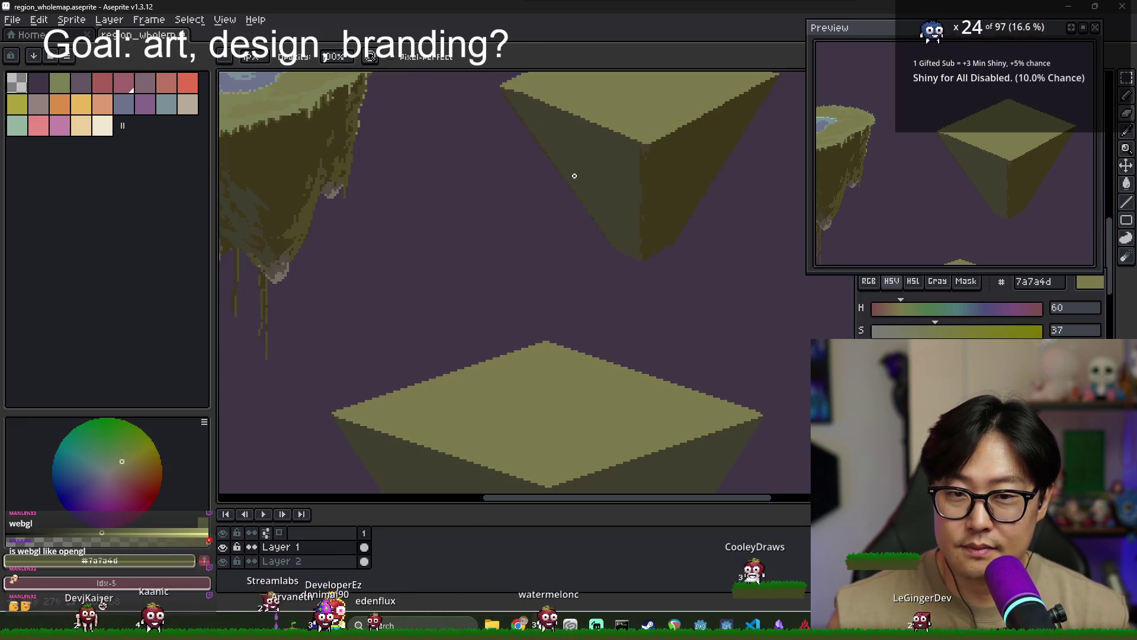
pyautogui.scroll(-2, 644, 382)
pyautogui.scroll(3, 616, 323)
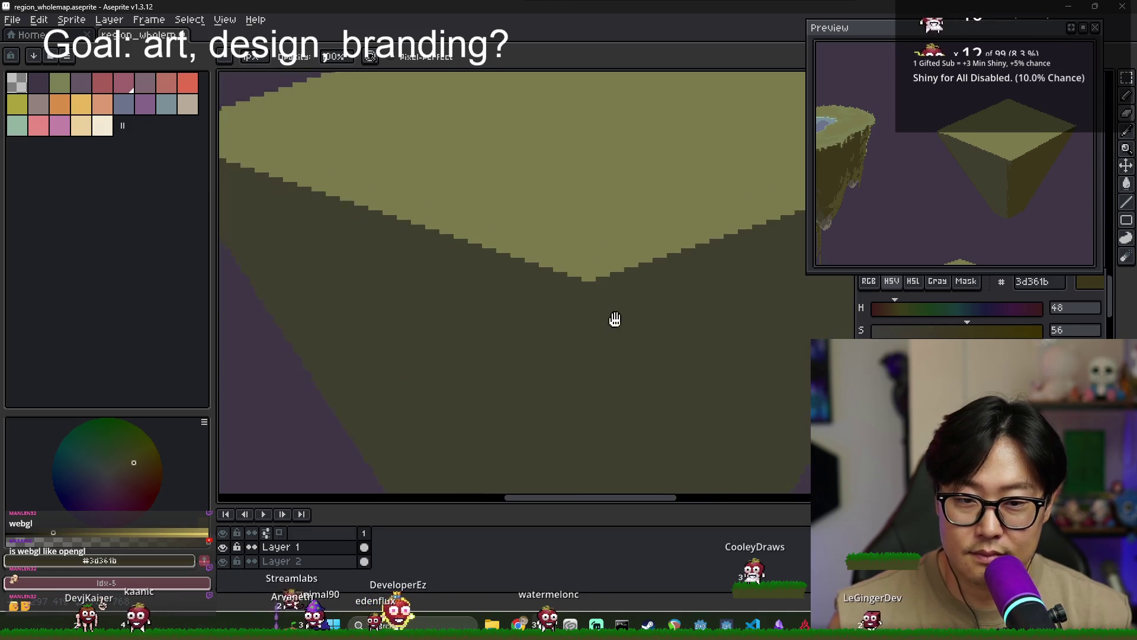
pyautogui.scroll(1, 543, 201)
pyautogui.scroll(-1, 533, 192)
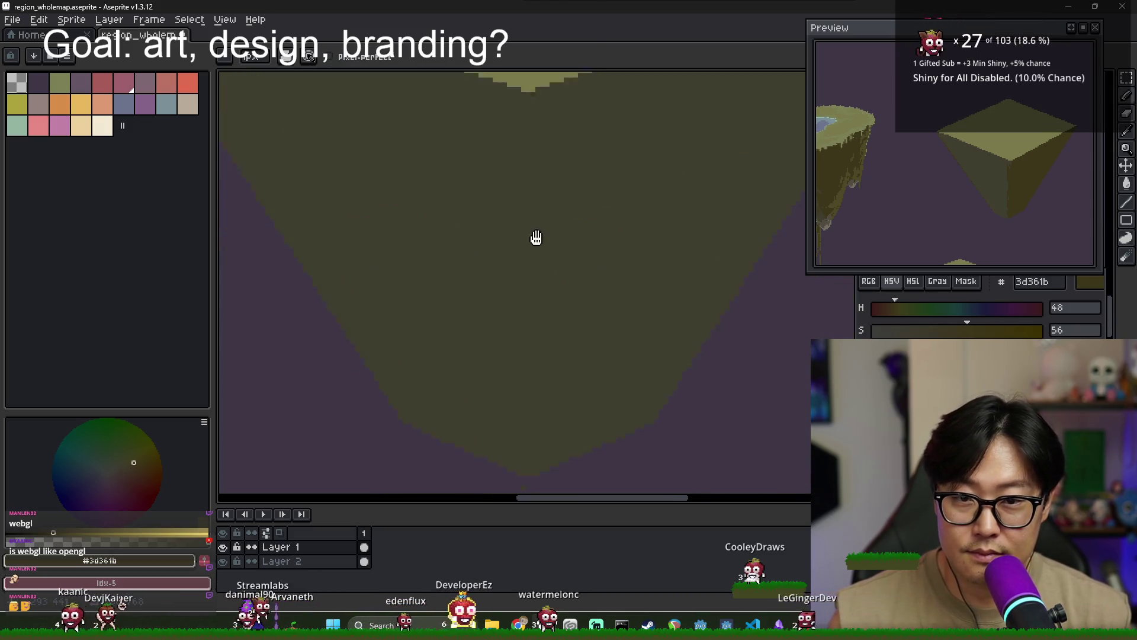
pyautogui.scroll(1, 545, 316)
pyautogui.scroll(-1, 521, 320)
pyautogui.scroll(-1, 525, 249)
pyautogui.scroll(-1, 536, 201)
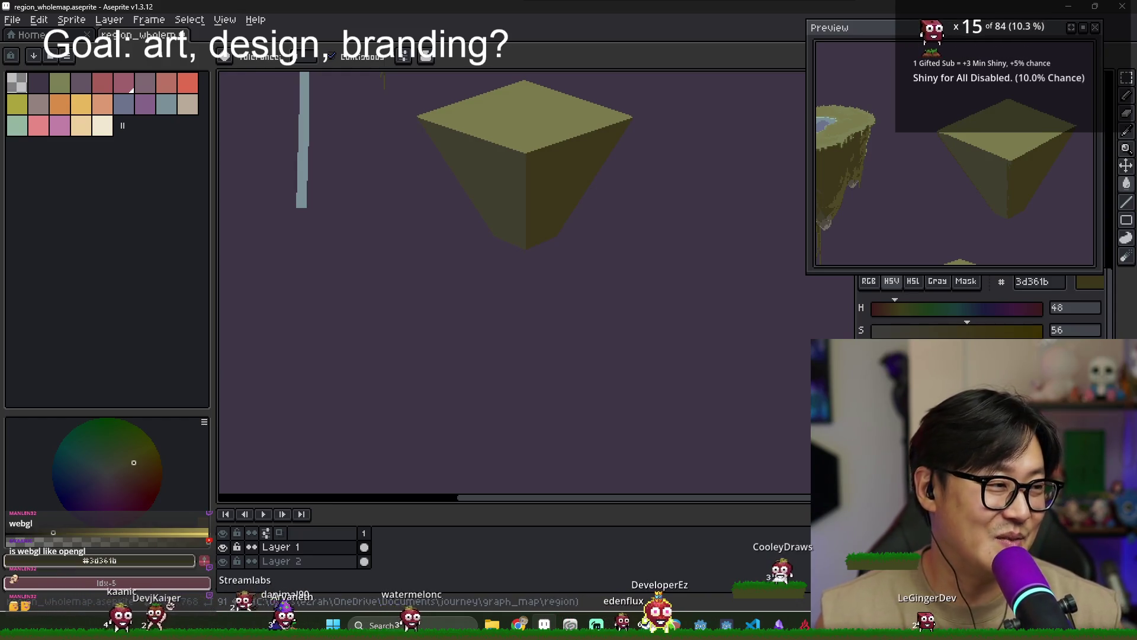
pyautogui.moveTo(616, 280); pyautogui.dragTo(655, 445)
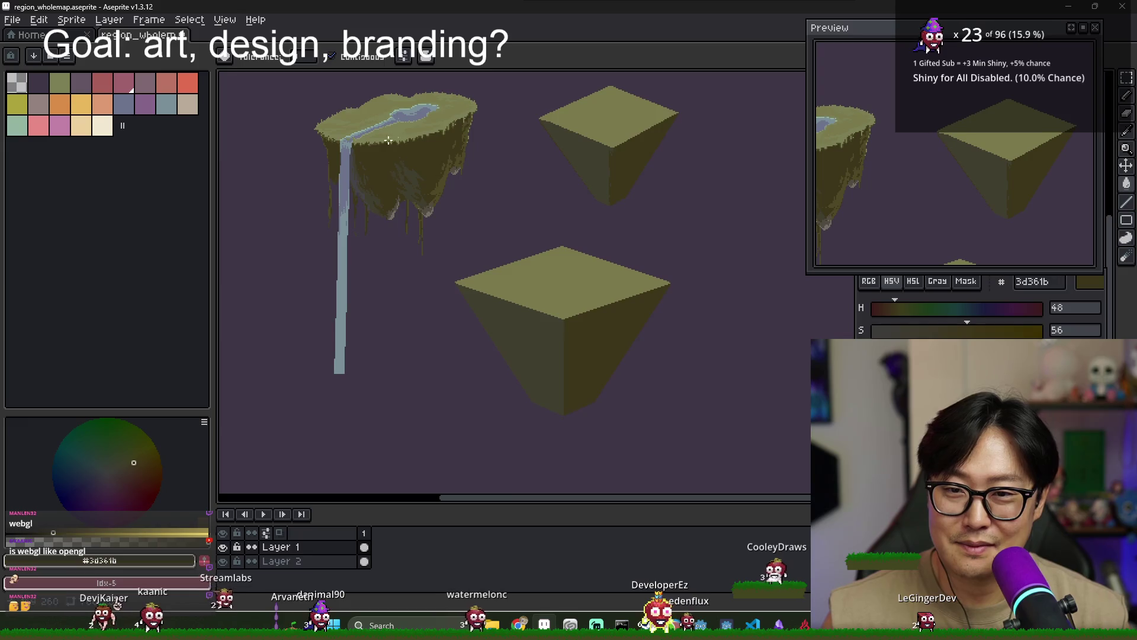
pyautogui.scroll(3, 389, 140)
pyautogui.scroll(-2, 584, 280)
pyautogui.scroll(-2, 583, 280)
pyautogui.scroll(2, 578, 308)
pyautogui.press('b')
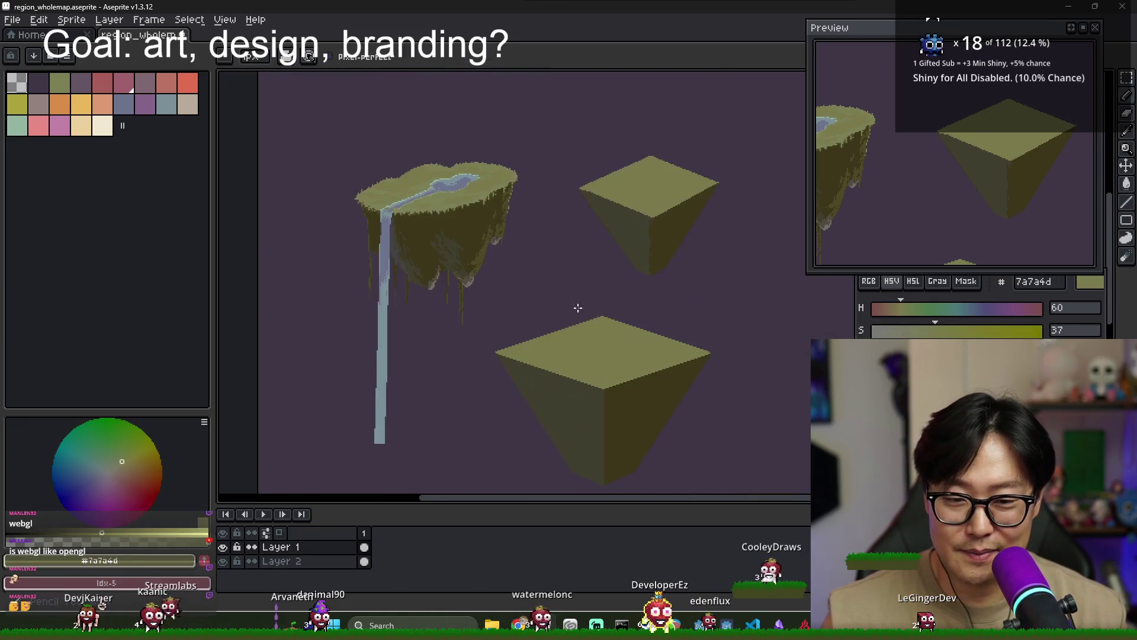
pyautogui.scroll(2, 578, 307)
pyautogui.scroll(-2, 573, 342)
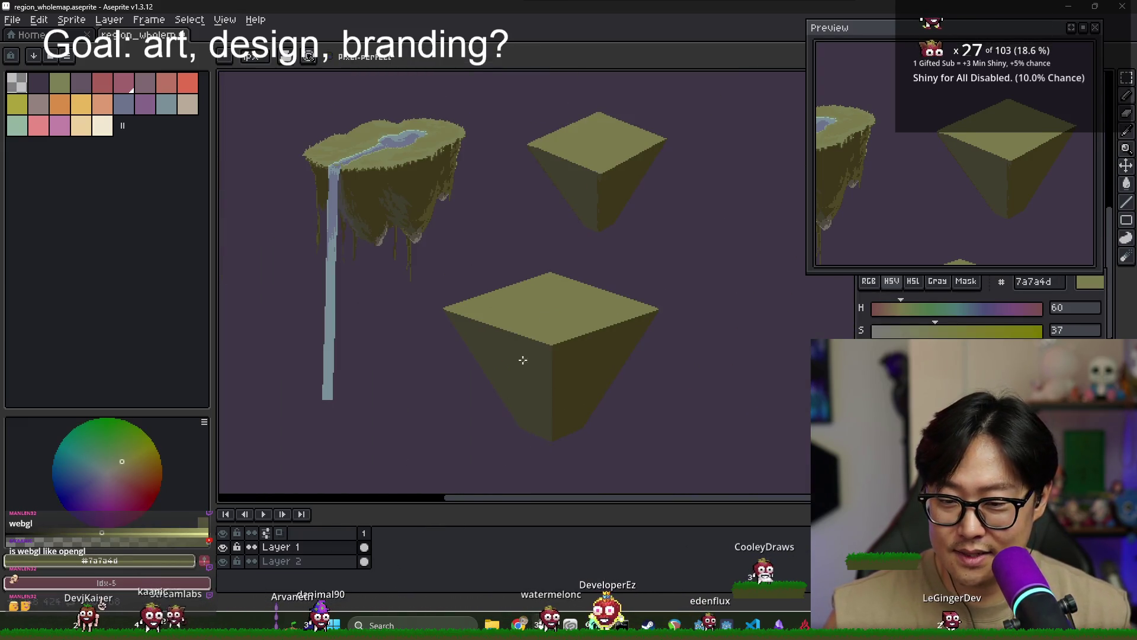
pyautogui.press('m')
# Place a copy of the lower pyramid block at the upper left
pyautogui.moveTo(421, 269); pyautogui.dragTo(692, 477)
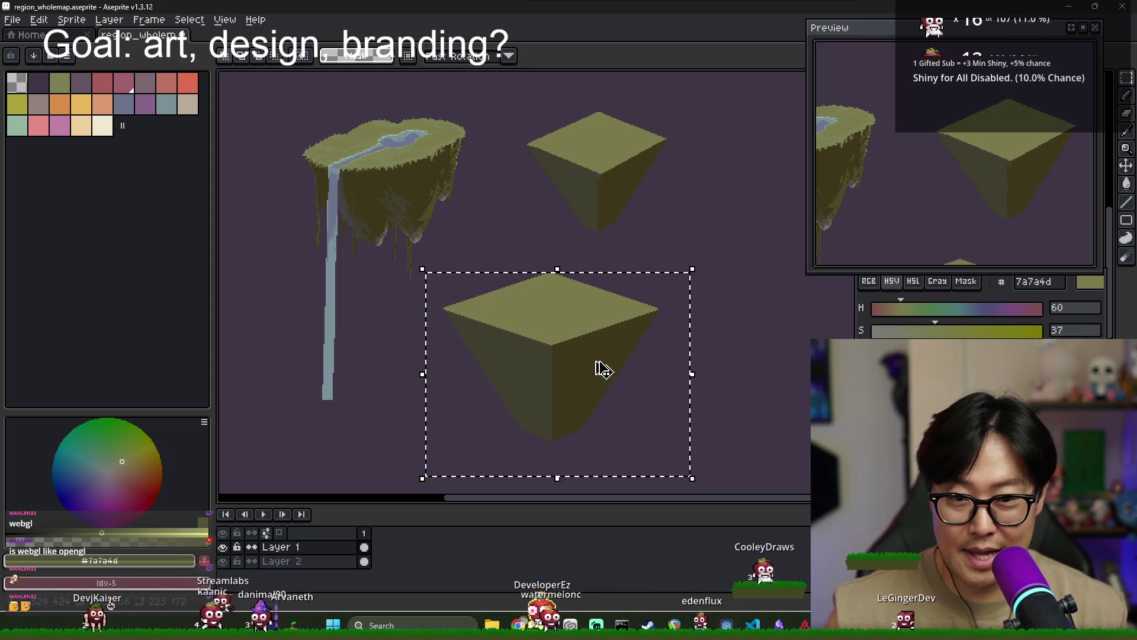
pyautogui.scroll(-2, 578, 343)
pyautogui.moveTo(584, 342)
pyautogui.mouseDown()
pyautogui.moveTo(719, 343)
pyautogui.moveTo(503, 164)
pyautogui.mouseUp()
pyautogui.press('Return')
# Select the upper pyramid block and pan over the island and pyramid
pyautogui.scroll(2, 592, 354)
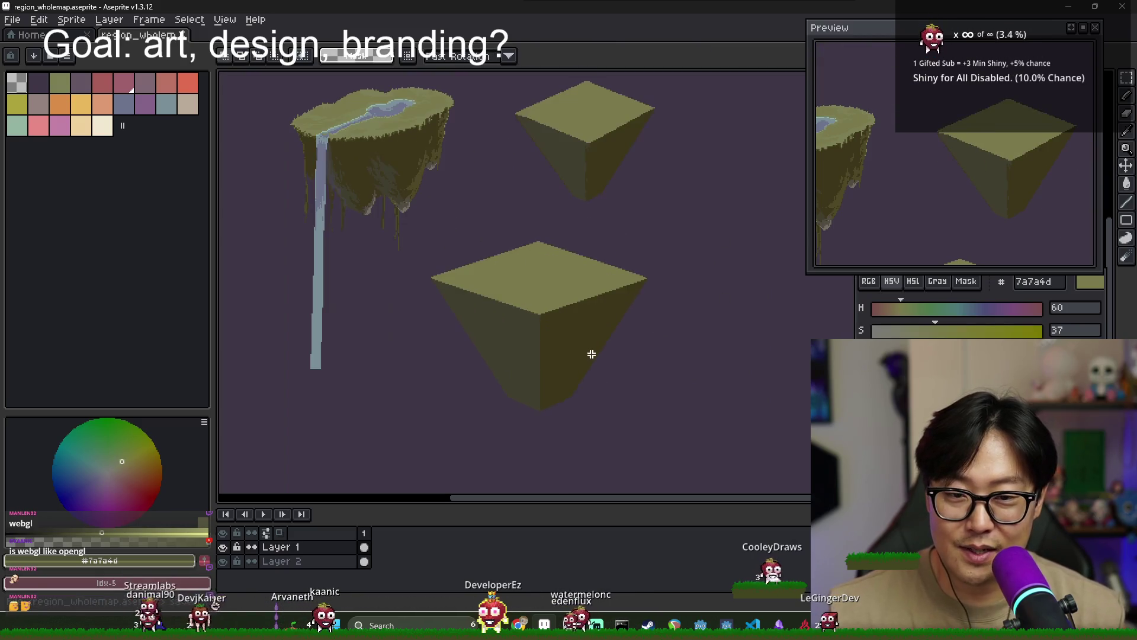
pyautogui.scroll(1, 576, 200)
pyautogui.scroll(-3, 513, 84)
pyautogui.scroll(-1, 497, 112)
pyautogui.moveTo(485, 121); pyautogui.dragTo(587, 228)
pyautogui.scroll(2, 538, 279)
pyautogui.scroll(1, 543, 292)
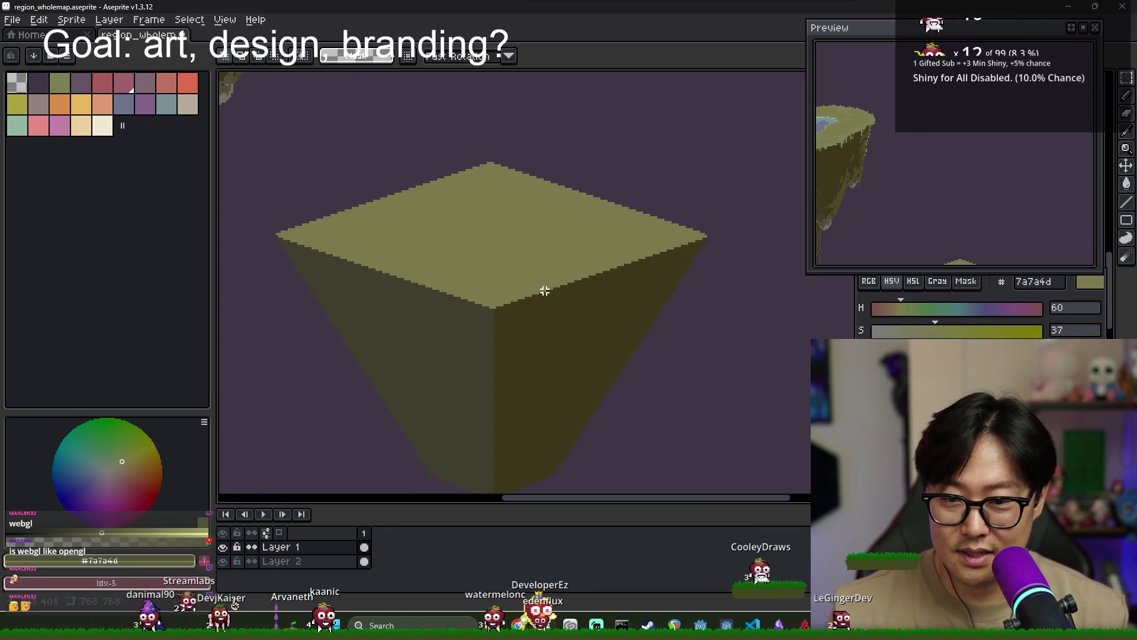
pyautogui.scroll(-2, 464, 268)
pyautogui.moveTo(464, 267); pyautogui.dragTo(473, 286)
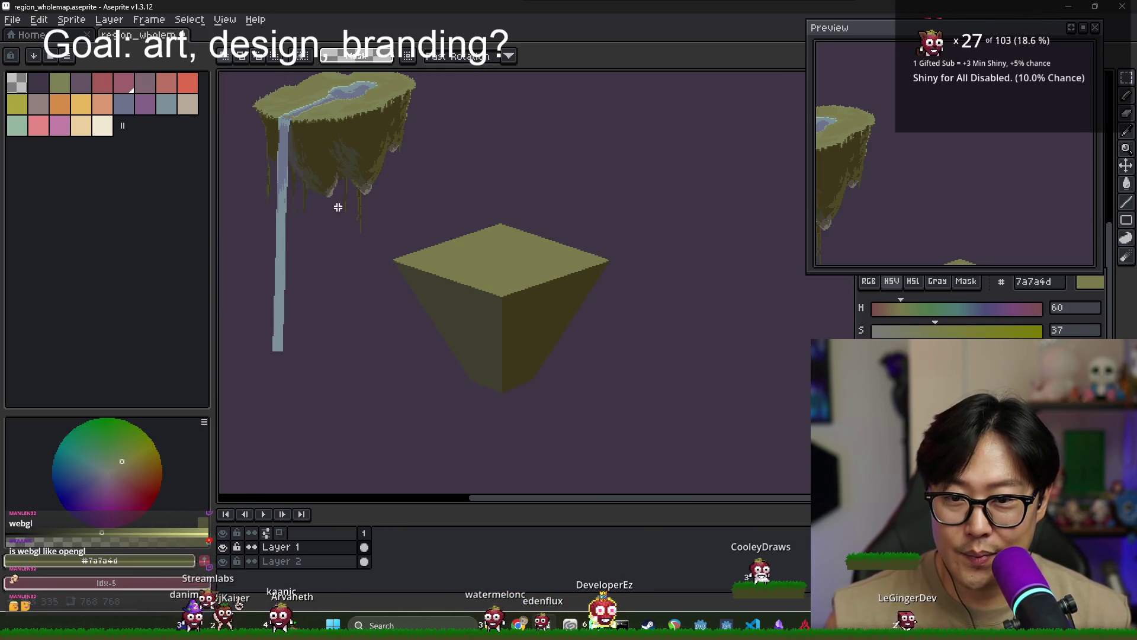
# With the Pencil active, sample the waterfall's blue as the pond colour
pyautogui.press('b')
pyautogui.scroll(2, 467, 274)
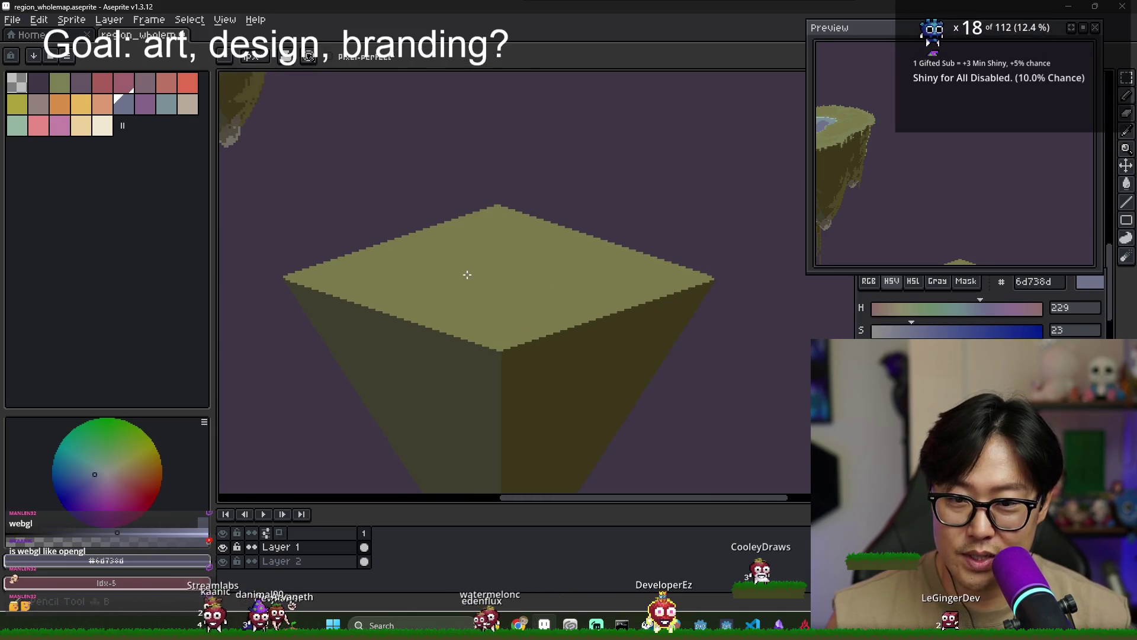
pyautogui.scroll(-2, 421, 231)
pyautogui.press('alt')
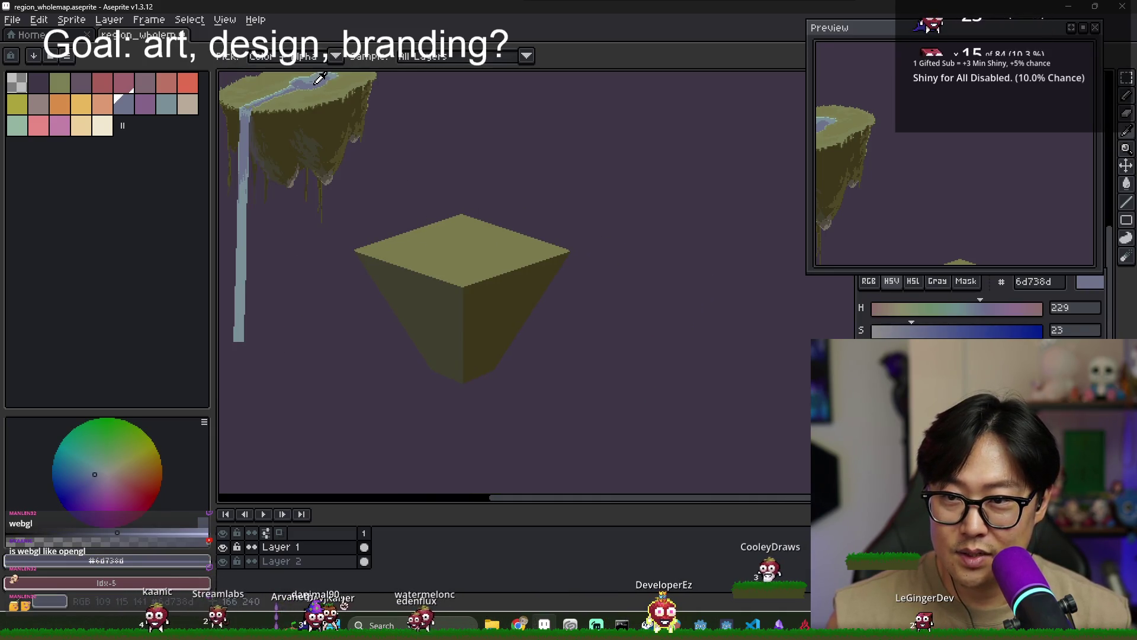
pyautogui.scroll(2, 474, 239)
pyautogui.scroll(2, 426, 241)
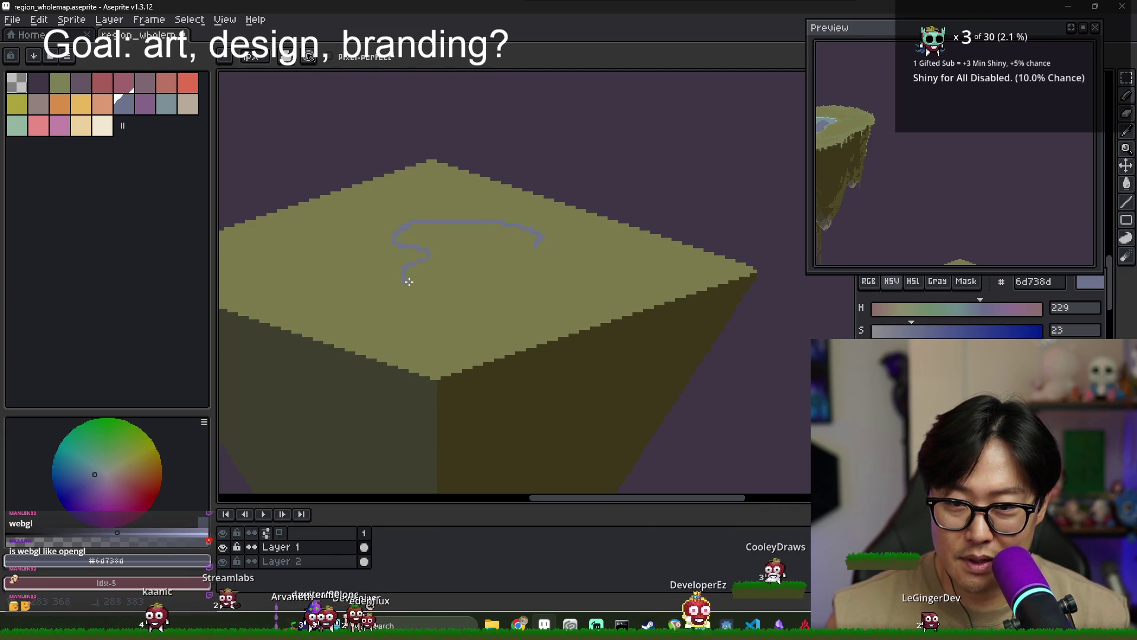
# Fill the pond outline on the olive pyramid's top face with the waterfall blue
pyautogui.press('g')
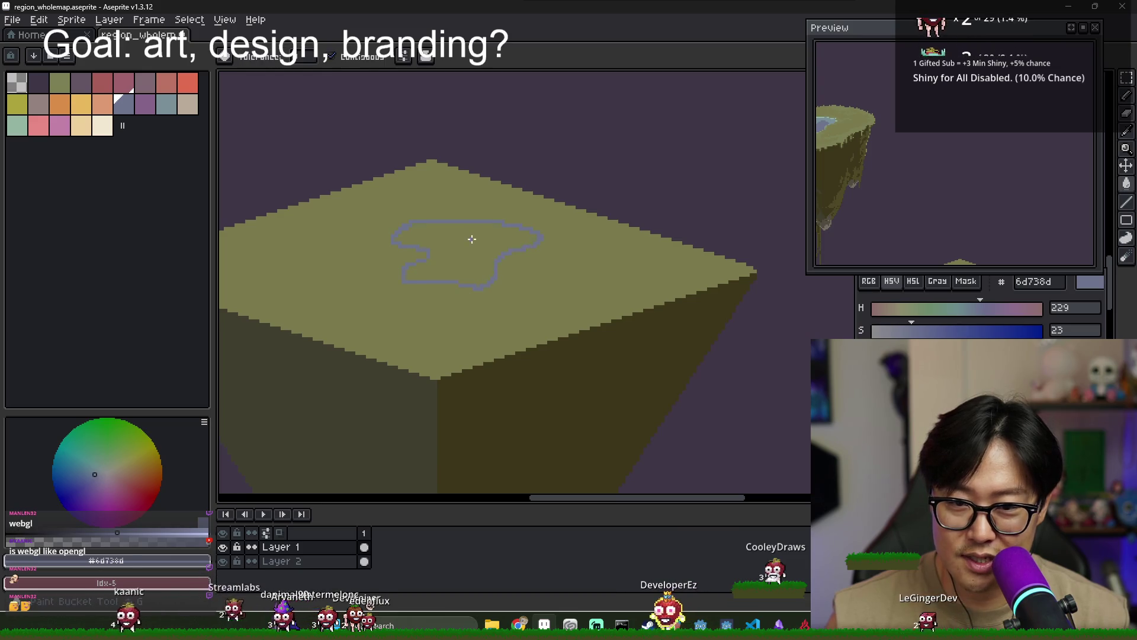
pyautogui.click(470, 241)
pyautogui.scroll(-1, 470, 243)
pyautogui.scroll(-1, 462, 272)
pyautogui.scroll(2, 445, 287)
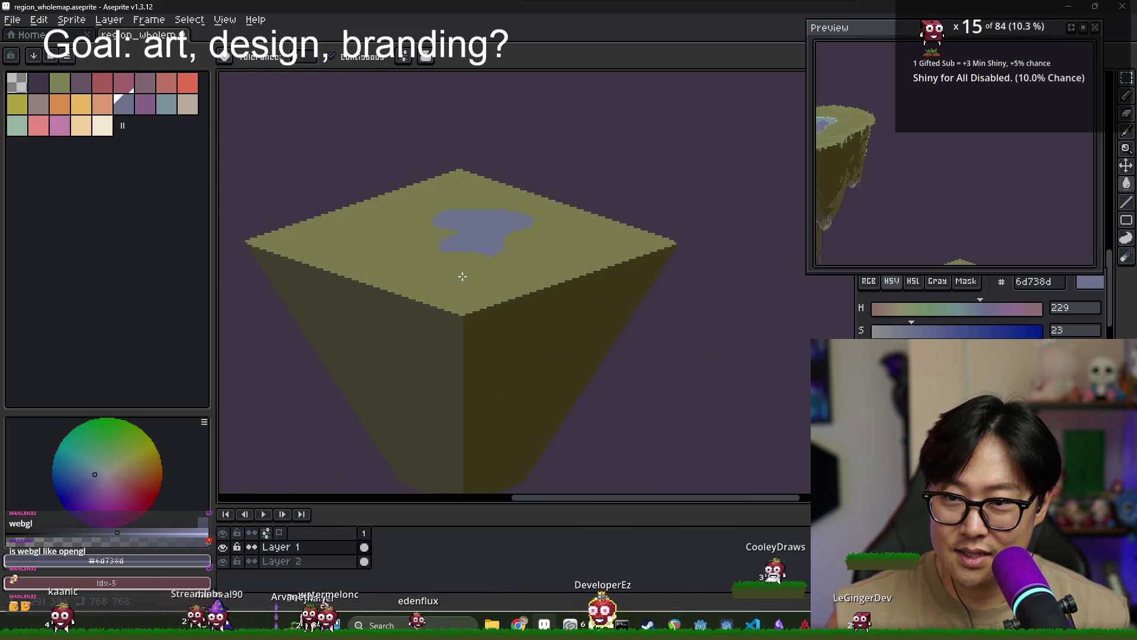
pyautogui.press('b')
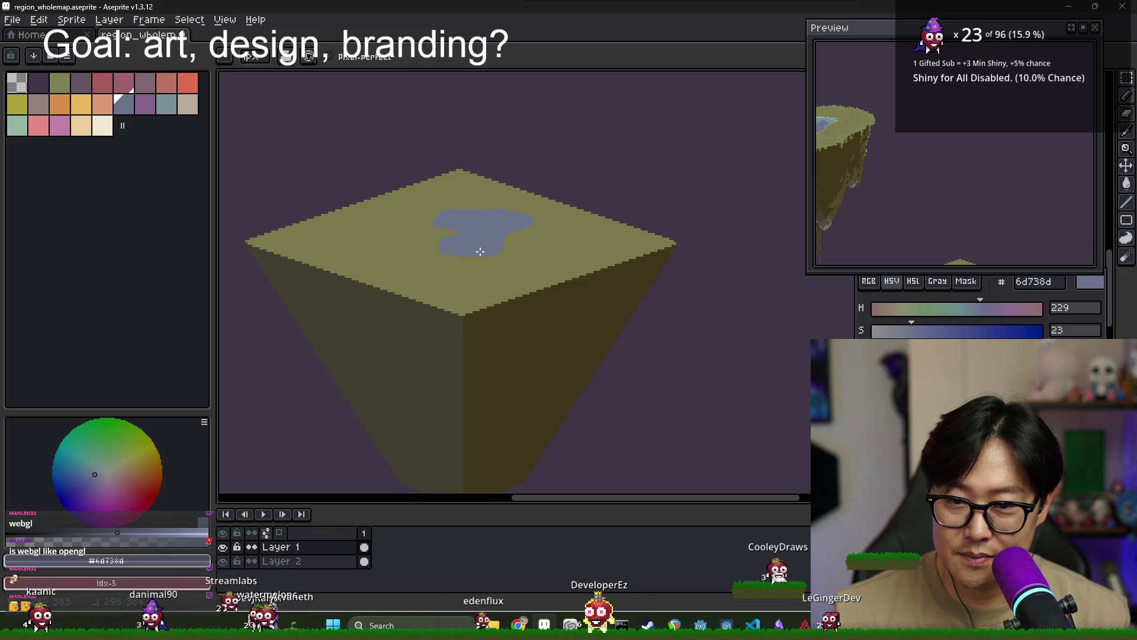
pyautogui.scroll(-1, 461, 244)
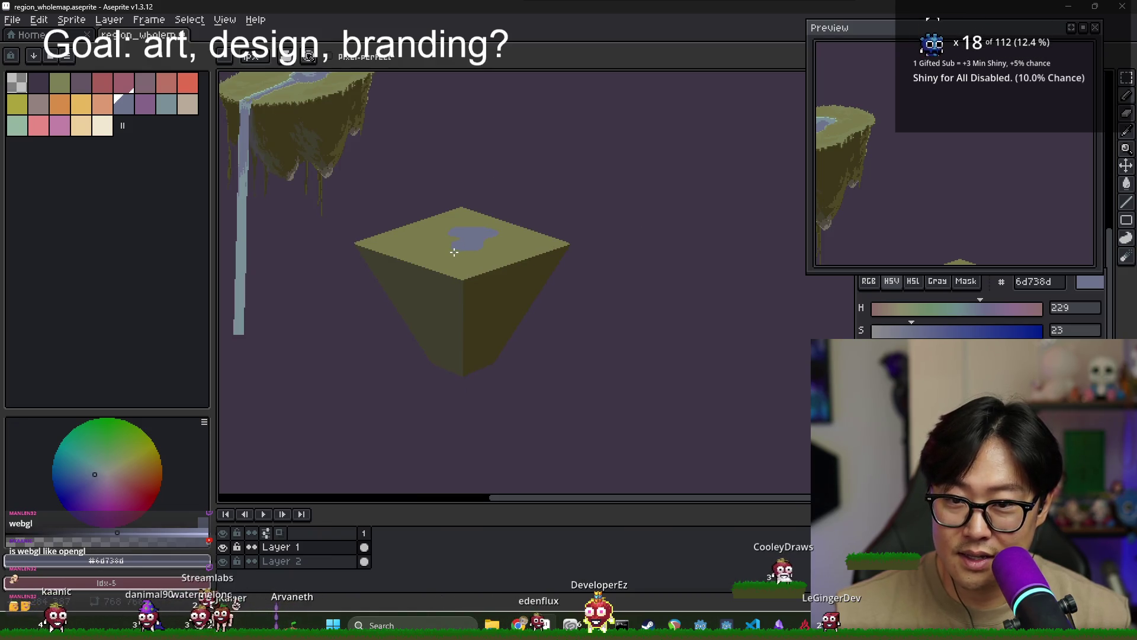
pyautogui.scroll(2, 454, 252)
pyautogui.scroll(-2, 491, 246)
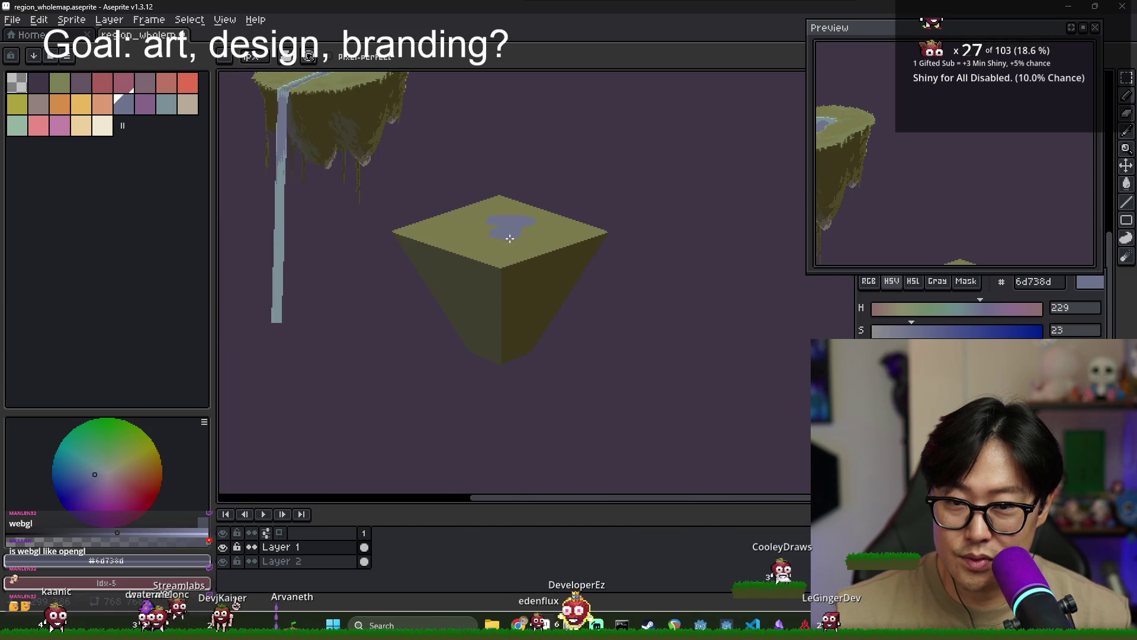
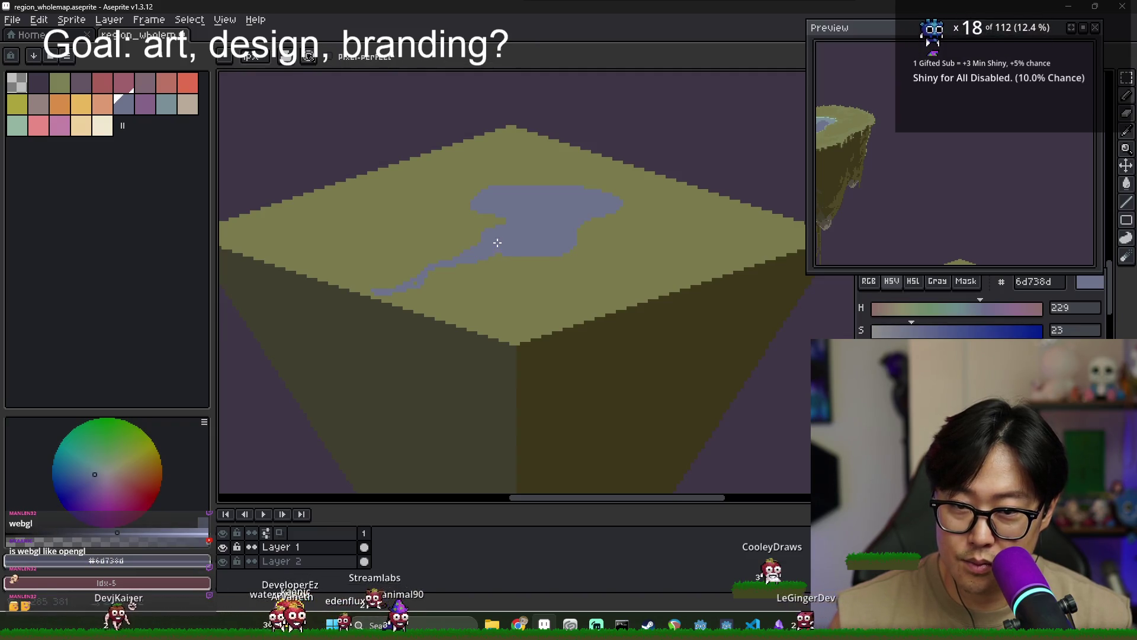
# Sample the olive grass colour, then the pond's blue, from the island
pyautogui.scroll(2, 497, 242)
pyautogui.keyDown('alt'); pyautogui.click(501, 261); pyautogui.keyUp('alt')
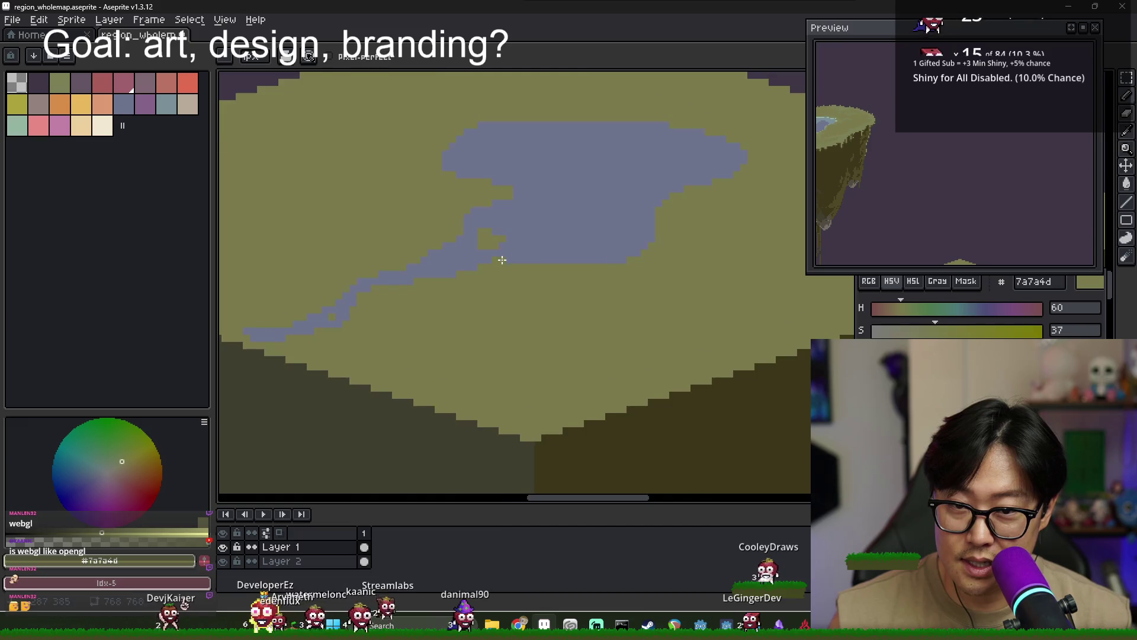
pyautogui.scroll(-3, 502, 260)
pyautogui.scroll(-2, 523, 263)
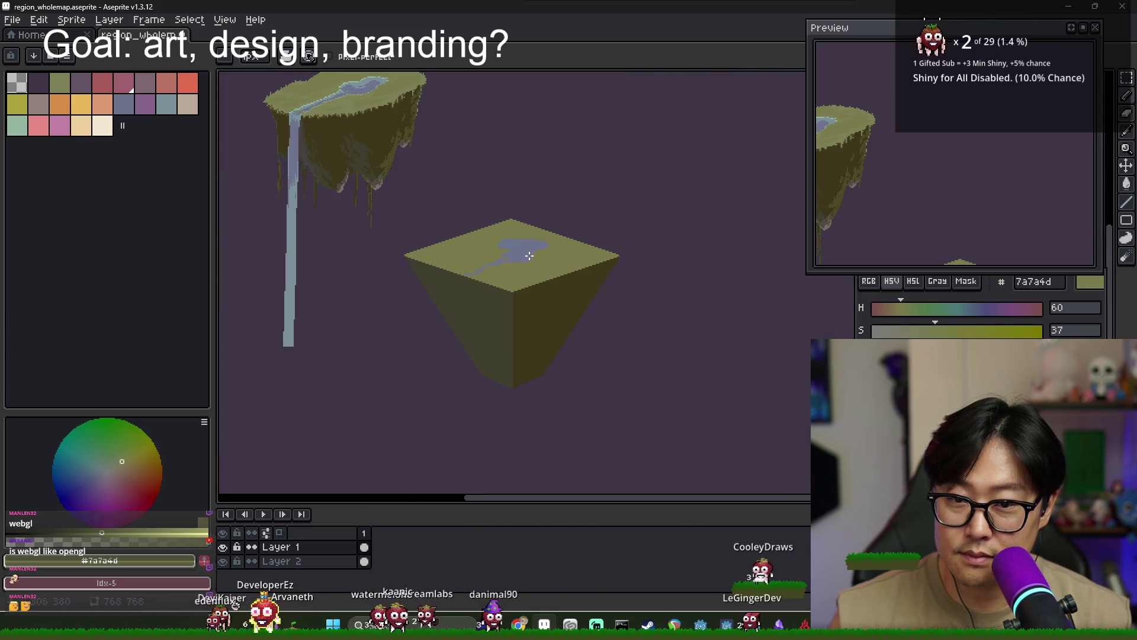
pyautogui.scroll(1, 529, 273)
pyautogui.scroll(1, 520, 246)
pyautogui.scroll(-1, 500, 234)
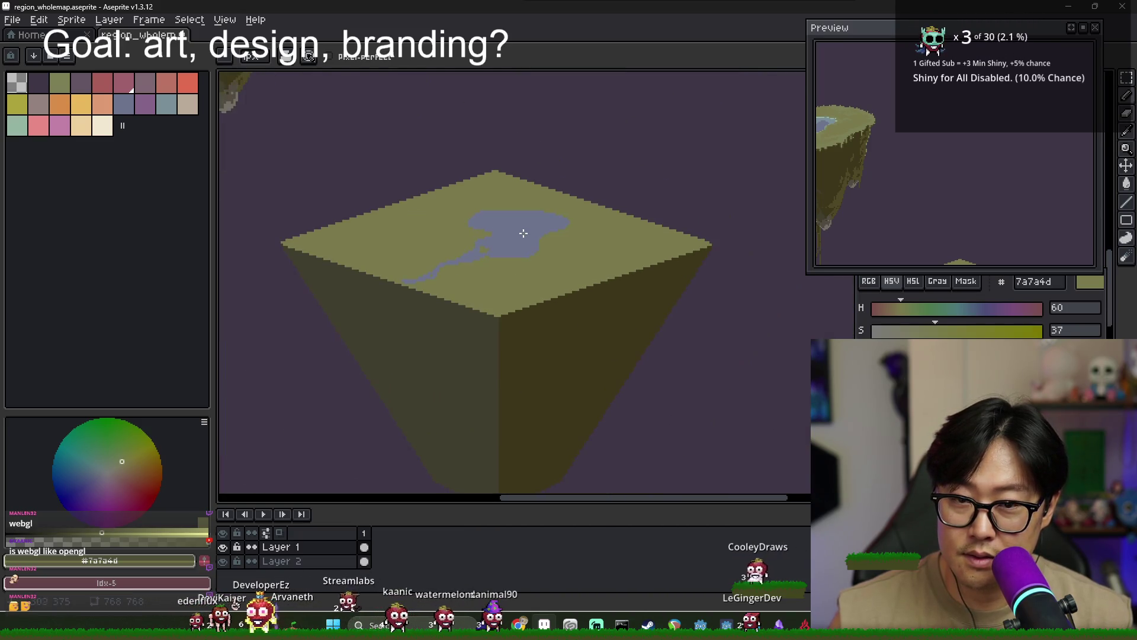
pyautogui.keyDown('alt'); pyautogui.click(524, 214); pyautogui.keyUp('alt')
pyautogui.scroll(2, 524, 215)
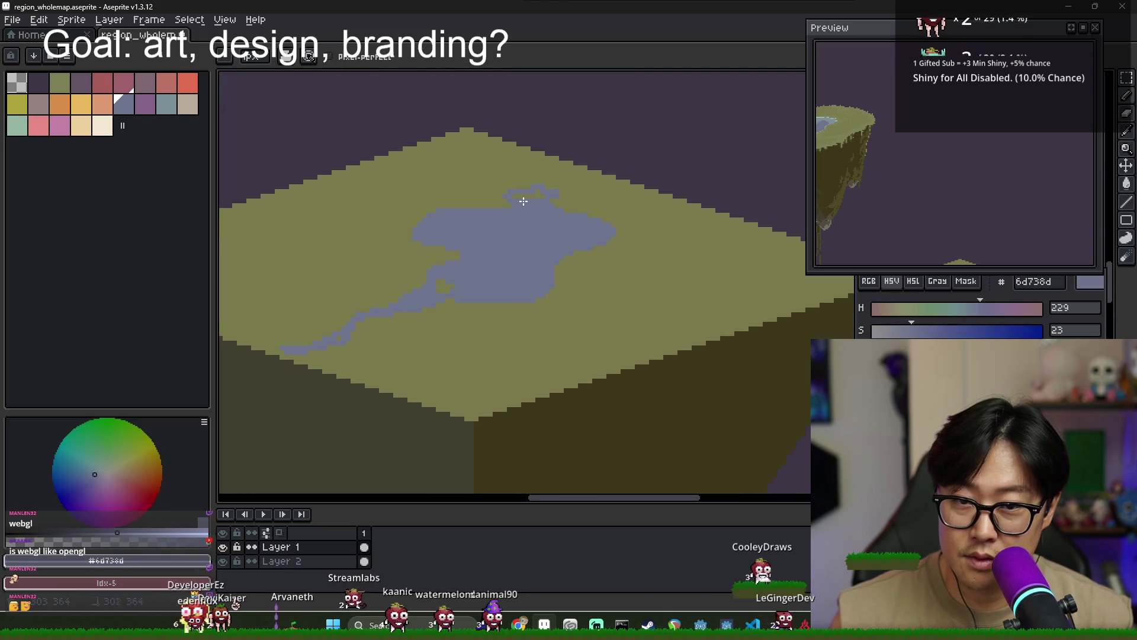
pyautogui.scroll(-1, 481, 275)
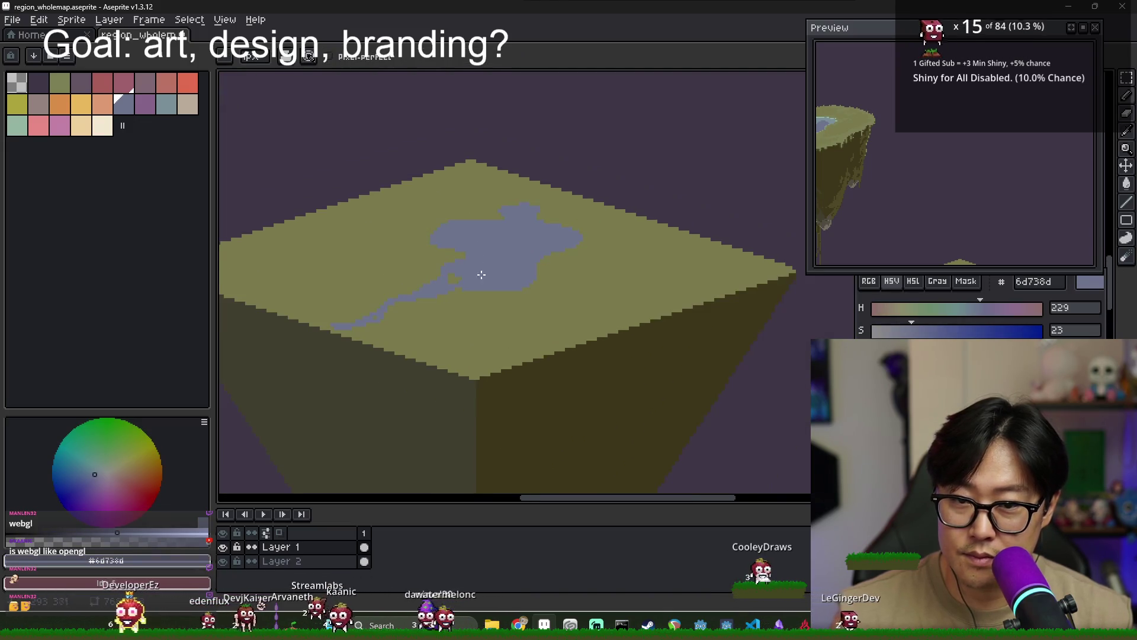
pyautogui.scroll(-2, 482, 274)
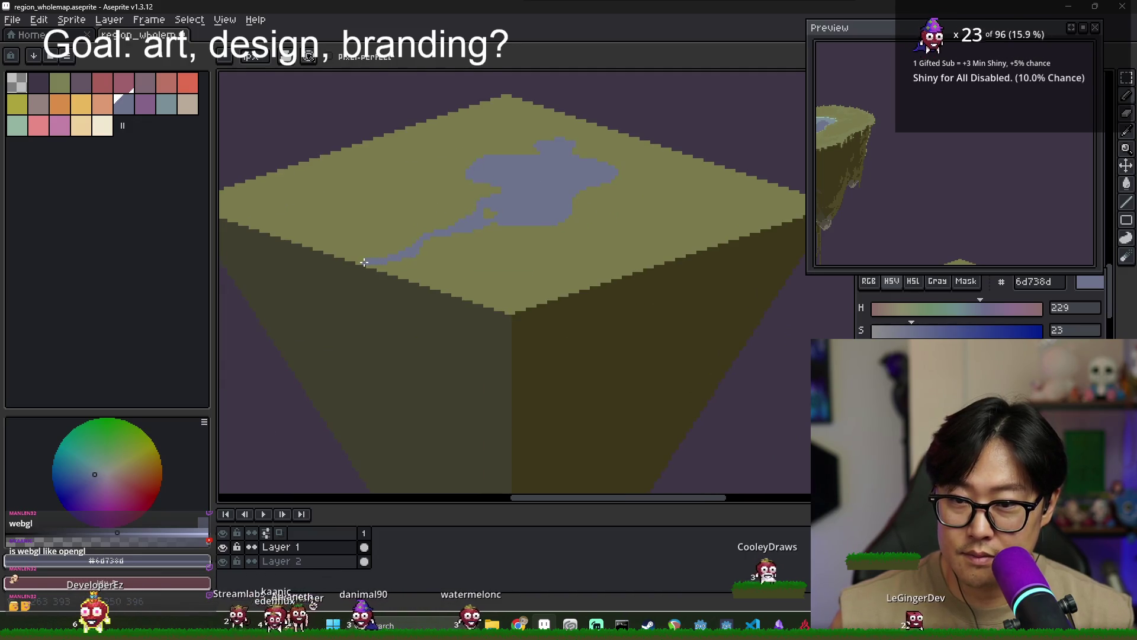
pyautogui.scroll(-2, 393, 271)
pyautogui.scroll(1, 408, 264)
pyautogui.scroll(-1, 417, 259)
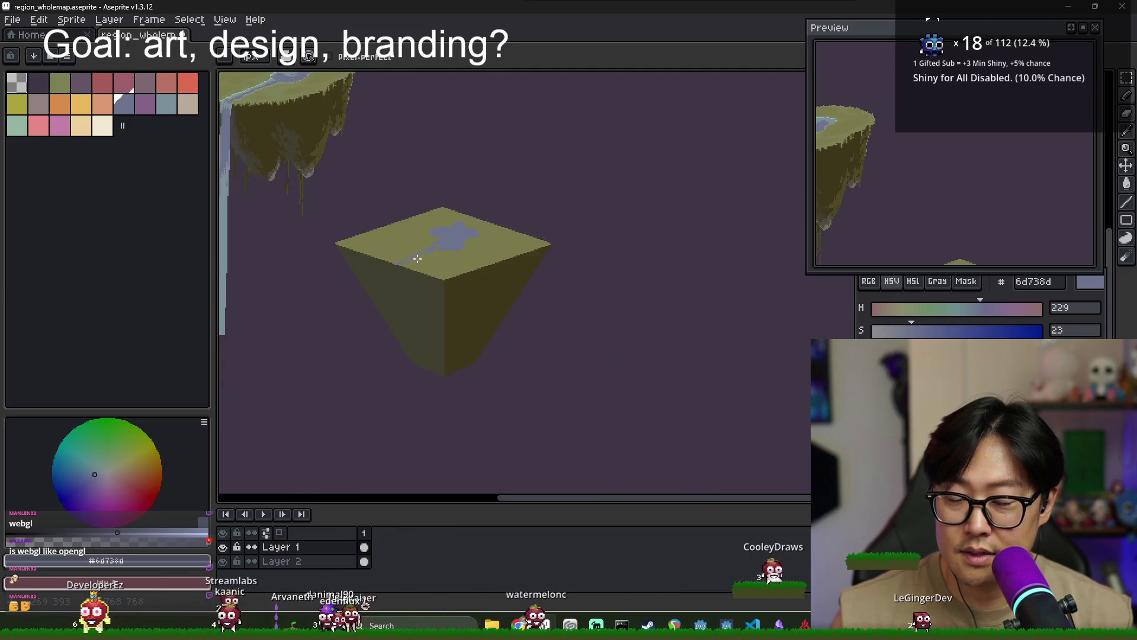
pyautogui.scroll(1, 408, 264)
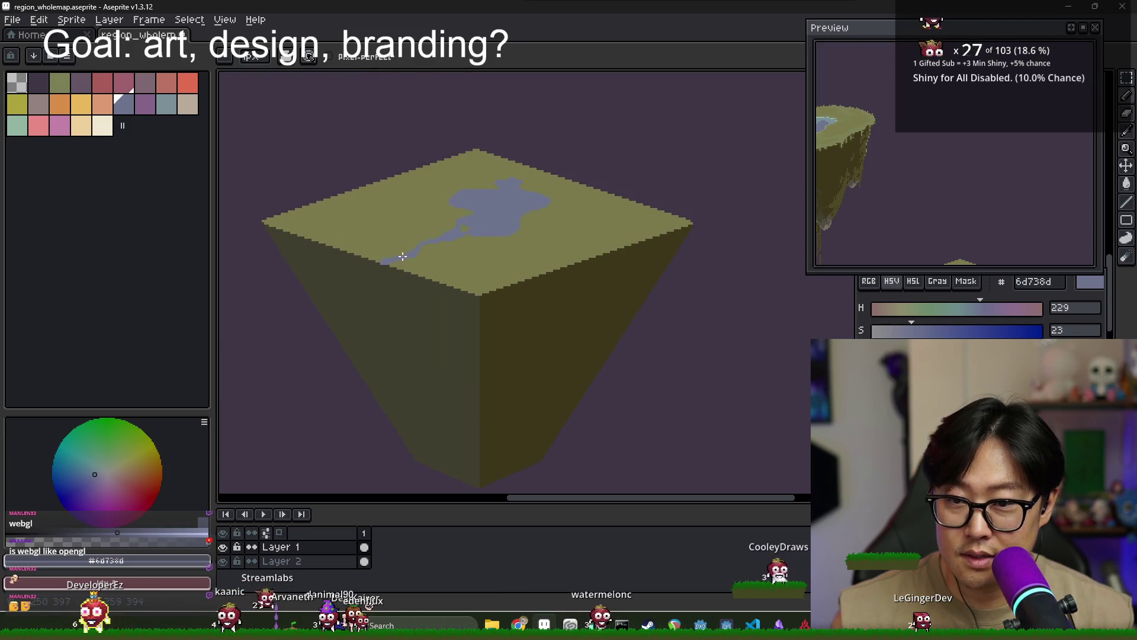
pyautogui.scroll(1, 385, 237)
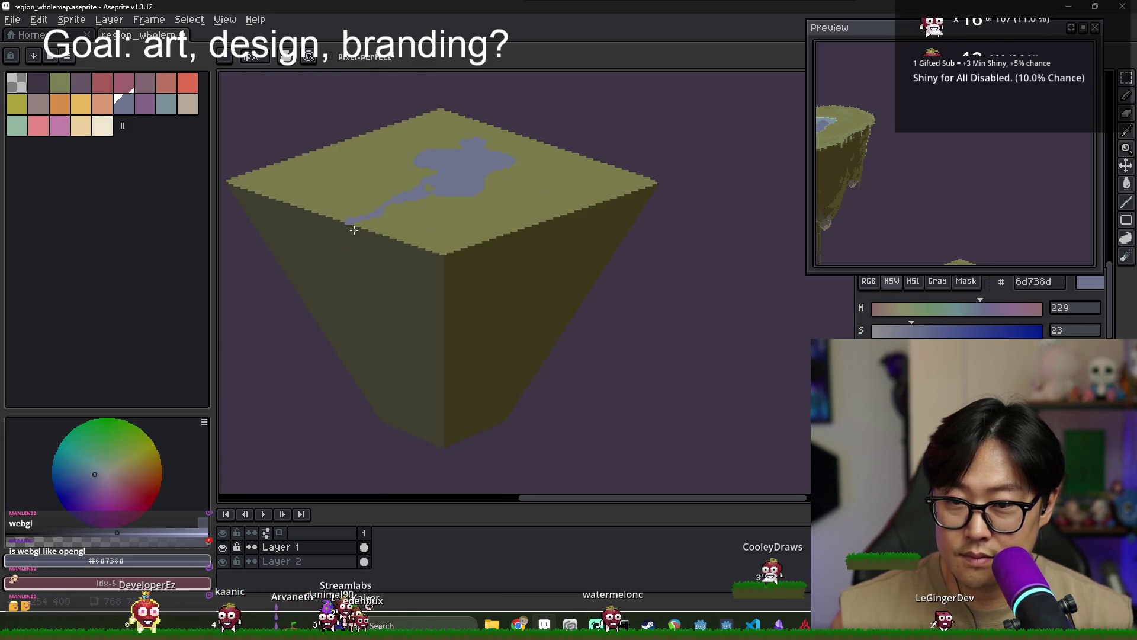
pyautogui.scroll(1, 354, 228)
pyautogui.scroll(-1, 349, 234)
pyautogui.scroll(1, 350, 236)
pyautogui.scroll(-1, 350, 236)
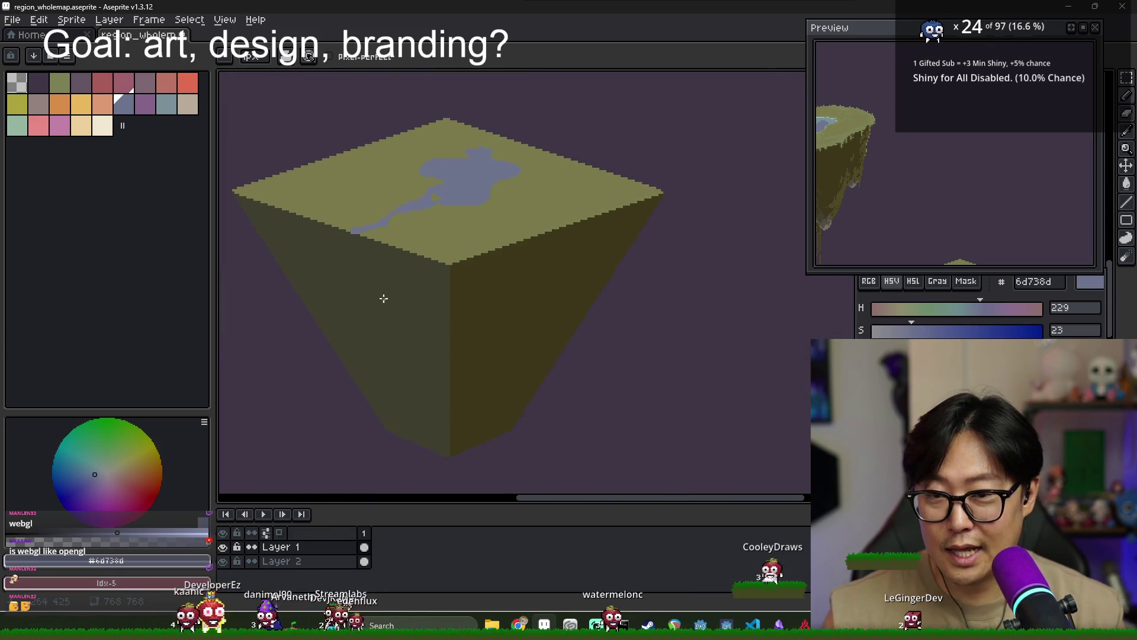
# Add a new empty layer for the waterfall
pyautogui.rightClick(279, 561)
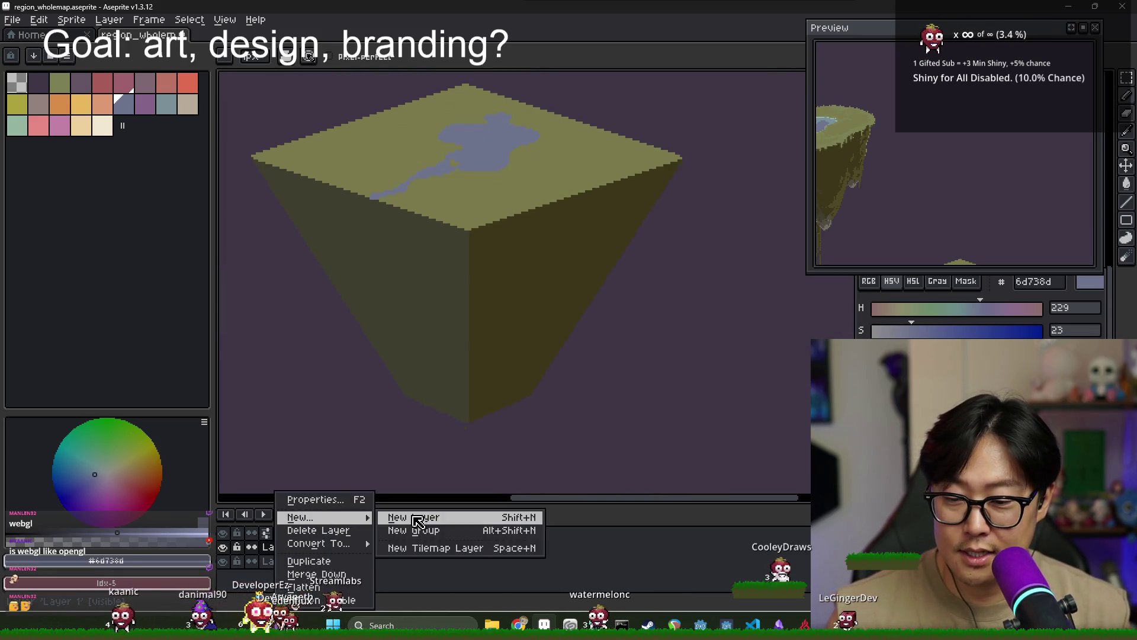
pyautogui.click(403, 516)
pyautogui.scroll(1, 379, 207)
pyautogui.scroll(-2, 353, 213)
pyautogui.scroll(-1, 354, 213)
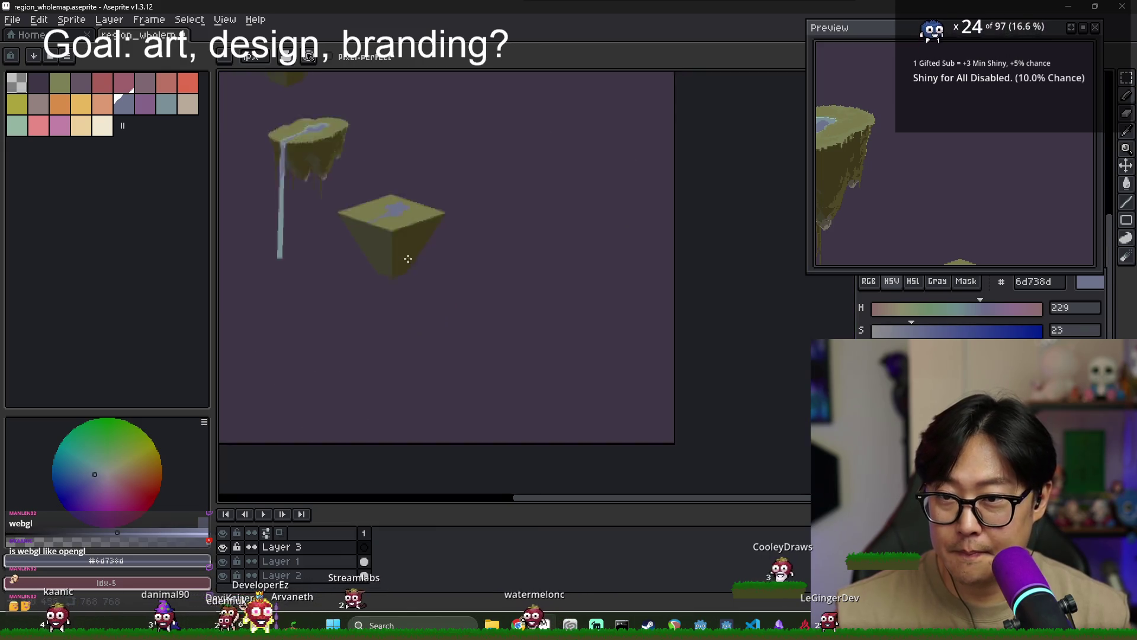
pyautogui.scroll(1, 319, 178)
pyautogui.scroll(1, 475, 353)
pyautogui.scroll(2, 475, 353)
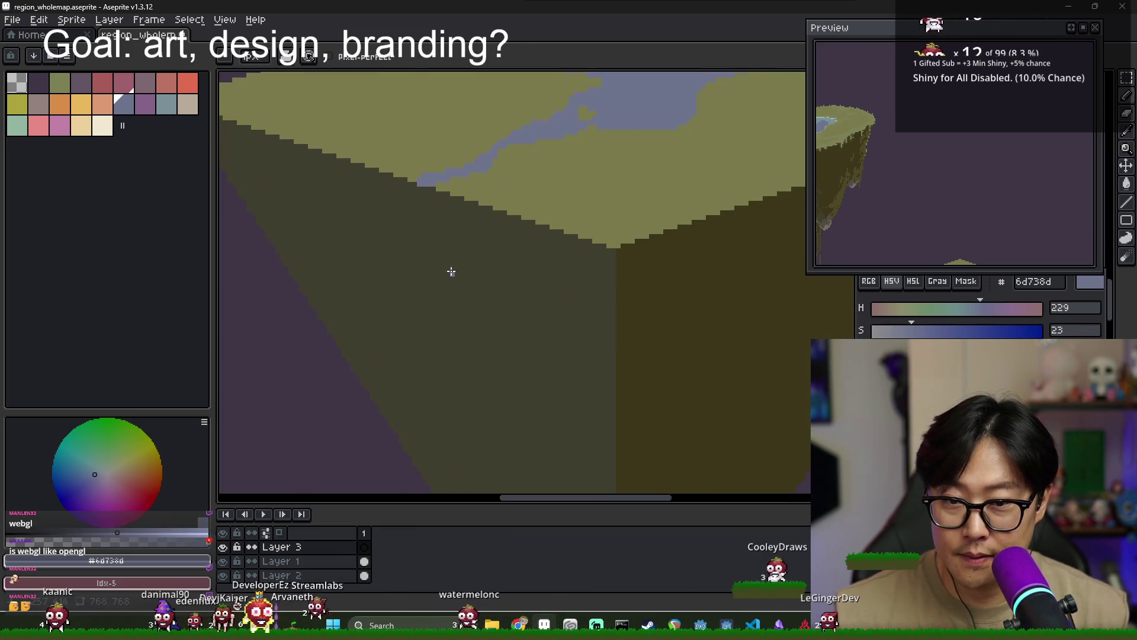
pyautogui.scroll(-2, 424, 288)
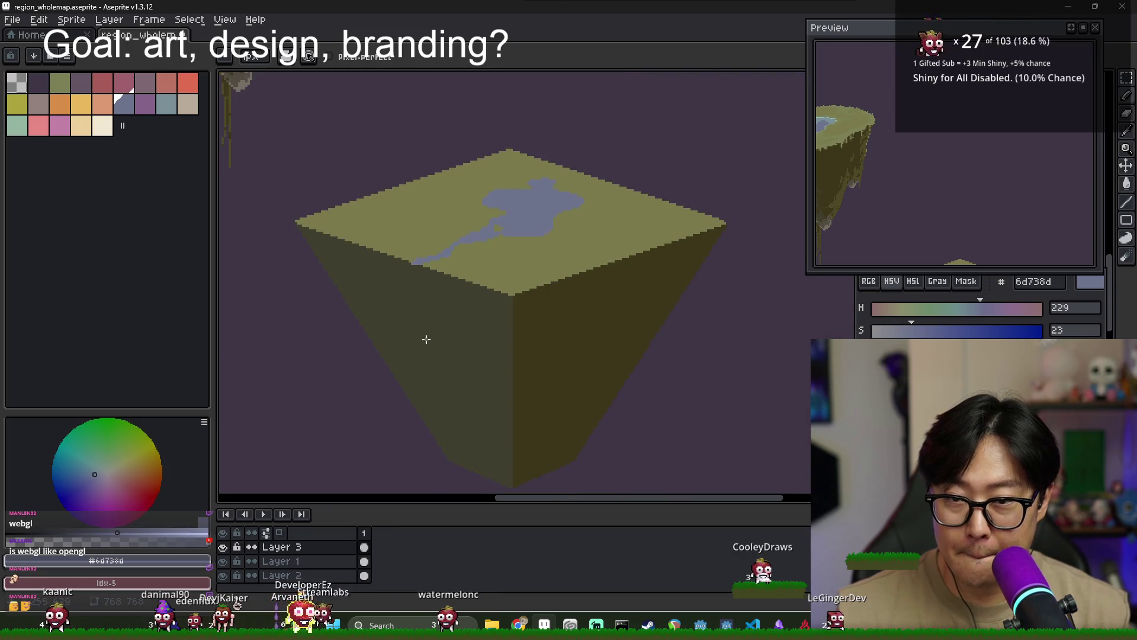
pyautogui.scroll(1, 422, 275)
pyautogui.scroll(-1, 409, 461)
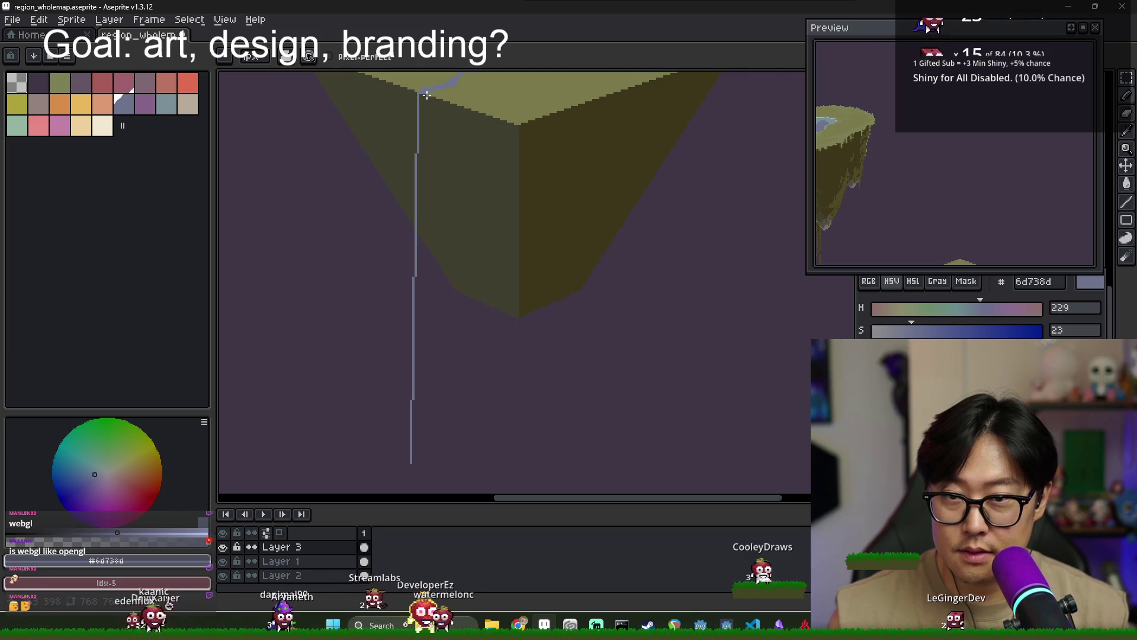
pyautogui.scroll(-1, 434, 439)
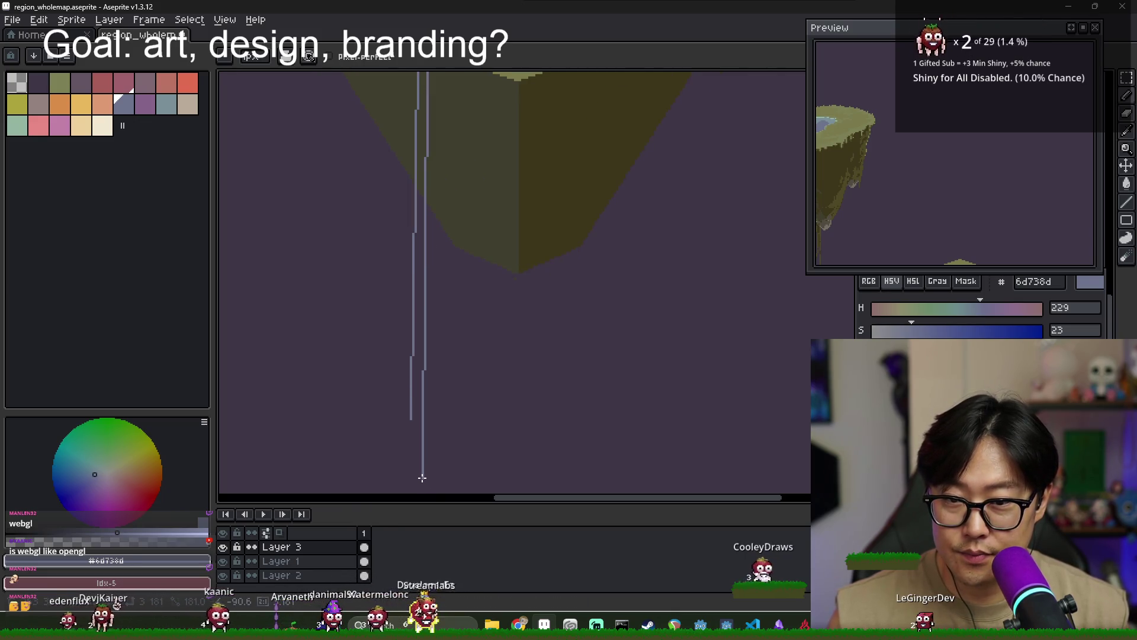
pyautogui.scroll(-2, 406, 451)
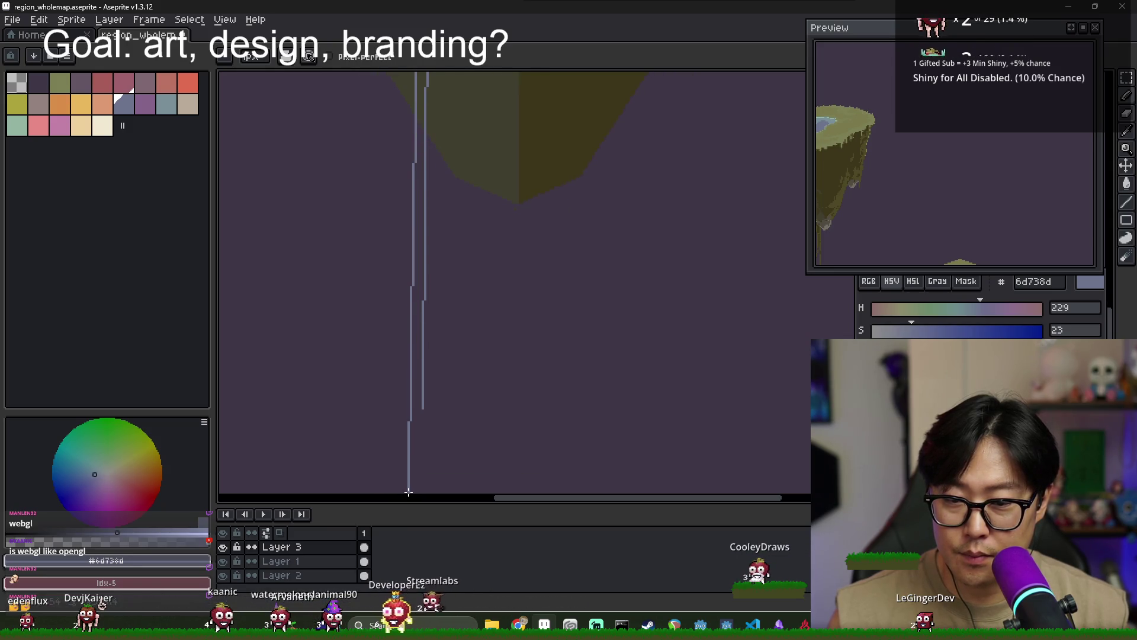
# Fill the outlined waterfall column with blue, undoing a misplaced fill first
pyautogui.press('g')
pyautogui.click(414, 363)
pyautogui.hotkey('ctrl', 'z')
pyautogui.scroll(-3, 436, 132)
pyautogui.scroll(3, 437, 237)
pyautogui.scroll(2, 412, 296)
pyautogui.scroll(4, 406, 177)
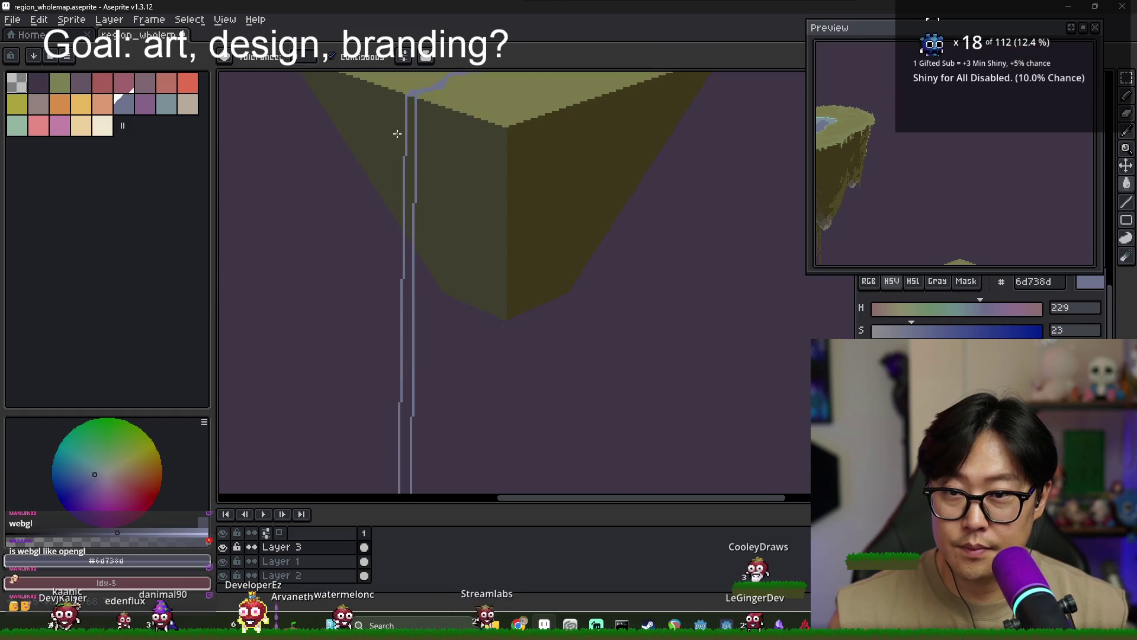
pyautogui.scroll(2, 410, 99)
pyautogui.press('b')
pyautogui.press('g')
pyautogui.click(418, 95)
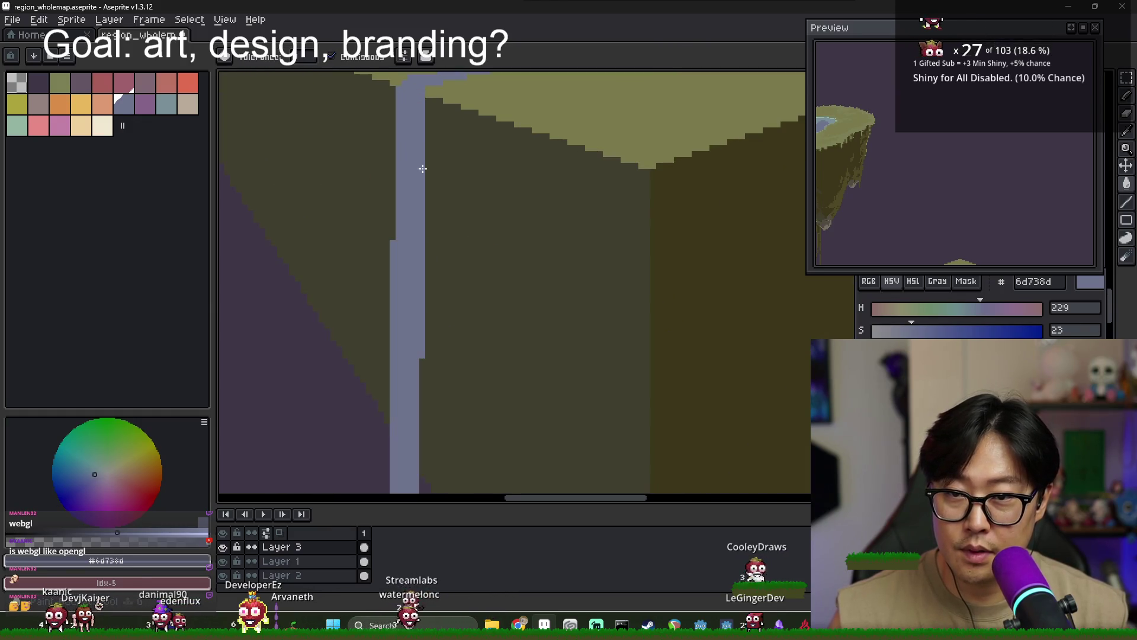
pyautogui.scroll(-3, 421, 178)
pyautogui.scroll(2, 409, 217)
pyautogui.scroll(1, 402, 249)
pyautogui.scroll(1, 401, 284)
pyautogui.scroll(1, 399, 317)
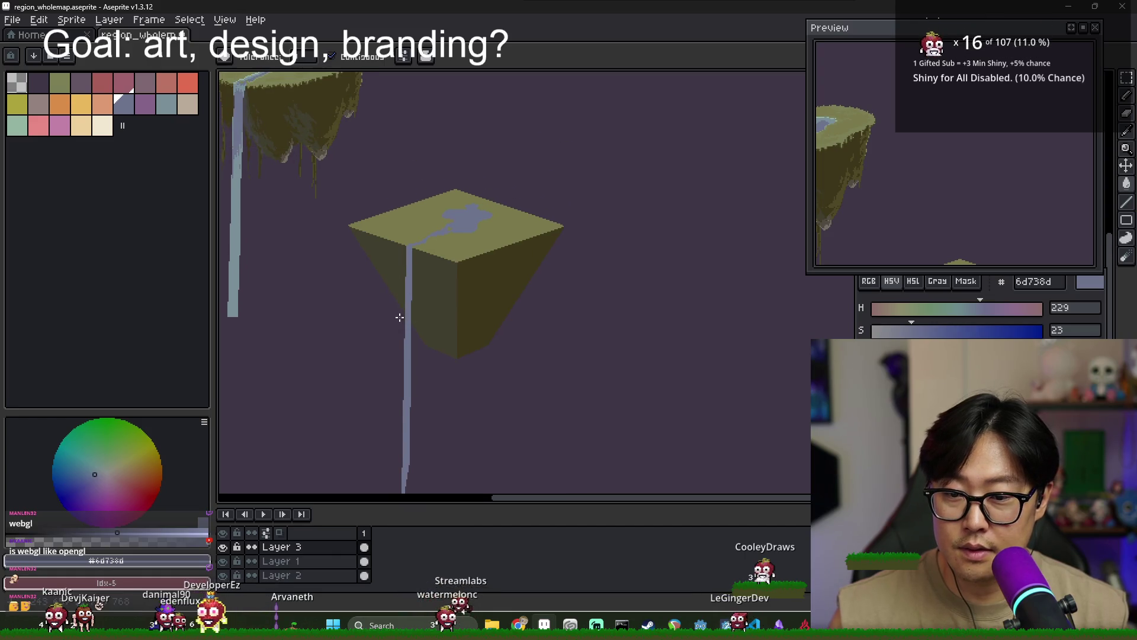
# Pick the lighter waterfall blue and draw a highlight up the waterfall's left edge
pyautogui.keyDown('alt'); pyautogui.click(241, 223); pyautogui.keyUp('alt')
pyautogui.press('b')
pyautogui.scroll(3, 404, 287)
pyautogui.scroll(-3, 404, 287)
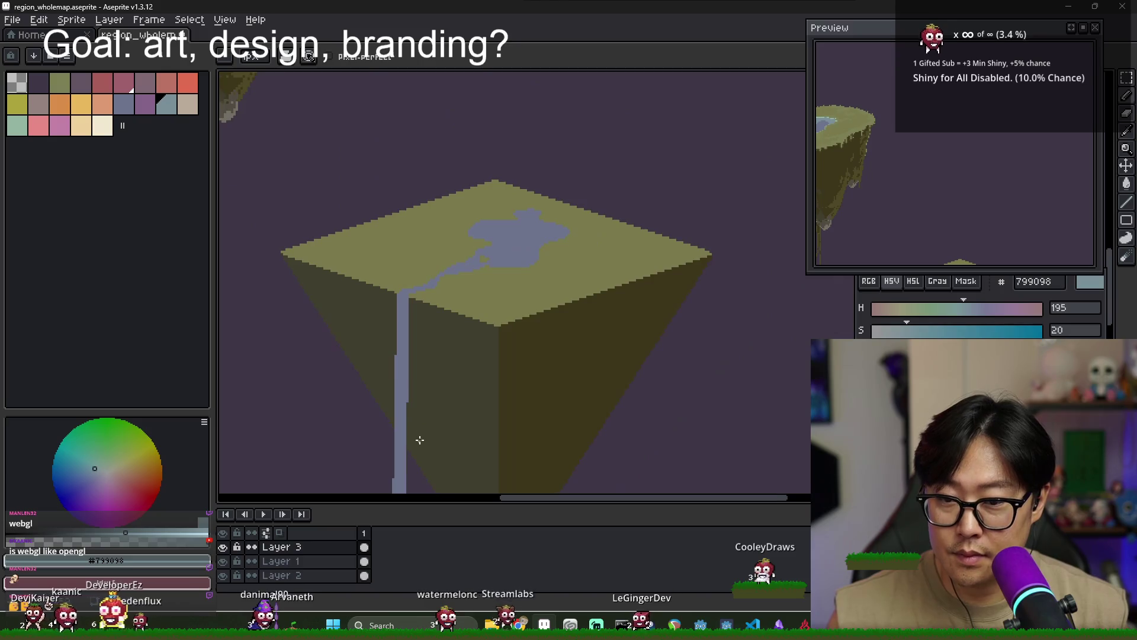
pyautogui.scroll(1, 419, 442)
pyautogui.scroll(2, 447, 312)
pyautogui.moveTo(425, 360); pyautogui.dragTo(428, 264)
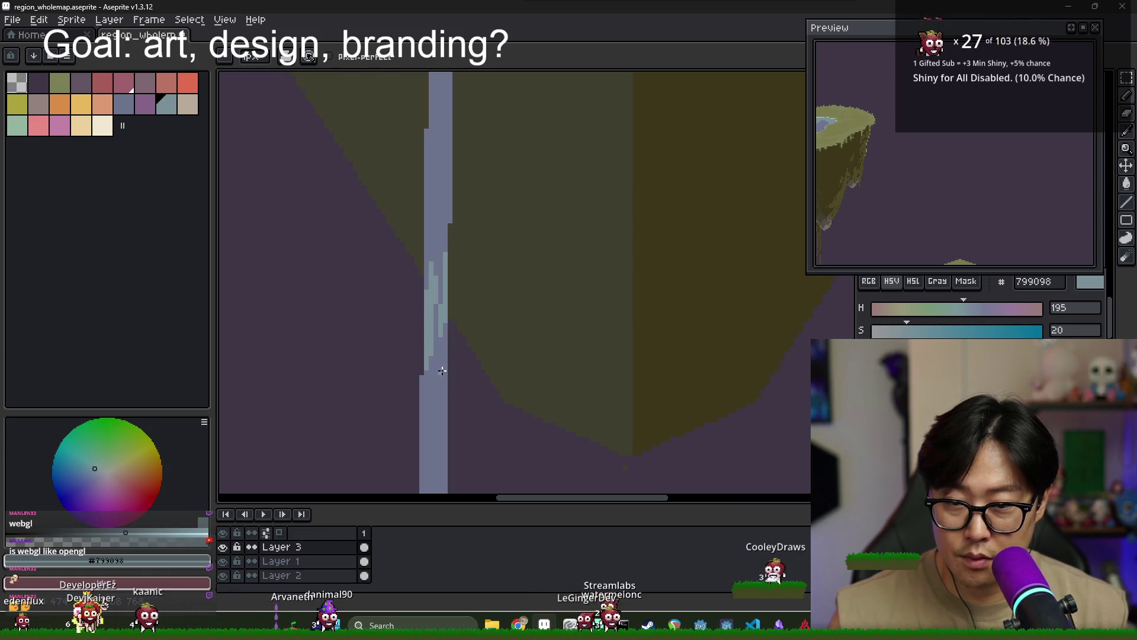
# Add light blue streaks across the top of the waterfall
pyautogui.scroll(-2, 442, 371)
pyautogui.scroll(-1, 442, 367)
pyautogui.scroll(1, 441, 361)
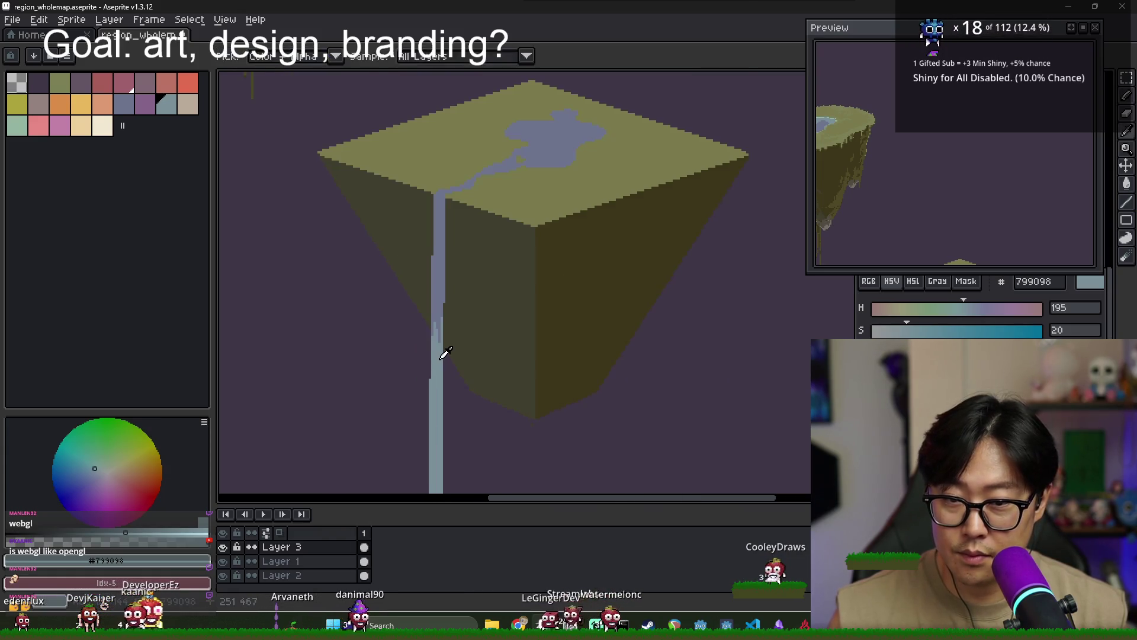
pyautogui.scroll(1, 438, 198)
pyautogui.scroll(1, 438, 199)
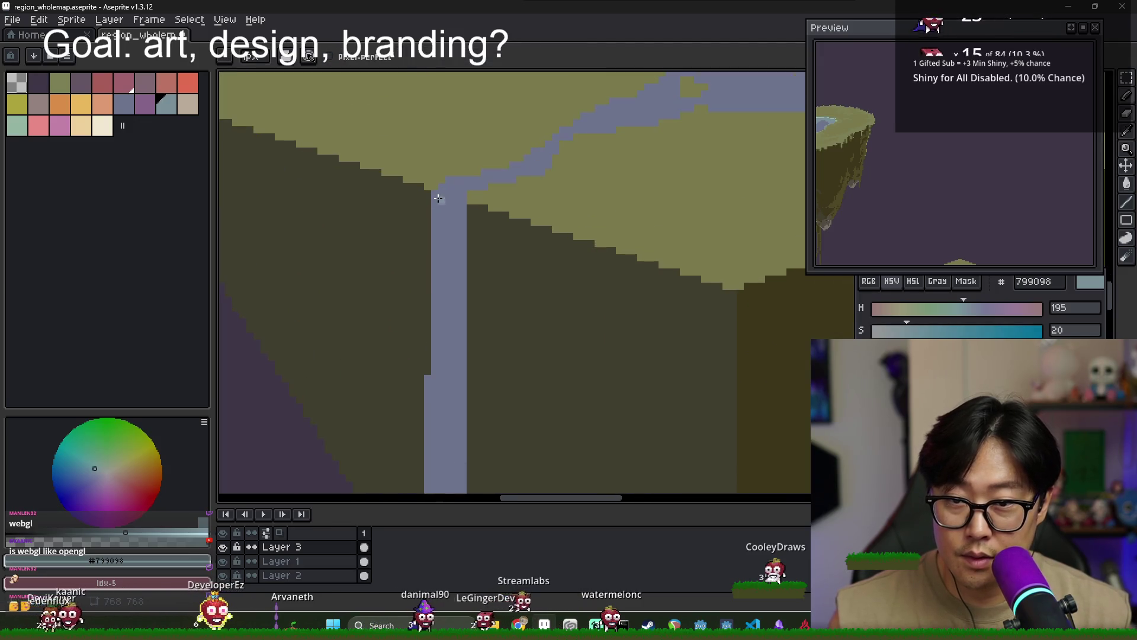
pyautogui.moveTo(434, 192)
pyautogui.mouseDown()
pyautogui.moveTo(435, 216)
pyautogui.moveTo(451, 196)
pyautogui.mouseUp()
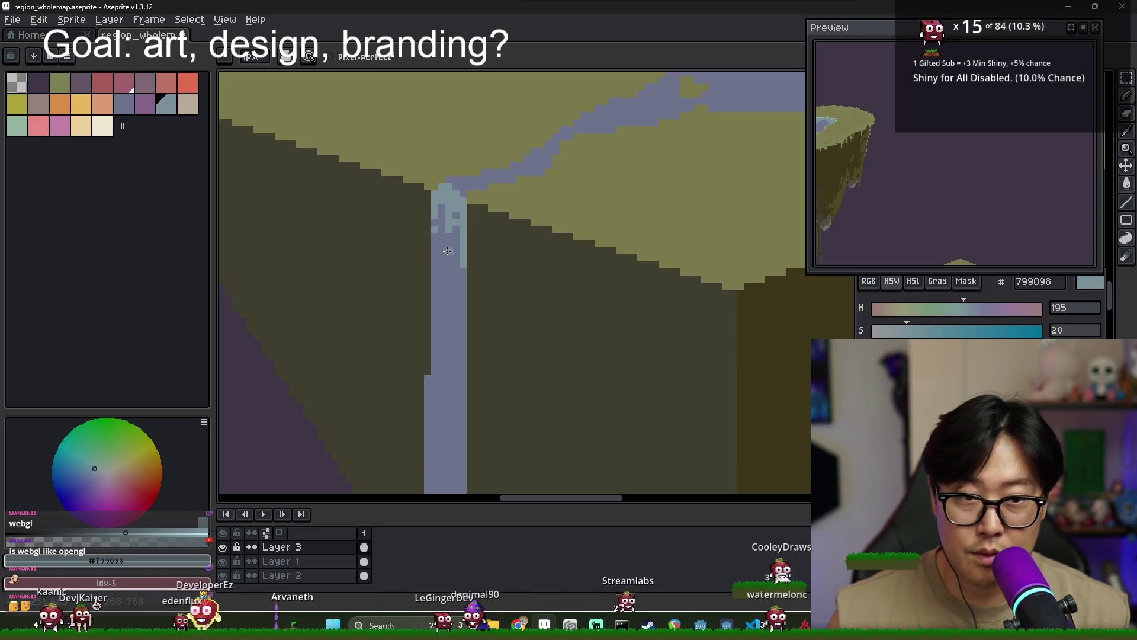
pyautogui.moveTo(889, 125)
pyautogui.mouseDown()
pyautogui.moveTo(935, 146)
pyautogui.moveTo(886, 147)
pyautogui.mouseUp()
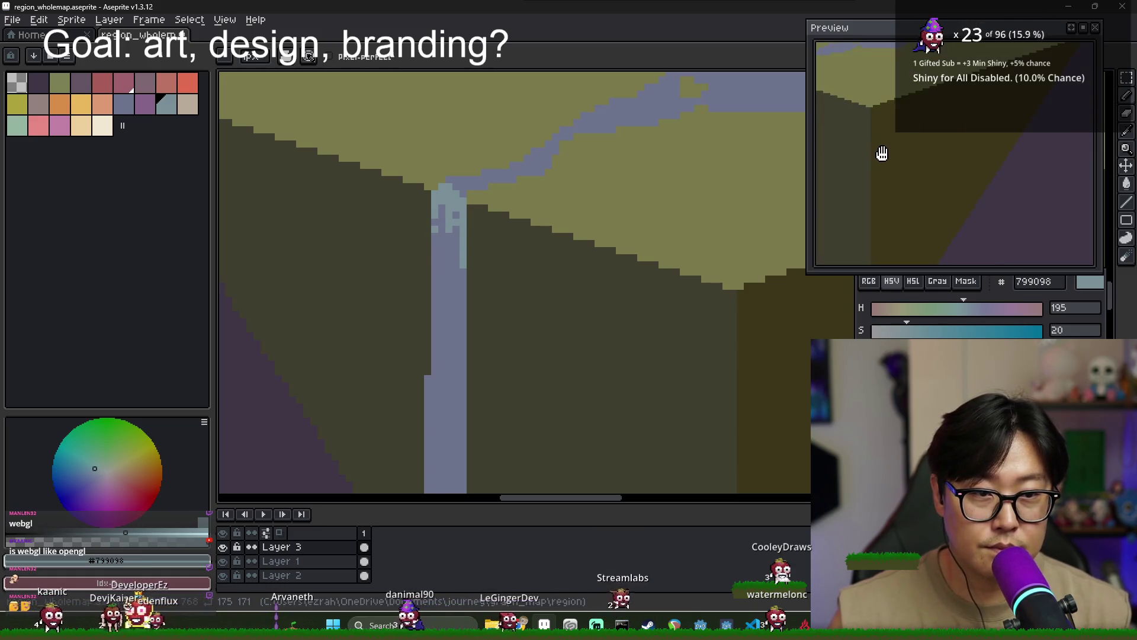
# Paint light splash pixels at the waterfall top, restoring a stray pixel to stream blue
pyautogui.scroll(3, 898, 161)
pyautogui.scroll(2, 474, 177)
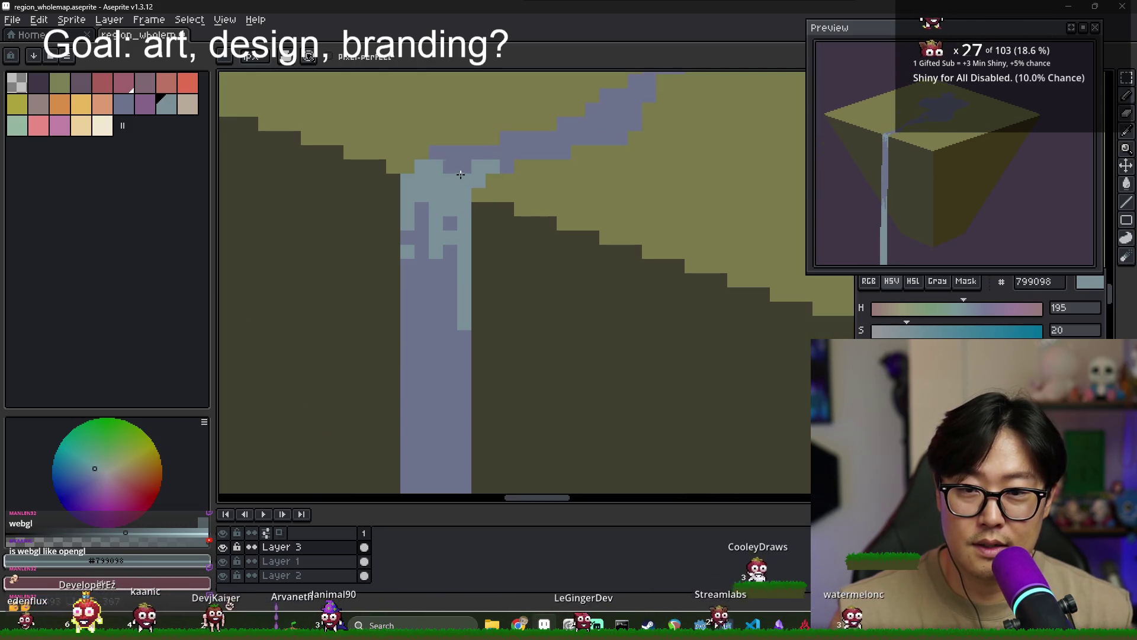
pyautogui.click(448, 161)
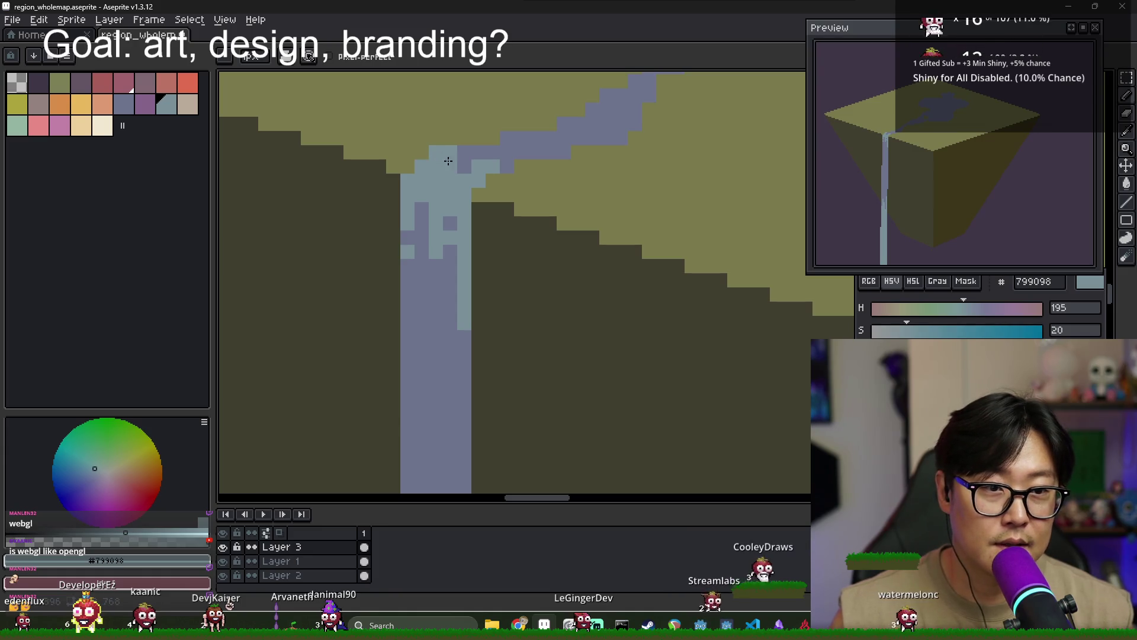
pyautogui.moveTo(460, 165); pyautogui.dragTo(496, 180)
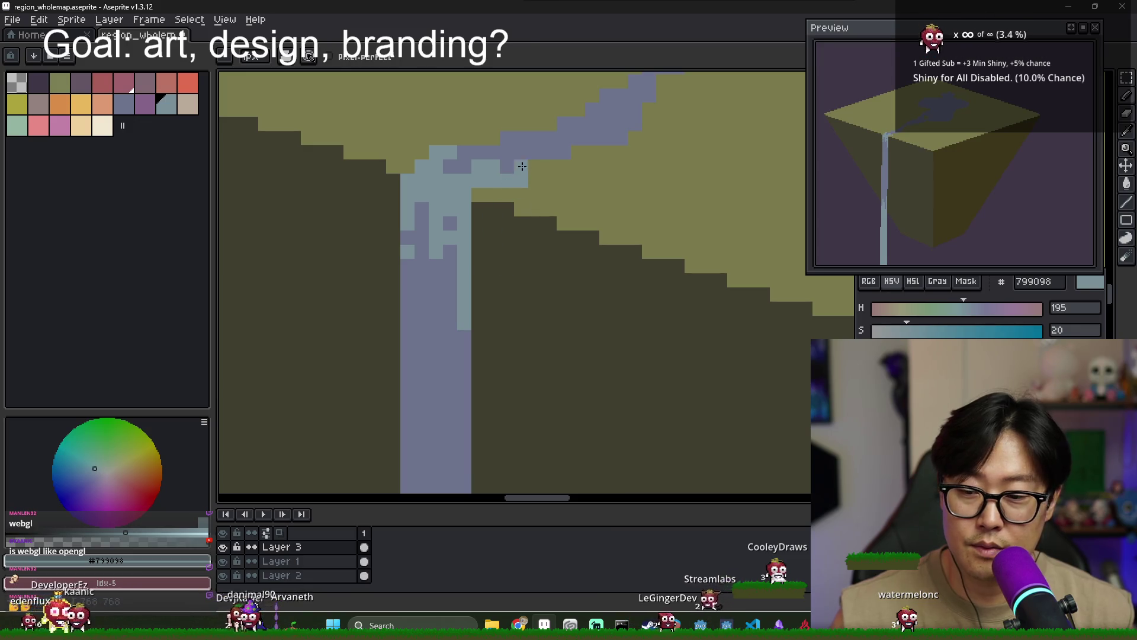
pyautogui.keyDown('alt'); pyautogui.click(533, 151); pyautogui.keyUp('alt')
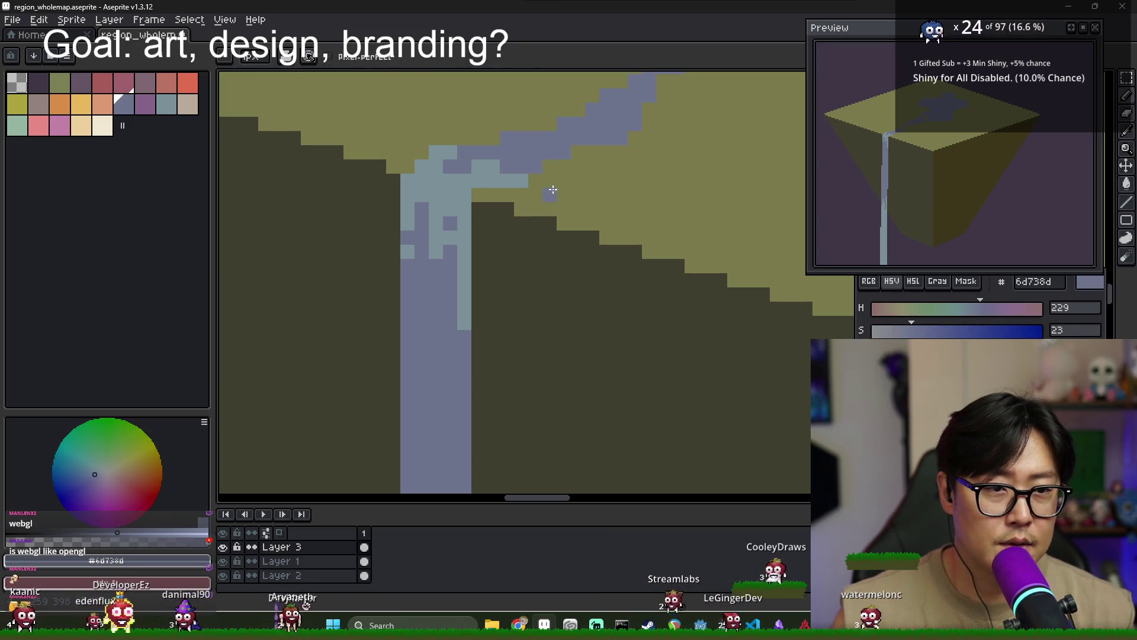
pyautogui.keyDown('alt'); pyautogui.click(462, 147); pyautogui.keyUp('alt')
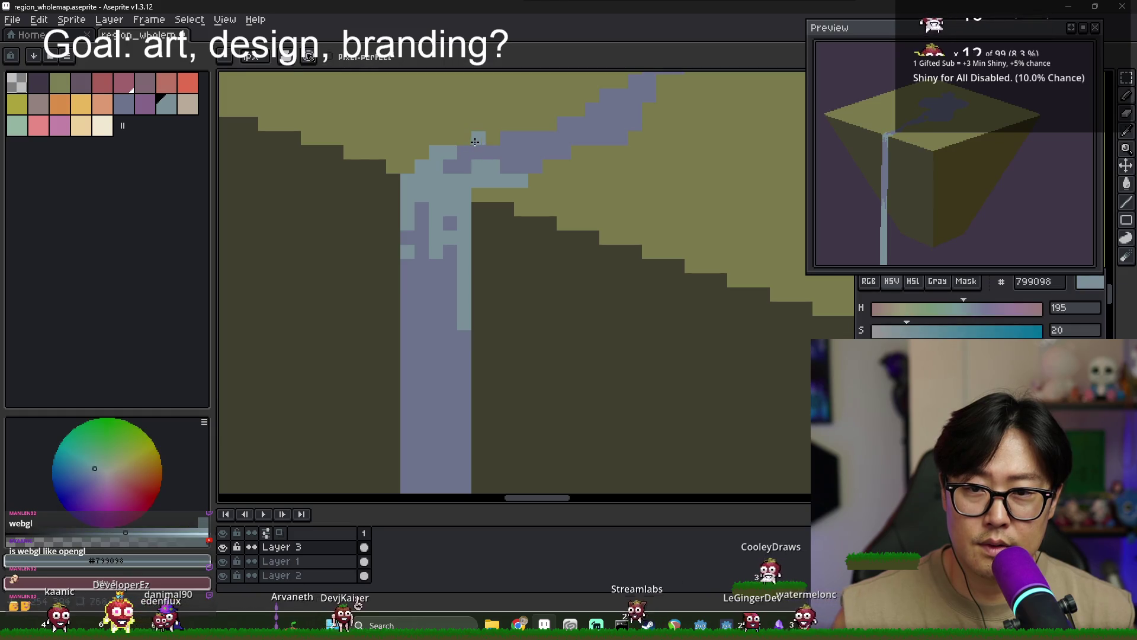
# Extend the light-blue highlight up along the river strip's edge
pyautogui.hscroll(2, 552, 121)
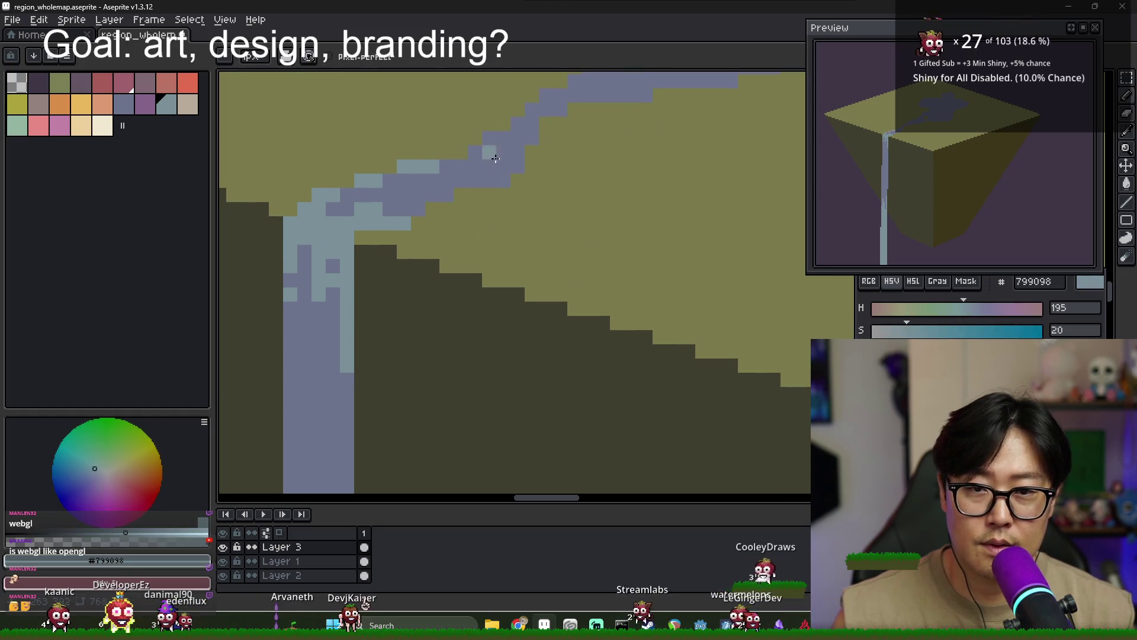
pyautogui.moveTo(475, 137); pyautogui.dragTo(487, 135)
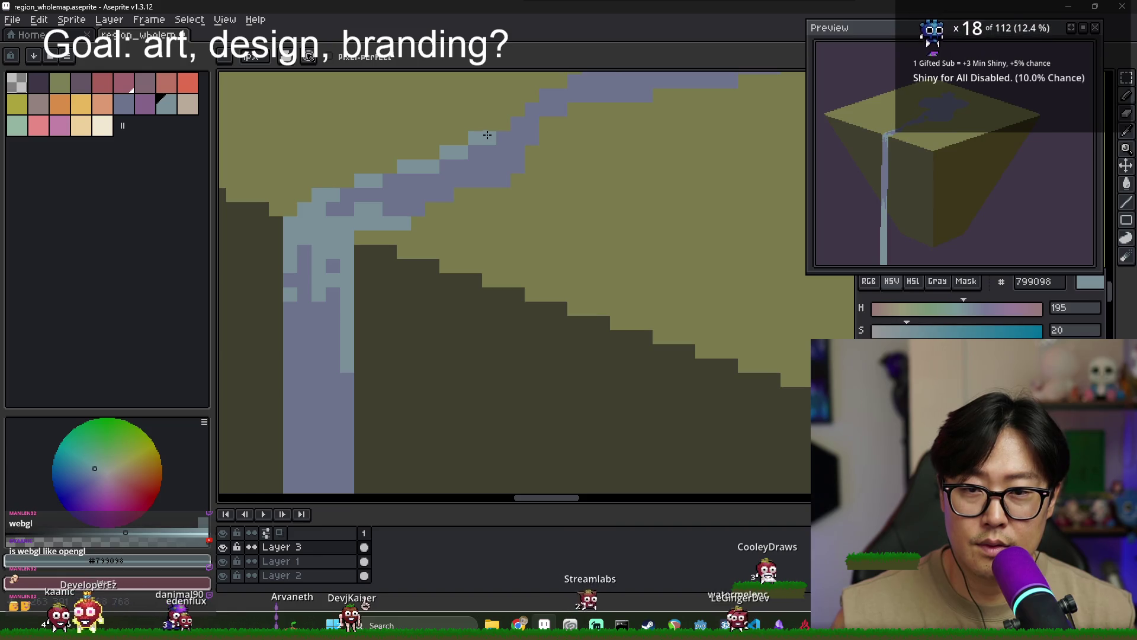
pyautogui.scroll(2, 491, 142)
pyautogui.scroll(1, 459, 171)
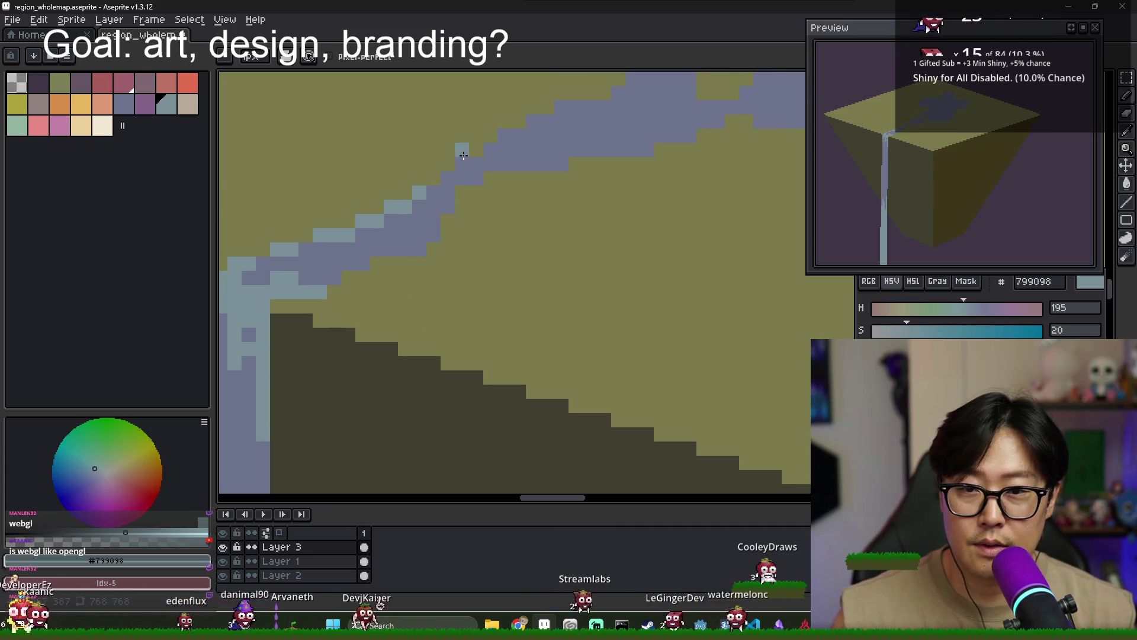
pyautogui.moveTo(504, 120)
pyautogui.mouseDown()
pyautogui.moveTo(519, 121)
pyautogui.moveTo(529, 143)
pyautogui.moveTo(447, 203)
pyautogui.mouseUp()
pyautogui.scroll(1, 503, 167)
pyautogui.hscroll(1, 503, 167)
pyautogui.scroll(1, 530, 143)
pyautogui.hscroll(1, 530, 143)
pyautogui.scroll(1, 546, 173)
pyautogui.hscroll(1, 566, 129)
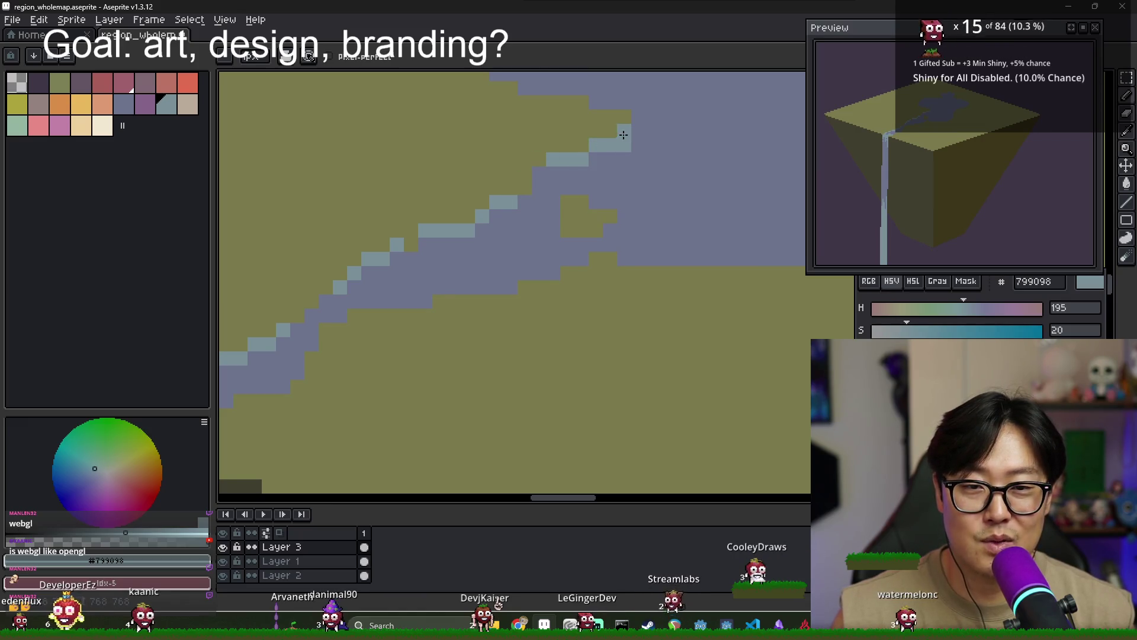
# Paint light-blue highlight pixels along the lake's top rim
pyautogui.moveTo(629, 149)
pyautogui.mouseDown()
pyautogui.moveTo(626, 132)
pyautogui.moveTo(666, 118)
pyautogui.mouseUp()
pyautogui.click(624, 153)
pyautogui.scroll(-2, 624, 152)
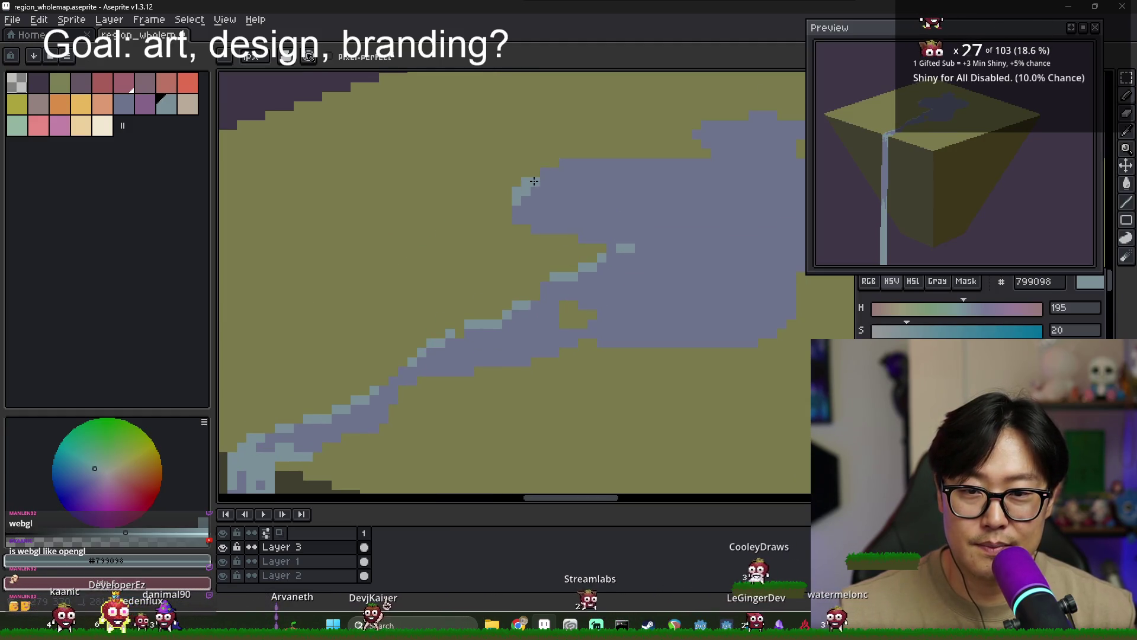
pyautogui.keyDown('alt'); pyautogui.click(514, 188); pyautogui.keyUp('alt')
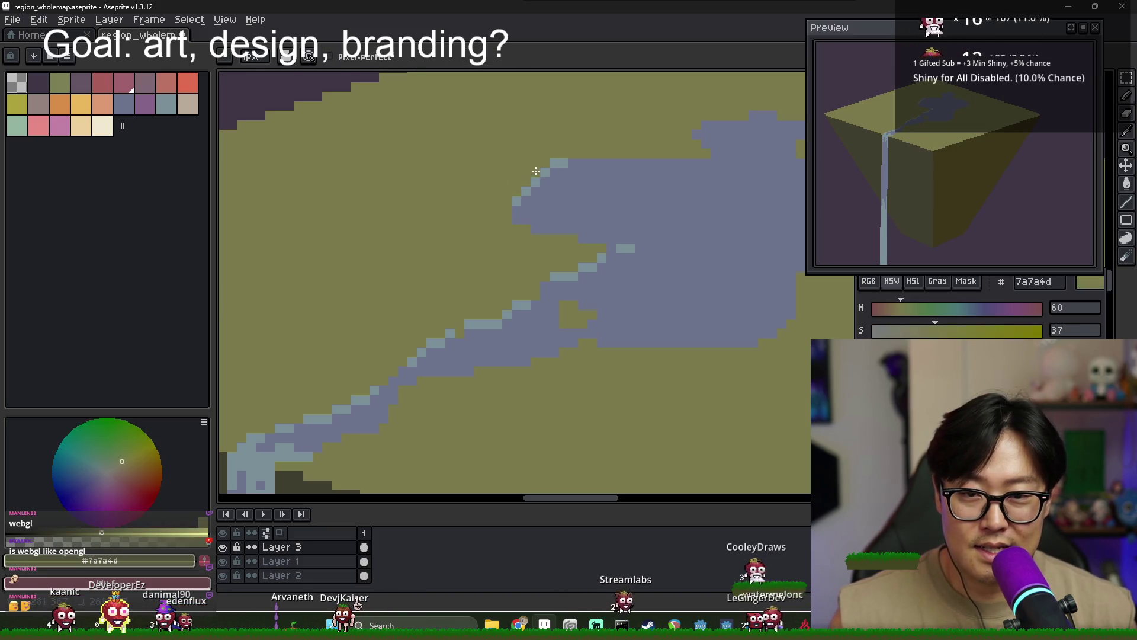
pyautogui.keyDown('alt'); pyautogui.click(562, 163); pyautogui.keyUp('alt')
pyautogui.moveTo(570, 162); pyautogui.dragTo(614, 166)
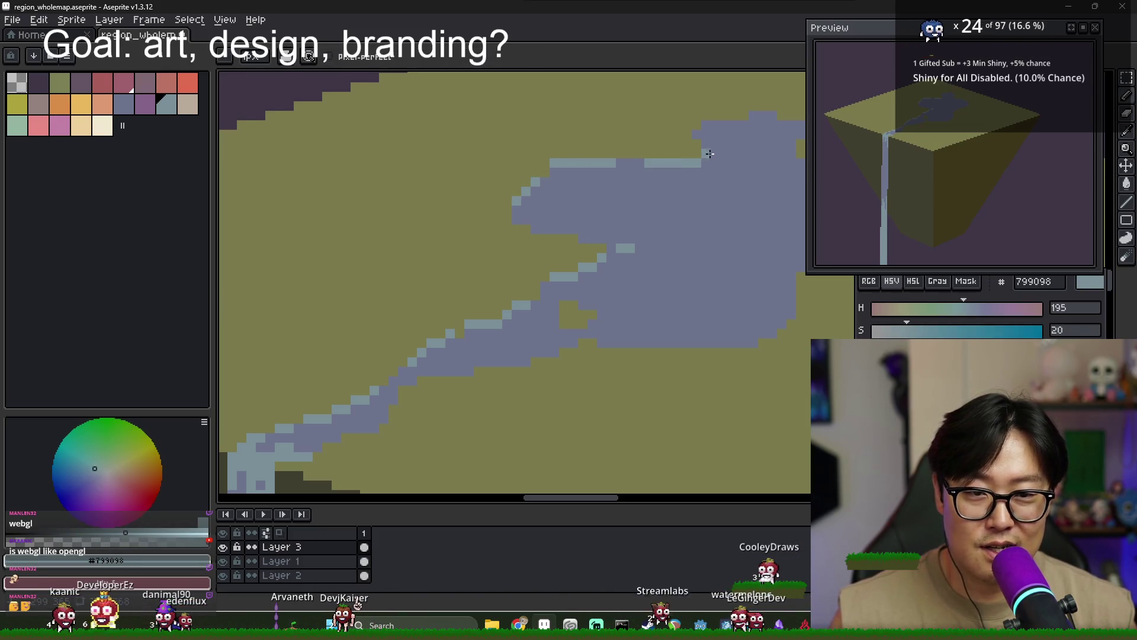
pyautogui.scroll(1, 746, 125)
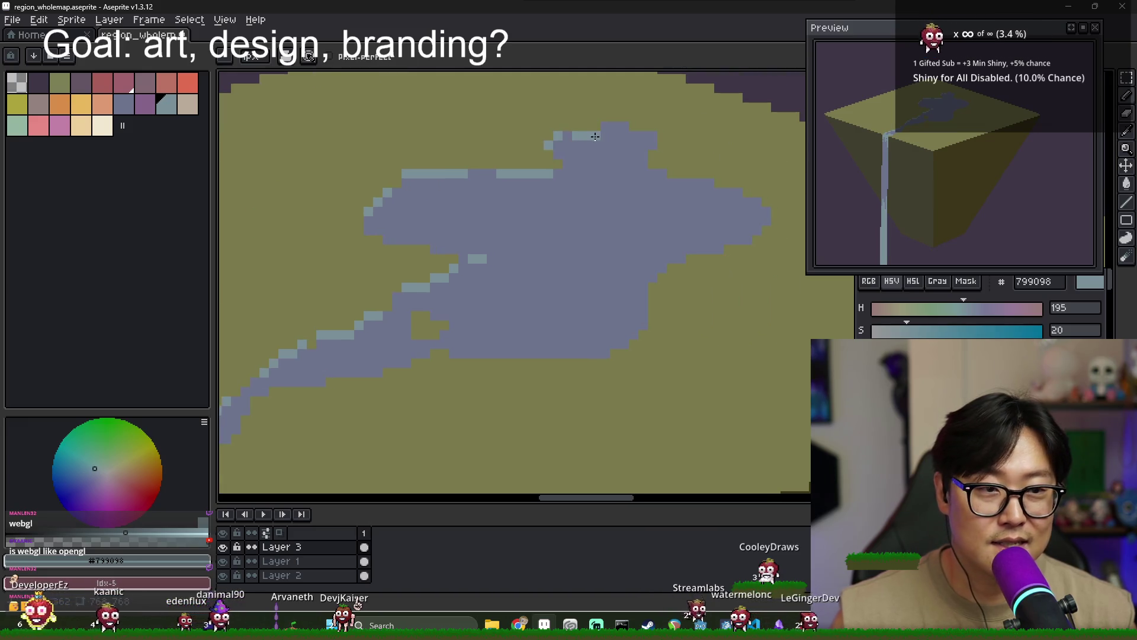
pyautogui.scroll(1, 686, 142)
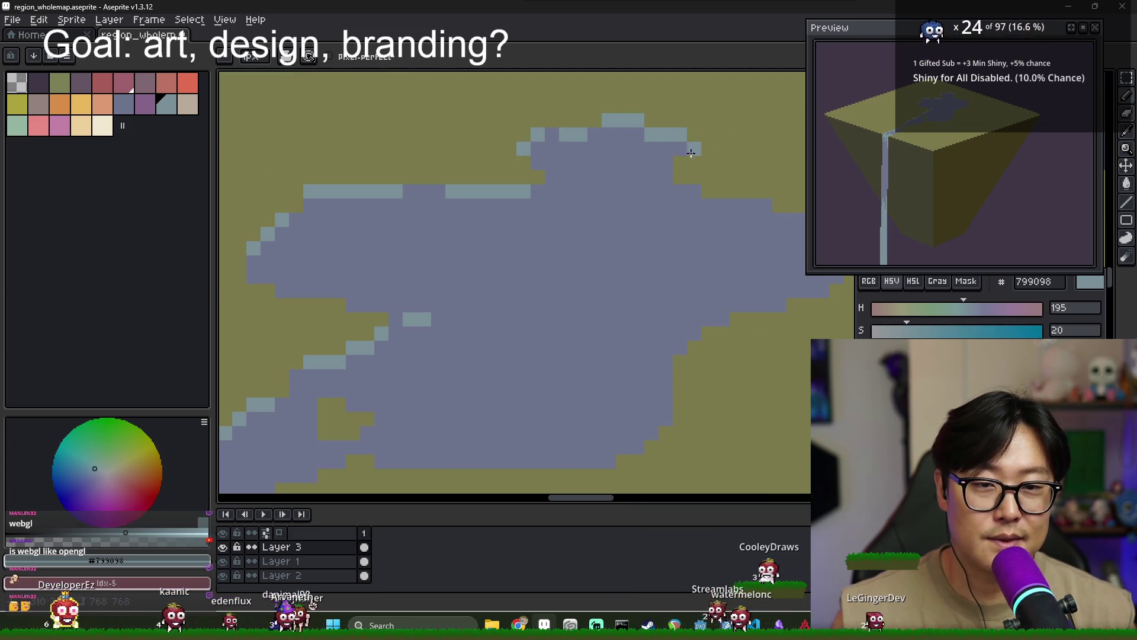
pyautogui.moveTo(686, 143); pyautogui.dragTo(539, 109)
pyautogui.moveTo(544, 157); pyautogui.dragTo(501, 146)
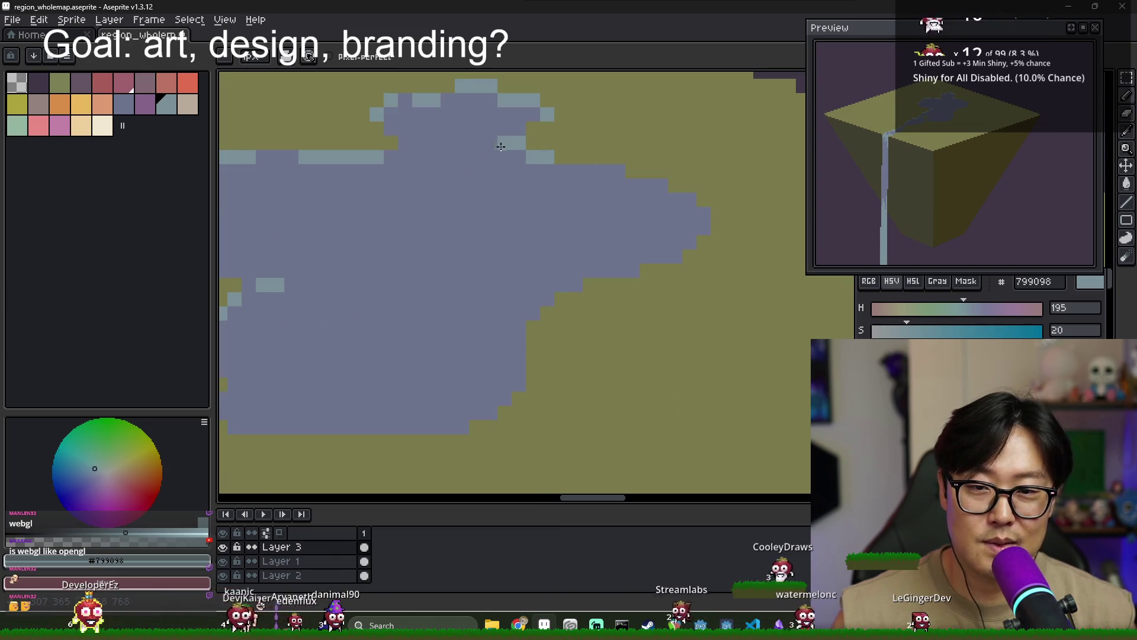
pyautogui.hscroll(1, 512, 158)
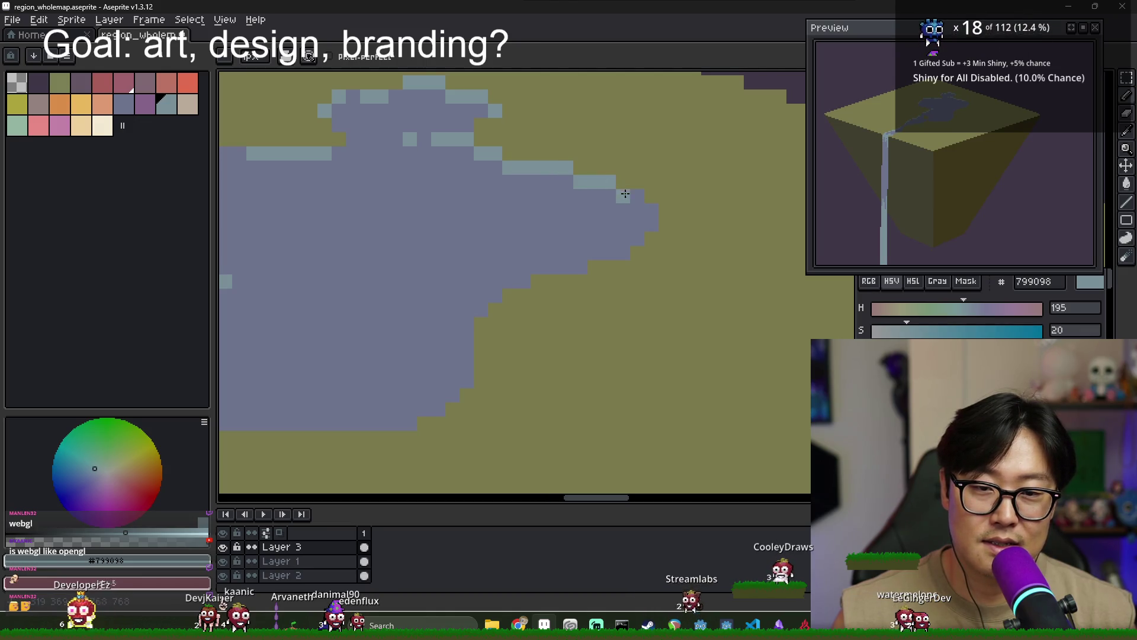
# Zoom out and eyedrop the pale sea-green 94b5a3 from the upper island's lake
pyautogui.scroll(-2, 550, 252)
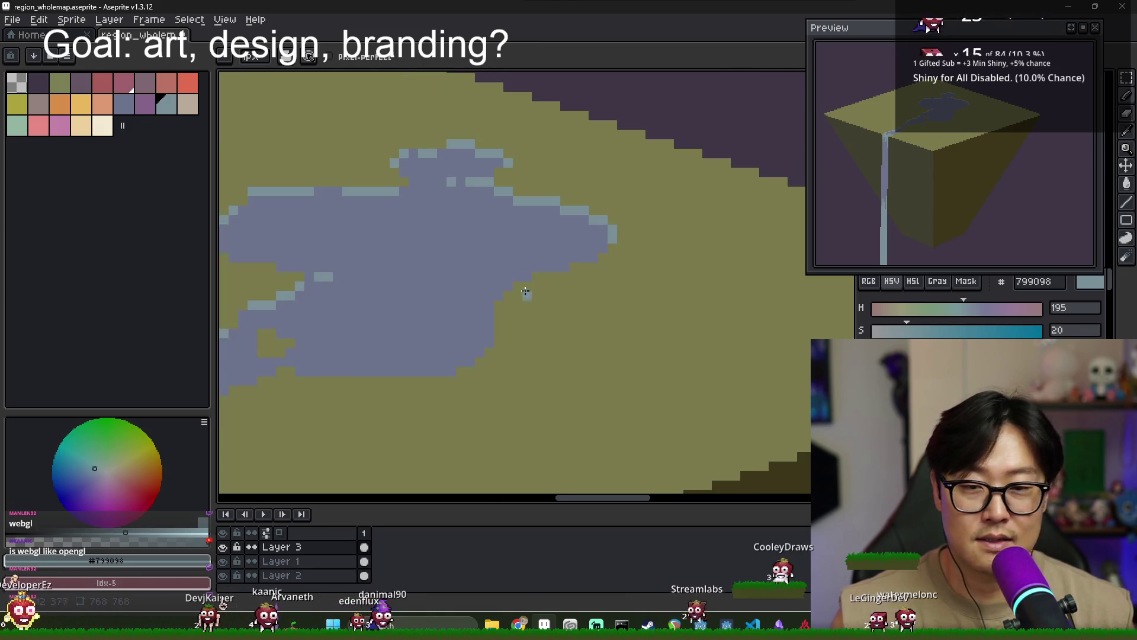
pyautogui.scroll(-2, 533, 261)
pyautogui.scroll(-2, 396, 281)
pyautogui.scroll(-2, 533, 276)
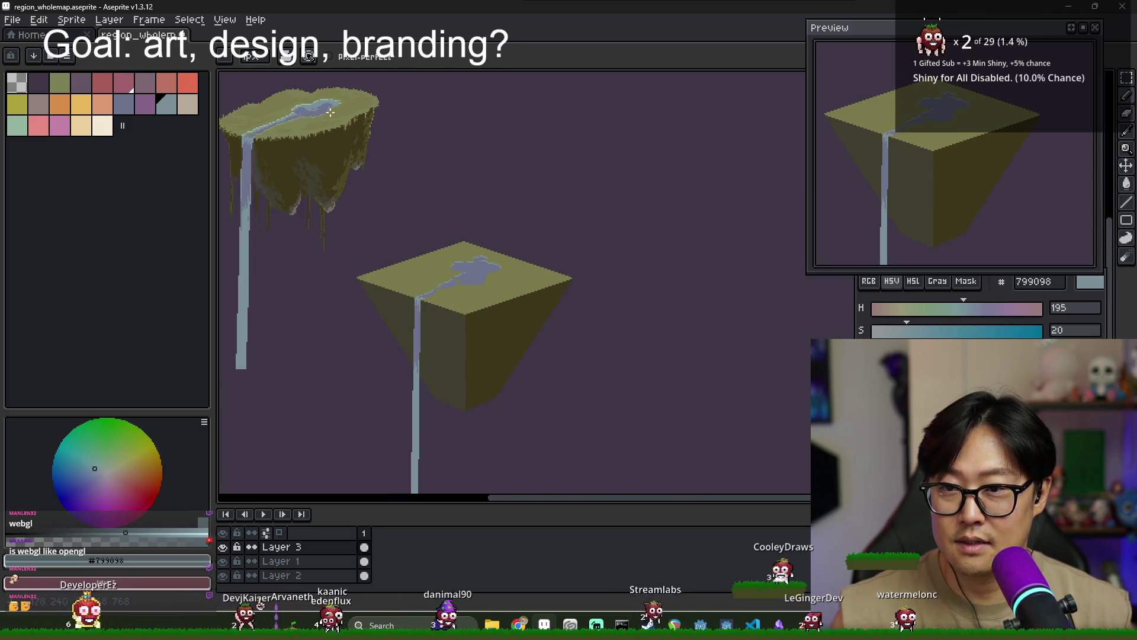
pyautogui.scroll(2, 326, 184)
pyautogui.scroll(2, 503, 329)
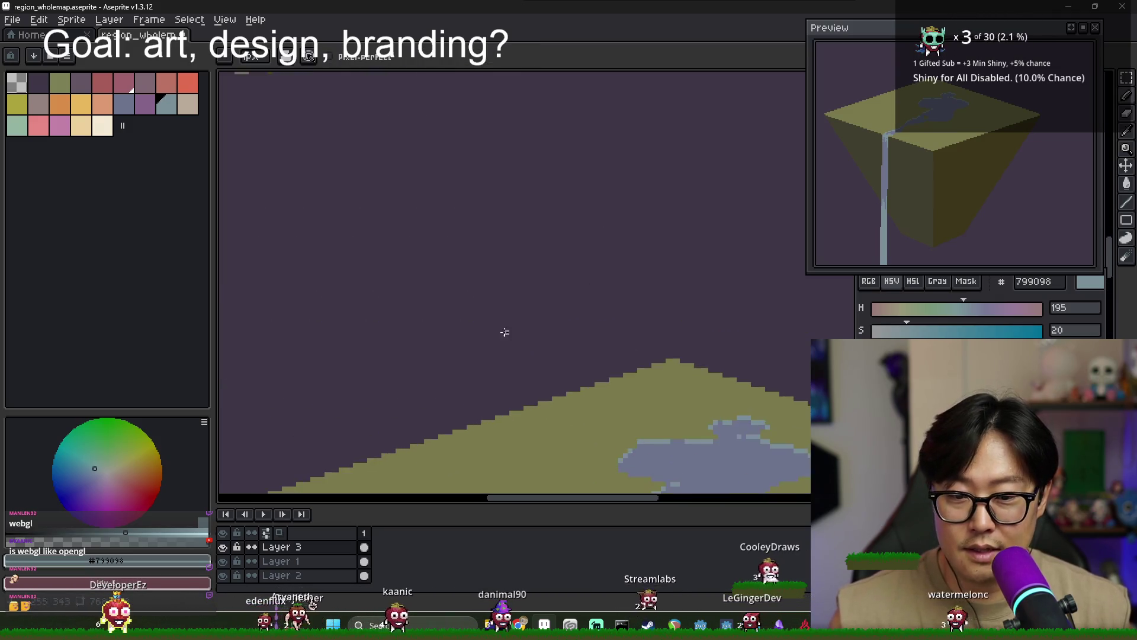
pyautogui.scroll(-3, 495, 332)
pyautogui.scroll(1, 491, 334)
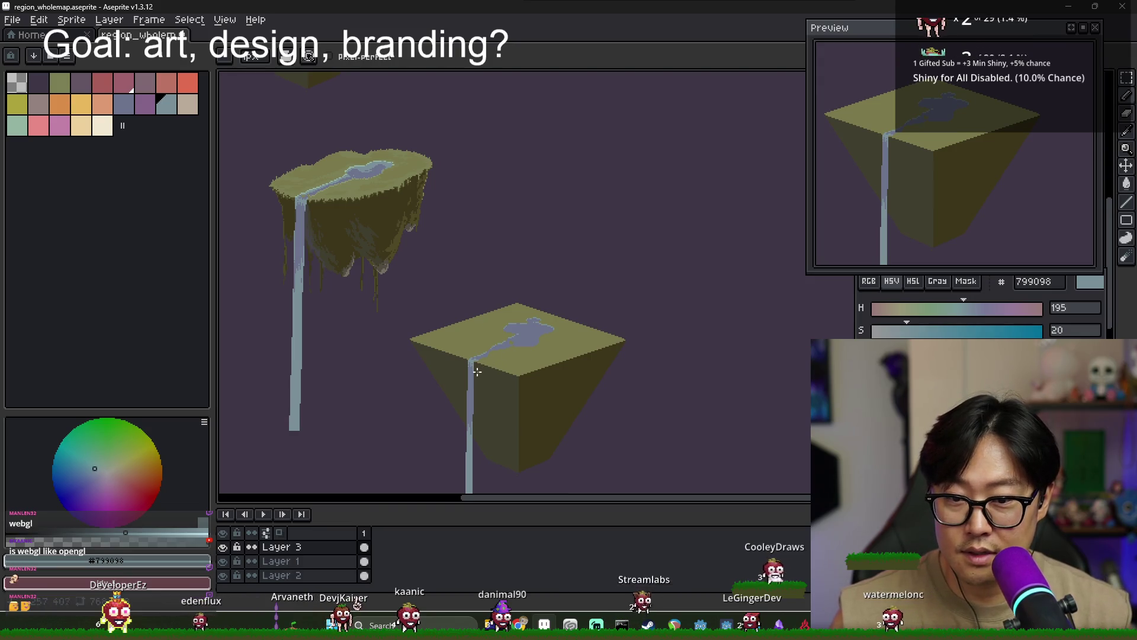
pyautogui.scroll(1, 491, 334)
pyautogui.scroll(1, 489, 274)
pyautogui.scroll(-2, 495, 269)
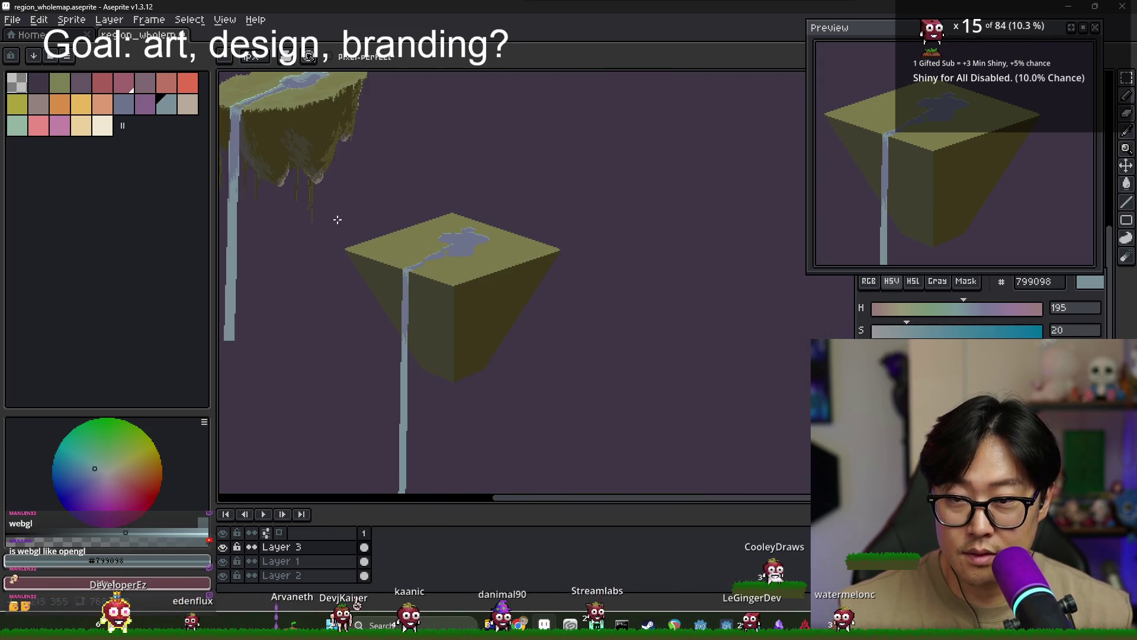
pyautogui.scroll(-1, 414, 249)
pyautogui.scroll(3, 385, 225)
pyautogui.keyDown('alt'); pyautogui.click(415, 240); pyautogui.keyUp('alt')
pyautogui.scroll(-2, 415, 239)
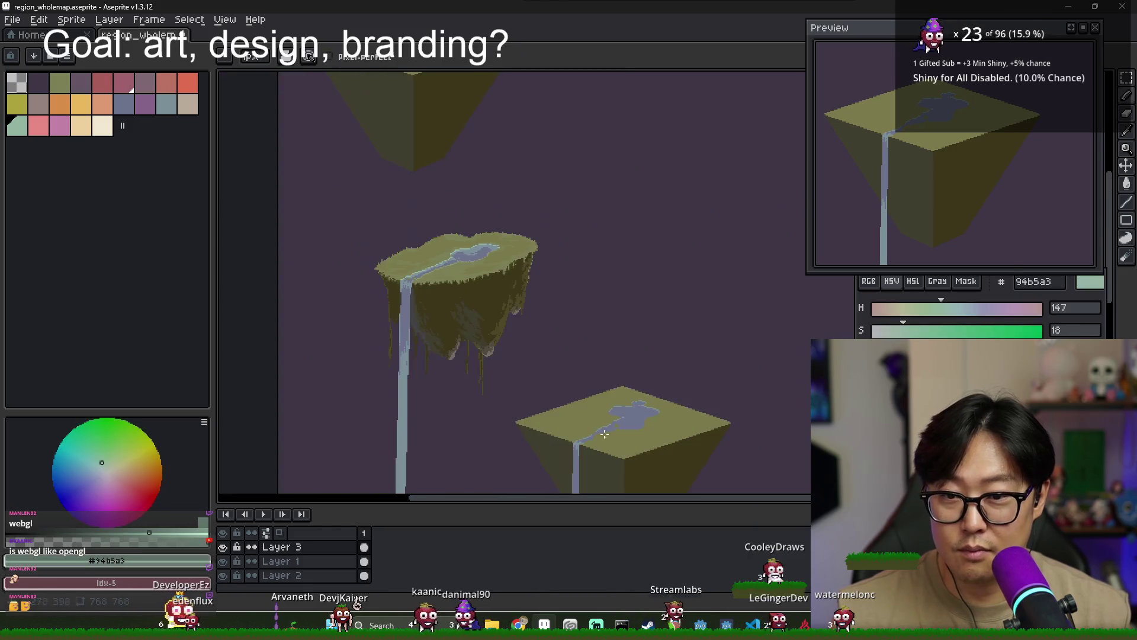
pyautogui.scroll(2, 420, 331)
pyautogui.scroll(2, 426, 386)
# Draw pale highlight lines along the waterfall's top and through the middle of the lake
pyautogui.moveTo(426, 384)
pyautogui.mouseDown()
pyautogui.moveTo(493, 358)
pyautogui.moveTo(540, 318)
pyautogui.mouseUp()
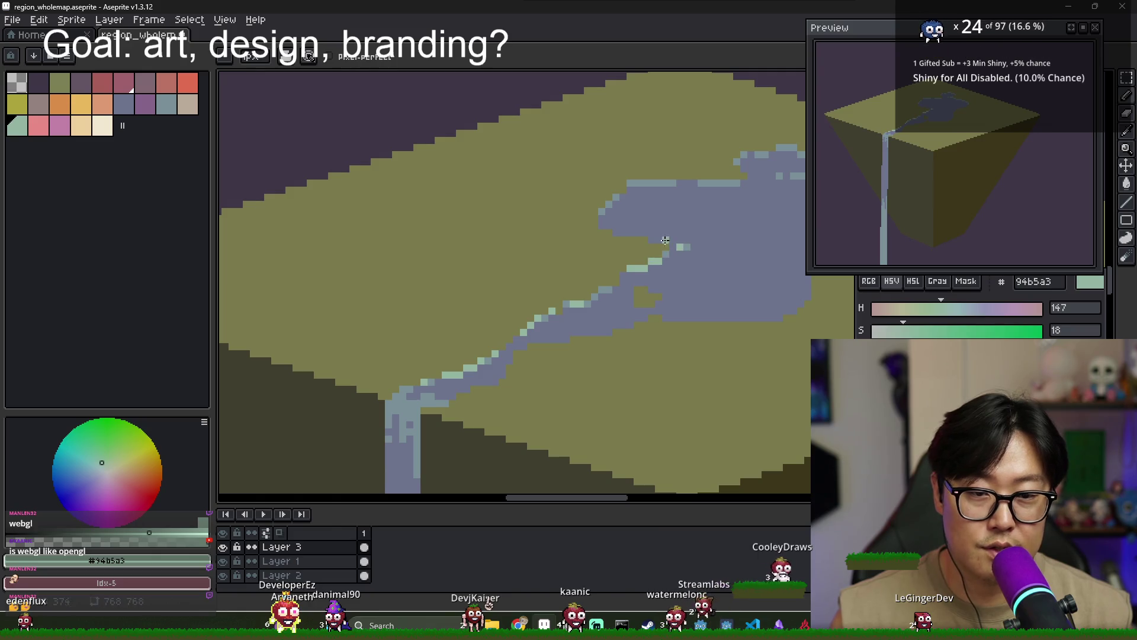
pyautogui.moveTo(715, 181)
pyautogui.mouseDown()
pyautogui.moveTo(509, 225)
pyautogui.moveTo(585, 187)
pyautogui.mouseUp()
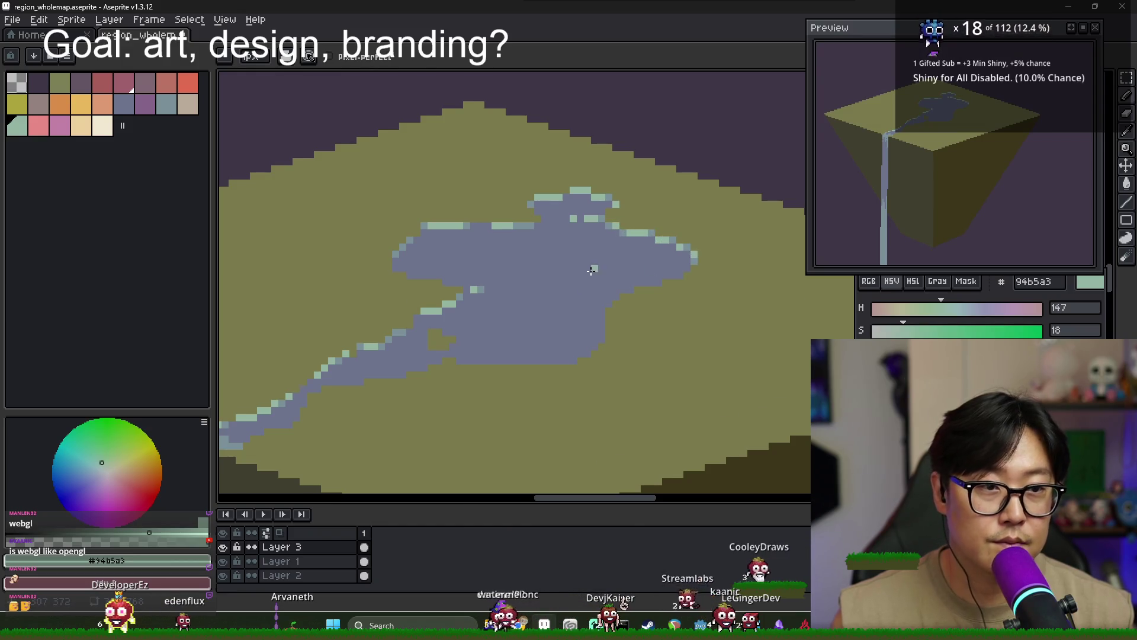
pyautogui.scroll(-3, 591, 271)
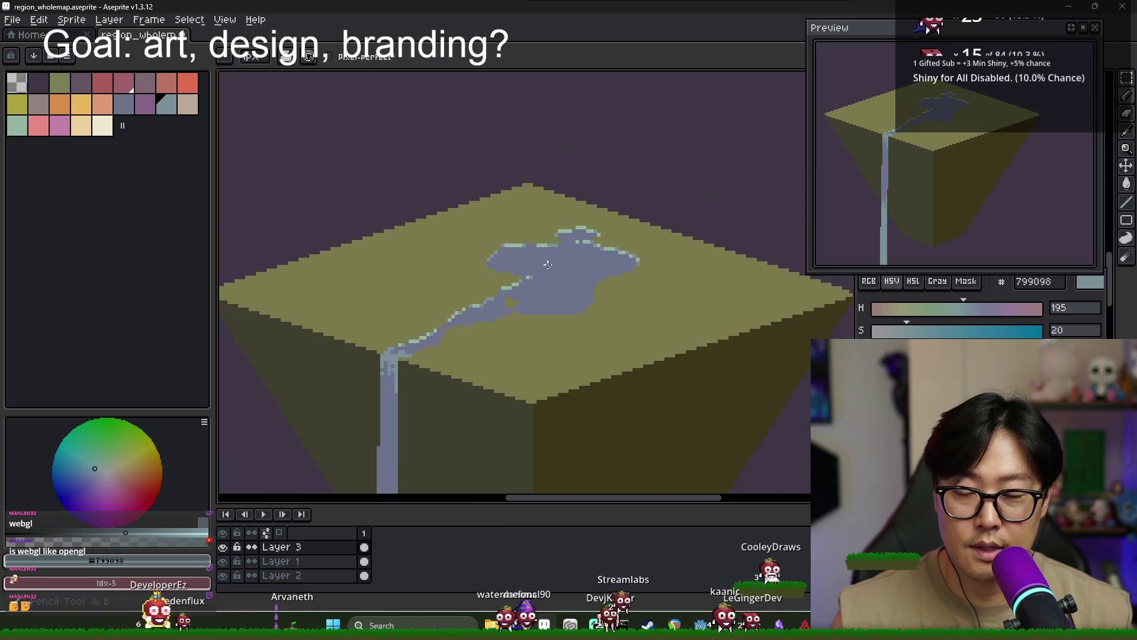
pyautogui.scroll(-2, 548, 265)
pyautogui.scroll(2, 549, 274)
pyautogui.scroll(1, 541, 263)
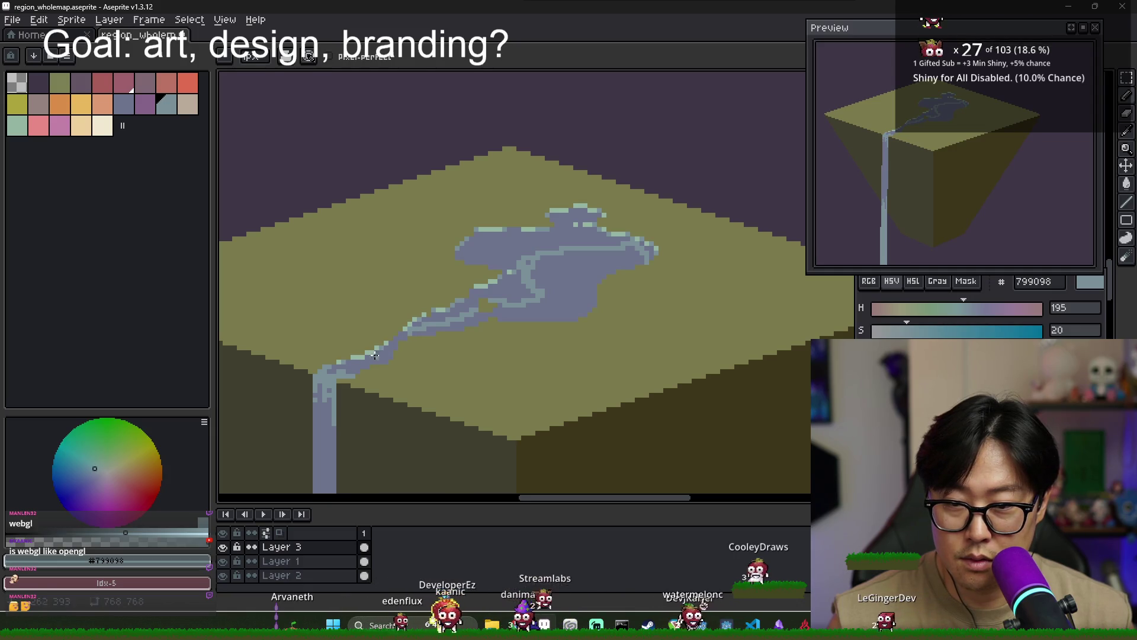
# Merge Layer 3 down into Layer 1, after undoing a Layer 1 merge into Layer 2
pyautogui.press('v')
pyautogui.press('g')
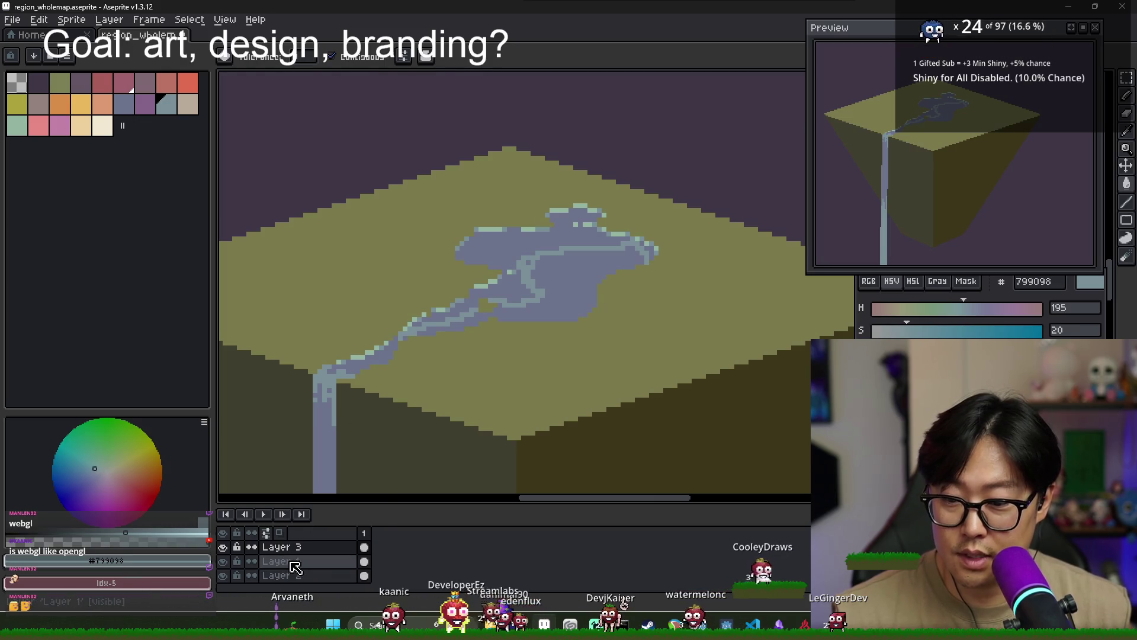
pyautogui.rightClick(294, 568)
pyautogui.click(335, 572)
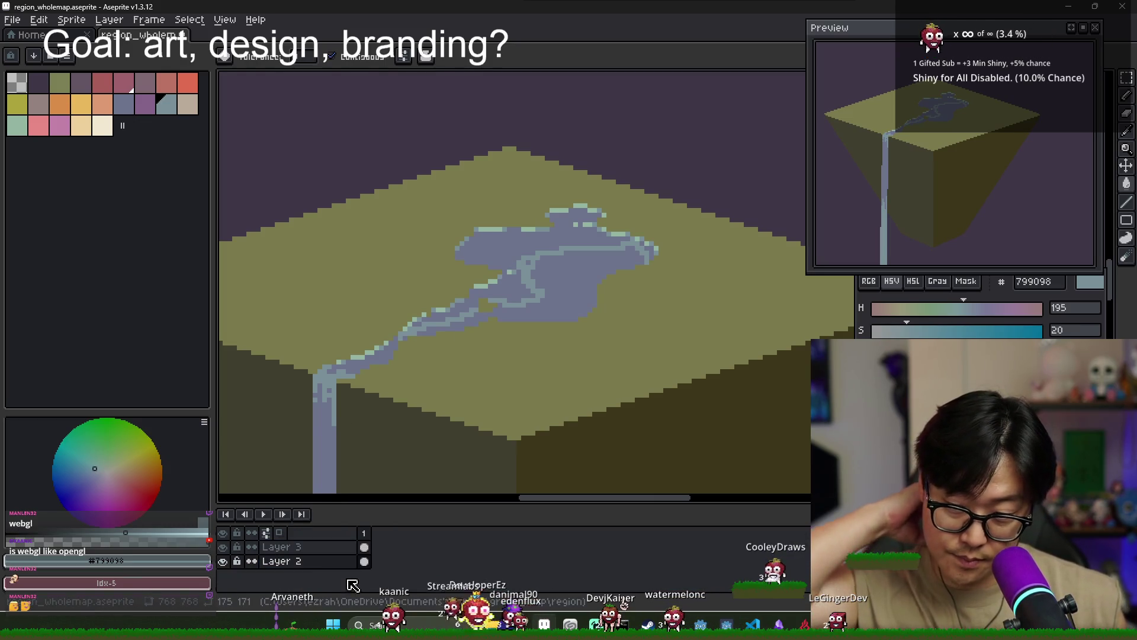
pyautogui.click(223, 561)
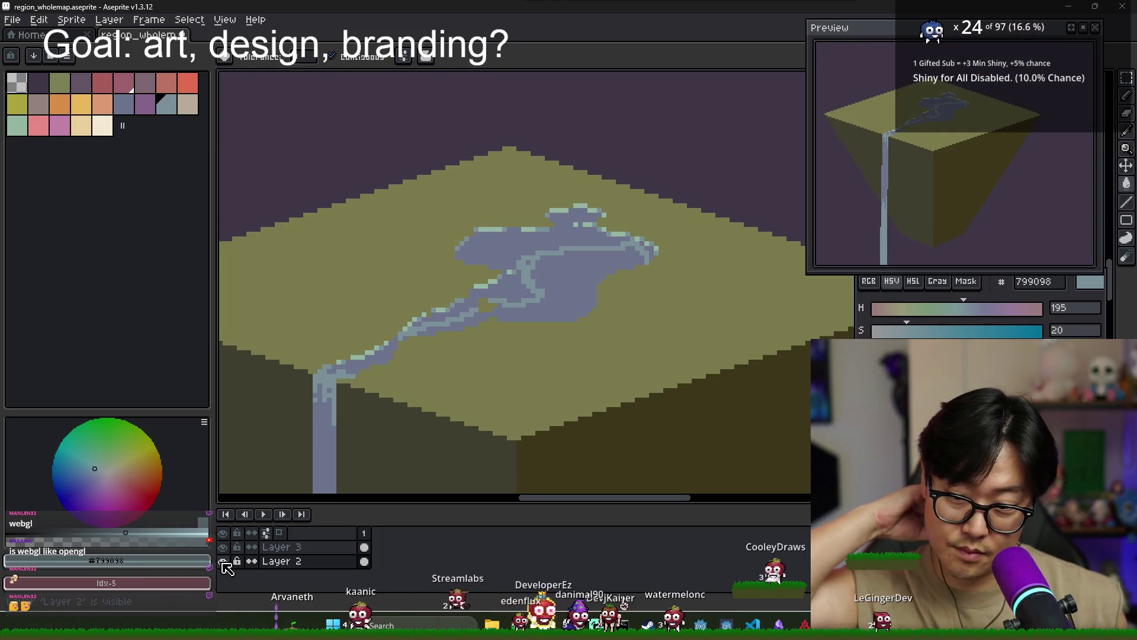
pyautogui.hotkey('ctrl', 'z')
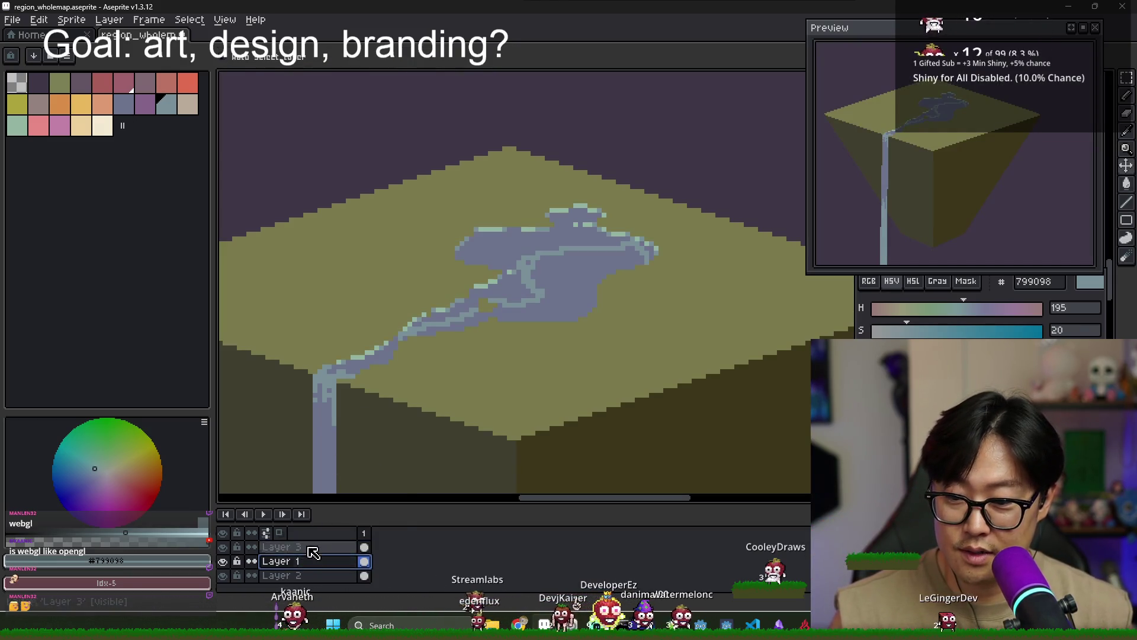
pyautogui.rightClick(312, 552)
pyautogui.click(335, 570)
pyautogui.click(223, 547)
pyautogui.click(223, 546)
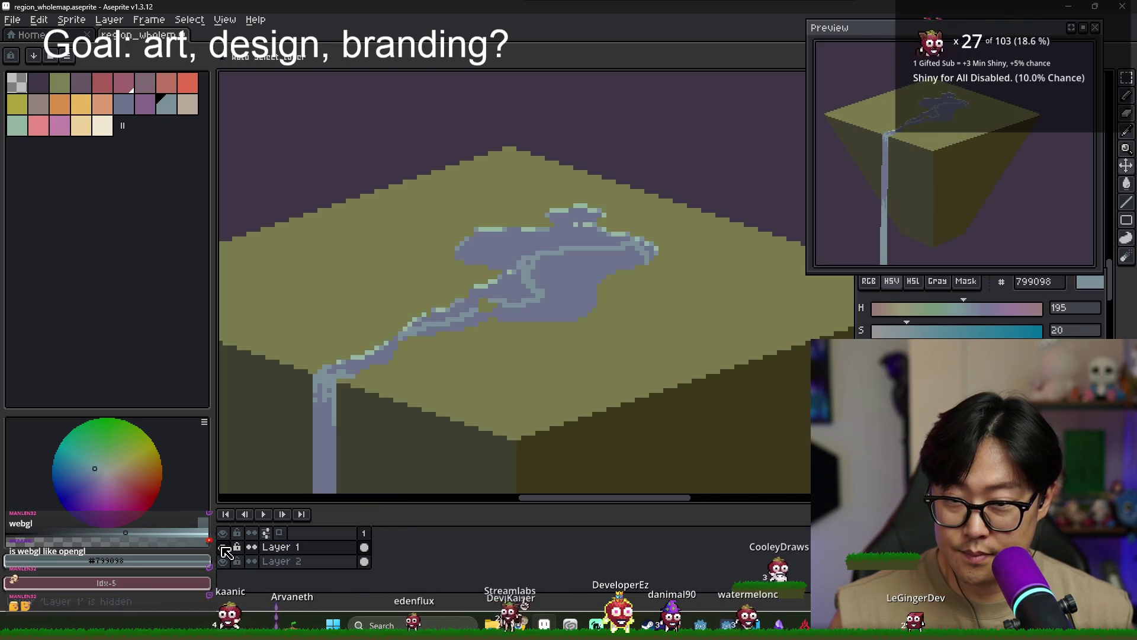
# Fill the lake's outlined area with light blue, undoing a trial dark blue fill
pyautogui.scroll(1, 547, 277)
pyautogui.click(488, 288)
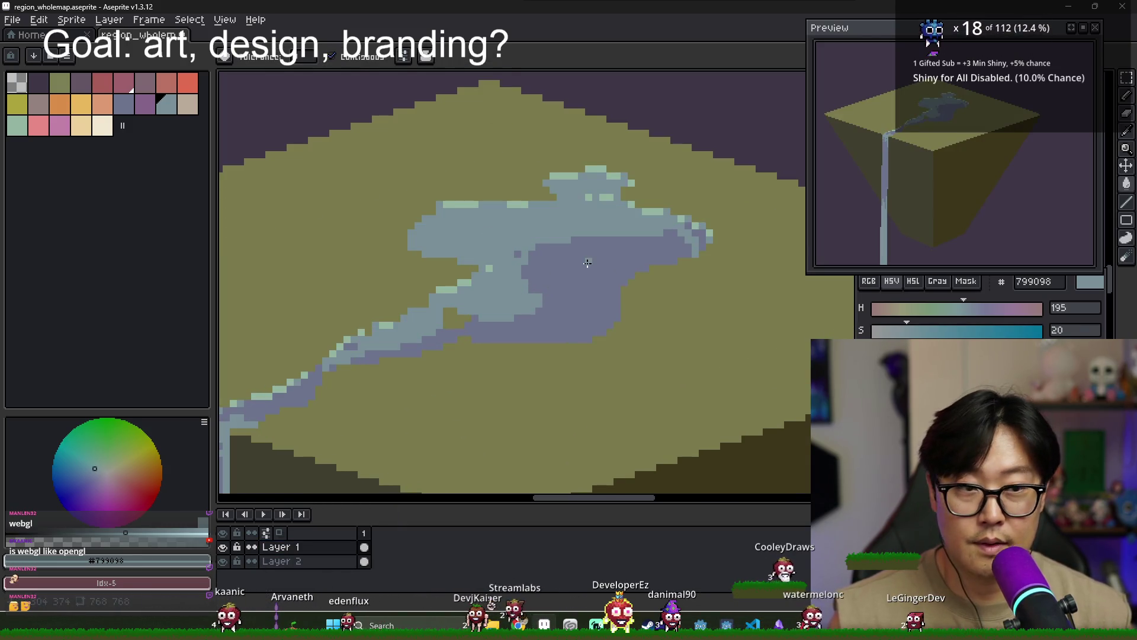
pyautogui.scroll(-3, 588, 262)
pyautogui.scroll(-1, 590, 266)
pyautogui.scroll(-1, 592, 272)
pyautogui.scroll(5, 600, 285)
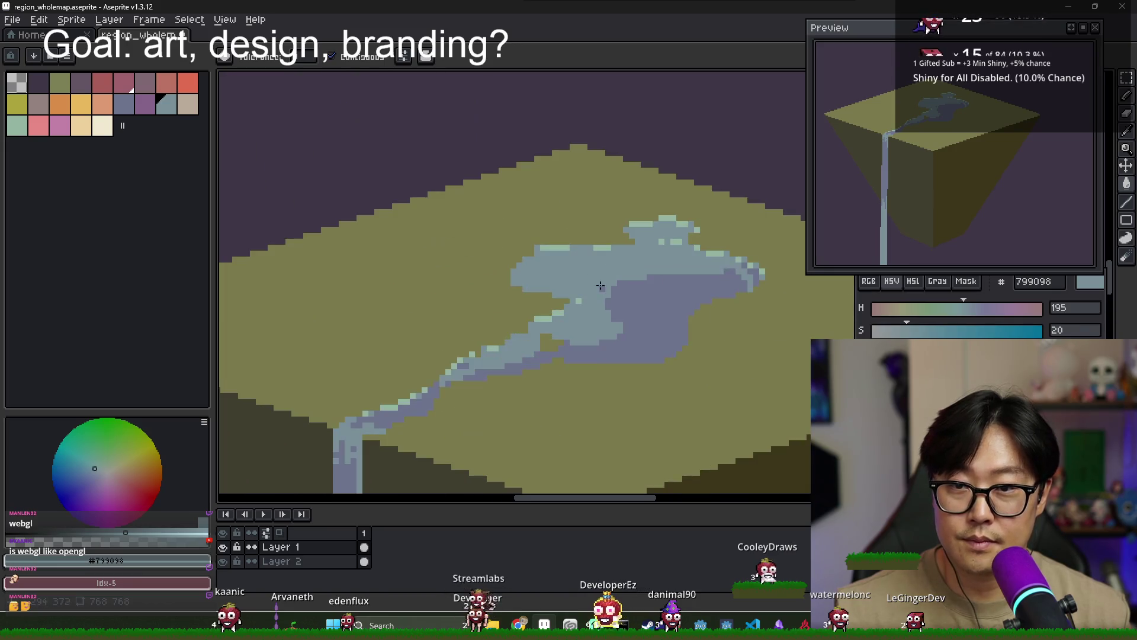
pyautogui.scroll(1, 601, 285)
pyautogui.keyDown('alt'); pyautogui.click(604, 280); pyautogui.keyUp('alt')
pyautogui.click(604, 280)
pyautogui.hotkey('ctrl', 'z')
# Paint dark blue deep water over most of the lake's light-blue interior
pyautogui.press('b')
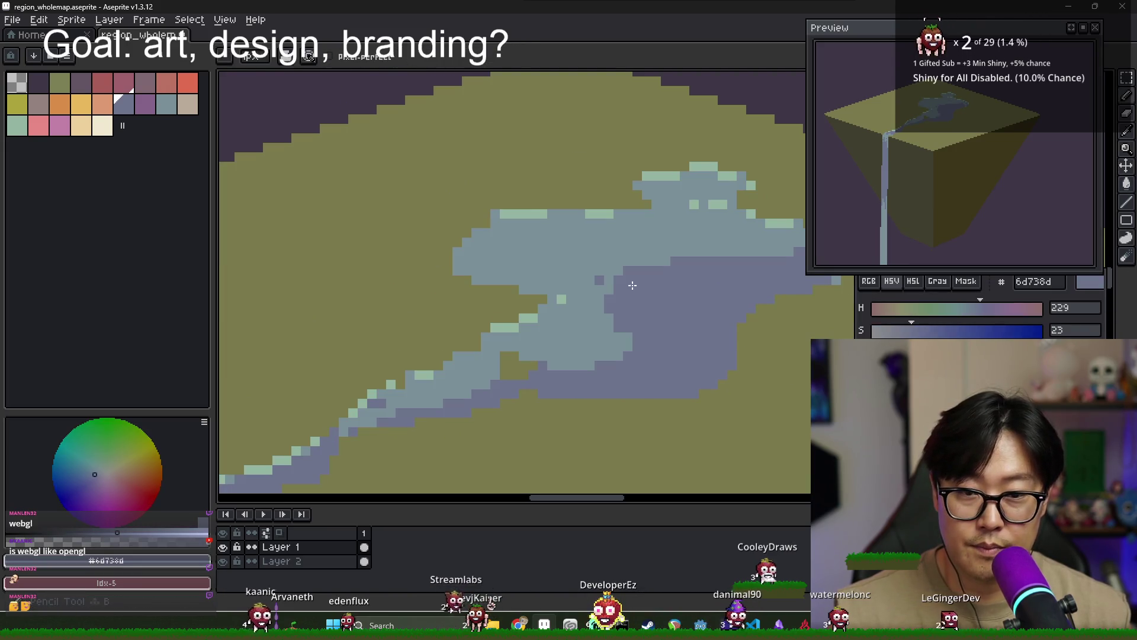
pyautogui.moveTo(585, 272); pyautogui.dragTo(747, 252)
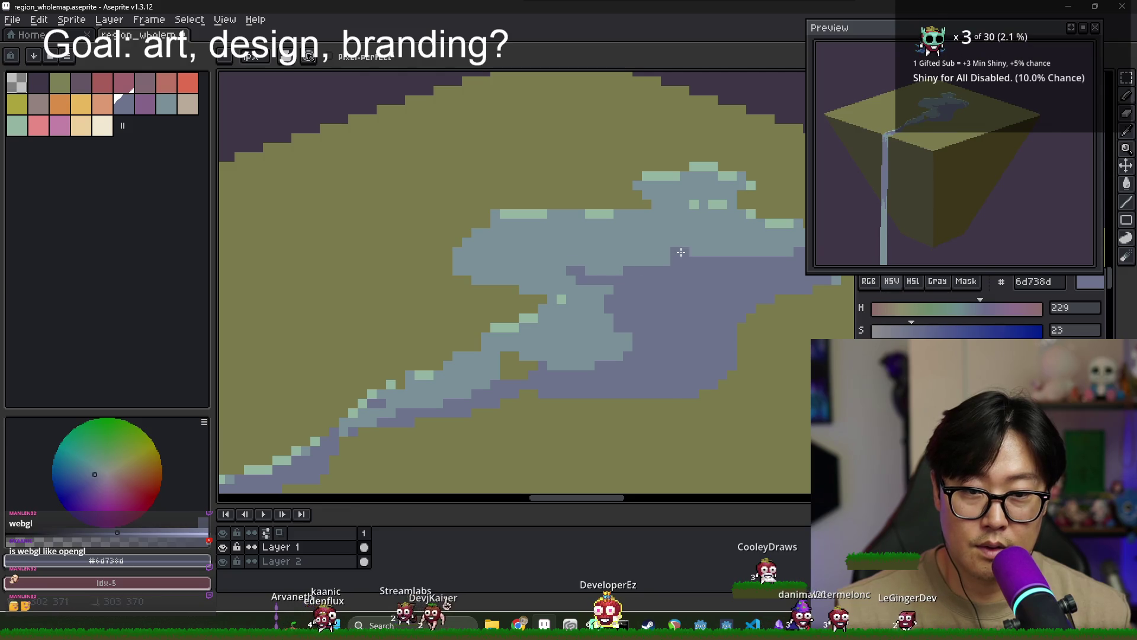
pyautogui.keyDown('alt'); pyautogui.click(764, 259); pyautogui.keyUp('alt')
pyautogui.moveTo(729, 251)
pyautogui.mouseDown()
pyautogui.moveTo(615, 256)
pyautogui.moveTo(701, 270)
pyautogui.mouseUp()
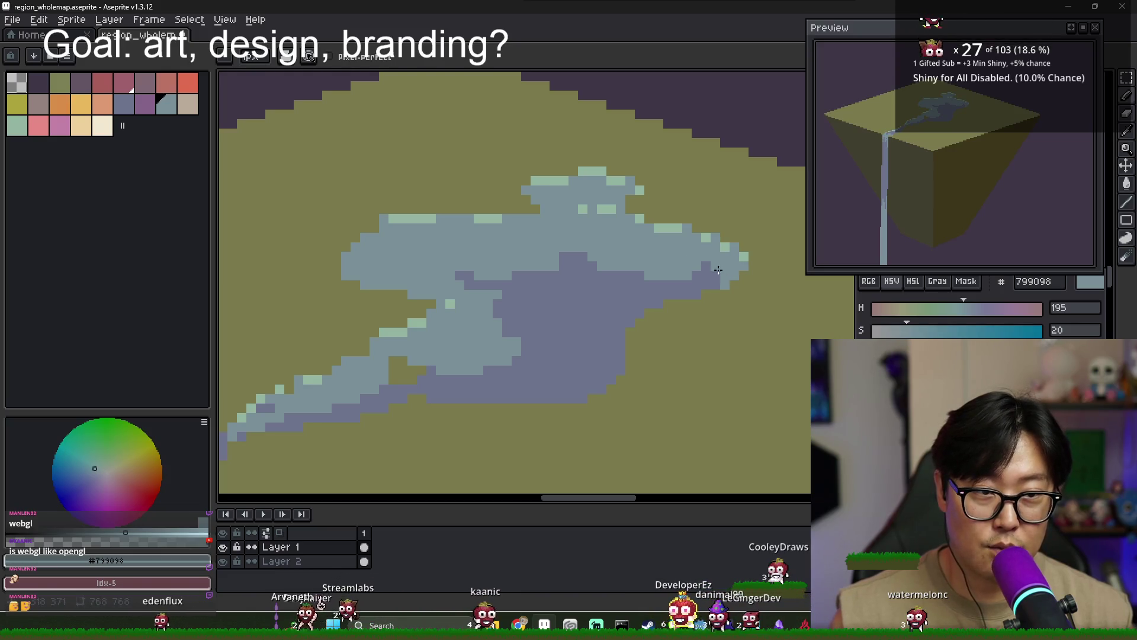
pyautogui.keyDown('alt'); pyautogui.click(586, 276); pyautogui.keyUp('alt')
pyautogui.moveTo(586, 276); pyautogui.dragTo(565, 249)
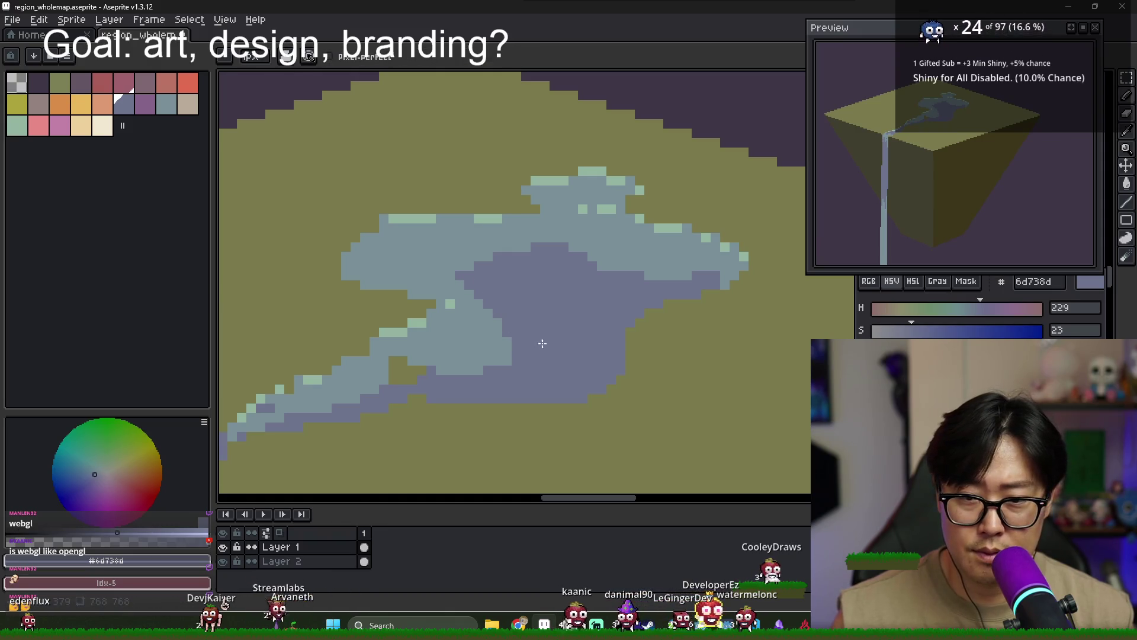
pyautogui.moveTo(542, 343)
pyautogui.mouseDown()
pyautogui.moveTo(490, 347)
pyautogui.moveTo(445, 327)
pyautogui.mouseUp()
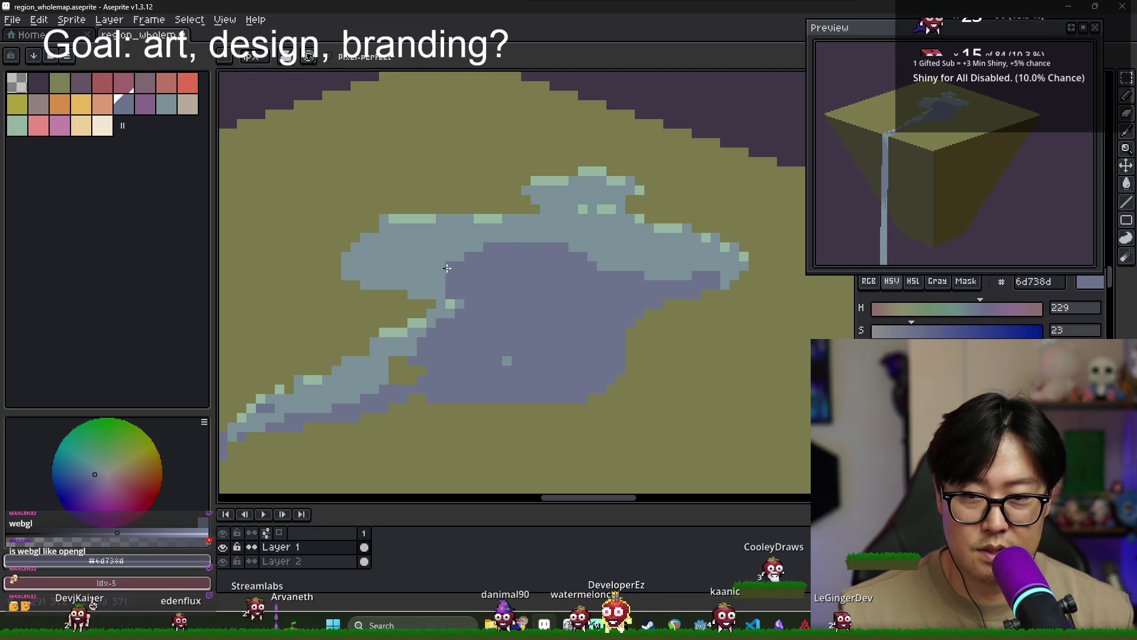
pyautogui.scroll(-2, 579, 299)
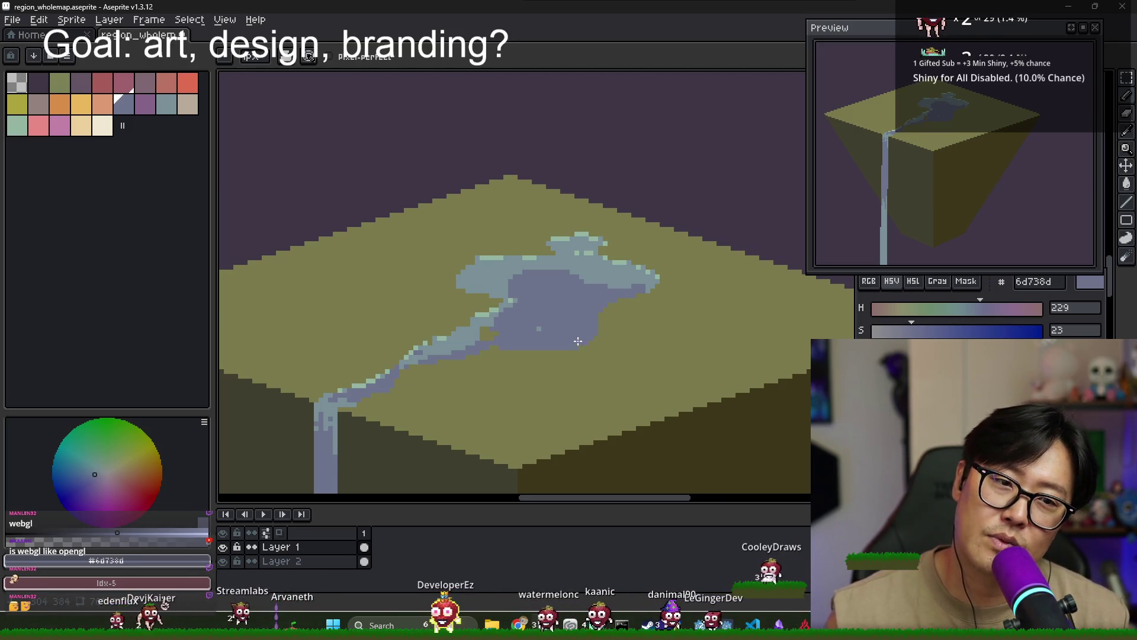
# Shift the painted water pixels aside and add a new layer above the artwork
pyautogui.press('v')
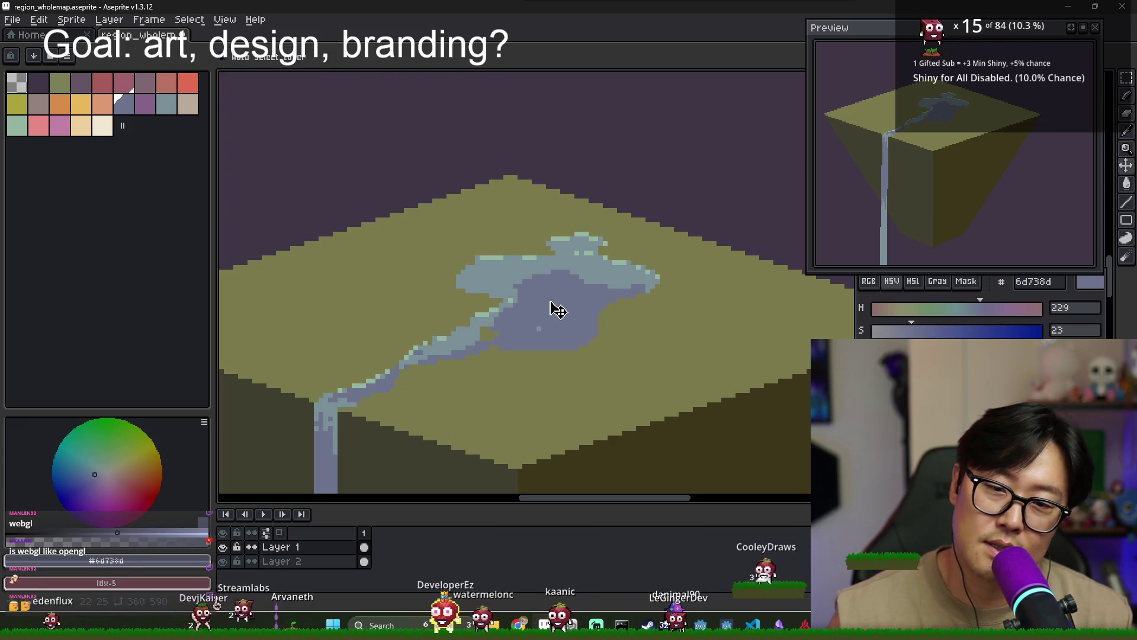
pyautogui.moveTo(579, 309); pyautogui.dragTo(594, 316)
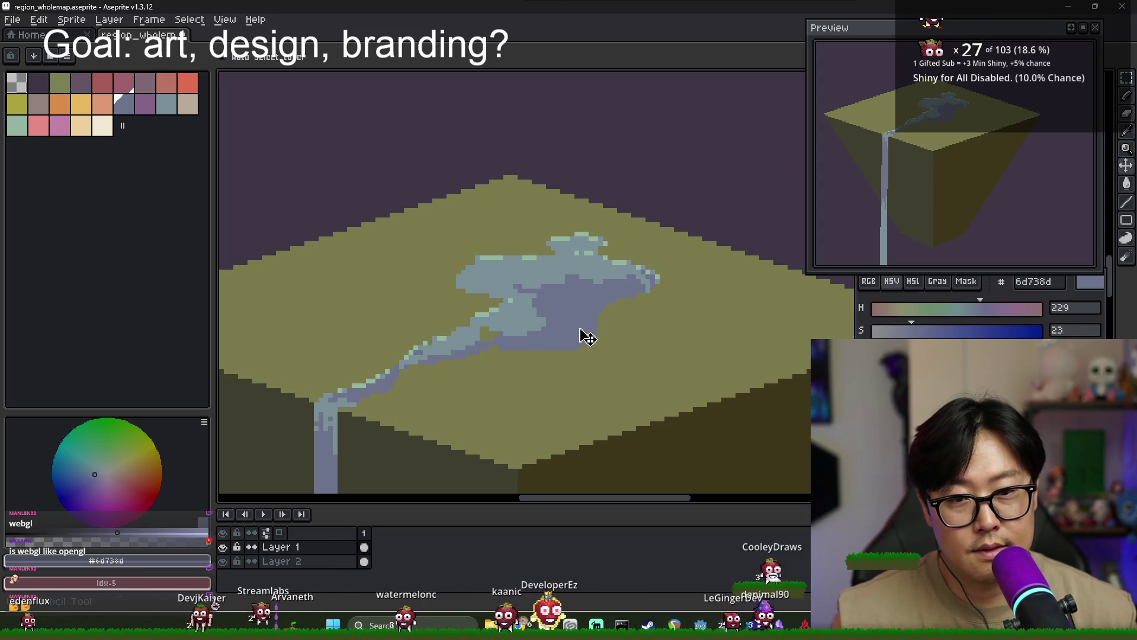
pyautogui.hotkey('ctrl', 'shift', 'v')
pyautogui.press('Return')
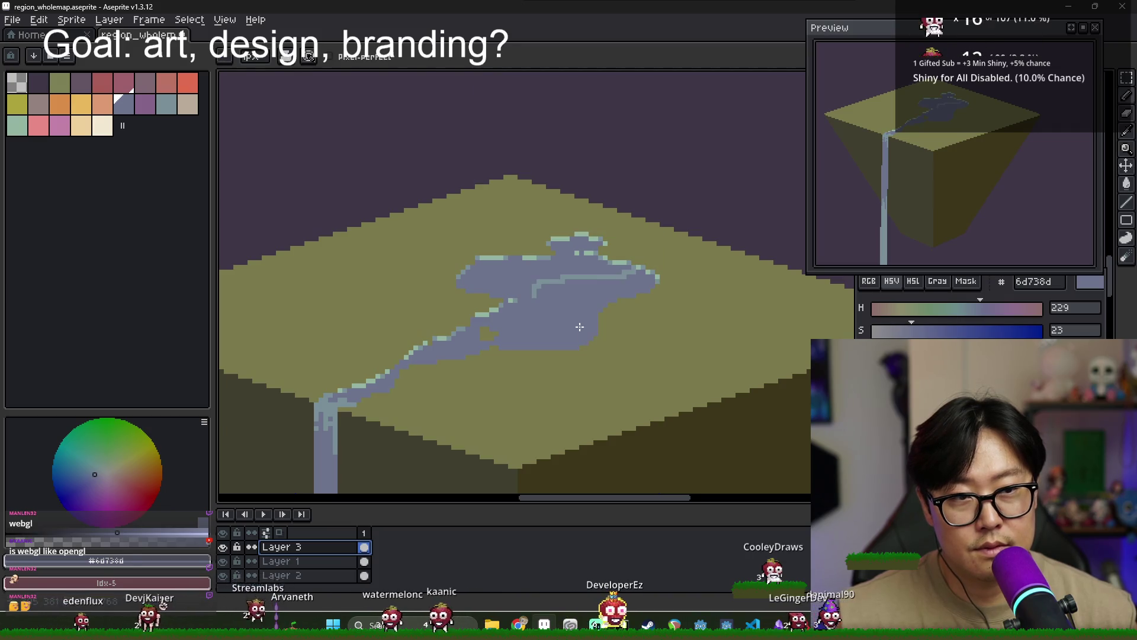
# Paint light highlight streaks across the lake with the Pencil
pyautogui.press('v')
pyautogui.press('b')
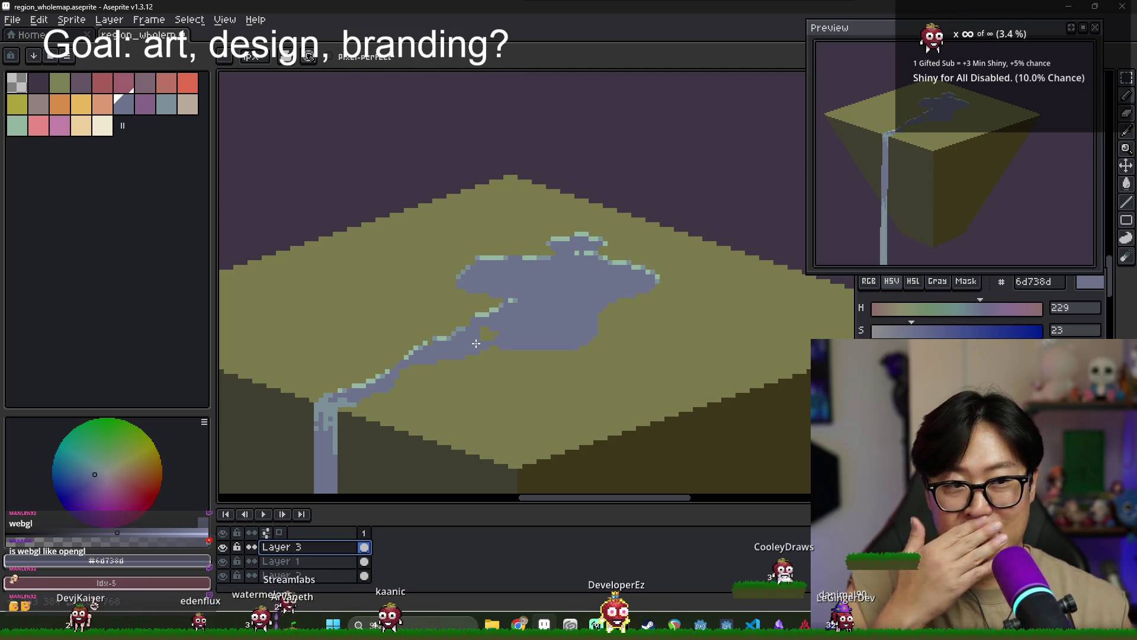
pyautogui.keyDown('alt'); pyautogui.click(341, 395); pyautogui.keyUp('alt')
pyautogui.moveTo(514, 274); pyautogui.dragTo(613, 274)
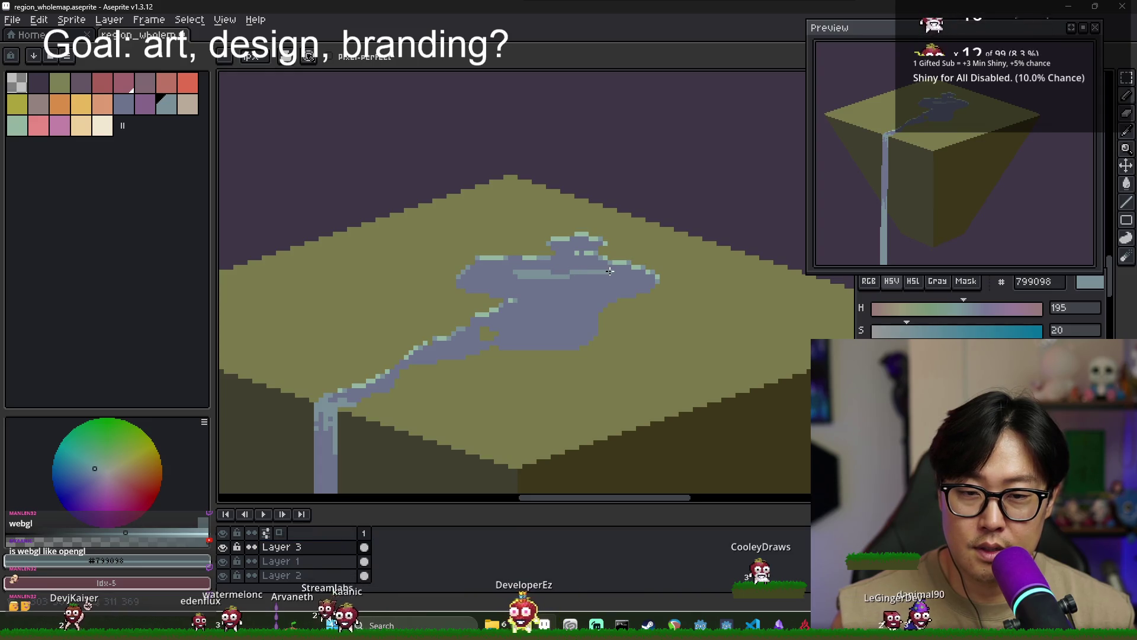
pyautogui.moveTo(536, 285)
pyautogui.mouseDown()
pyautogui.moveTo(573, 284)
pyautogui.moveTo(533, 285)
pyautogui.mouseUp()
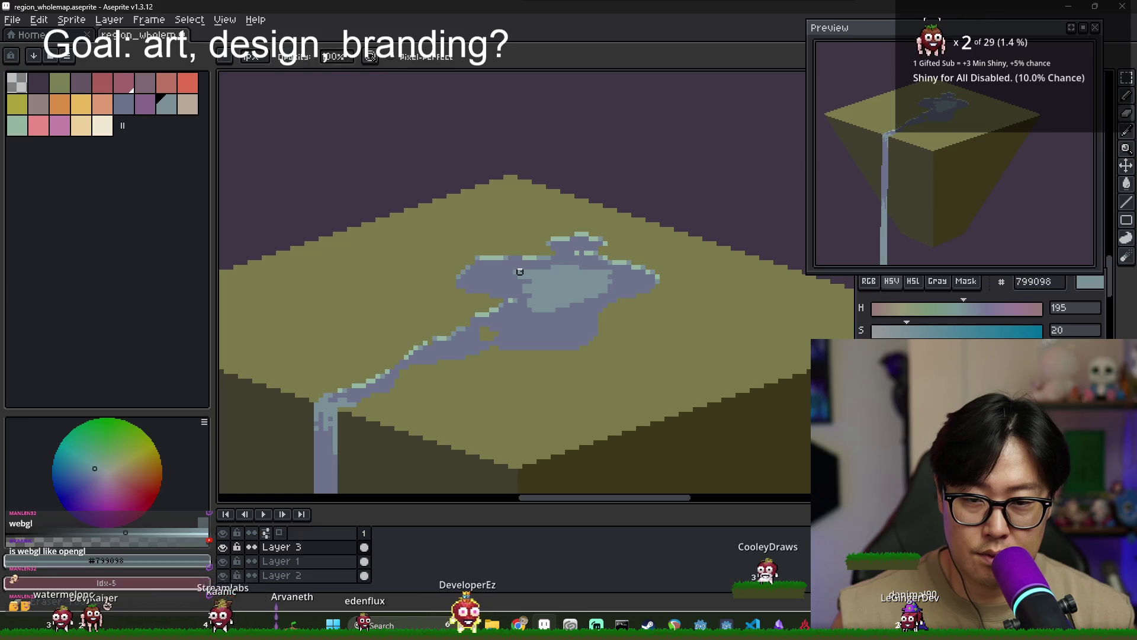
# Repaint the lake's left edge and diagonal light band in the darker water blue
pyautogui.keyDown('alt'); pyautogui.click(515, 272); pyautogui.keyUp('alt')
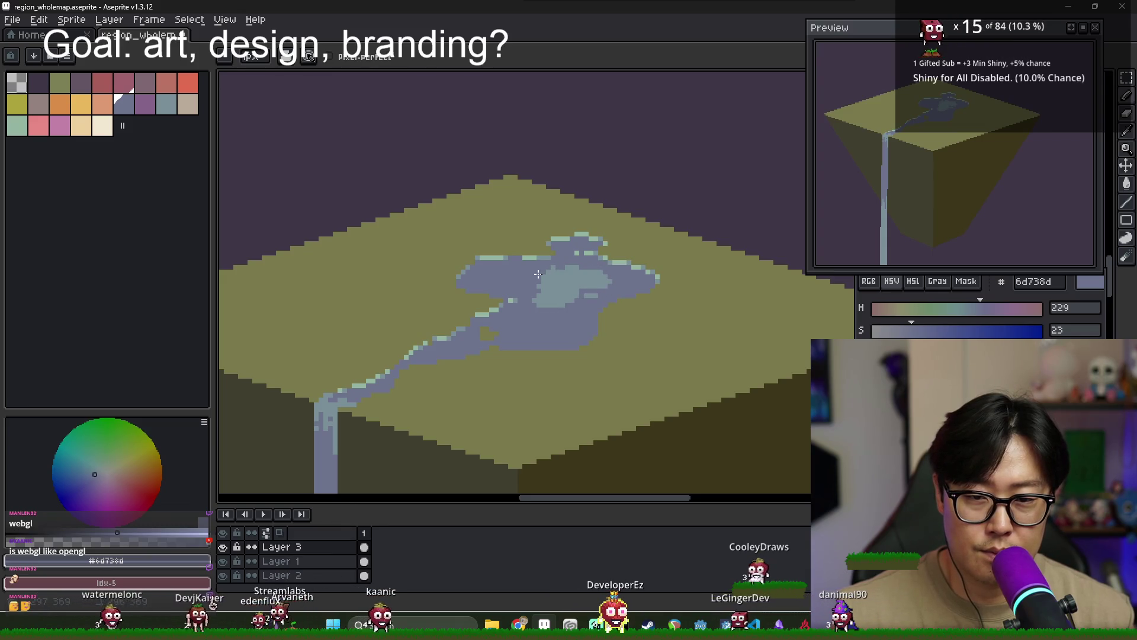
pyautogui.keyDown('alt'); pyautogui.click(563, 288); pyautogui.keyUp('alt')
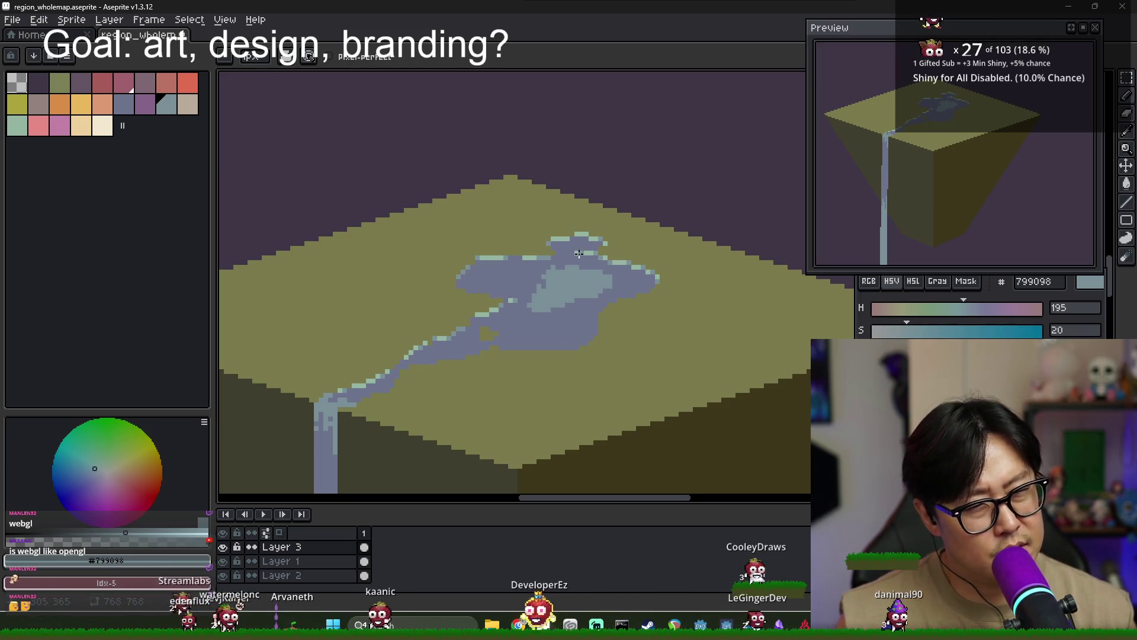
pyautogui.scroll(1, 552, 279)
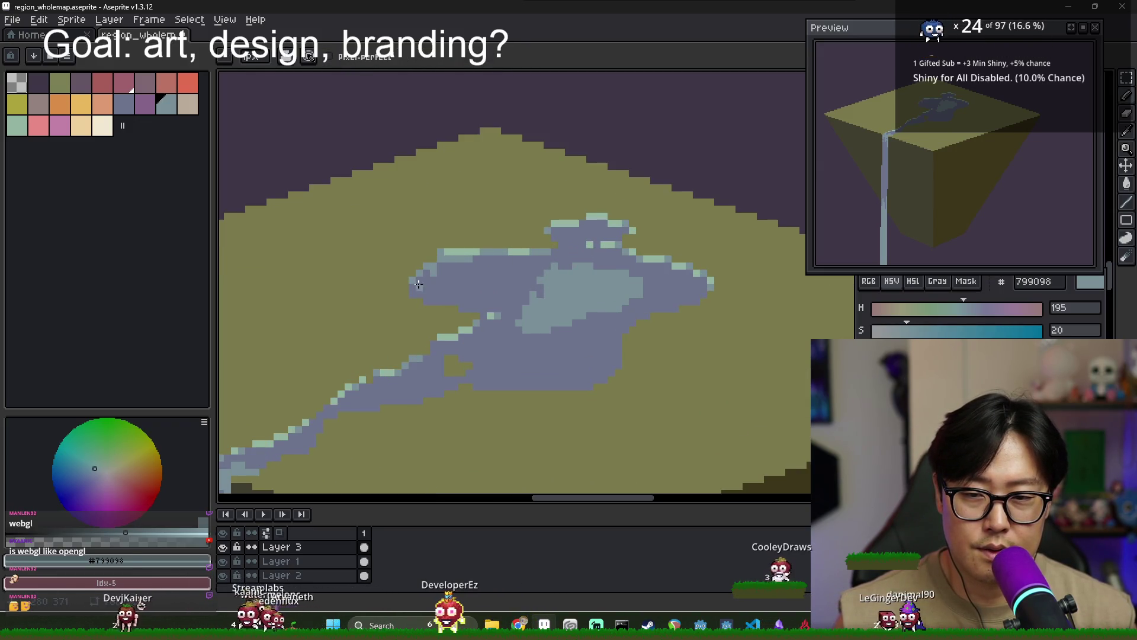
pyautogui.moveTo(428, 278); pyautogui.dragTo(416, 298)
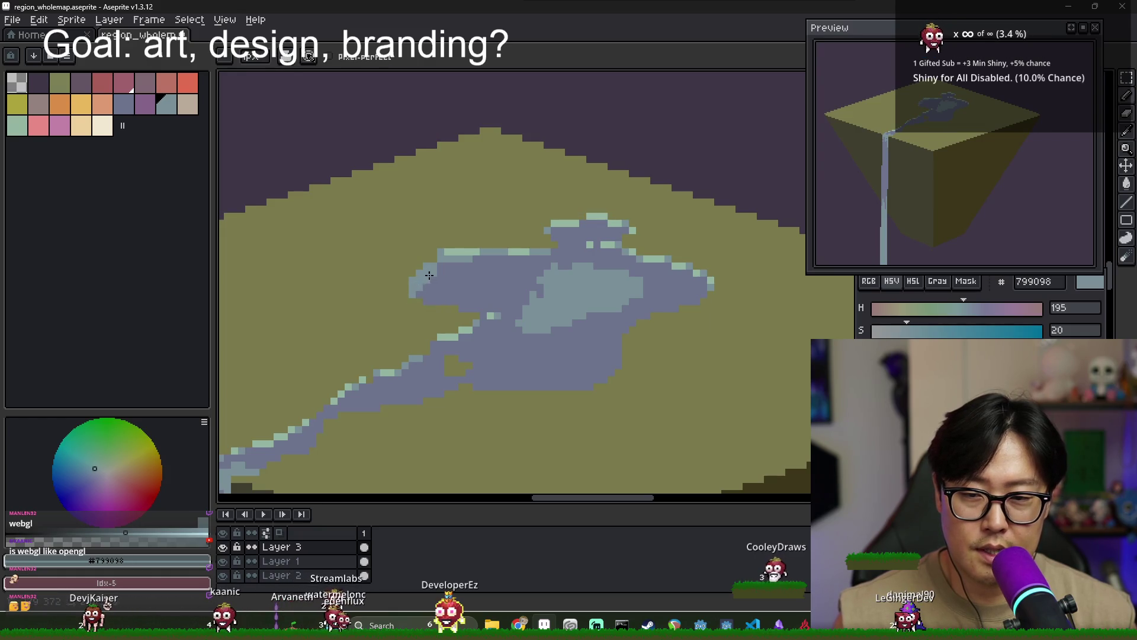
pyautogui.keyDown('alt'); pyautogui.click(520, 281); pyautogui.keyUp('alt')
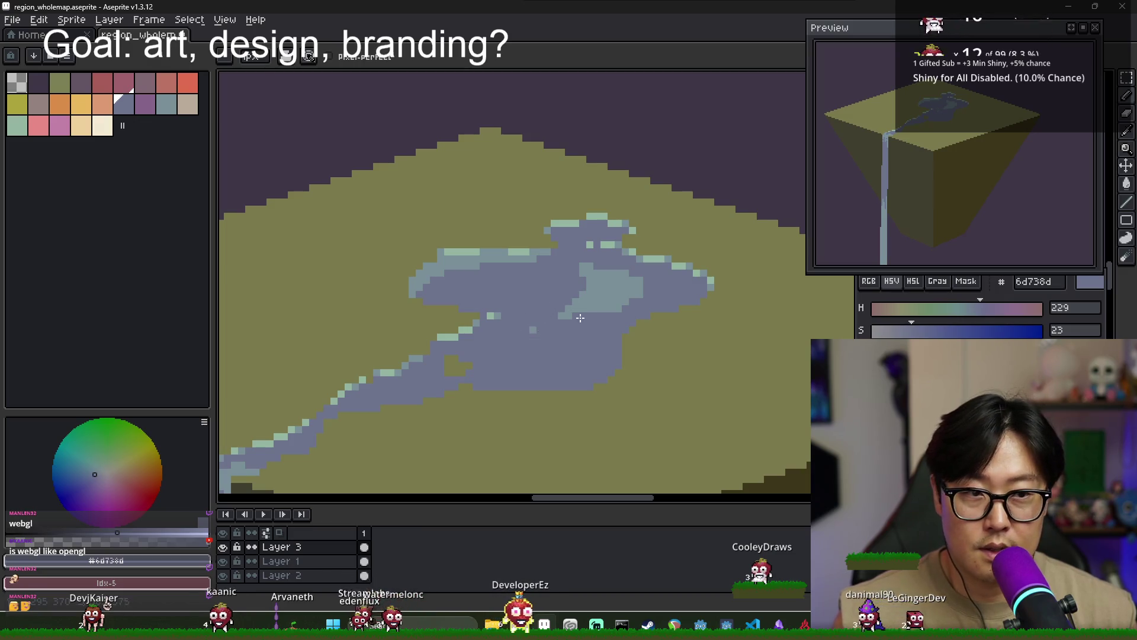
pyautogui.moveTo(525, 311)
pyautogui.mouseDown()
pyautogui.moveTo(607, 304)
pyautogui.moveTo(634, 276)
pyautogui.mouseUp()
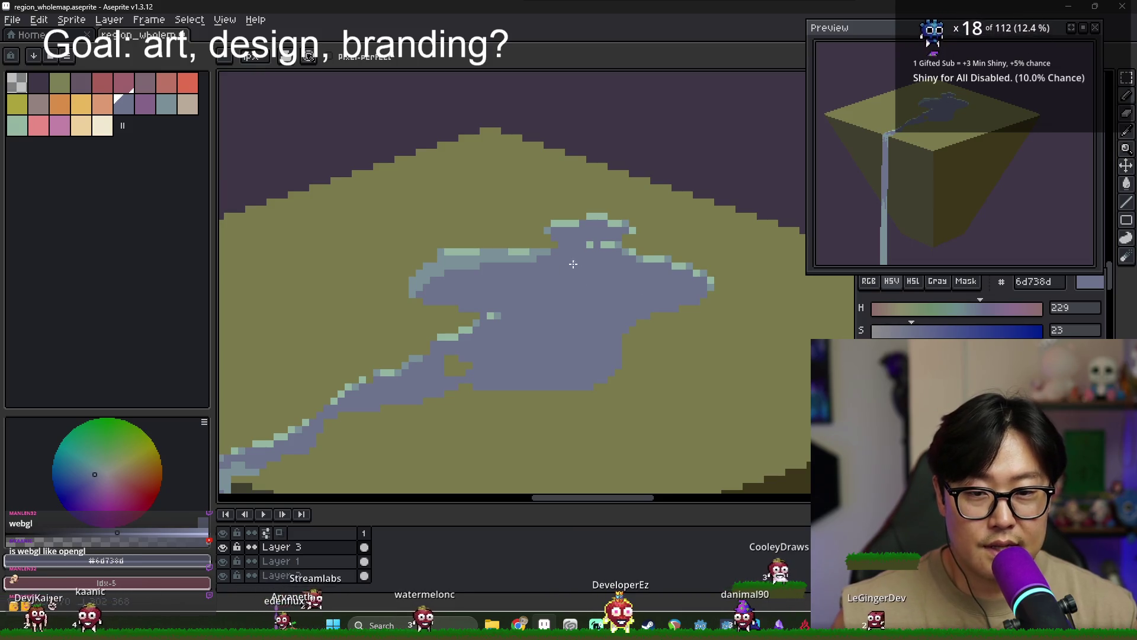
pyautogui.keyDown('alt'); pyautogui.click(515, 250); pyautogui.keyUp('alt')
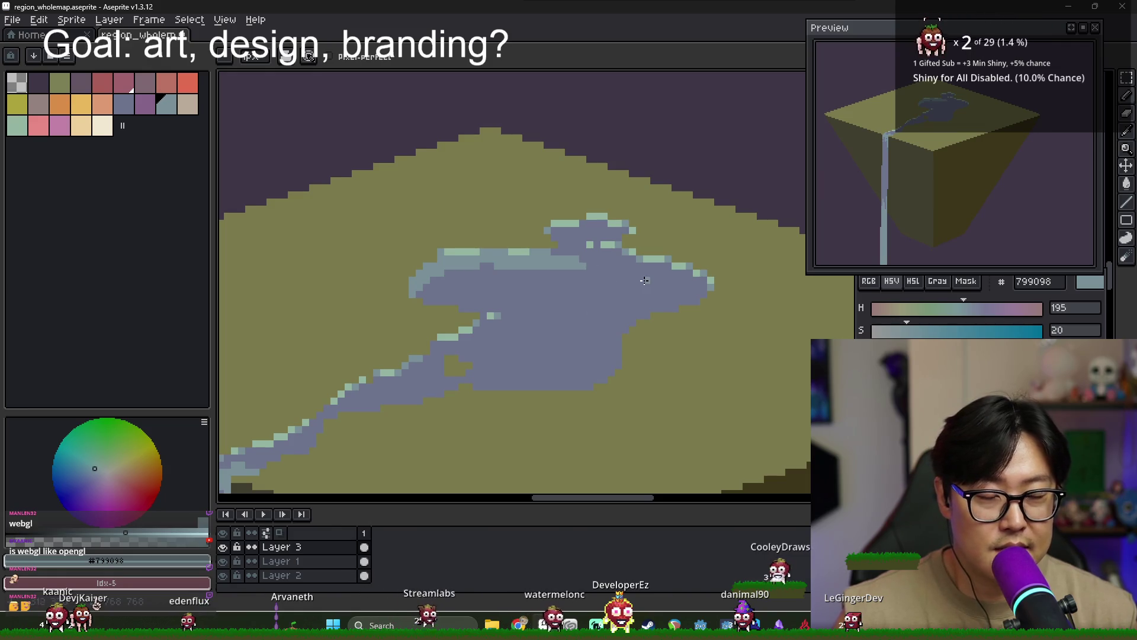
# Undo the last repaint and flood-fill the light water patch dark blue
pyautogui.press('v')
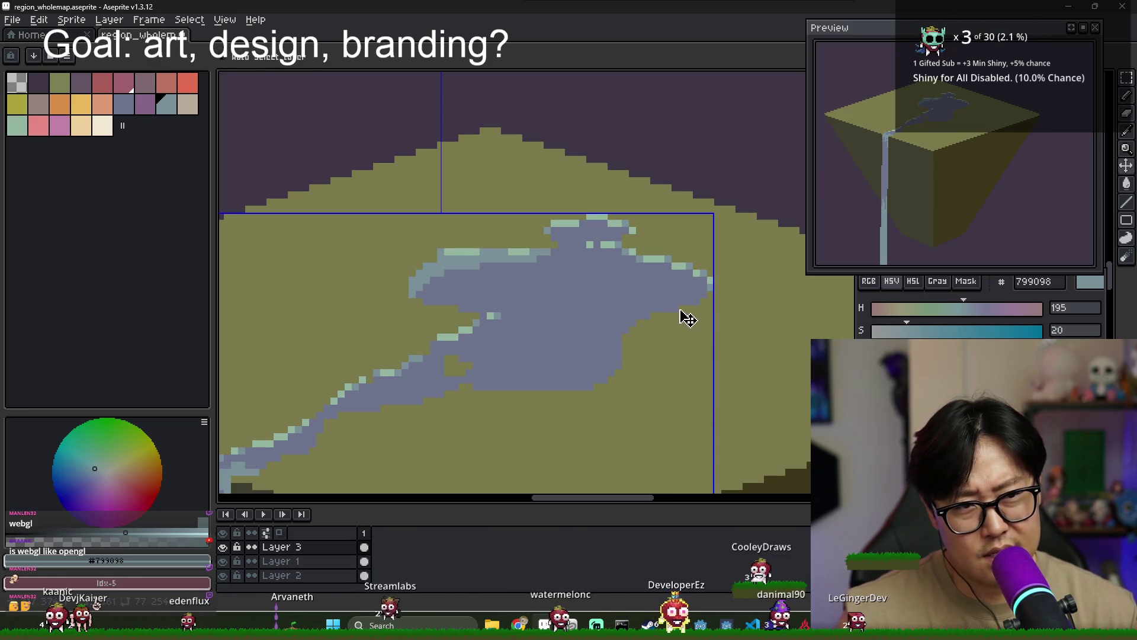
pyautogui.hotkey('ctrl', 'z')
pyautogui.press('g')
pyautogui.keyDown('alt'); pyautogui.click(651, 317); pyautogui.keyUp('alt')
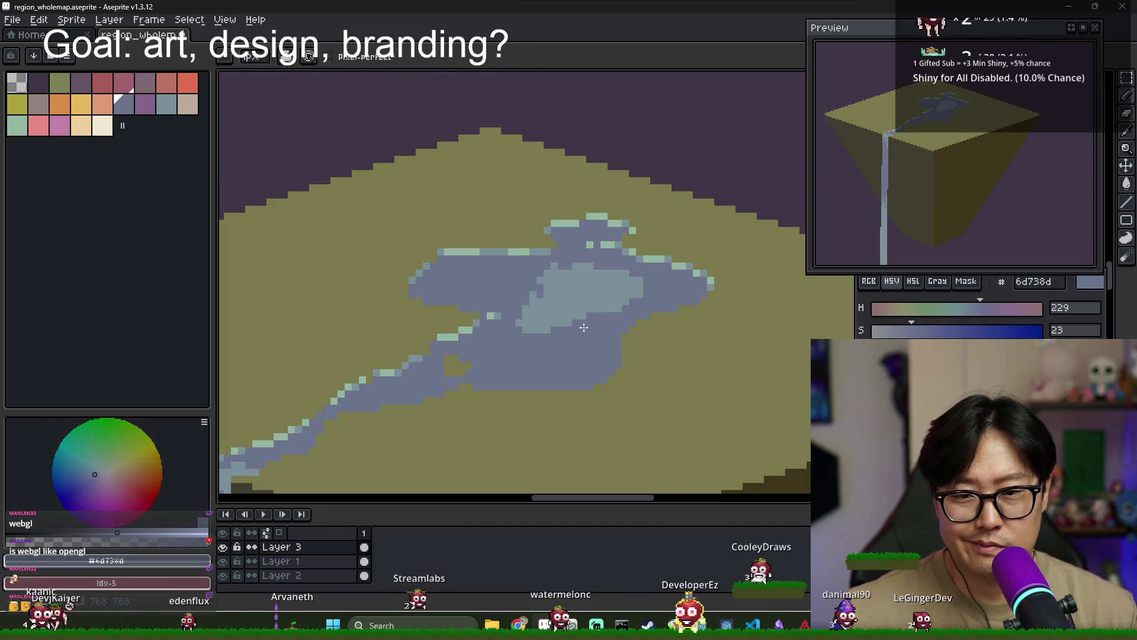
pyautogui.click(593, 311)
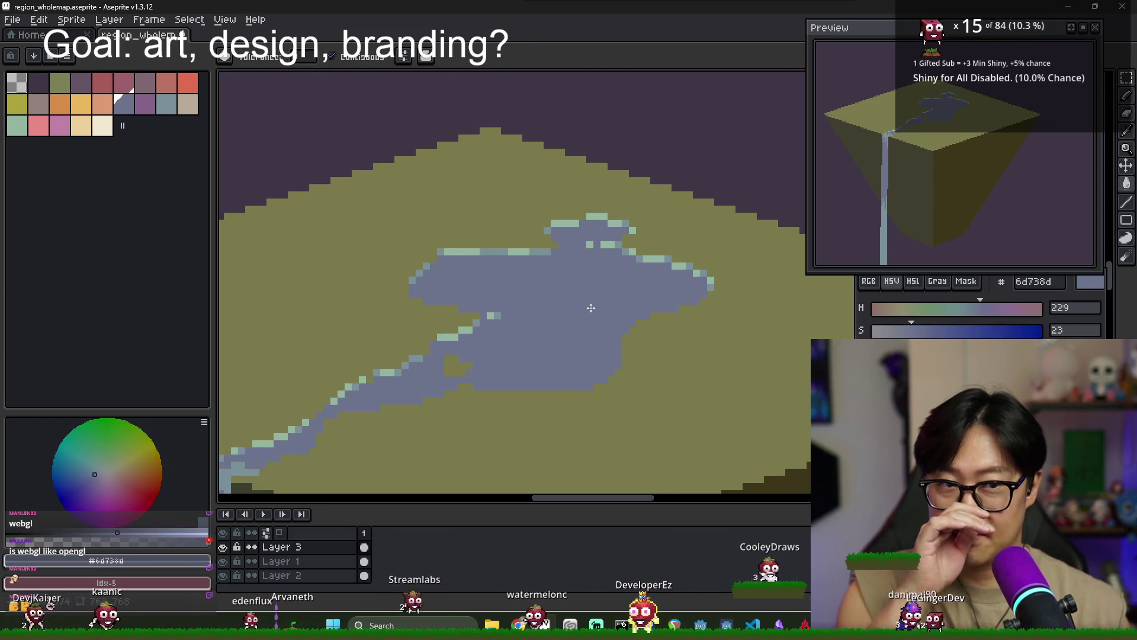
# Zoom out to compare the lake and sample the olive grass colour
pyautogui.scroll(-1, 592, 311)
pyautogui.scroll(-1, 574, 313)
pyautogui.scroll(-1, 555, 315)
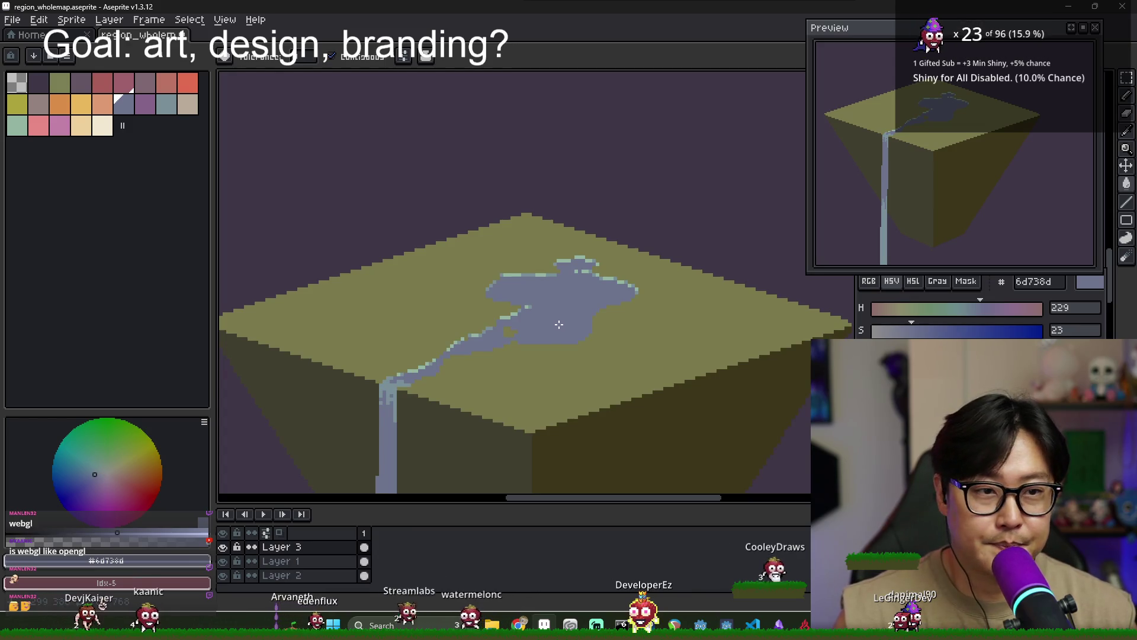
pyautogui.scroll(-1, 558, 324)
pyautogui.scroll(-1, 551, 330)
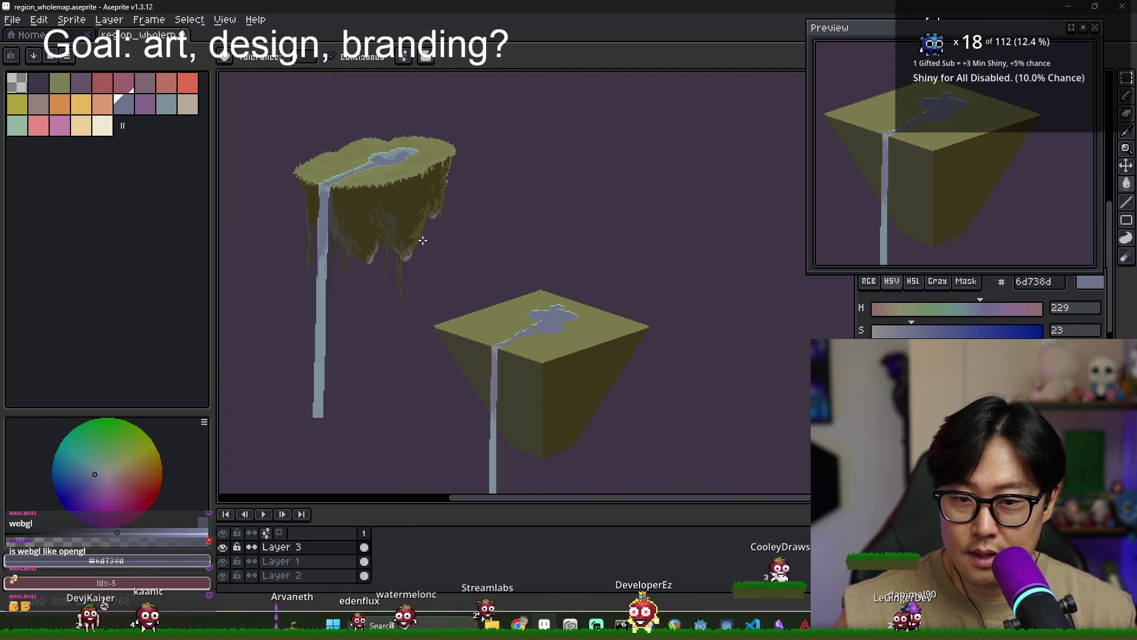
pyautogui.scroll(2, 423, 239)
pyautogui.keyDown('alt'); pyautogui.click(528, 257); pyautogui.keyUp('alt')
pyautogui.scroll(-3, 528, 256)
pyautogui.scroll(1, 567, 348)
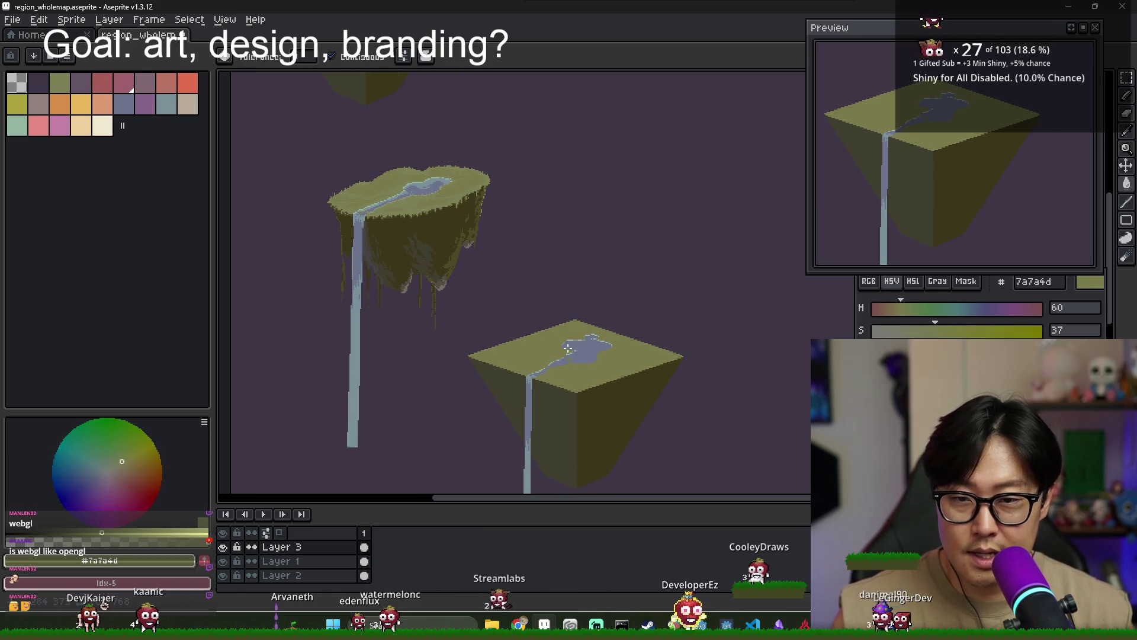
# Draw a dark rim-shade line along the block's top edge
pyautogui.scroll(2, 567, 349)
pyautogui.scroll(-2, 577, 403)
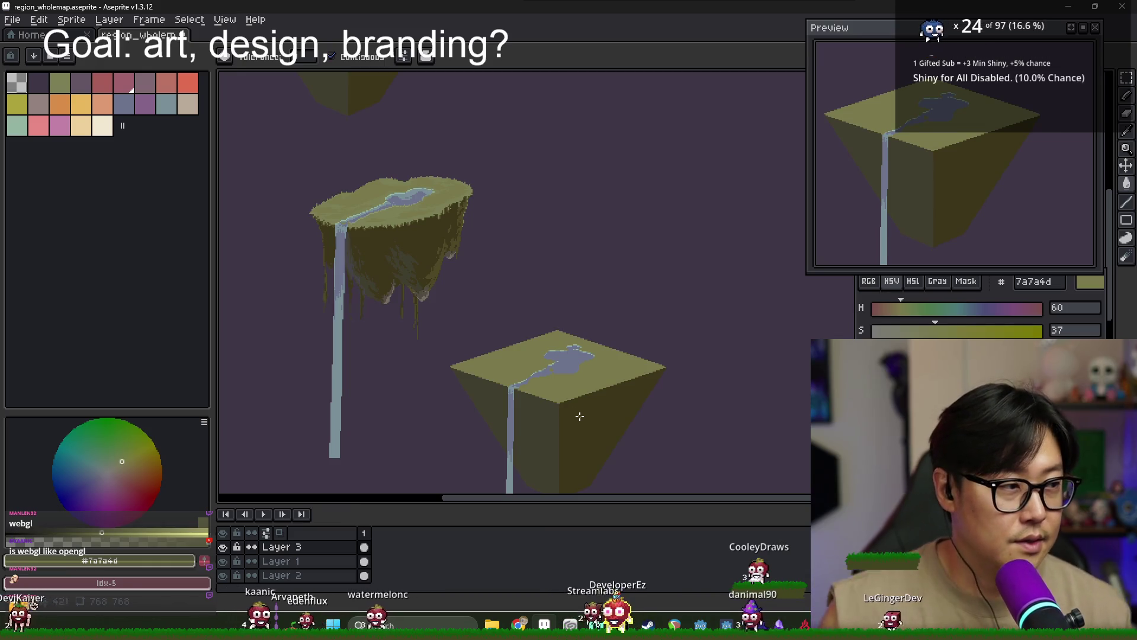
pyautogui.scroll(2, 468, 388)
pyautogui.scroll(-2, 494, 378)
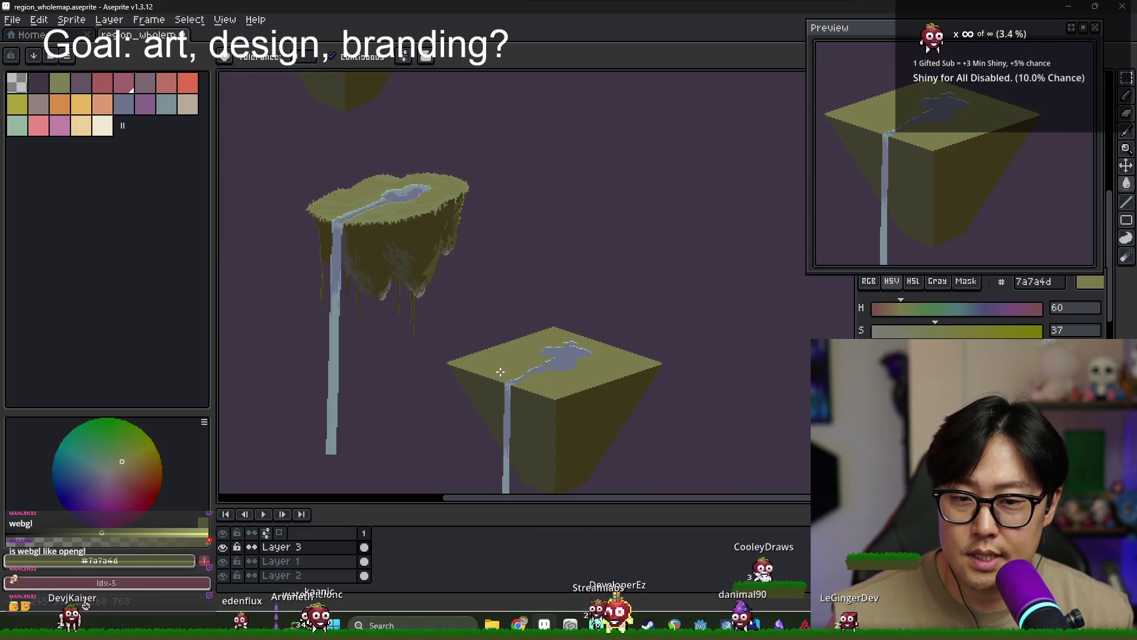
pyautogui.scroll(2, 505, 382)
pyautogui.scroll(-2, 462, 343)
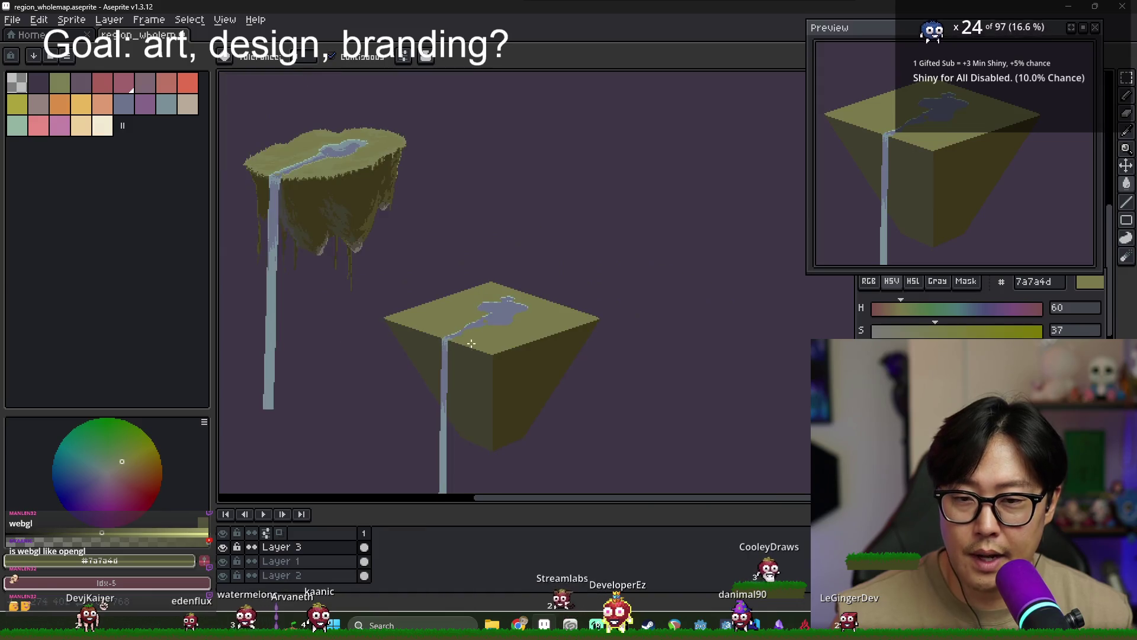
pyautogui.scroll(2, 460, 339)
pyautogui.scroll(-2, 454, 349)
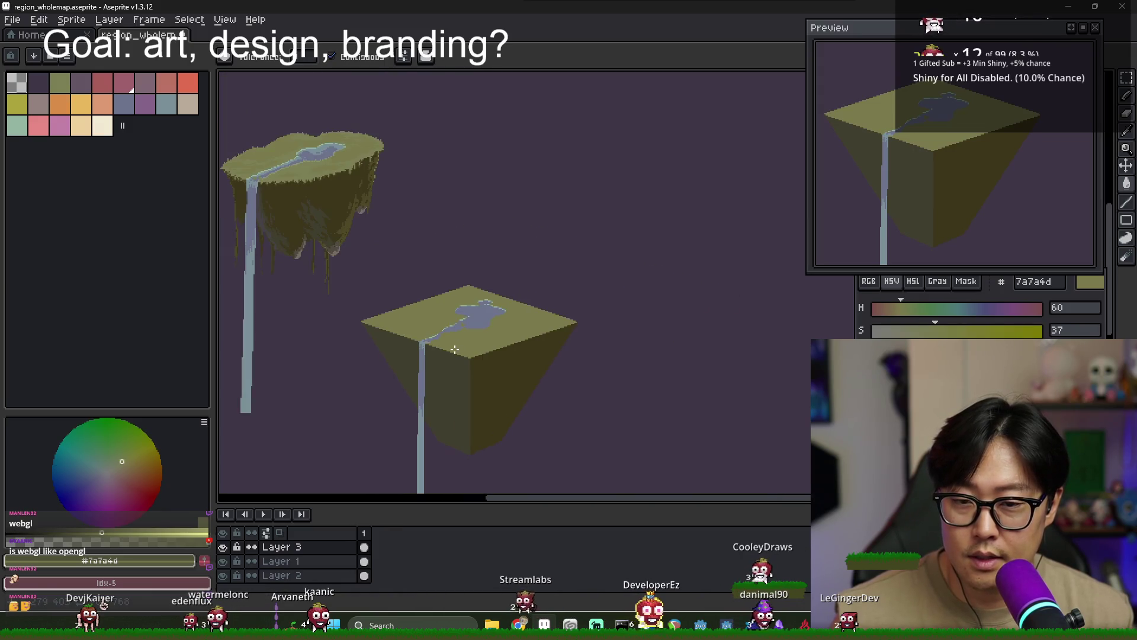
pyautogui.scroll(1, 450, 354)
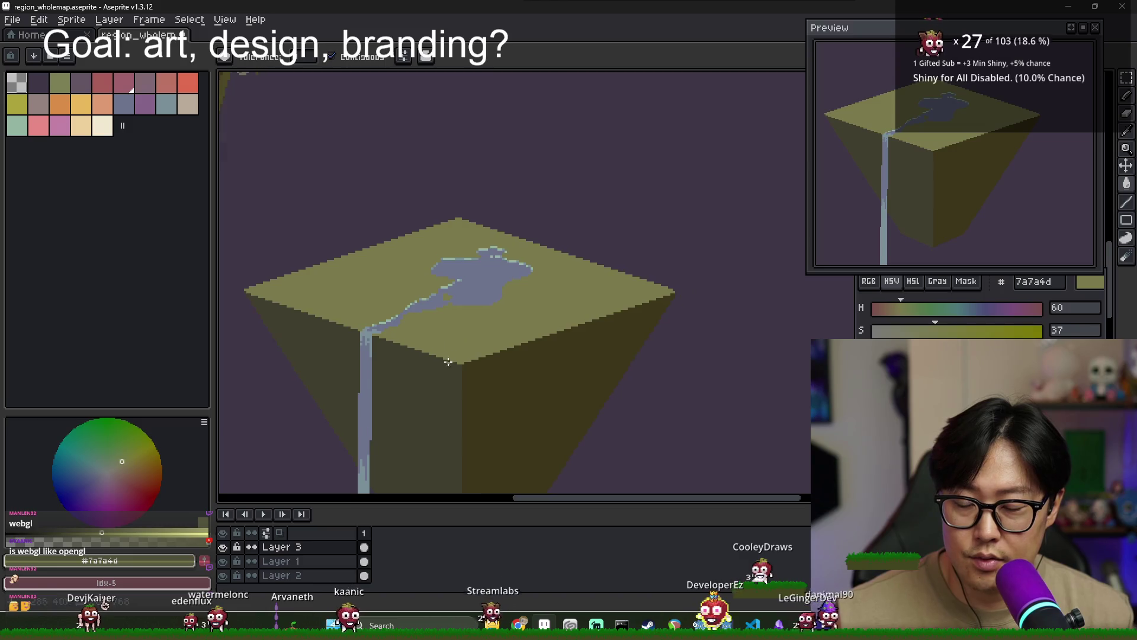
pyautogui.scroll(1, 441, 353)
pyautogui.keyDown('alt'); pyautogui.click(431, 356); pyautogui.keyUp('alt')
pyautogui.moveTo(396, 339)
pyautogui.mouseDown()
pyautogui.moveTo(474, 351)
pyautogui.moveTo(478, 362)
pyautogui.mouseUp()
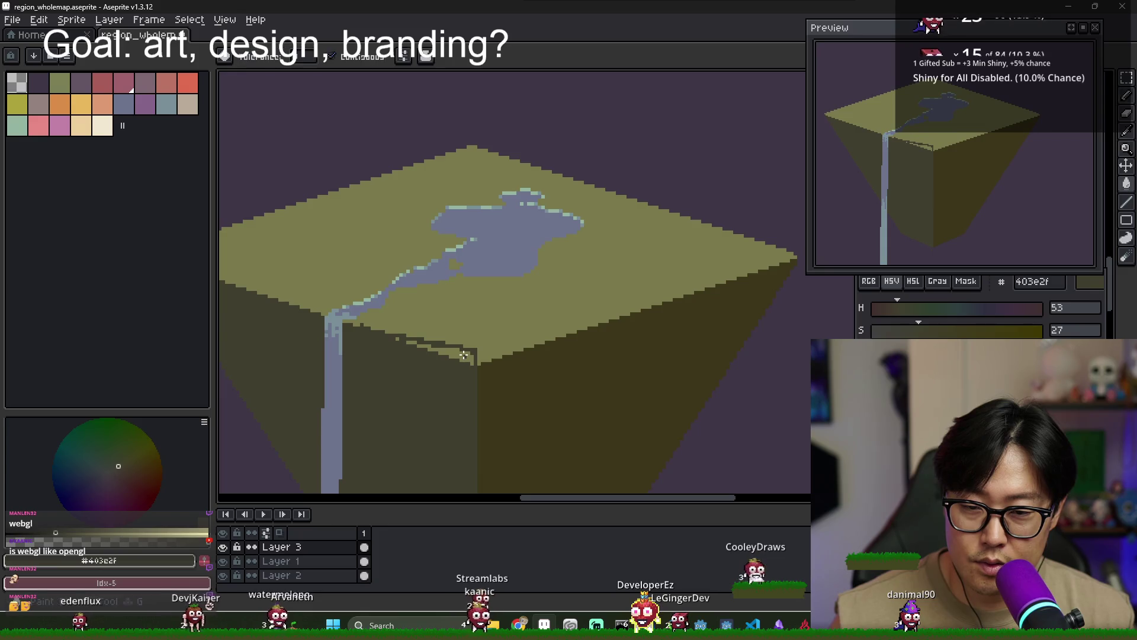
# Shade the block's right tip with dark olive
pyautogui.keyDown('alt'); pyautogui.click(492, 370); pyautogui.keyUp('alt')
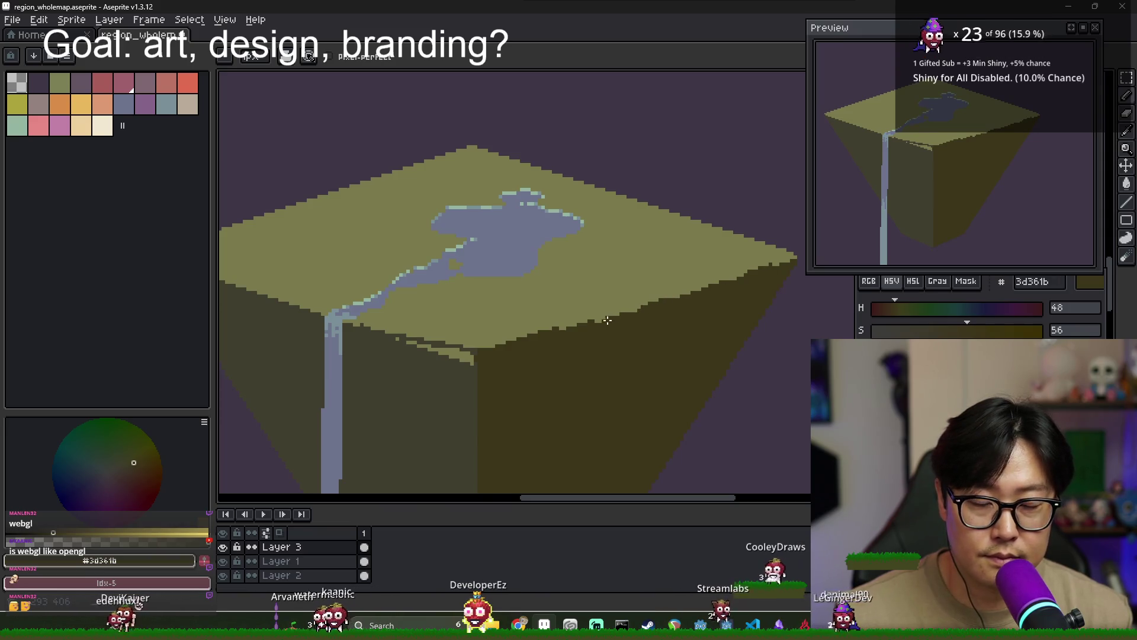
pyautogui.hscroll(3, 575, 343)
pyautogui.scroll(1, 683, 303)
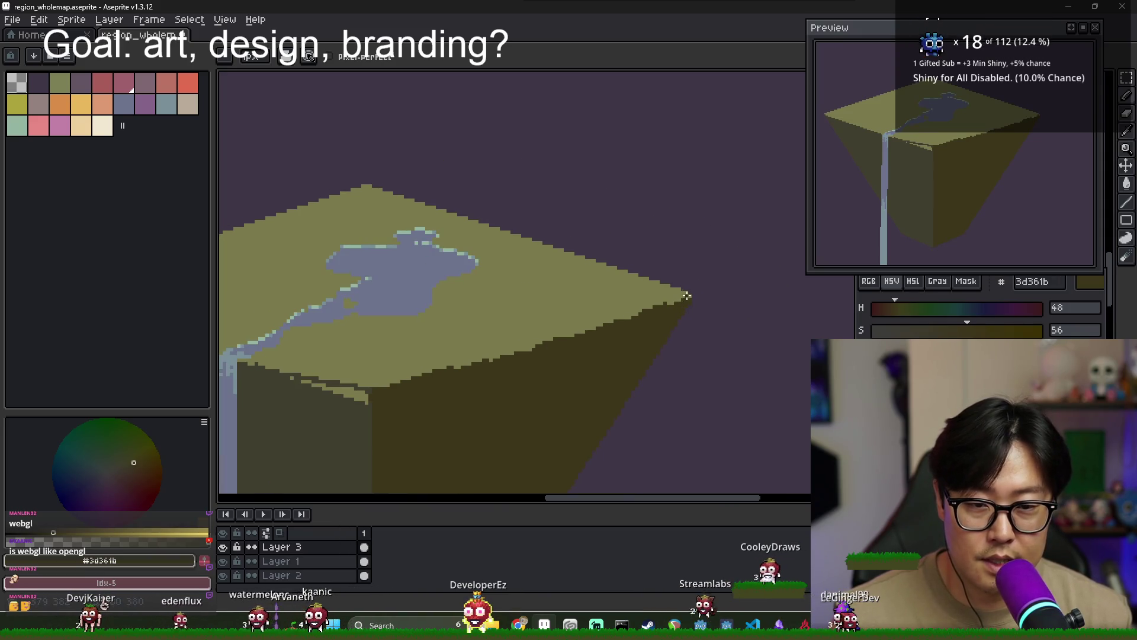
pyautogui.scroll(1, 687, 286)
pyautogui.press('e')
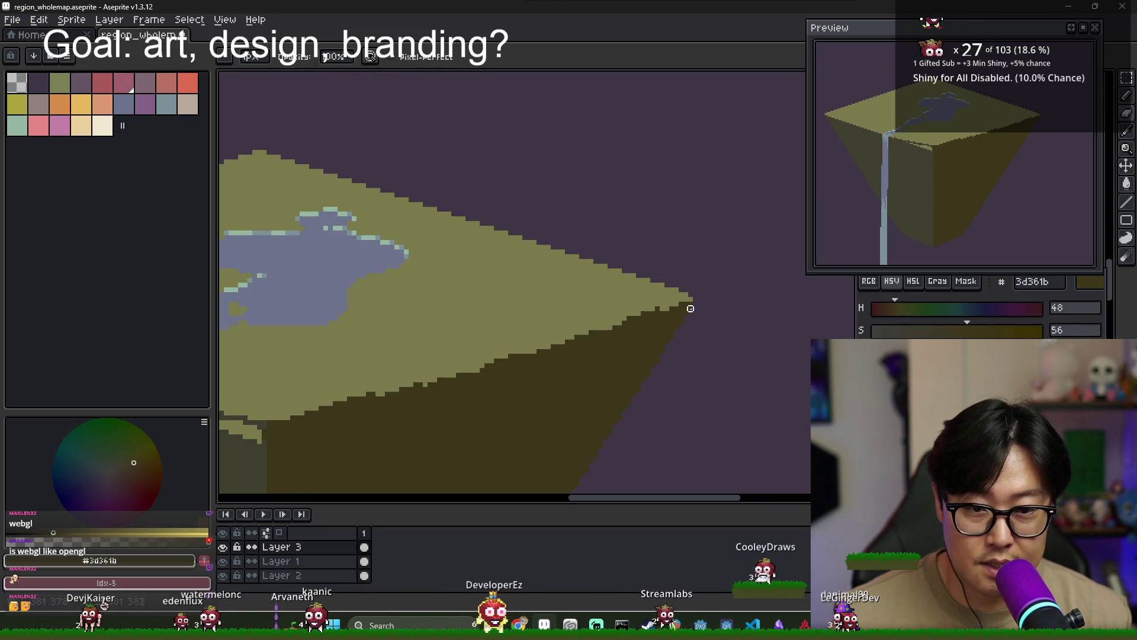
pyautogui.scroll(1, 695, 299)
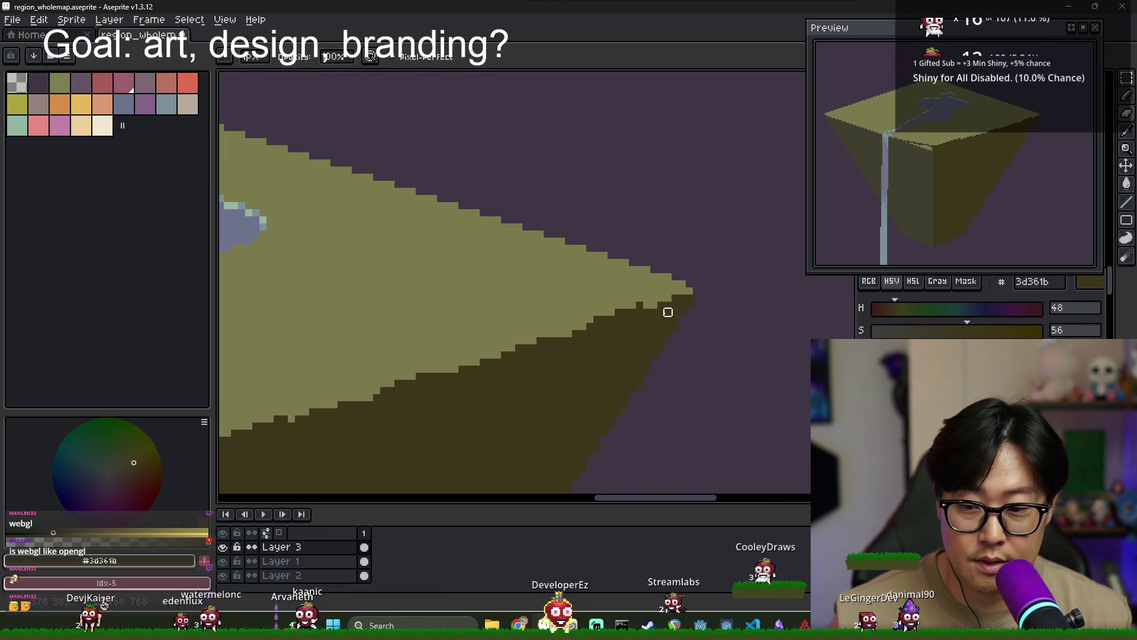
pyautogui.moveTo(668, 300); pyautogui.dragTo(692, 305)
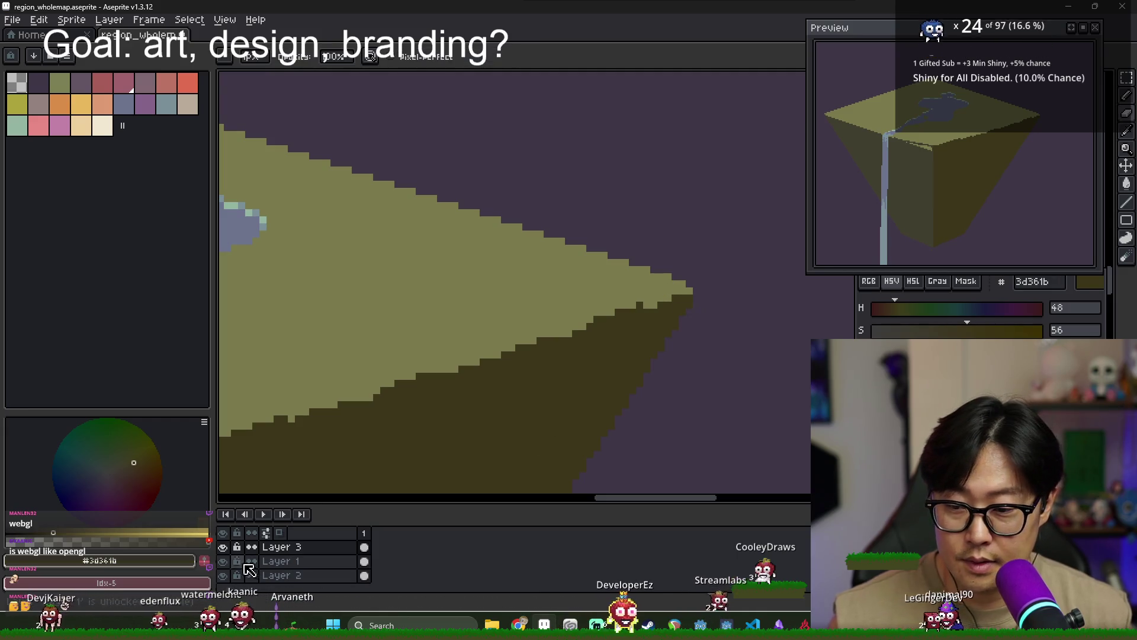
# Merge Layer 3 down into the layer below from its context menu
pyautogui.click(313, 562)
pyautogui.rightClick(312, 562)
pyautogui.click(299, 548)
pyautogui.rightClick(308, 551)
pyautogui.click(336, 574)
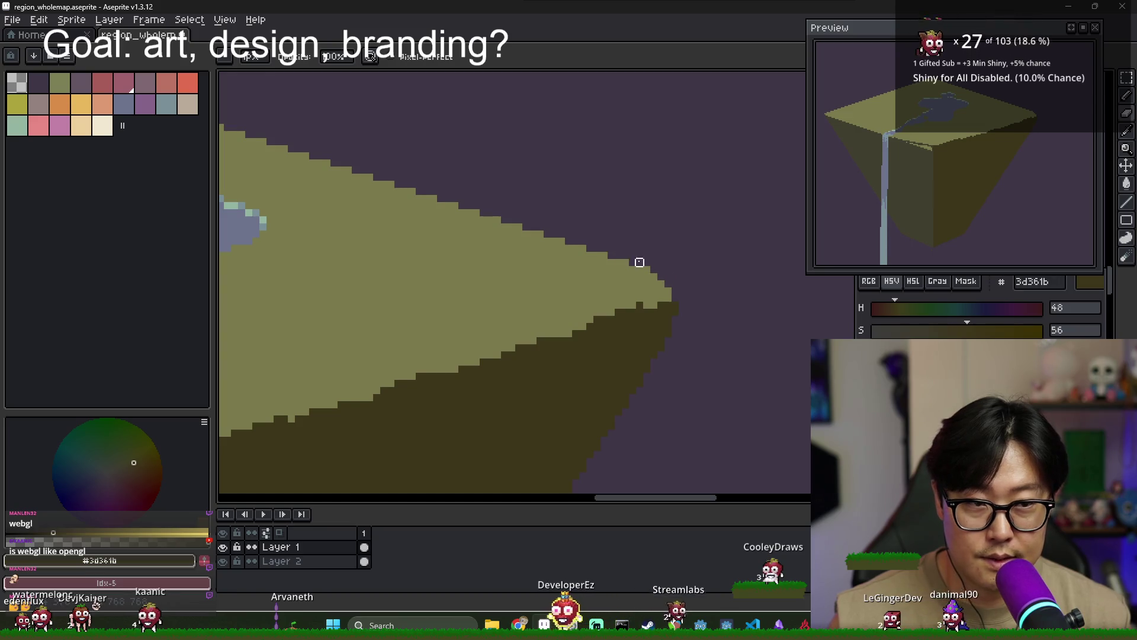
# Zoom out and pan to view the whole island block
pyautogui.scroll(-1, 639, 261)
pyautogui.scroll(-1, 530, 299)
pyautogui.scroll(-1, 667, 287)
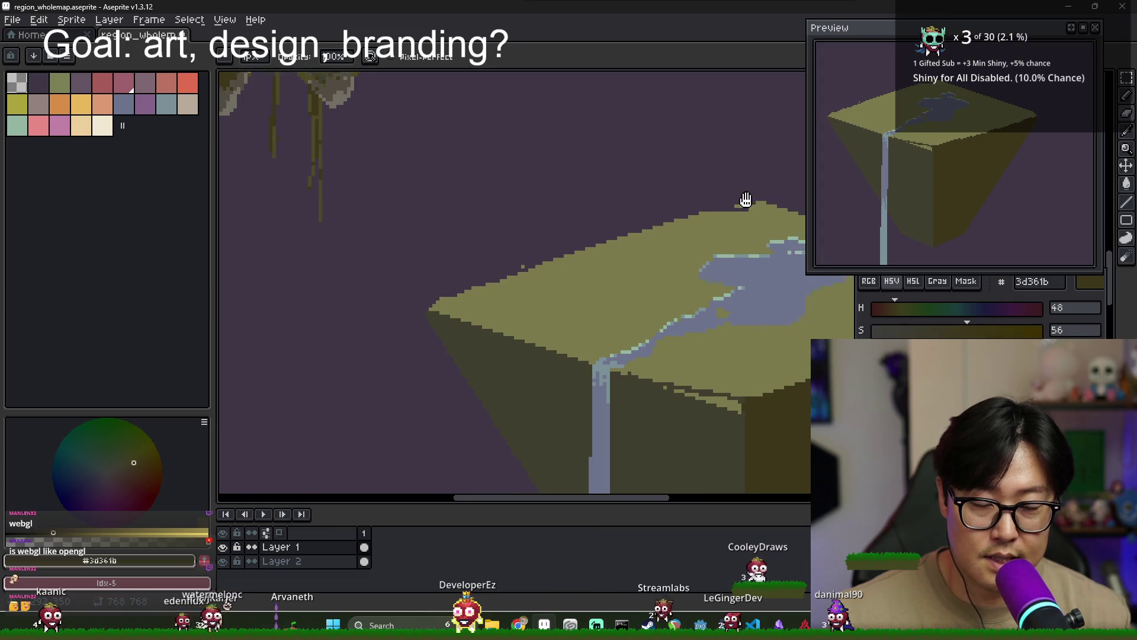
pyautogui.moveTo(779, 199); pyautogui.dragTo(548, 210)
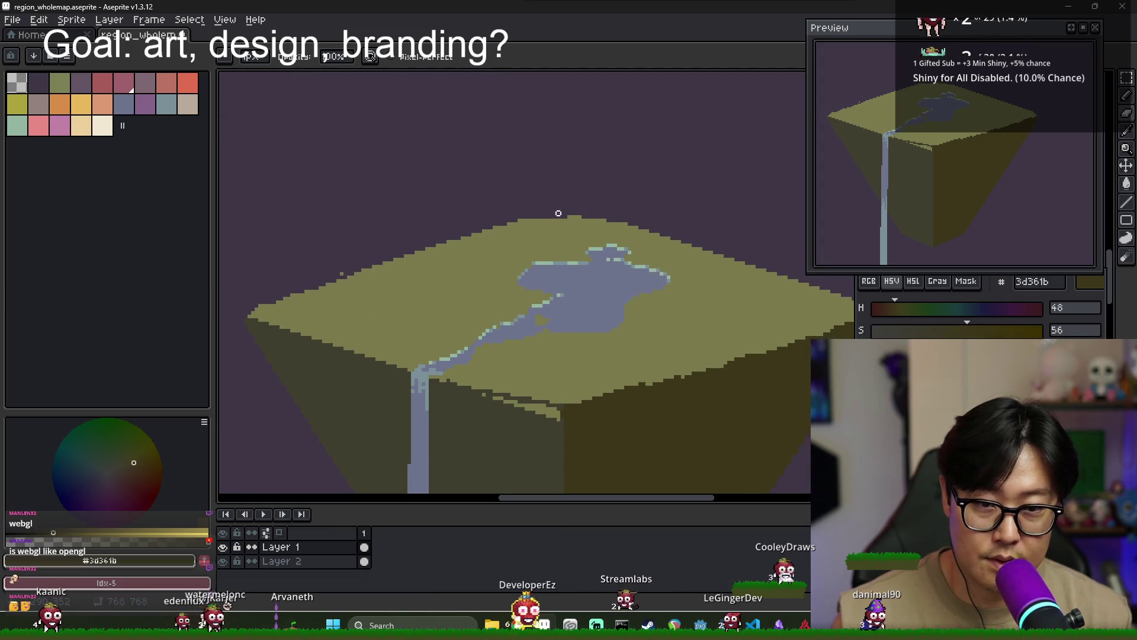
pyautogui.moveTo(646, 237); pyautogui.dragTo(543, 220)
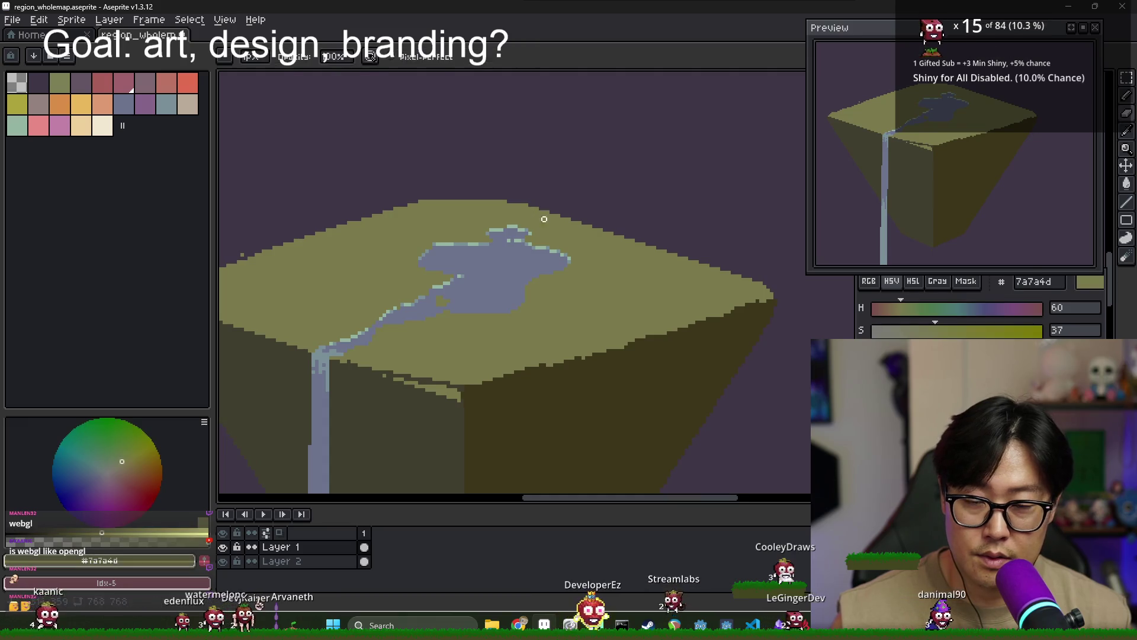
pyautogui.press('e')
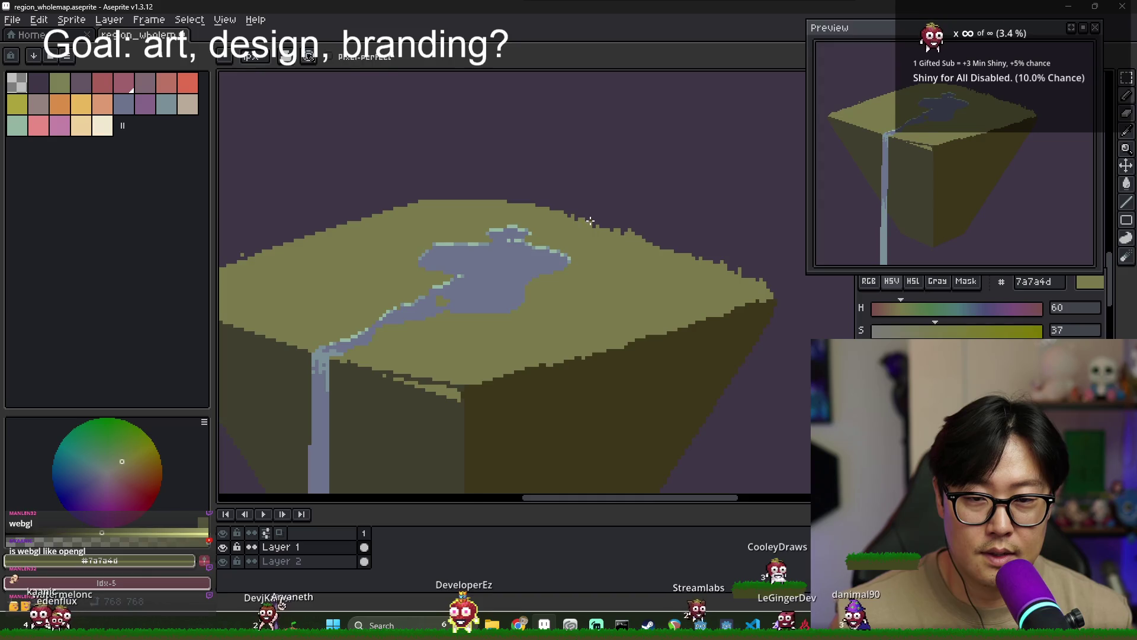
# Pan and zoom along the grassy top's back and left rim
pyautogui.scroll(1, 590, 221)
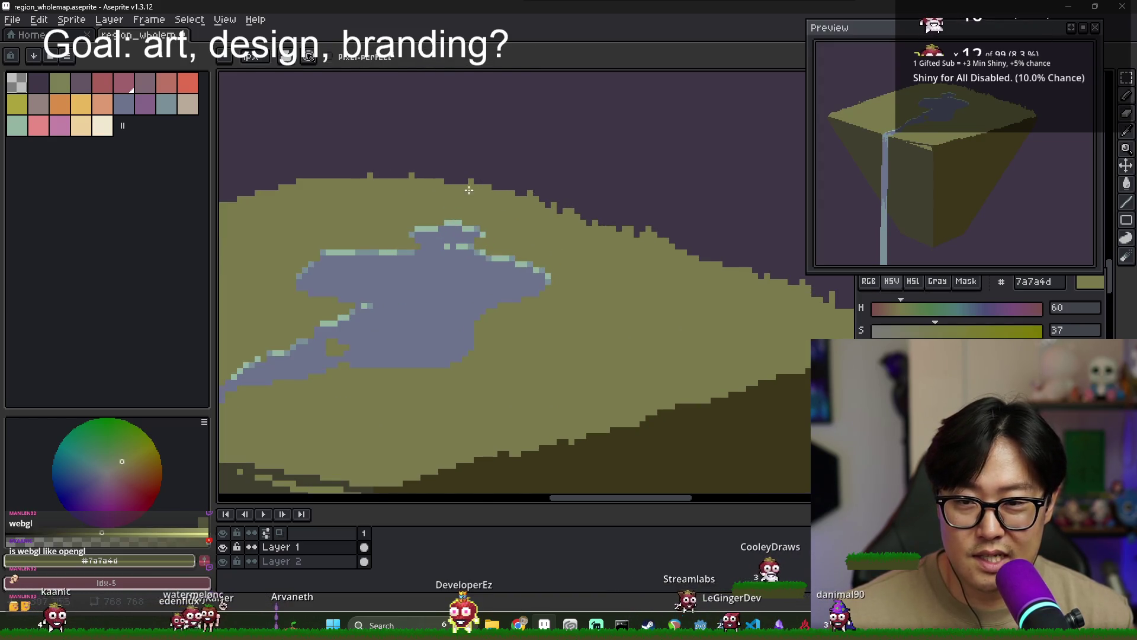
pyautogui.hscroll(2, 731, 276)
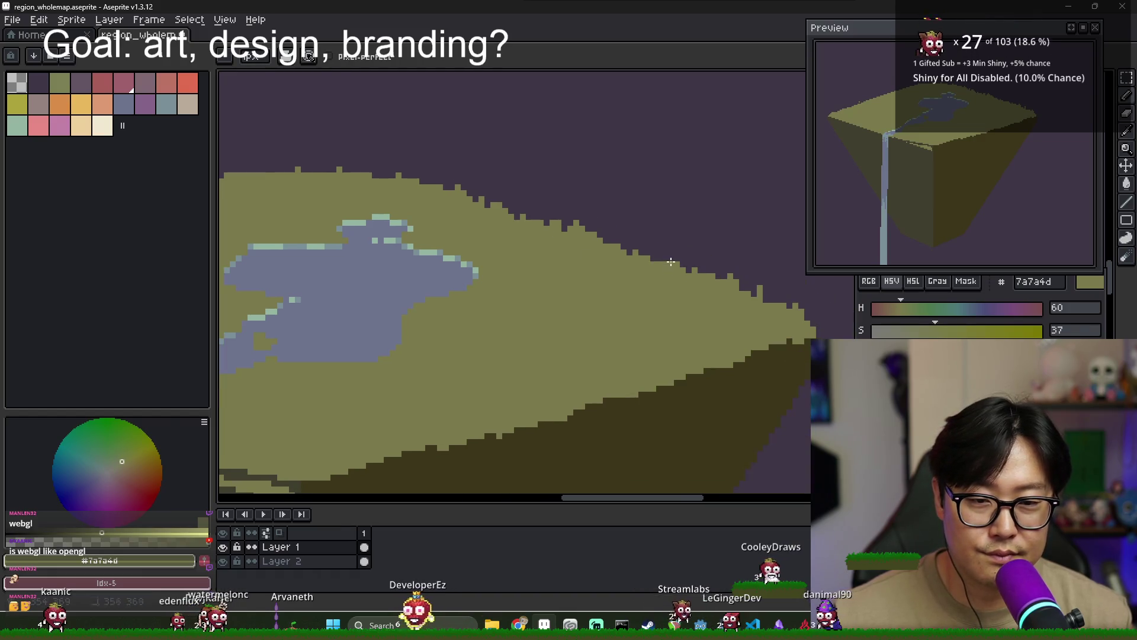
pyautogui.hscroll(2, 707, 291)
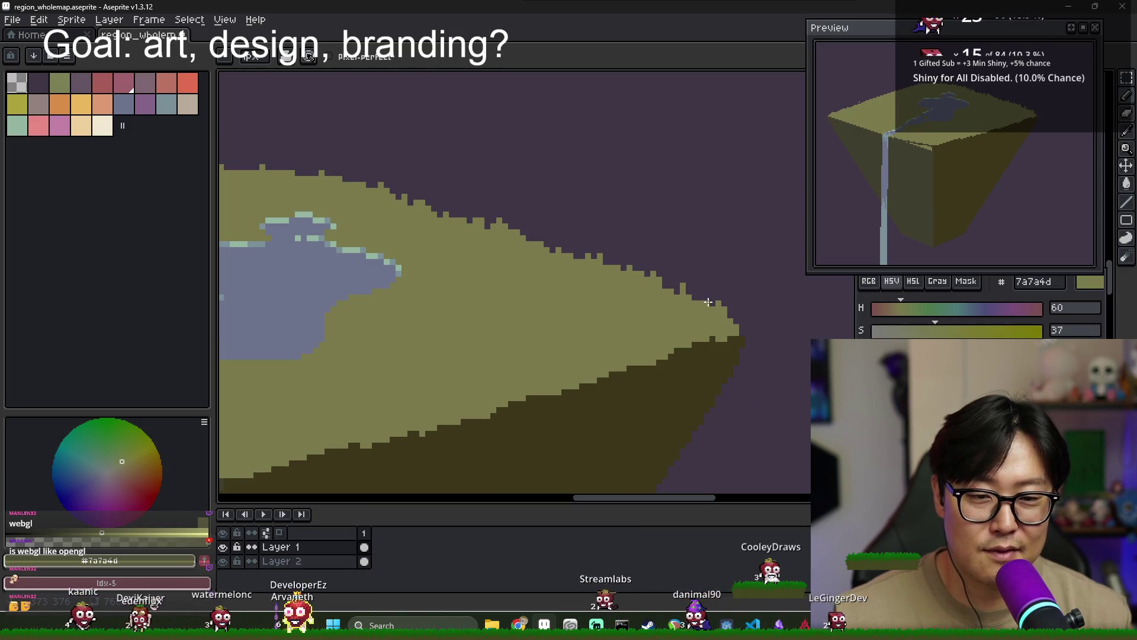
pyautogui.moveTo(246, 213)
pyautogui.mouseDown()
pyautogui.moveTo(436, 240)
pyautogui.moveTo(564, 240)
pyautogui.mouseUp()
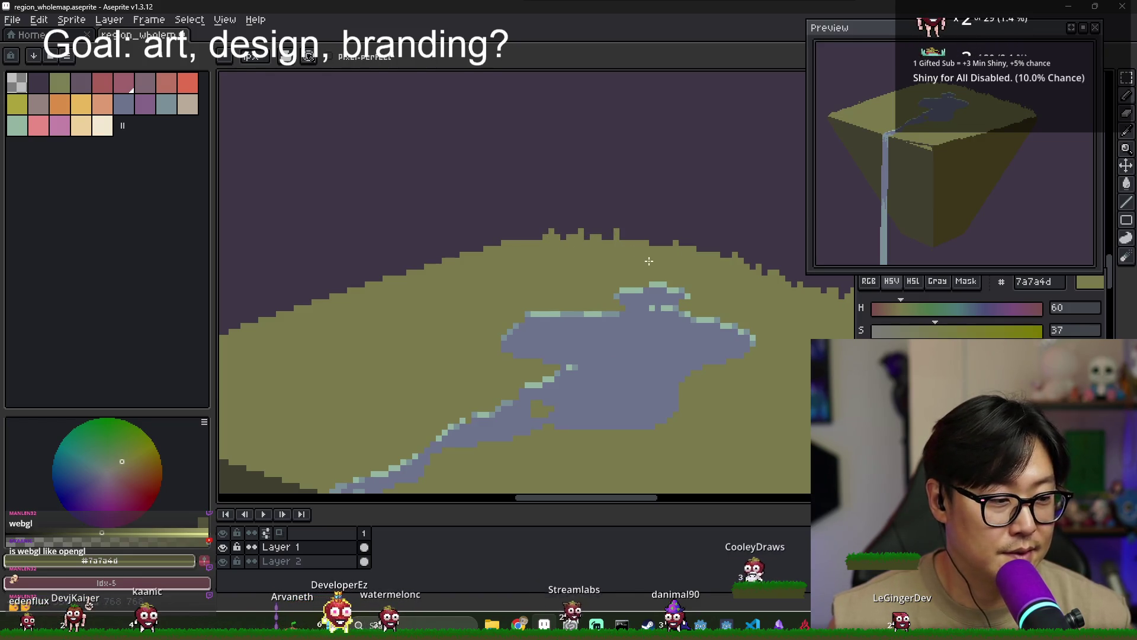
pyautogui.hscroll(-3, 604, 260)
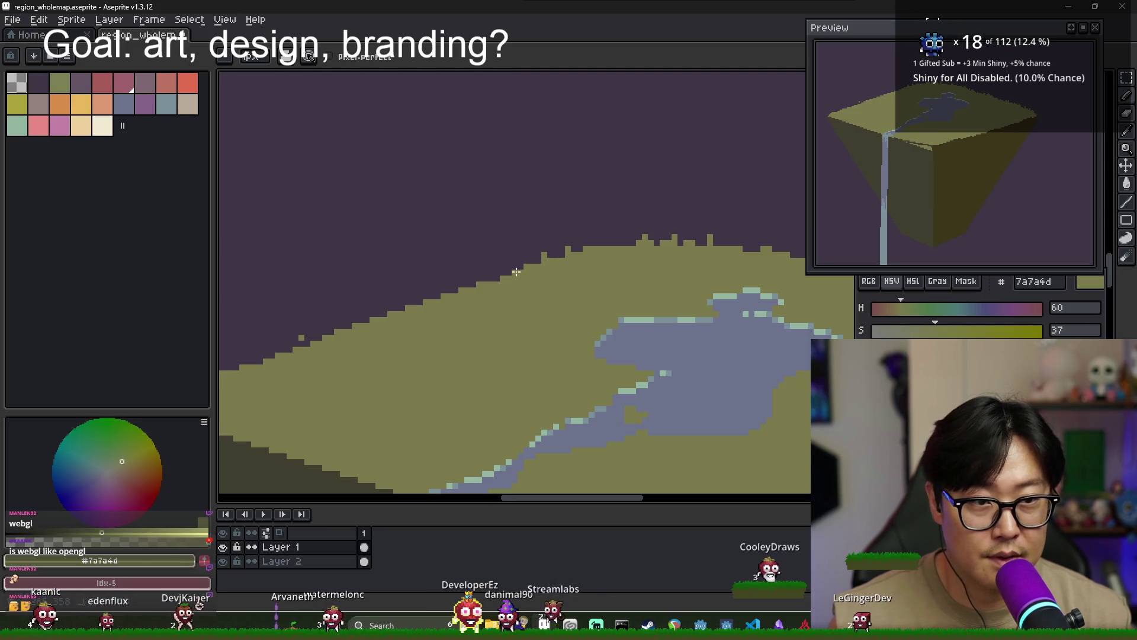
pyautogui.scroll(-1, 516, 271)
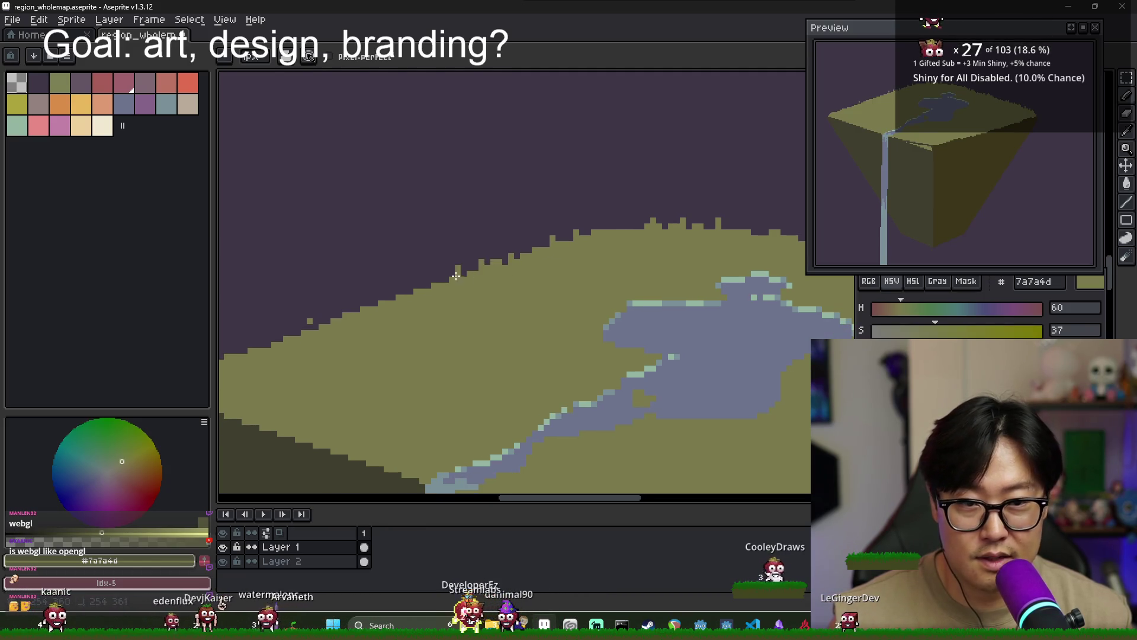
pyautogui.hscroll(-1, 382, 305)
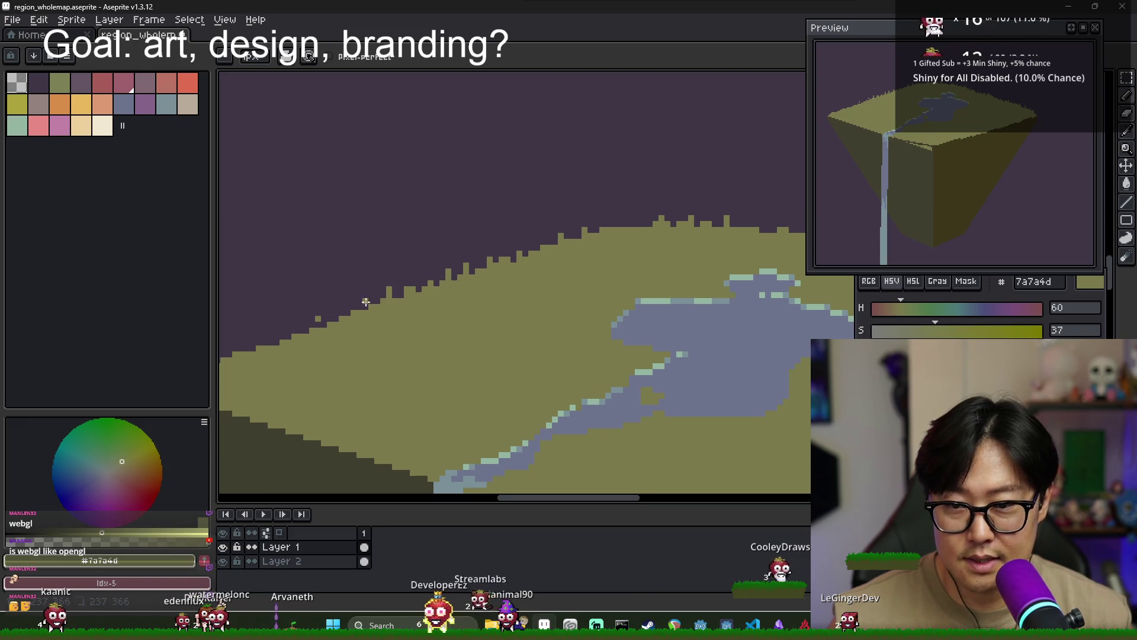
pyautogui.hscroll(-5, 335, 321)
pyautogui.scroll(-2, 334, 321)
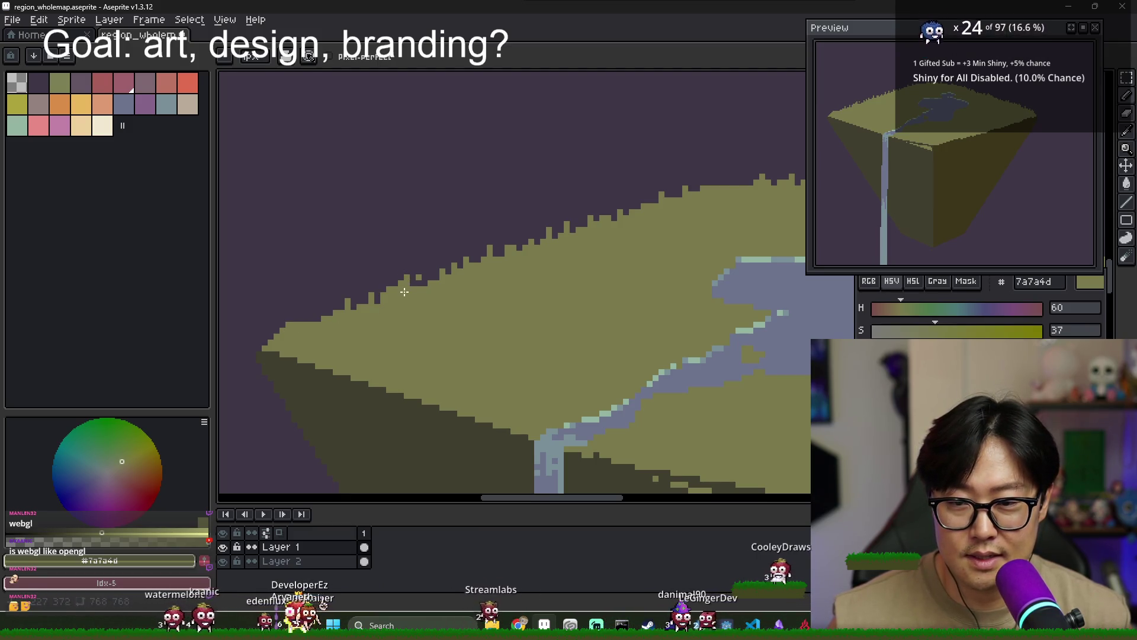
# Add jagged dark pixels along the grassy top's upper-left edge
pyautogui.press('e')
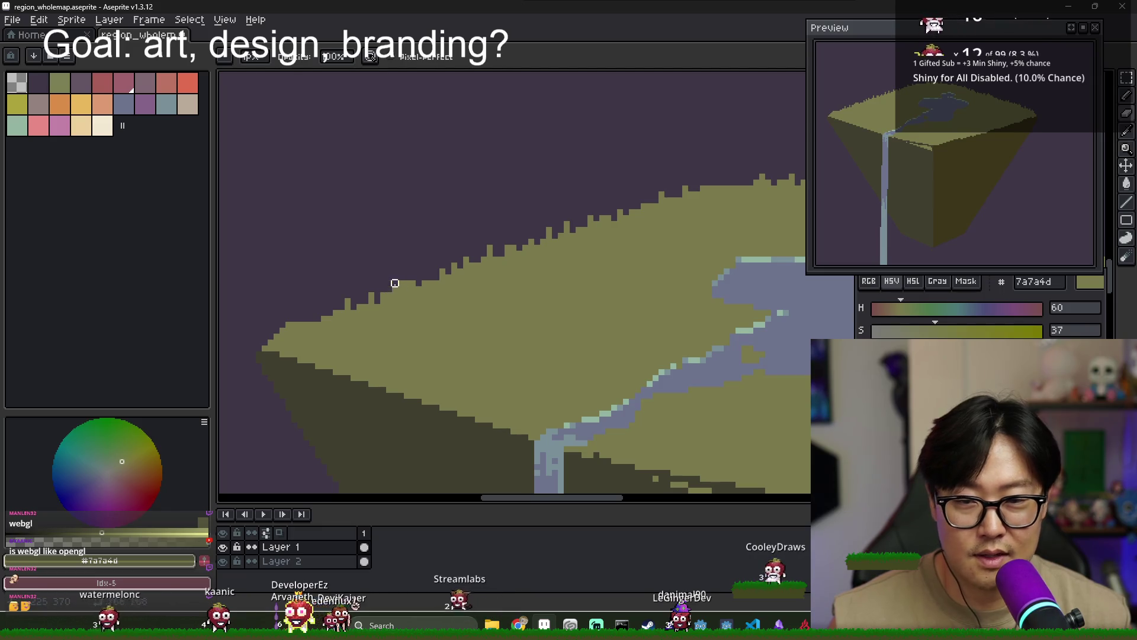
pyautogui.scroll(-1, 448, 307)
pyautogui.press('b')
pyautogui.moveTo(358, 339); pyautogui.dragTo(403, 354)
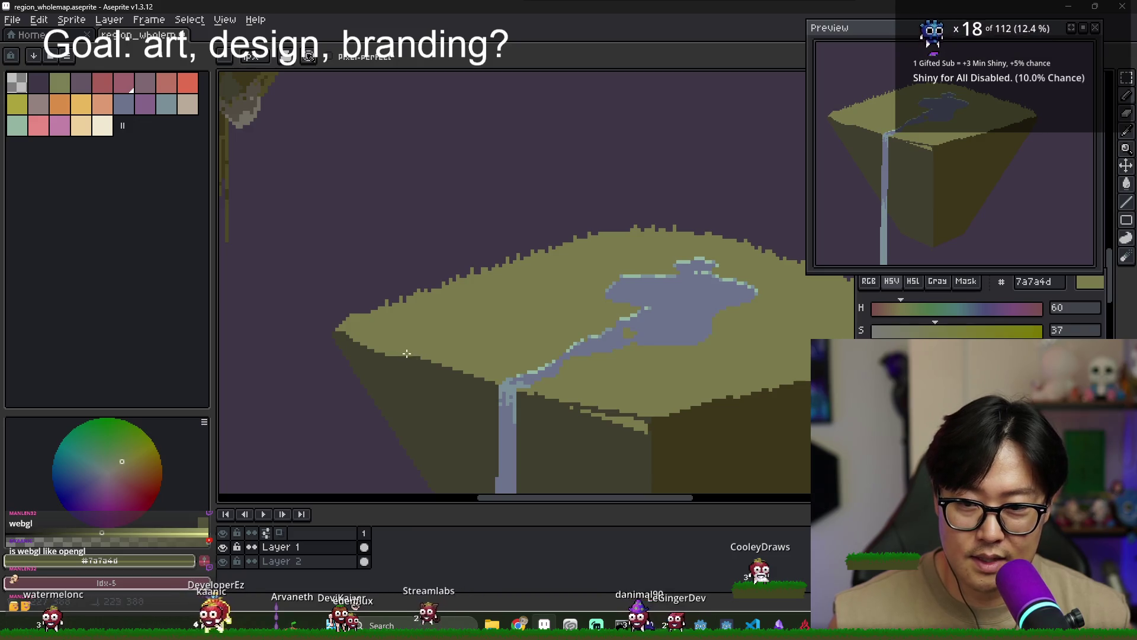
pyautogui.moveTo(525, 394)
pyautogui.mouseDown()
pyautogui.moveTo(437, 321)
pyautogui.moveTo(549, 341)
pyautogui.mouseUp()
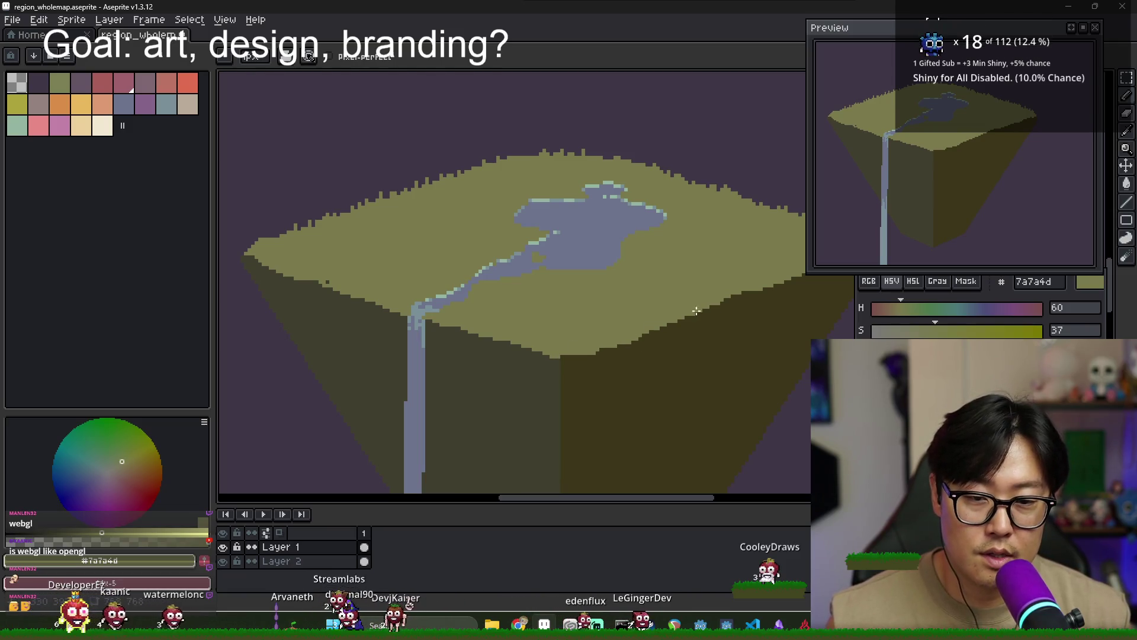
pyautogui.scroll(1, 336, 277)
pyautogui.scroll(1, 336, 277)
# Turn a stray waterfall-blue pixel on the rim olive
pyautogui.scroll(-2, 336, 278)
pyautogui.scroll(-2, 376, 246)
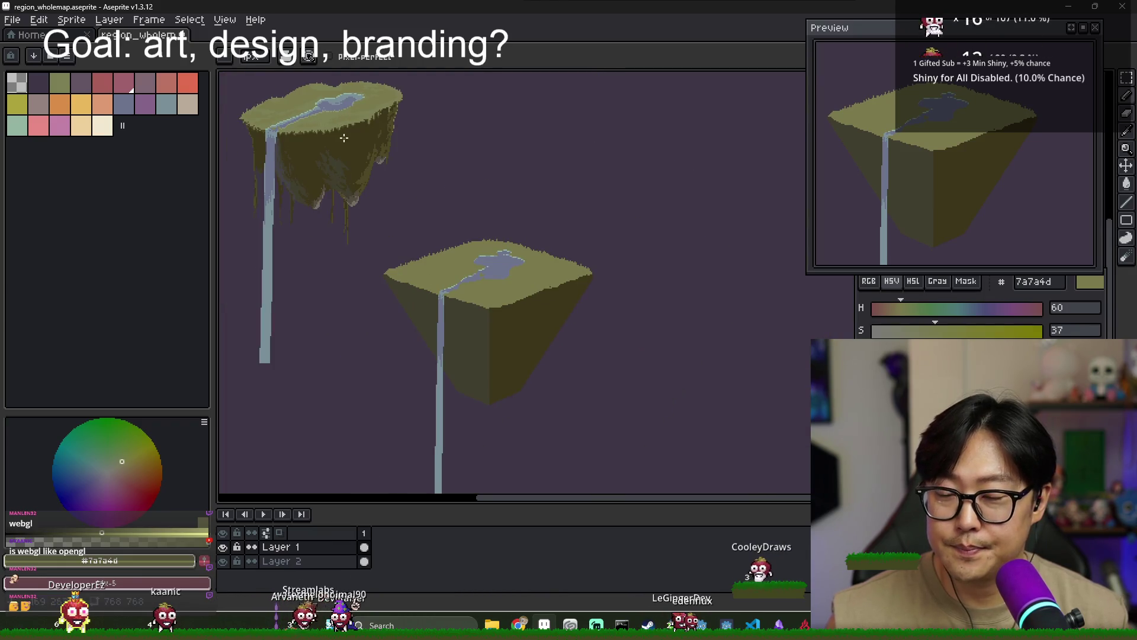
pyautogui.scroll(1, 343, 137)
pyautogui.scroll(1, 385, 360)
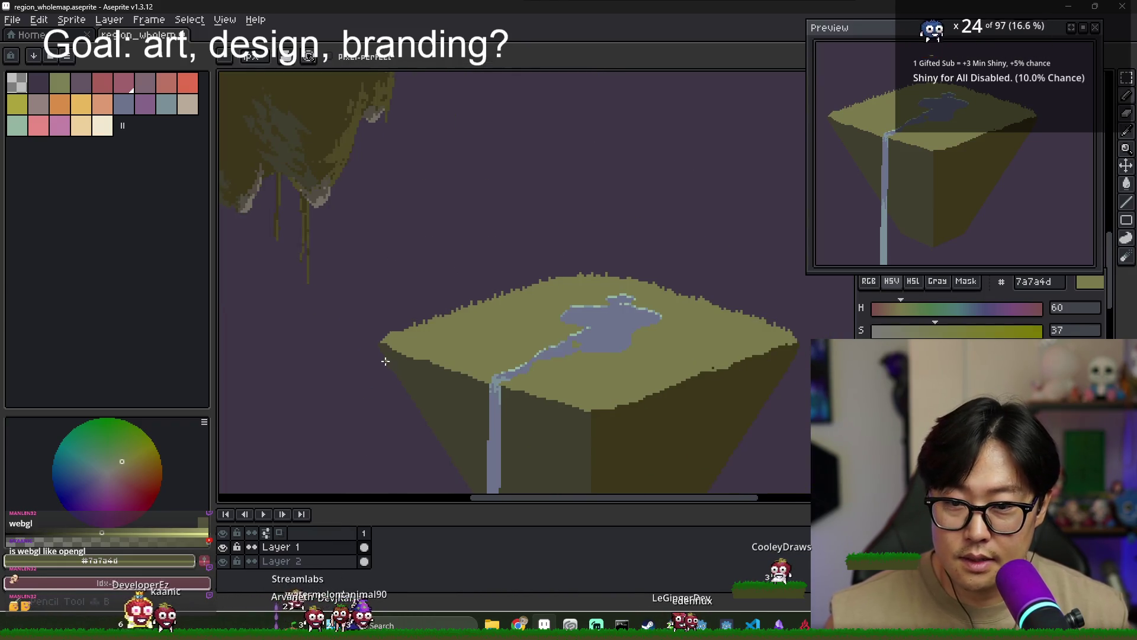
pyautogui.scroll(1, 385, 361)
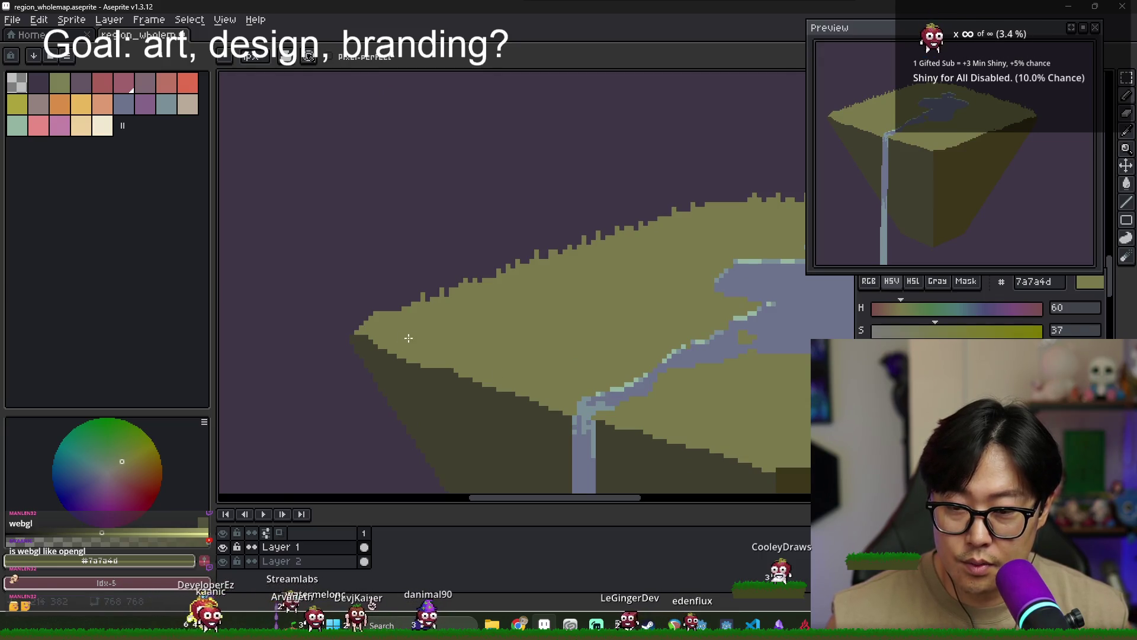
pyautogui.scroll(-3, 409, 338)
pyautogui.scroll(1, 388, 355)
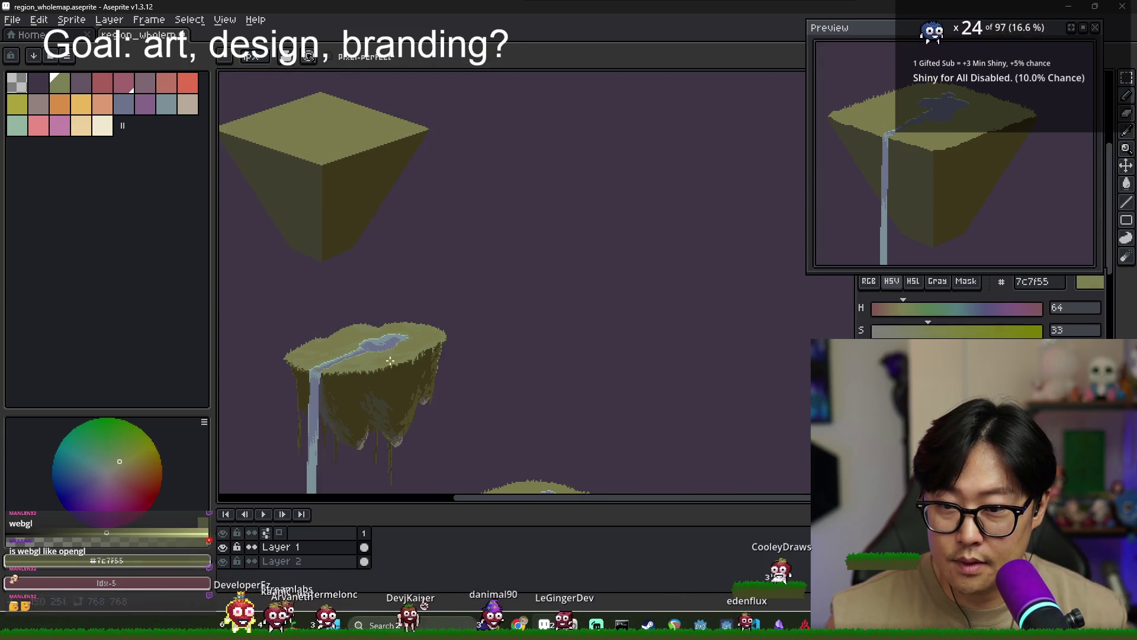
pyautogui.press('g')
pyautogui.scroll(2, 296, 270)
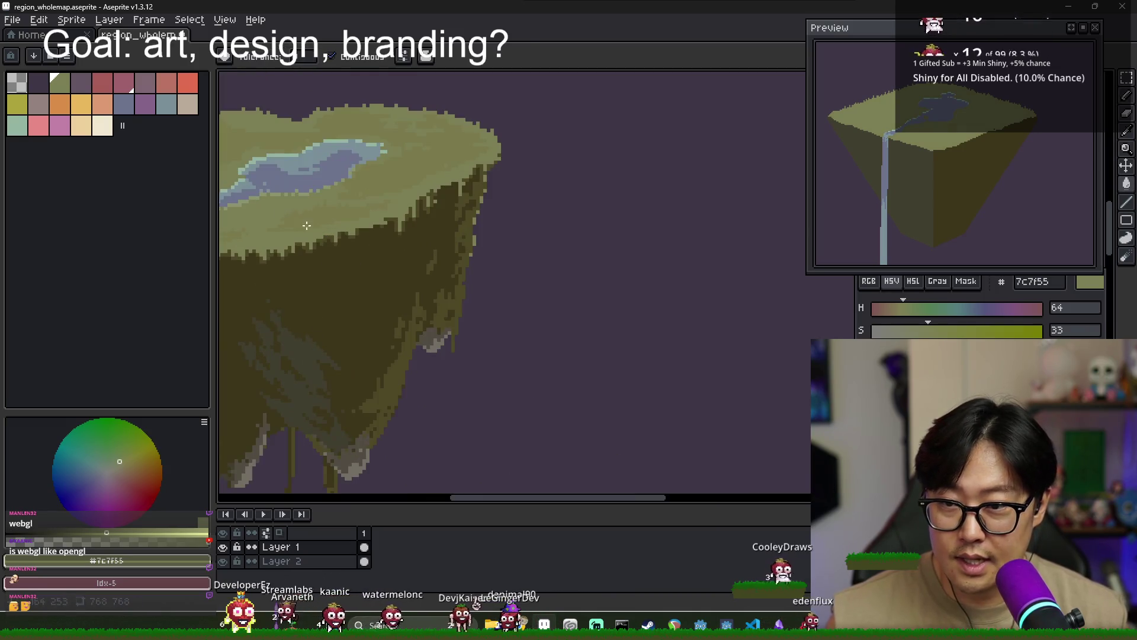
pyautogui.moveTo(463, 343); pyautogui.dragTo(326, 259)
pyautogui.press('b')
pyautogui.scroll(2, 326, 259)
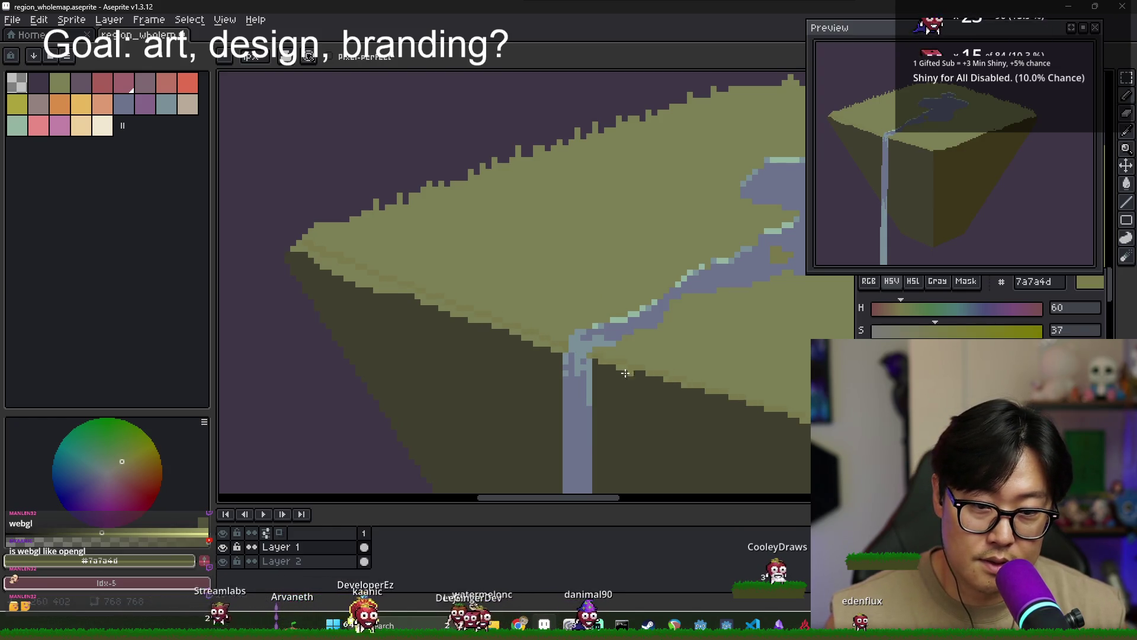
pyautogui.scroll(2, 550, 340)
pyautogui.keyDown('alt'); pyautogui.click(547, 334); pyautogui.keyUp('alt')
pyautogui.keyDown('alt'); pyautogui.click(532, 335); pyautogui.keyUp('alt')
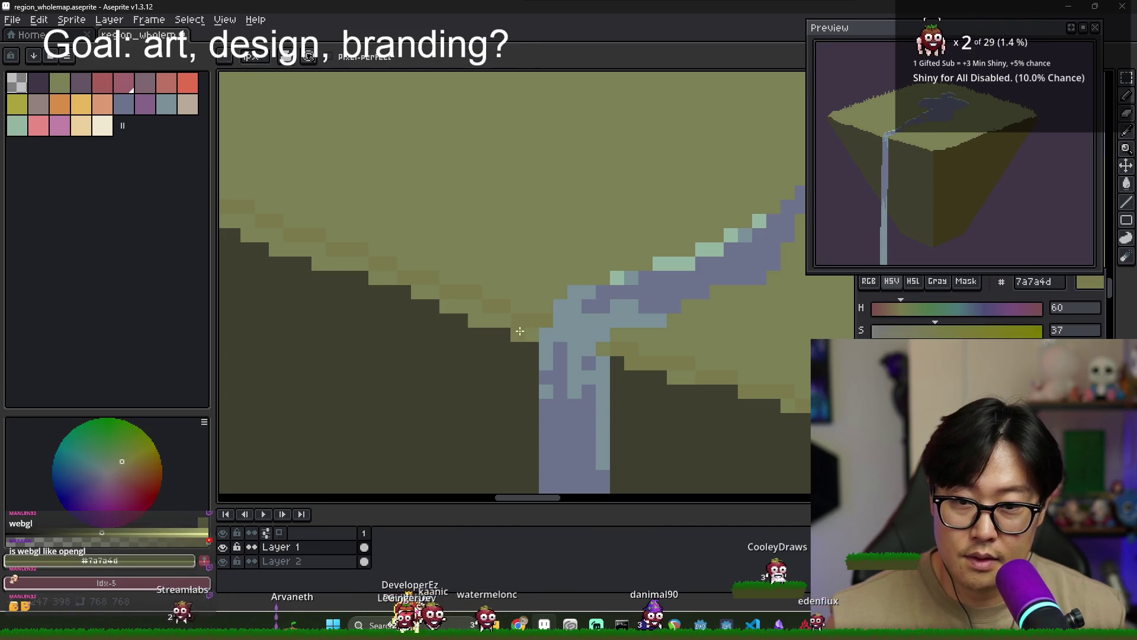
# Draw a light-olive line along the edge where the top meets the cliff
pyautogui.press('g')
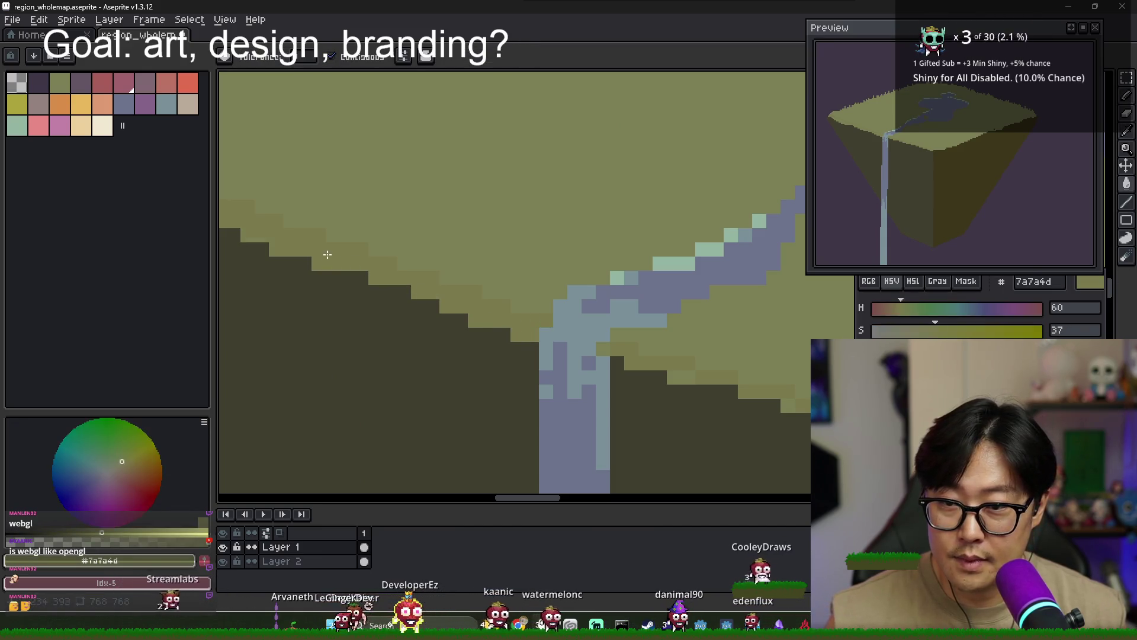
pyautogui.scroll(-1, 380, 261)
pyautogui.scroll(-1, 228, 189)
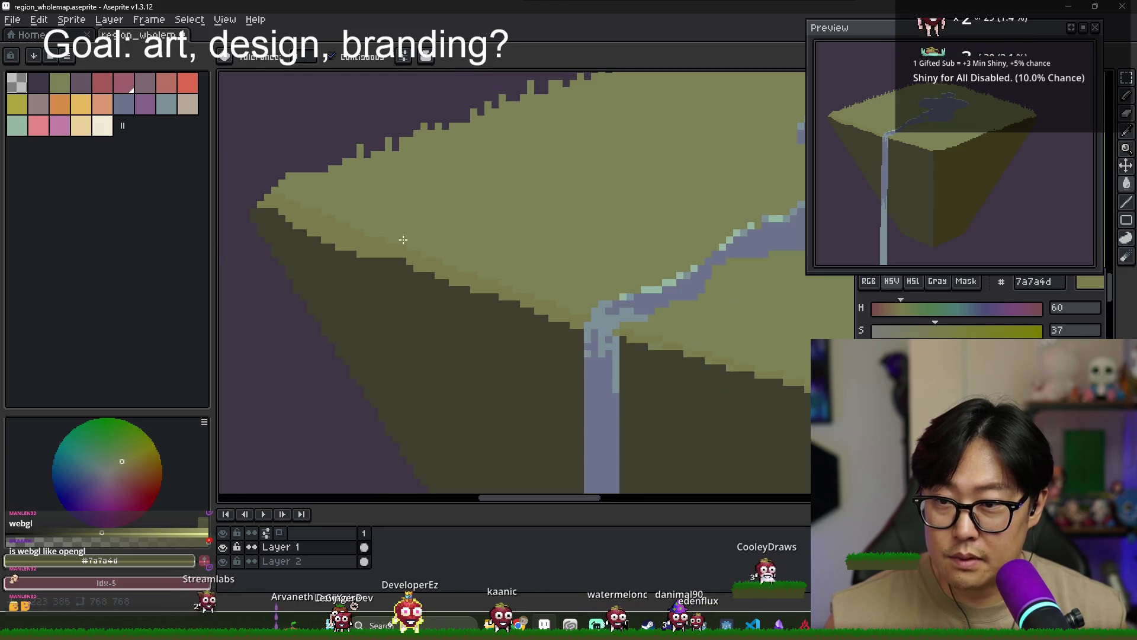
pyautogui.scroll(1, 553, 324)
pyautogui.scroll(1, 485, 294)
pyautogui.moveTo(417, 260); pyautogui.dragTo(808, 374)
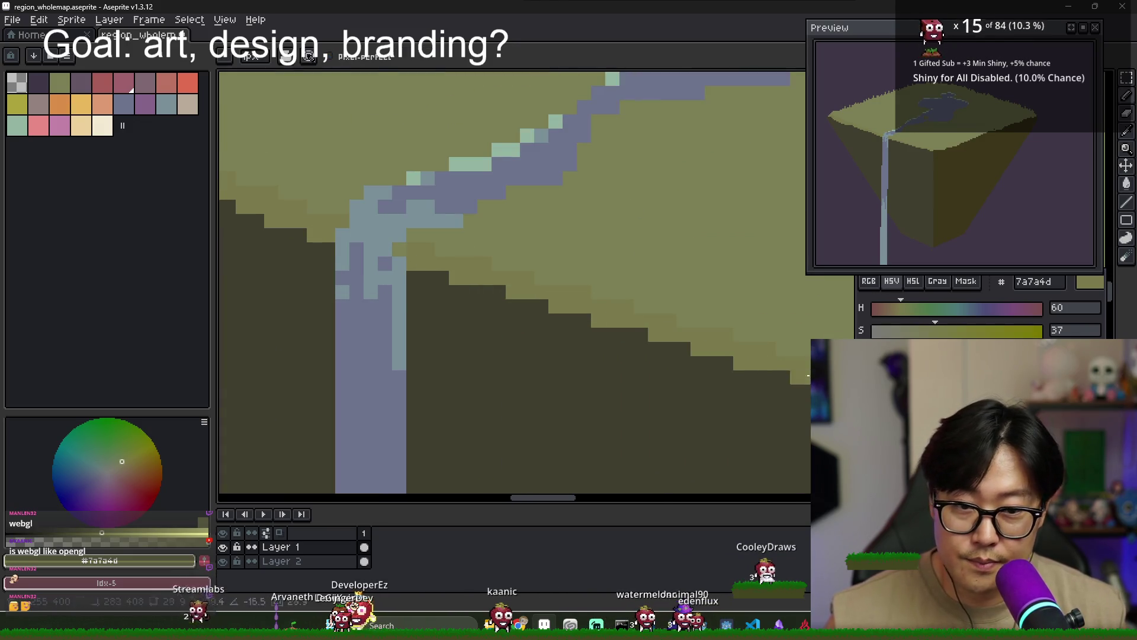
pyautogui.moveTo(559, 331); pyautogui.dragTo(414, 274)
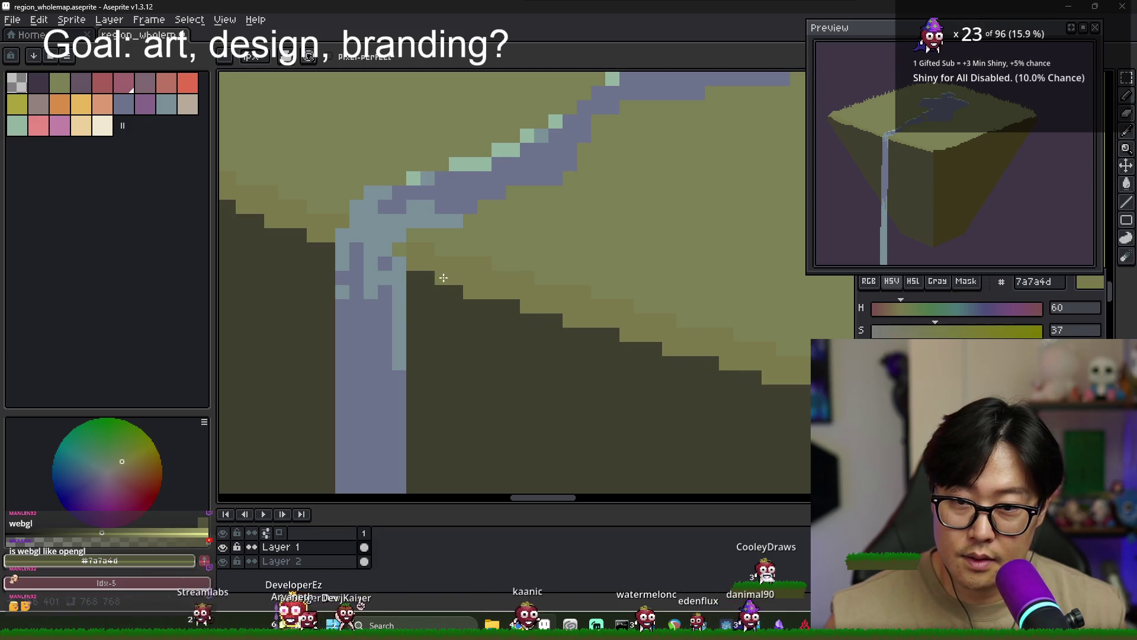
pyautogui.scroll(-1, 414, 273)
pyautogui.scroll(-1, 427, 290)
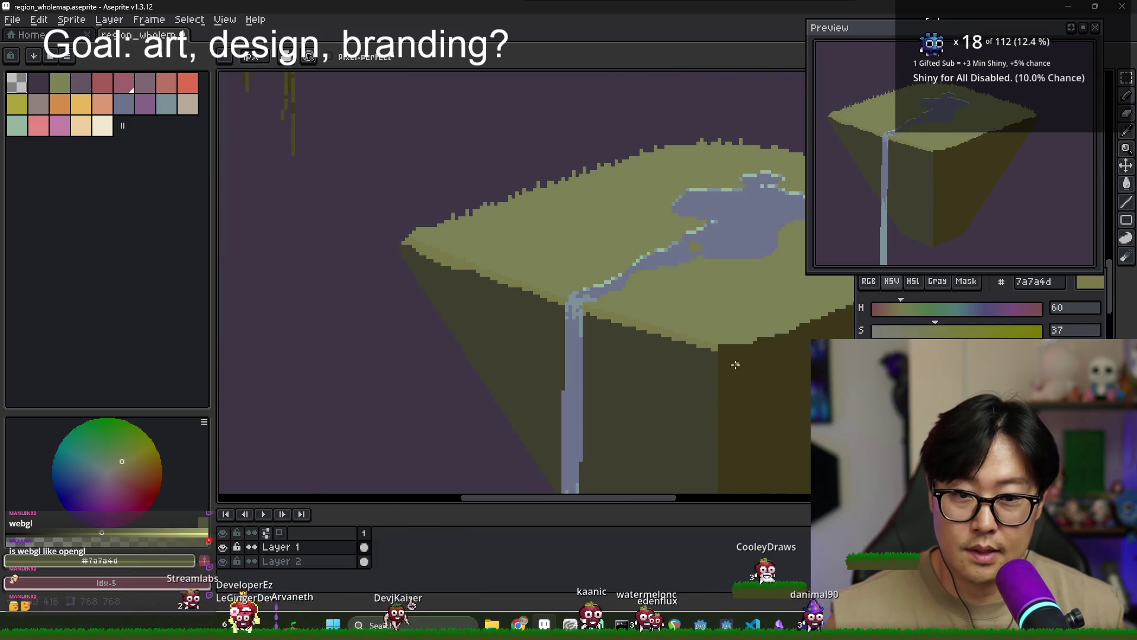
pyautogui.scroll(2, 469, 343)
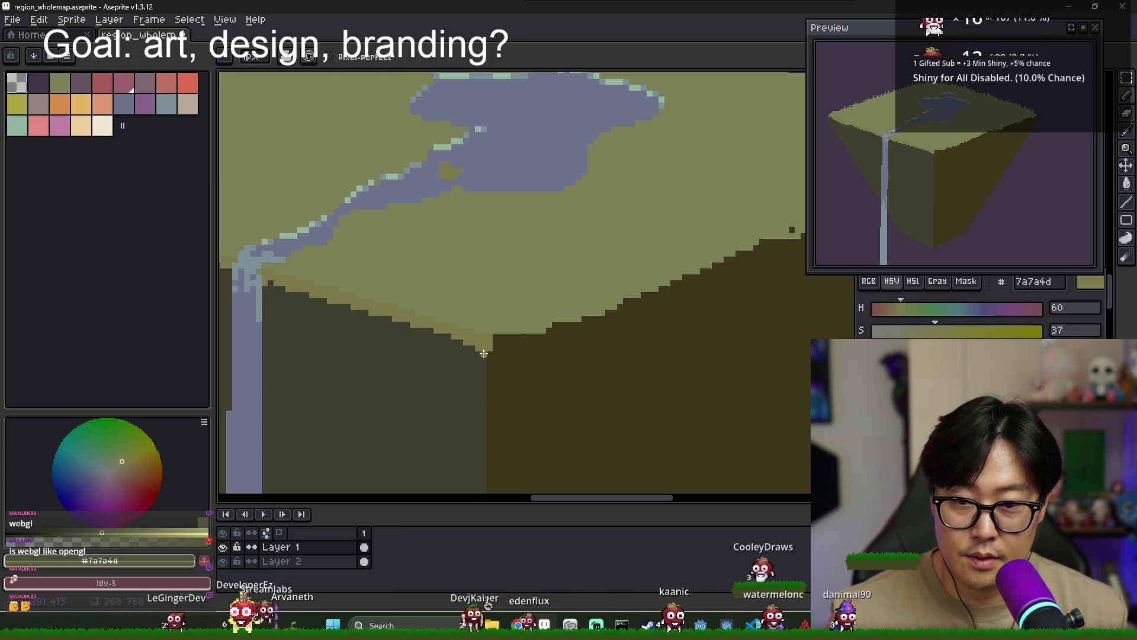
pyautogui.hscroll(2, 491, 331)
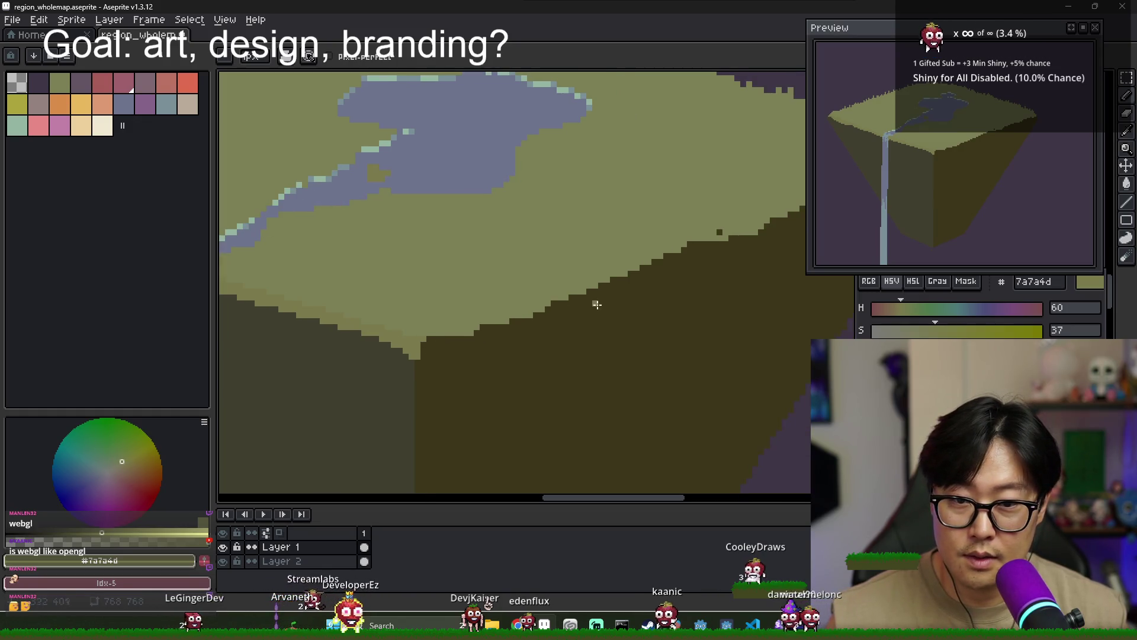
pyautogui.hscroll(2, 421, 341)
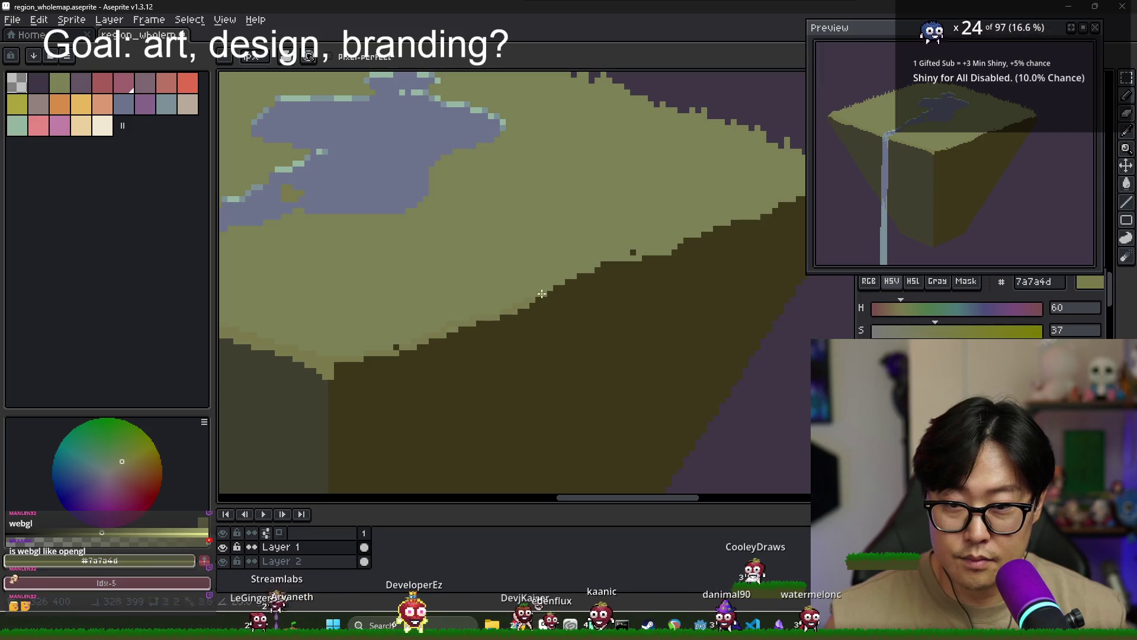
pyautogui.hscroll(4, 770, 227)
pyautogui.scroll(1, 770, 226)
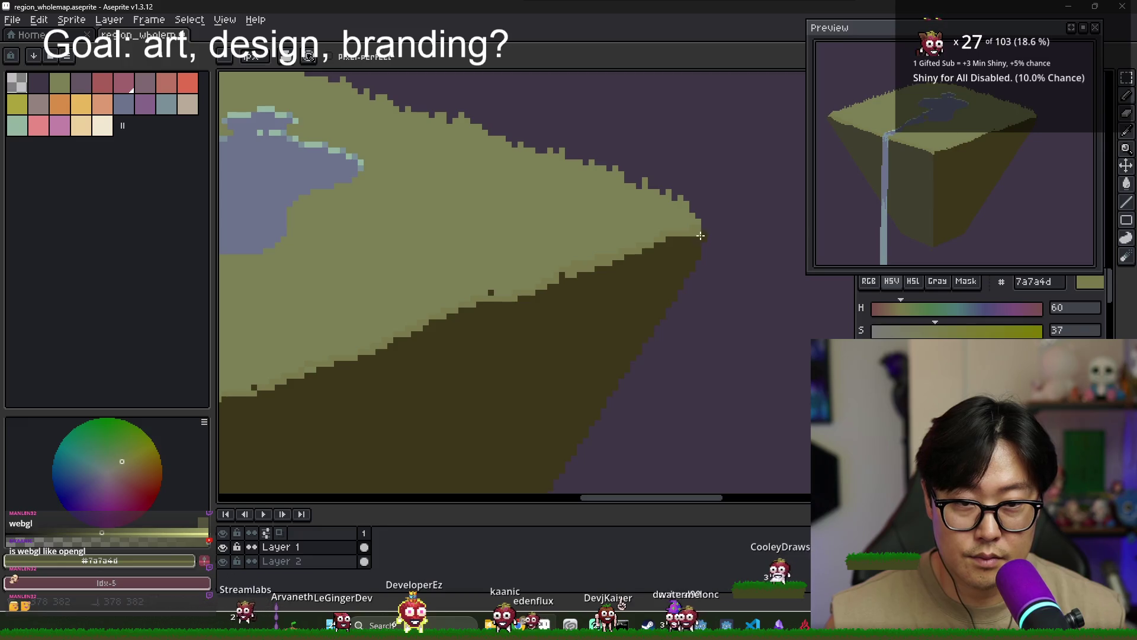
# Paint a dotted lighter-olive line along the rim
pyautogui.moveTo(659, 249); pyautogui.dragTo(462, 327)
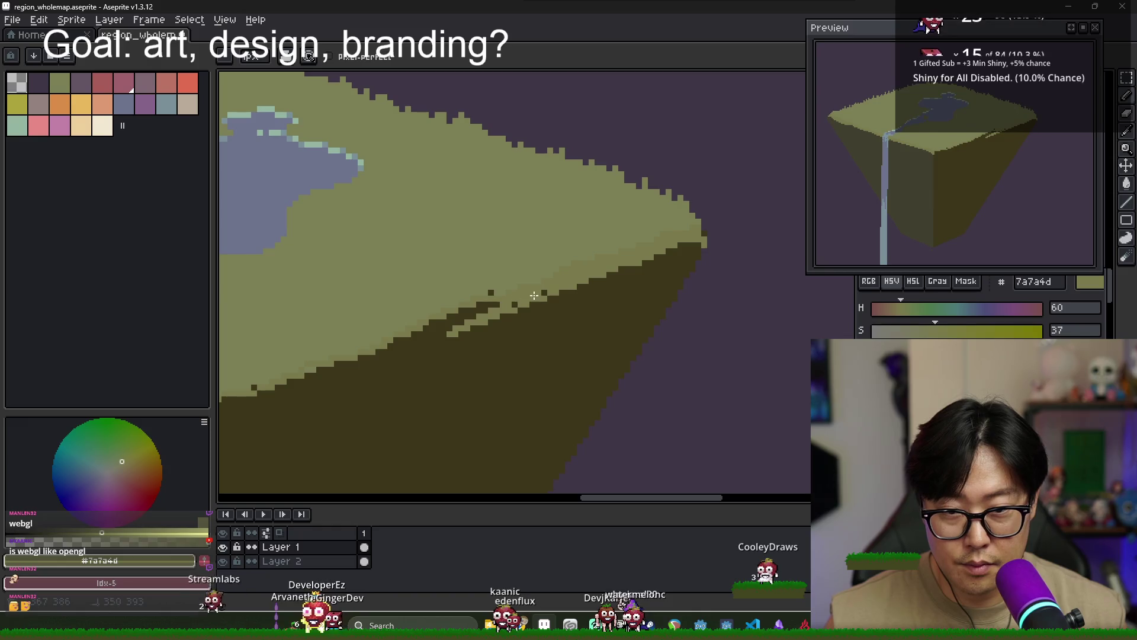
pyautogui.hscroll(-4, 503, 290)
pyautogui.scroll(-1, 503, 290)
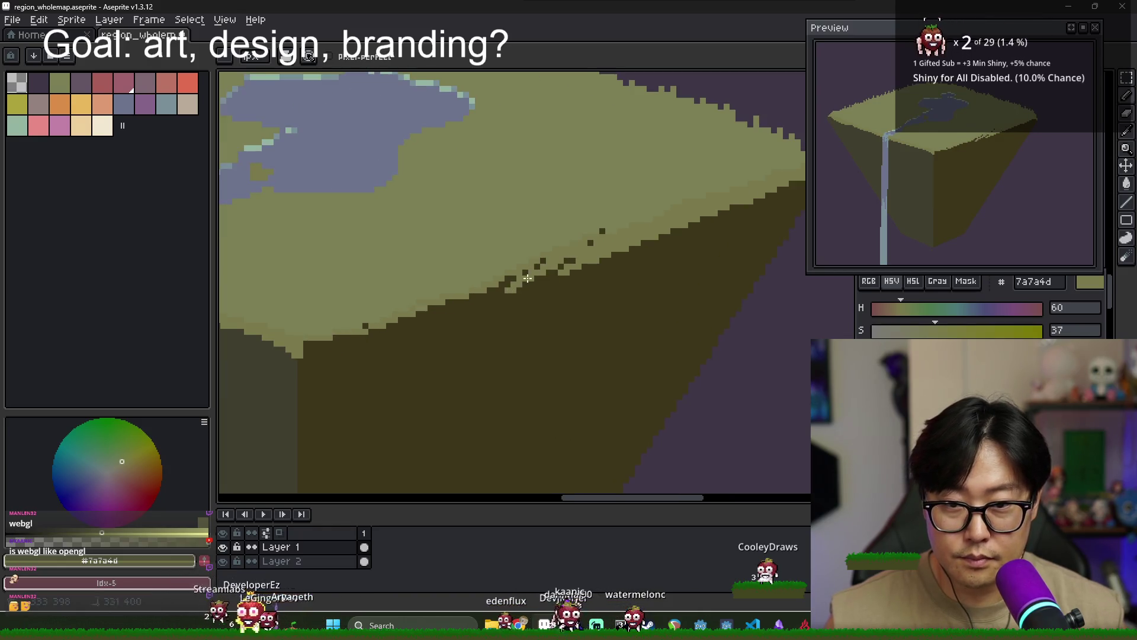
pyautogui.scroll(2, 577, 260)
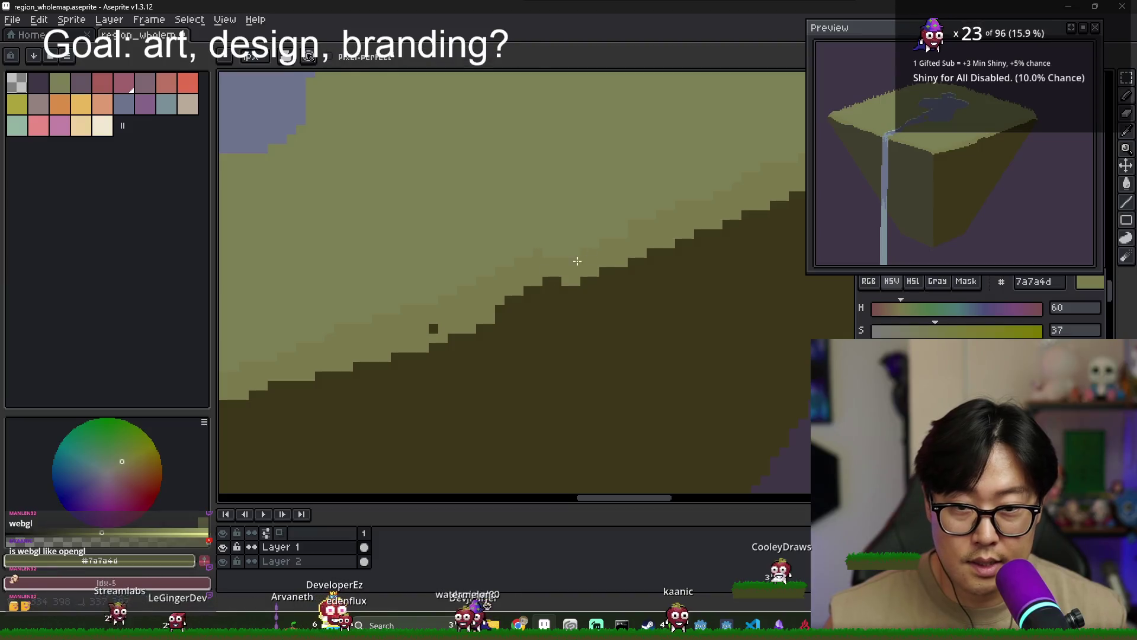
# Add grass-olive pixels overhanging the cliff edge after trying a lighter olive
pyautogui.keyDown('alt'); pyautogui.click(433, 299); pyautogui.keyUp('alt')
pyautogui.hscroll(-3, 482, 264)
pyautogui.scroll(-1, 482, 264)
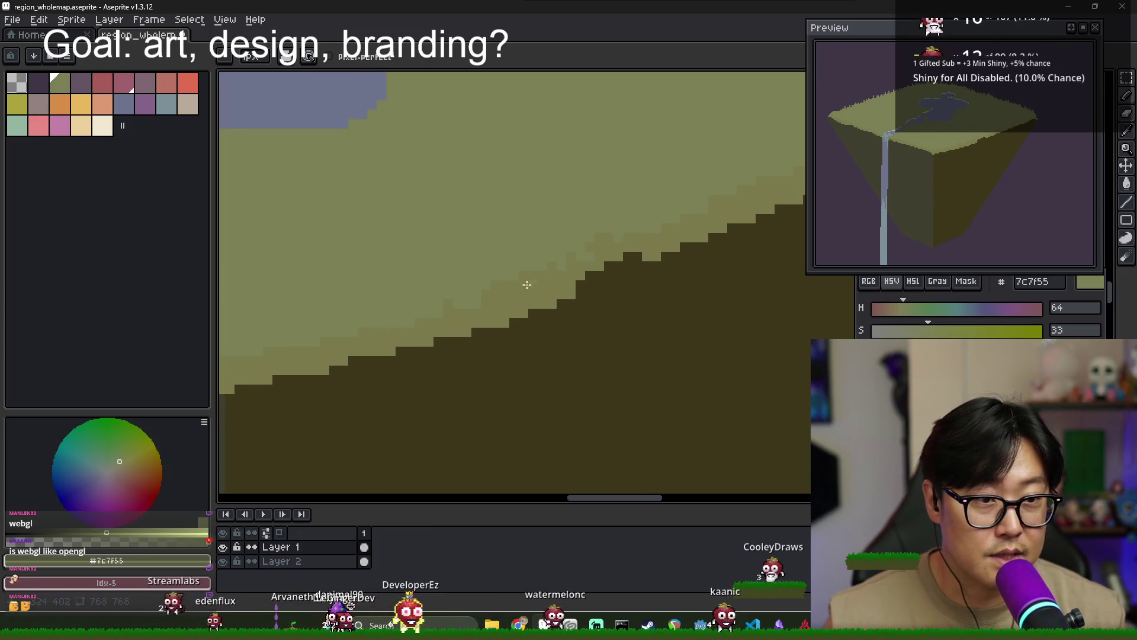
pyautogui.hscroll(2, 527, 285)
pyautogui.keyDown('alt'); pyautogui.click(444, 327); pyautogui.keyUp('alt')
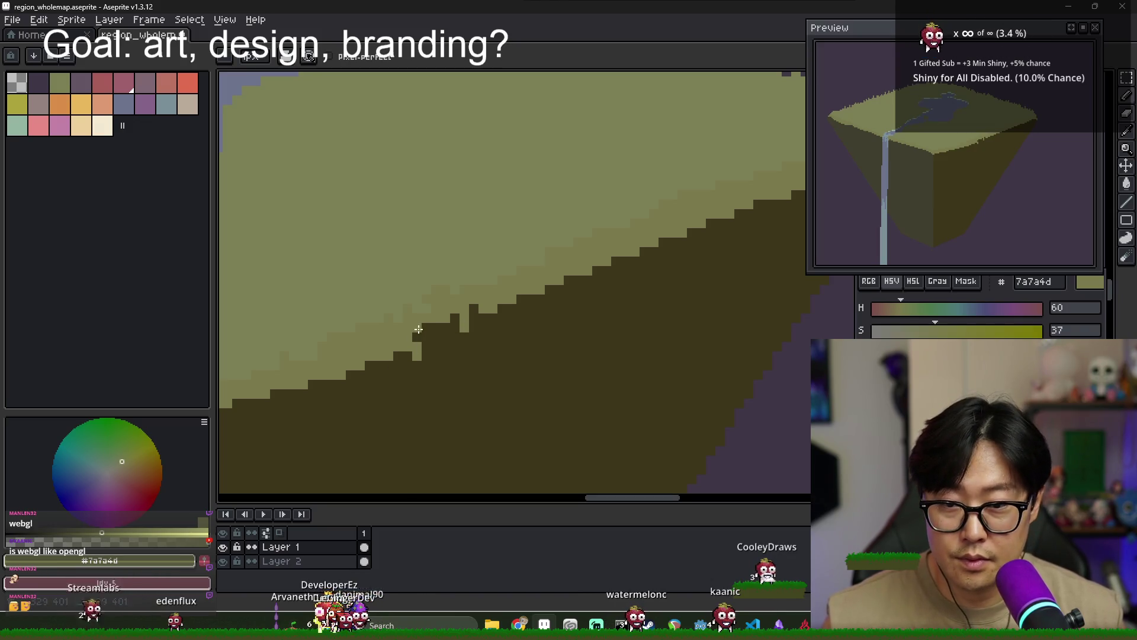
pyautogui.click(398, 357)
pyautogui.click(356, 374)
pyautogui.click(312, 384)
# Review the rim and shrink the Preview window to uncover the canvas
pyautogui.hscroll(-2, 319, 373)
pyautogui.hscroll(-2, 335, 373)
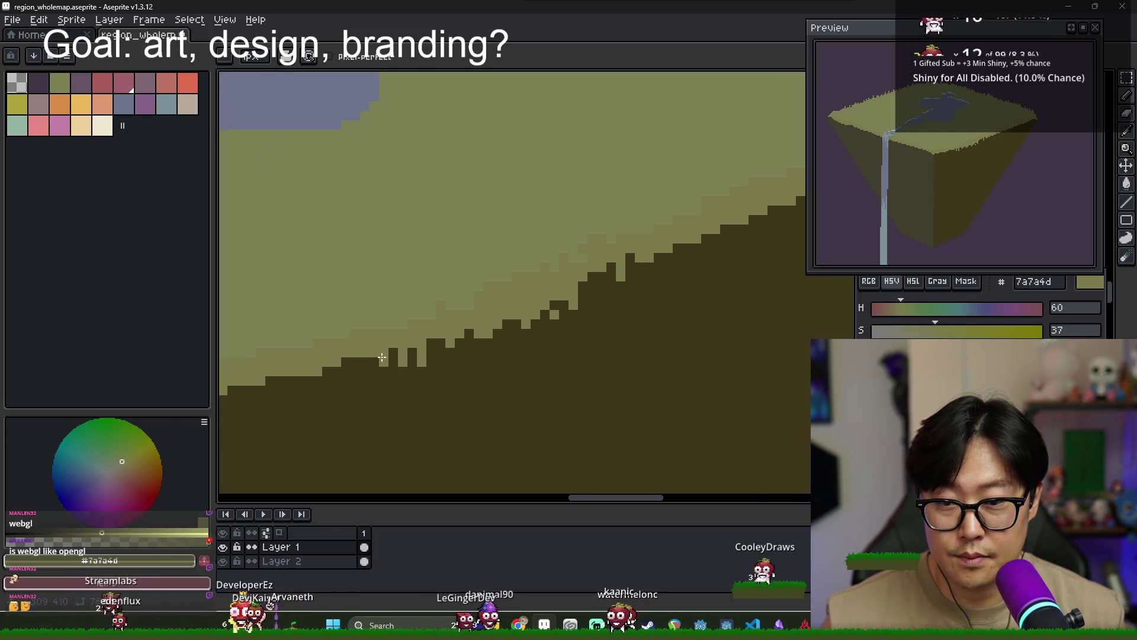
pyautogui.hscroll(-2, 334, 373)
pyautogui.hscroll(-1, 356, 372)
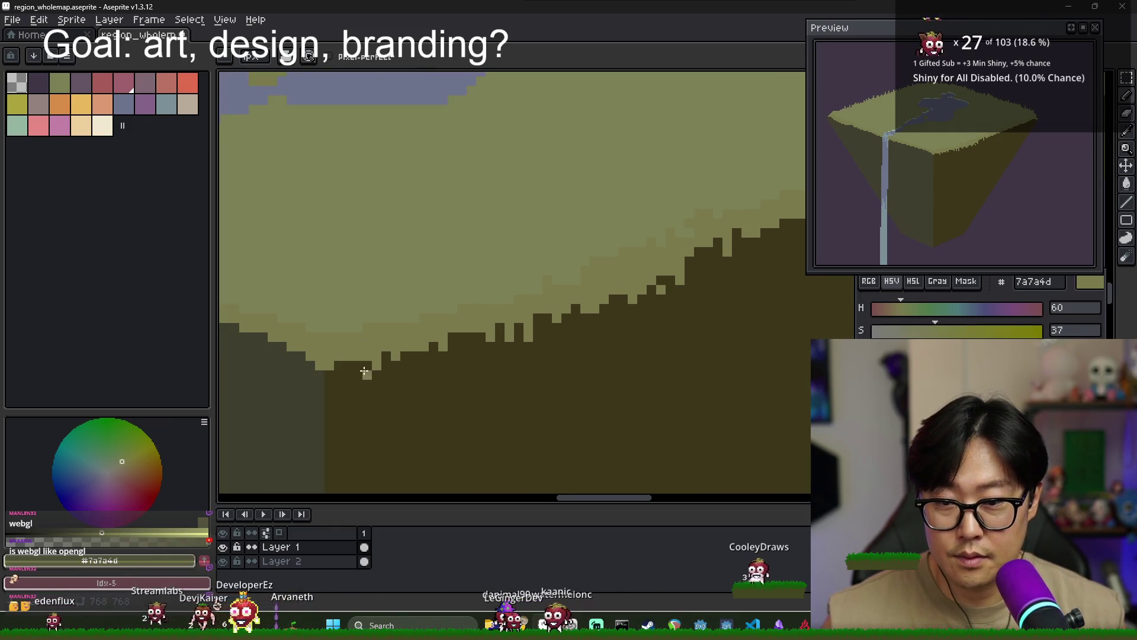
pyautogui.scroll(-1, 492, 340)
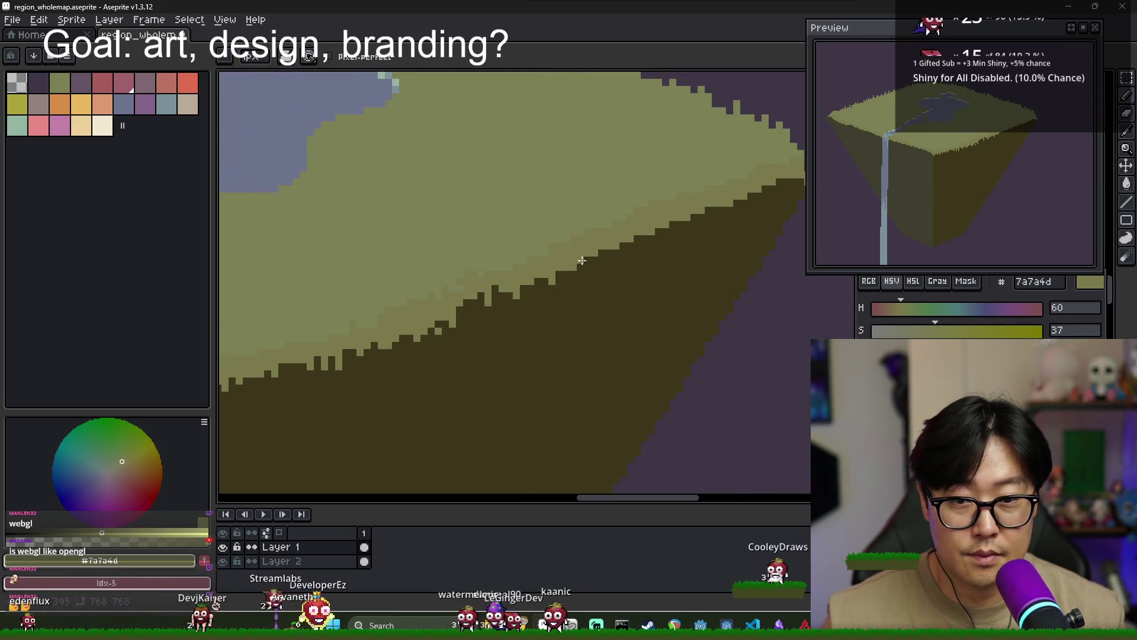
pyautogui.hscroll(1, 640, 252)
pyautogui.scroll(1, 640, 251)
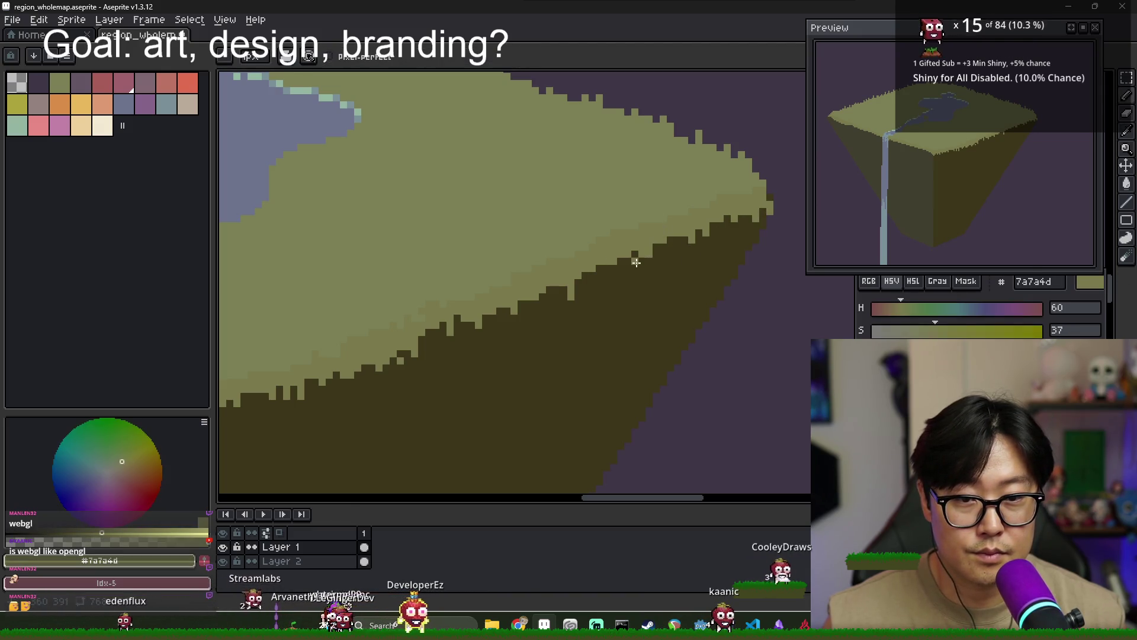
pyautogui.scroll(-3, 591, 270)
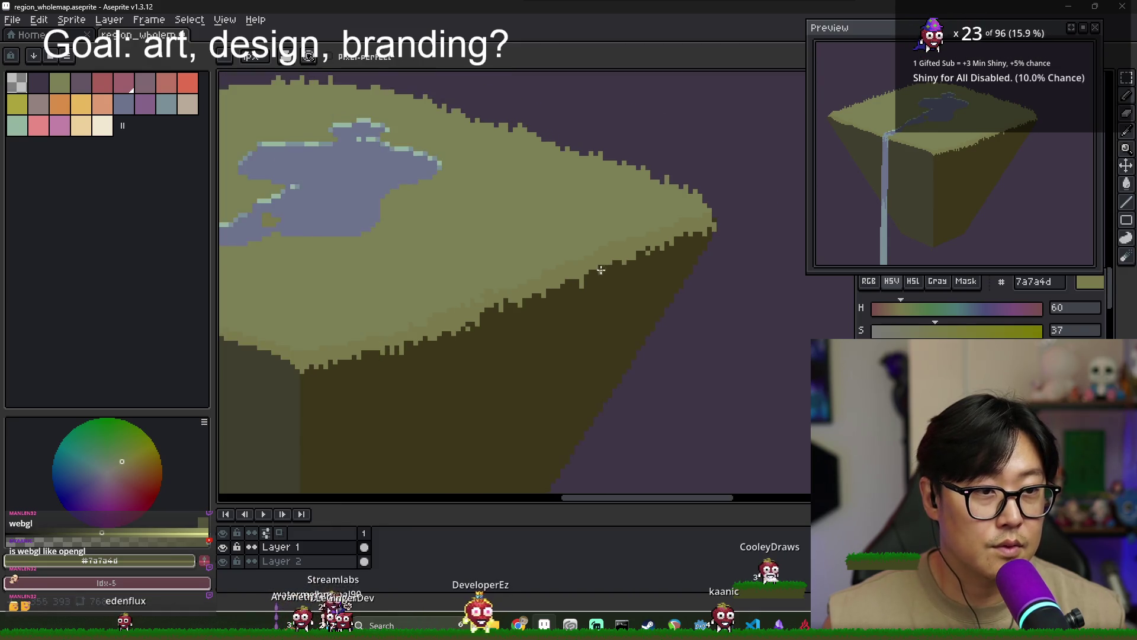
pyautogui.scroll(3, 482, 278)
pyautogui.moveTo(438, 274); pyautogui.dragTo(812, 250)
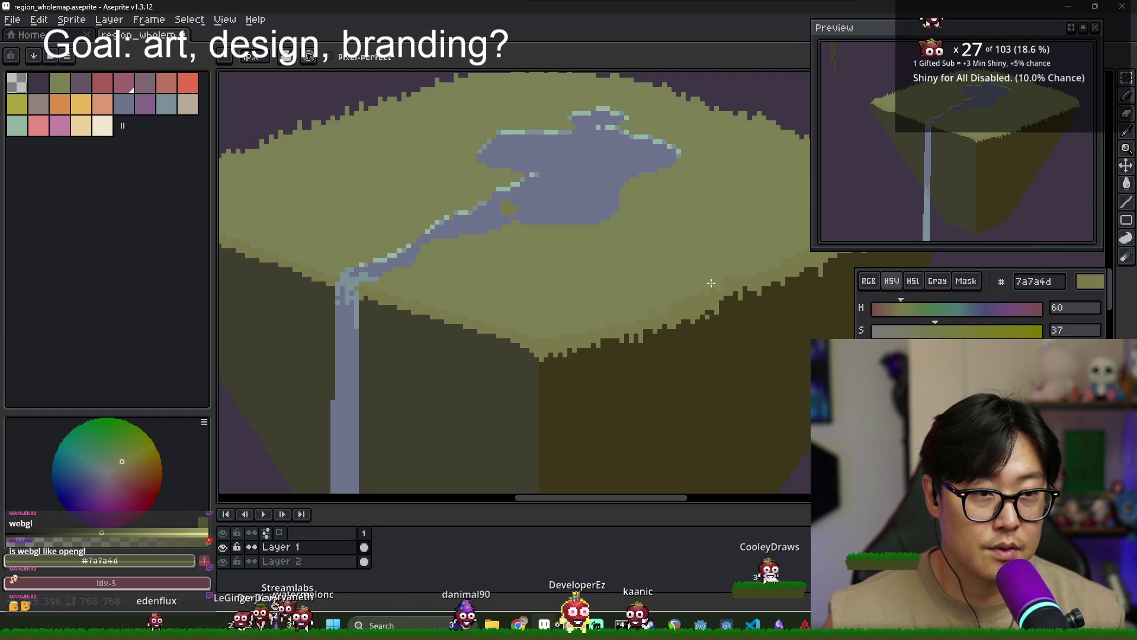
# Sample the island's grass olive and make it slightly more saturated
pyautogui.hscroll(5, 530, 291)
pyautogui.hscroll(2, 531, 275)
pyautogui.scroll(1, 531, 274)
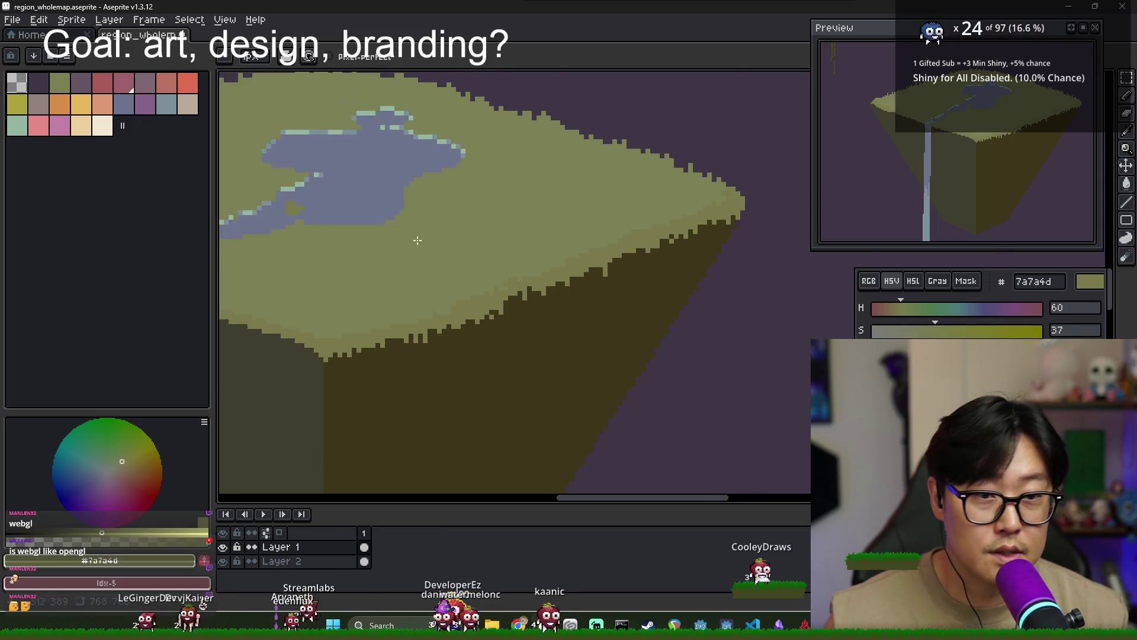
pyautogui.scroll(-2, 413, 241)
pyautogui.scroll(2, 383, 196)
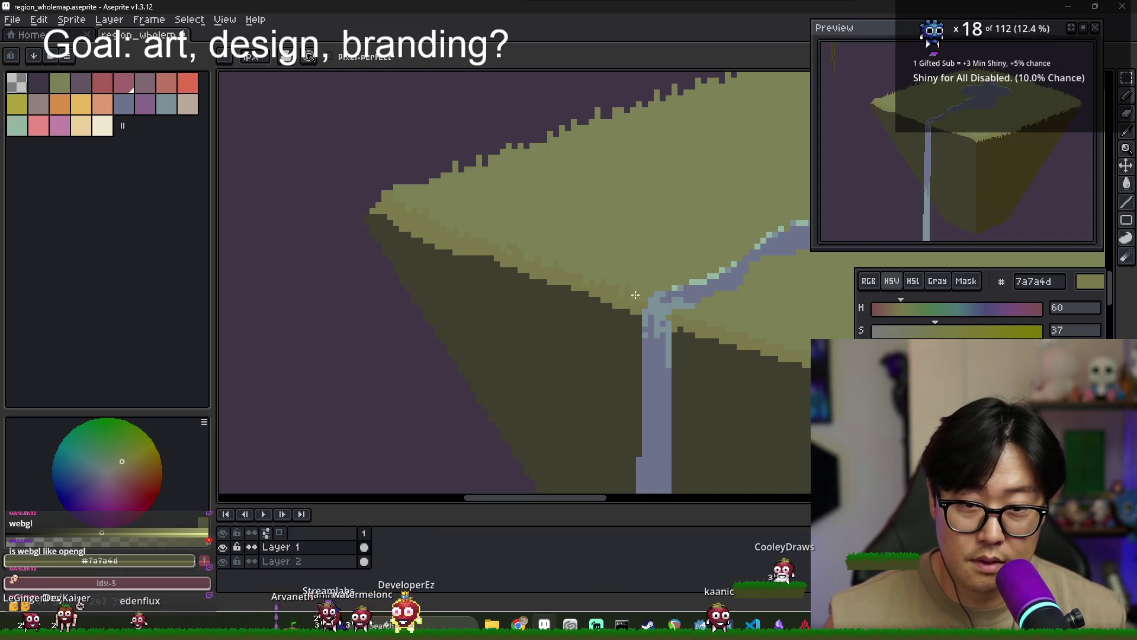
pyautogui.moveTo(617, 299); pyautogui.dragTo(516, 281)
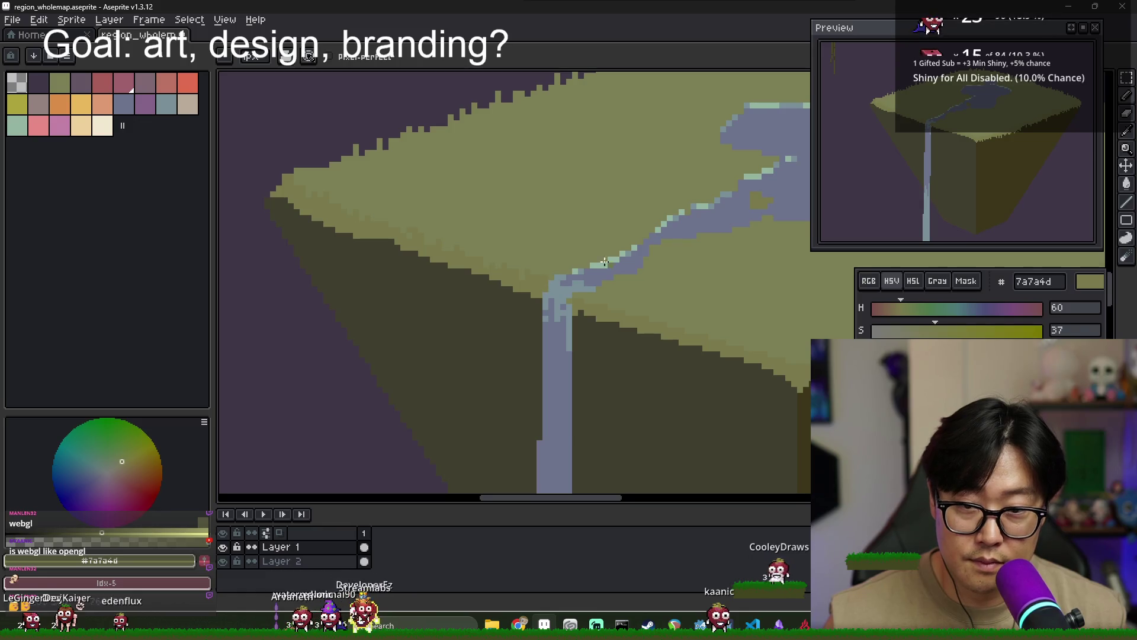
pyautogui.moveTo(604, 261); pyautogui.dragTo(581, 254)
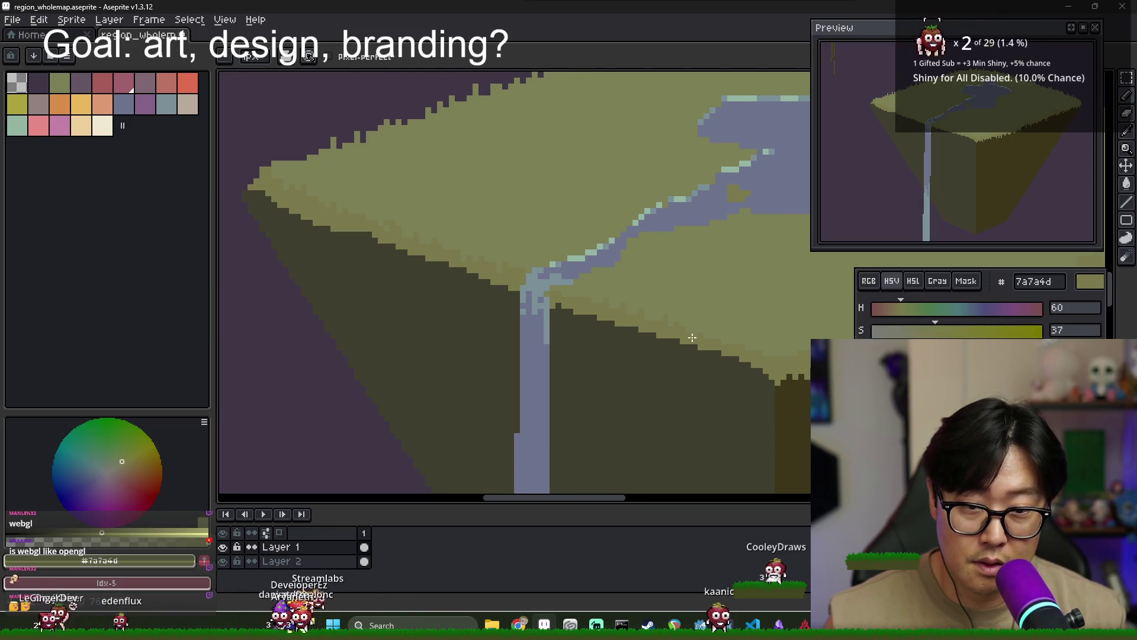
pyautogui.moveTo(692, 337); pyautogui.dragTo(654, 337)
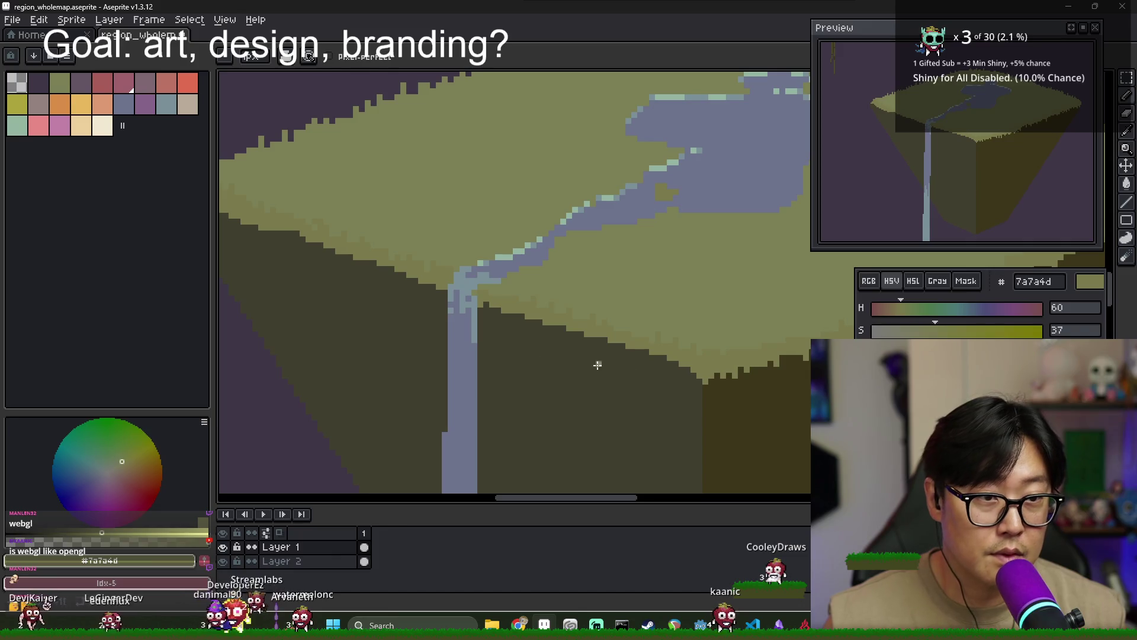
pyautogui.scroll(-1, 597, 365)
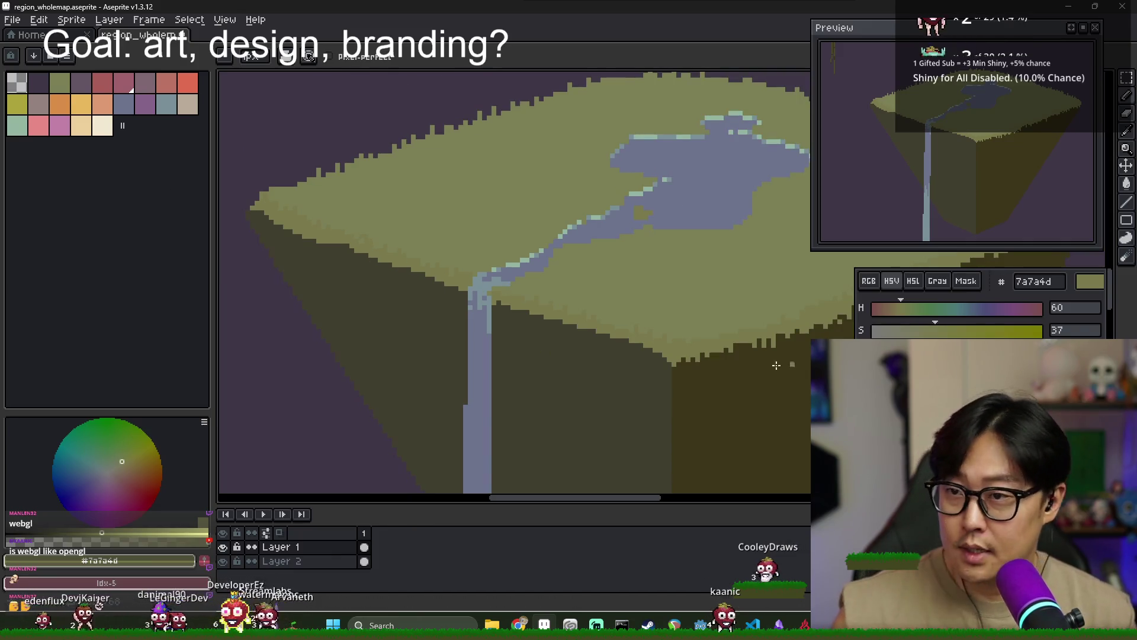
pyautogui.keyDown('alt'); pyautogui.click(604, 286); pyautogui.keyUp('alt')
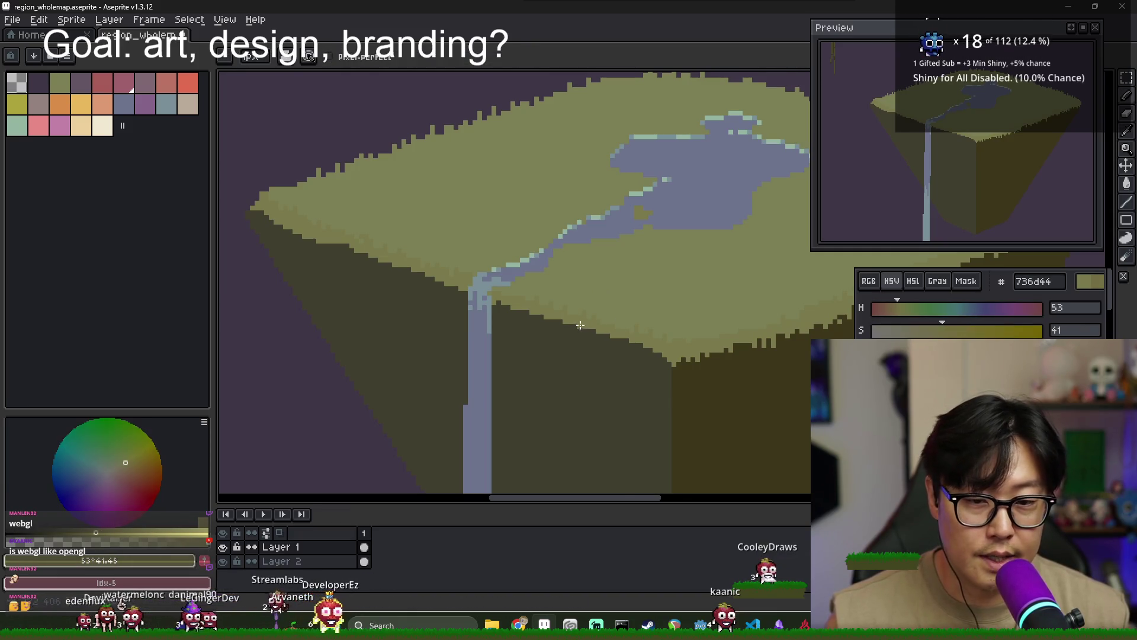
pyautogui.scroll(1, 580, 325)
pyautogui.click(943, 330)
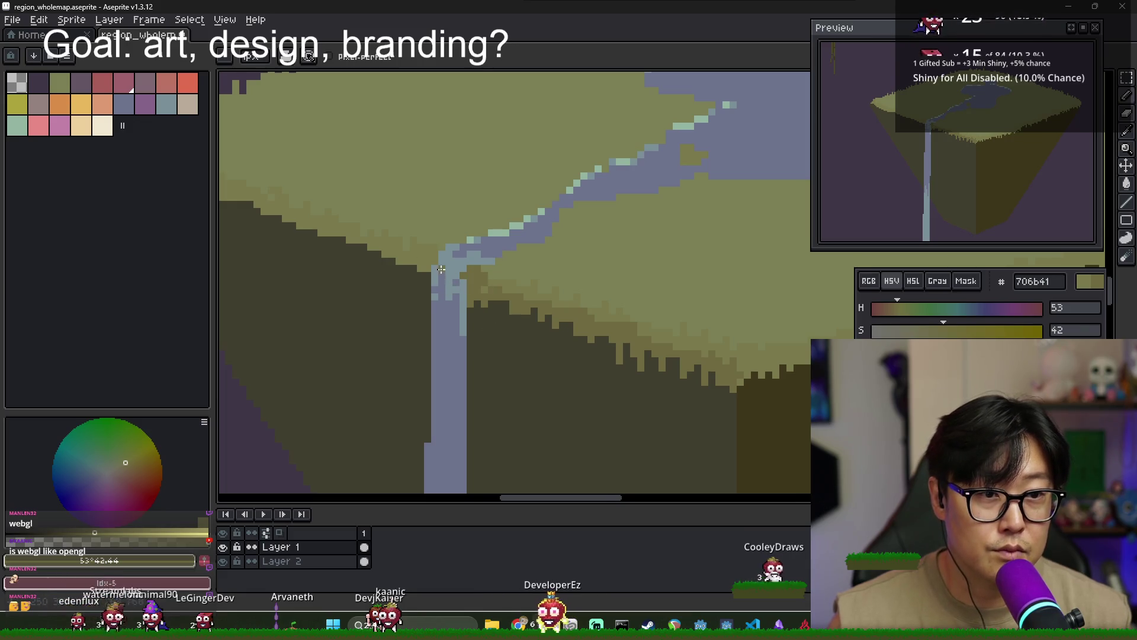
# Pencil jagged grass pixels along the left rim to the island's left corner, erasing fixes
pyautogui.moveTo(442, 269); pyautogui.dragTo(490, 292)
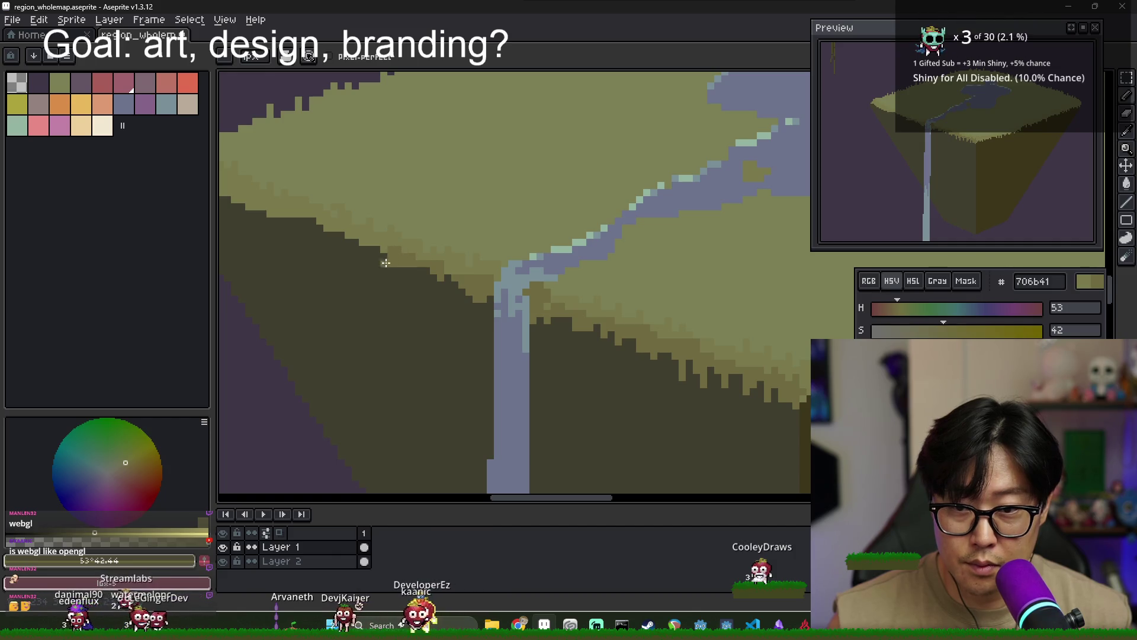
pyautogui.moveTo(310, 233); pyautogui.dragTo(442, 298)
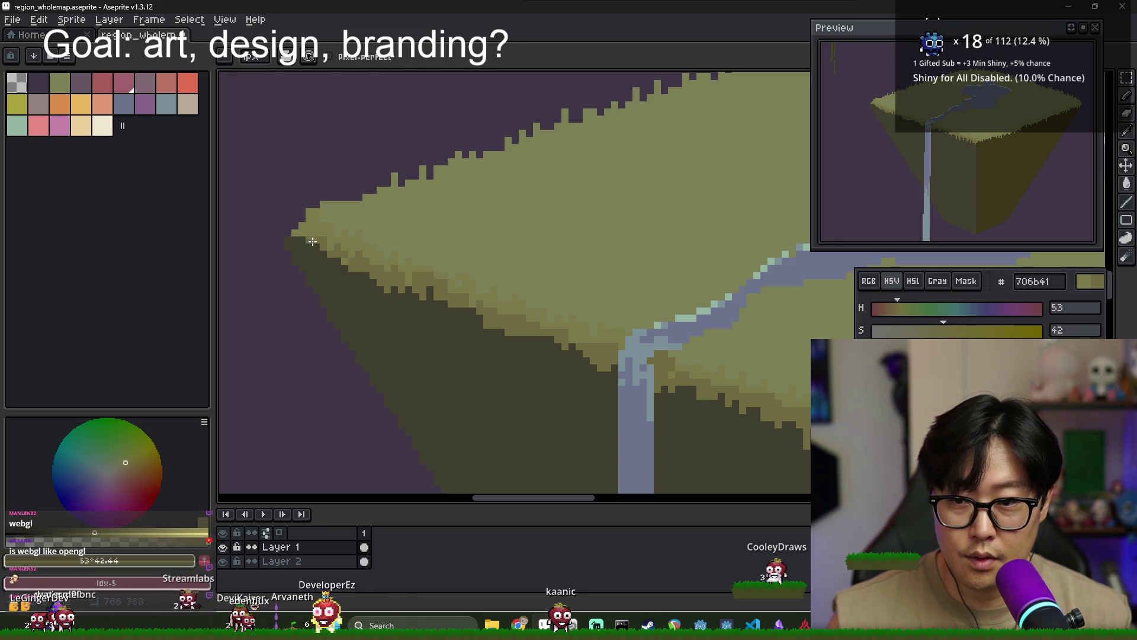
pyautogui.press('e')
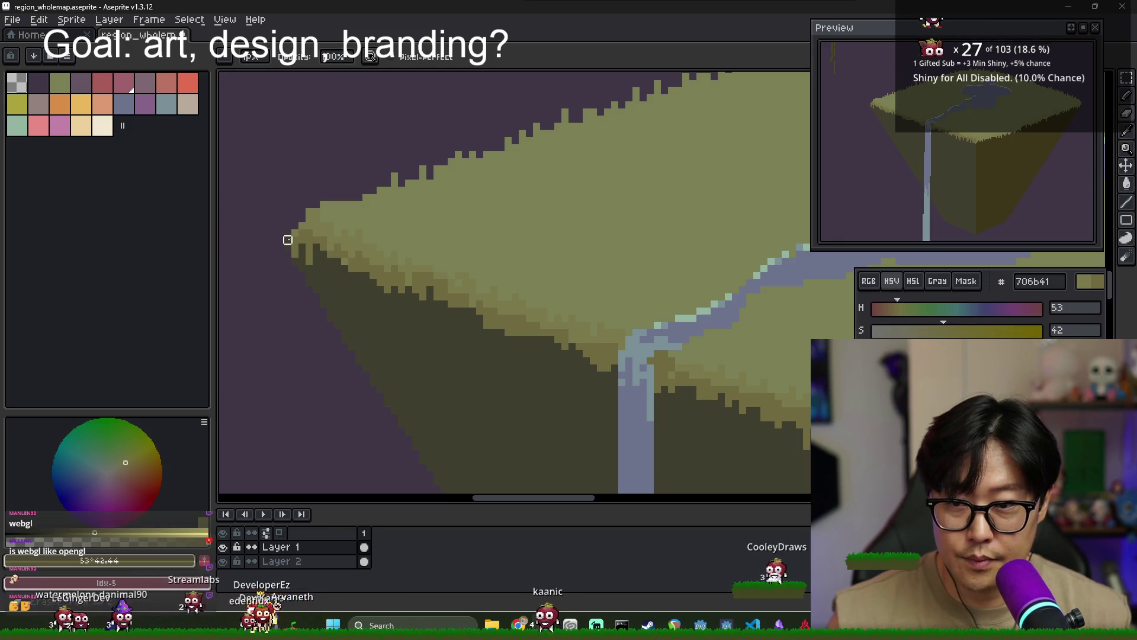
pyautogui.press('b')
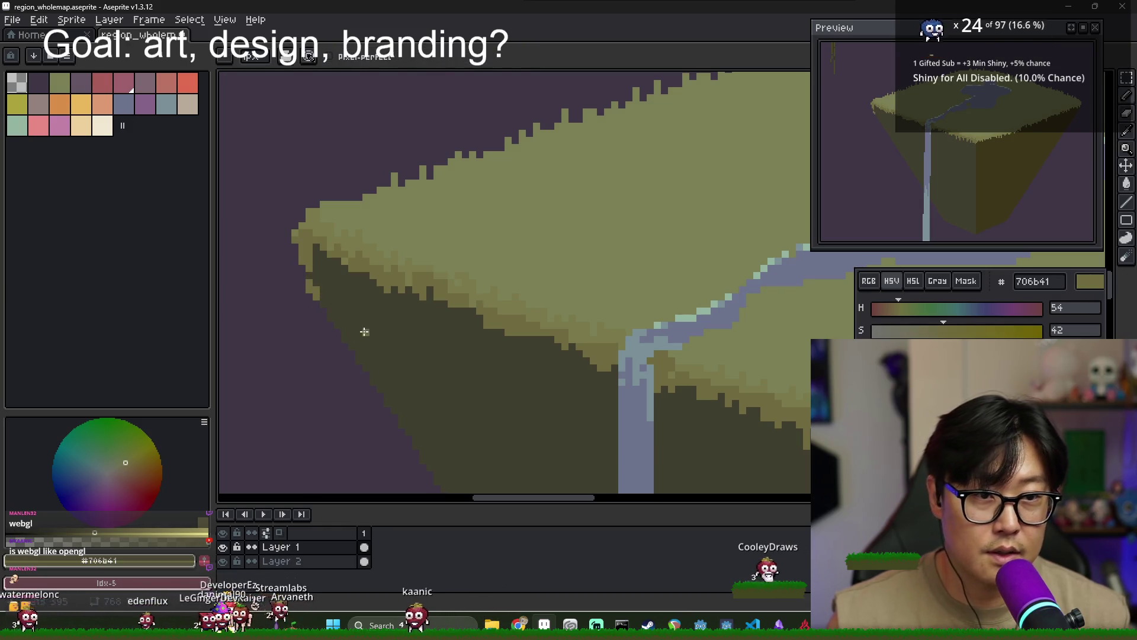
pyautogui.keyDown('alt'); pyautogui.click(325, 306); pyautogui.keyUp('alt')
pyautogui.press('e')
pyautogui.press('b')
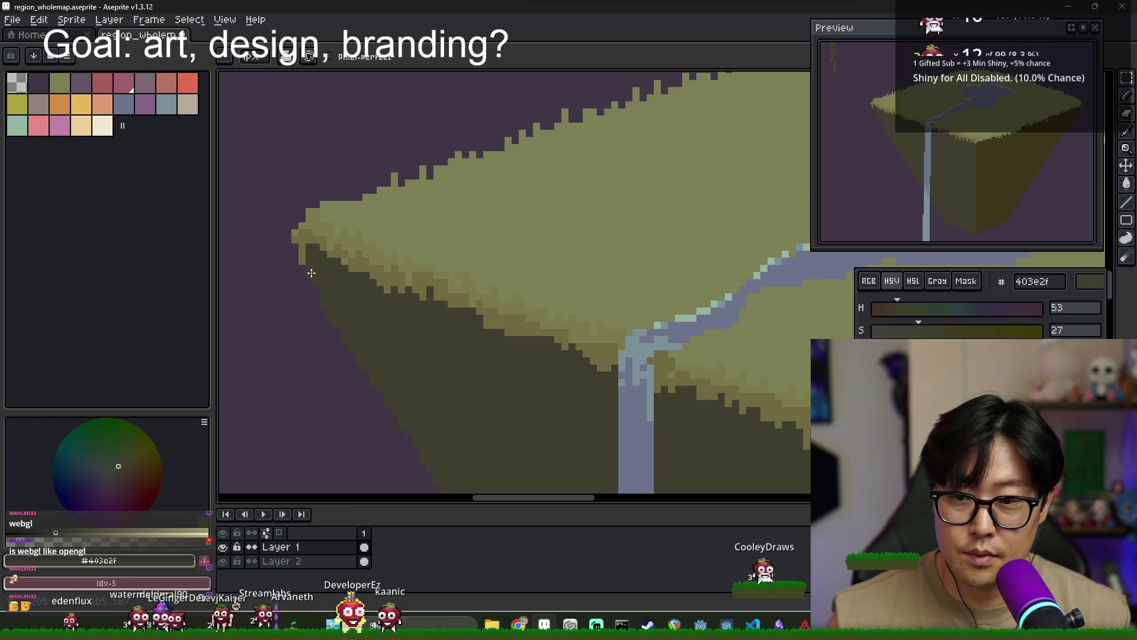
pyautogui.scroll(-2, 299, 247)
pyautogui.scroll(-2, 460, 318)
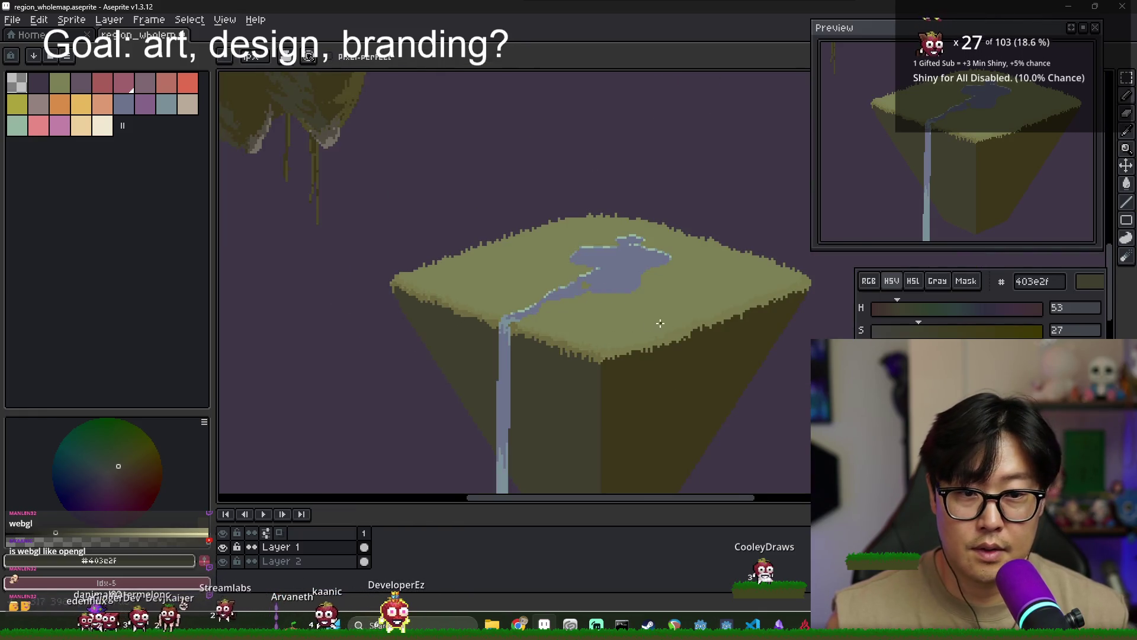
# Sample the dark brown cliff and mid olive rim colours and paint a jagged rim stroke
pyautogui.scroll(2, 592, 266)
pyautogui.scroll(1, 762, 284)
pyautogui.scroll(1, 592, 285)
pyautogui.keyDown('alt'); pyautogui.click(508, 298); pyautogui.keyUp('alt')
pyautogui.scroll(2, 555, 268)
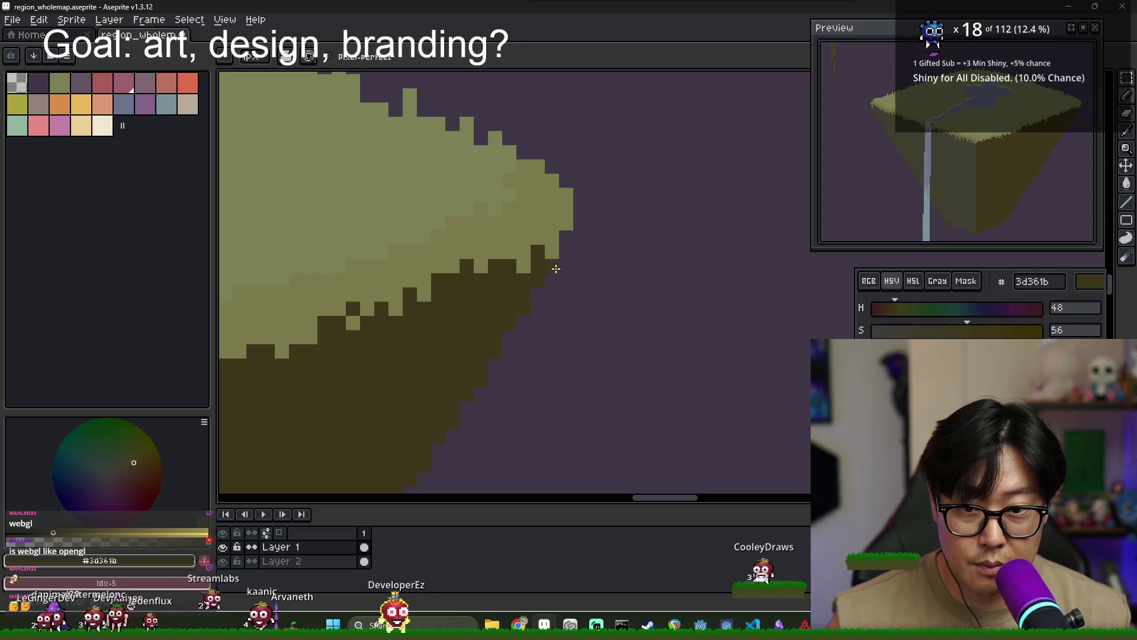
pyautogui.scroll(-2, 566, 279)
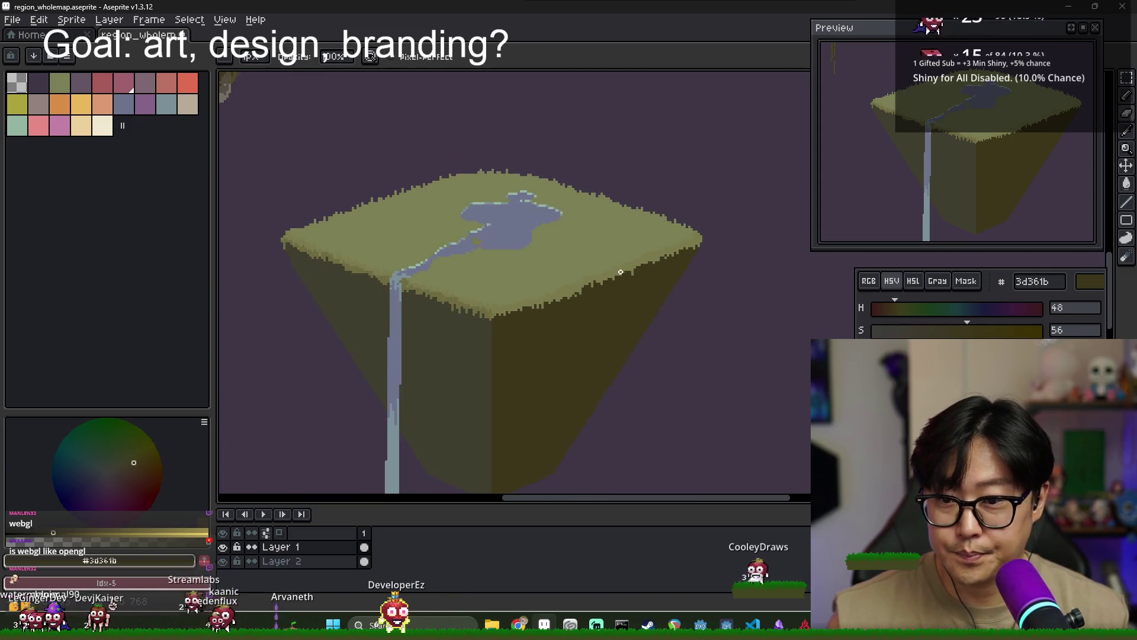
pyautogui.scroll(-1, 563, 301)
pyautogui.scroll(2, 563, 301)
pyautogui.scroll(2, 533, 308)
pyautogui.keyDown('alt'); pyautogui.click(500, 307); pyautogui.keyUp('alt')
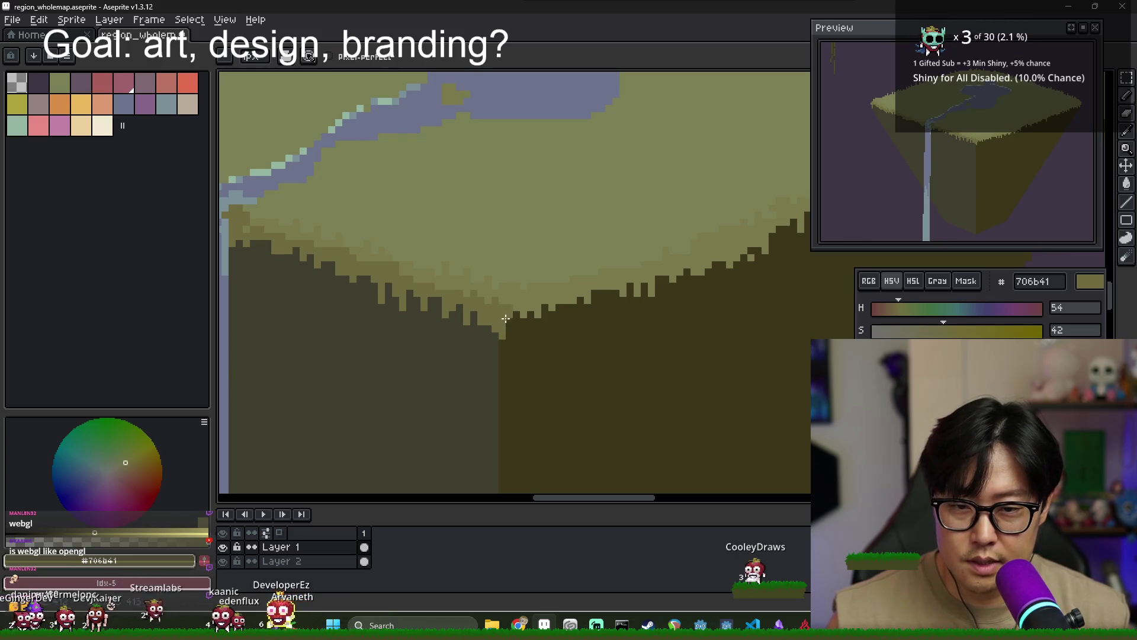
pyautogui.moveTo(533, 307); pyautogui.dragTo(490, 317)
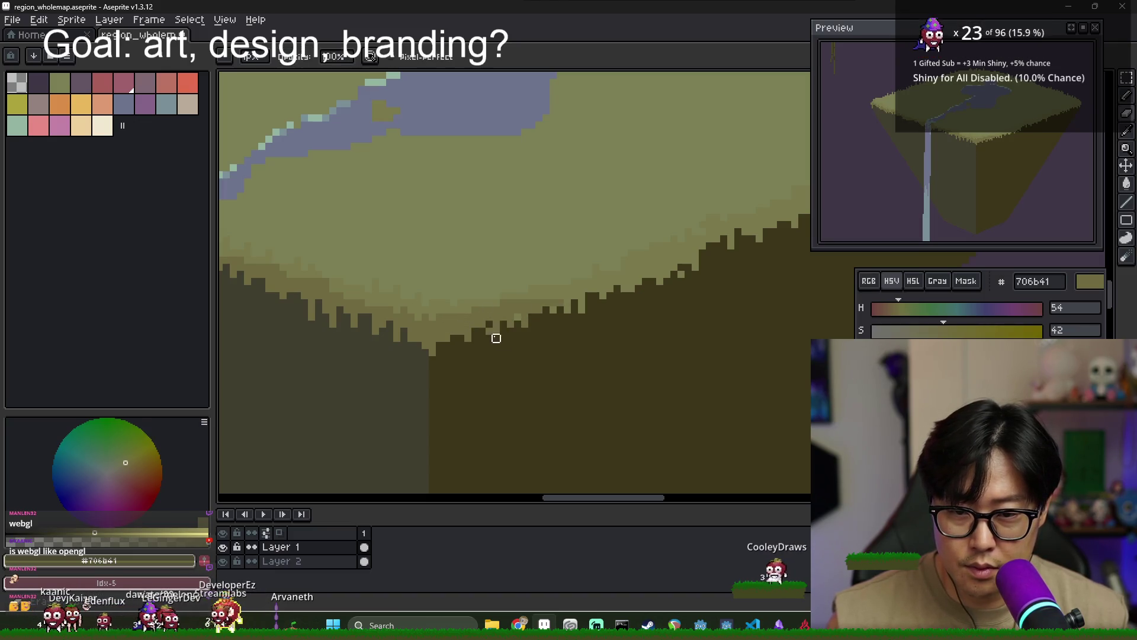
# Roughen the grass-cliff ridge with jagged light grass and dark olive pixels toward the right tip
pyautogui.scroll(1, 509, 308)
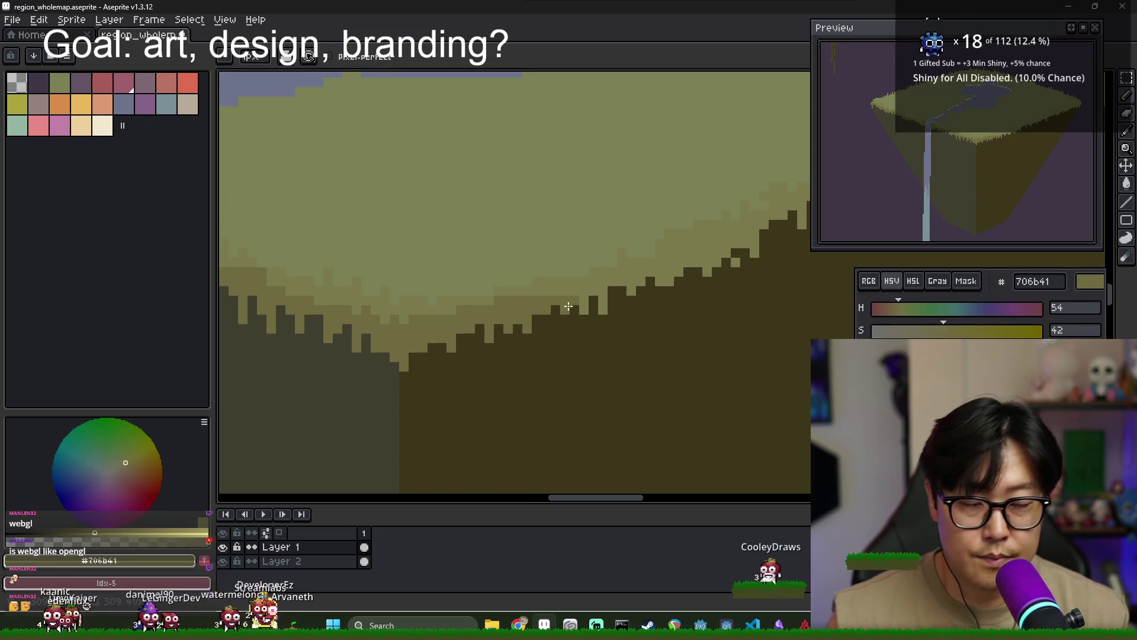
pyautogui.scroll(-1, 533, 314)
pyautogui.scroll(1, 438, 326)
pyautogui.keyDown('alt'); pyautogui.click(418, 342); pyautogui.keyUp('alt')
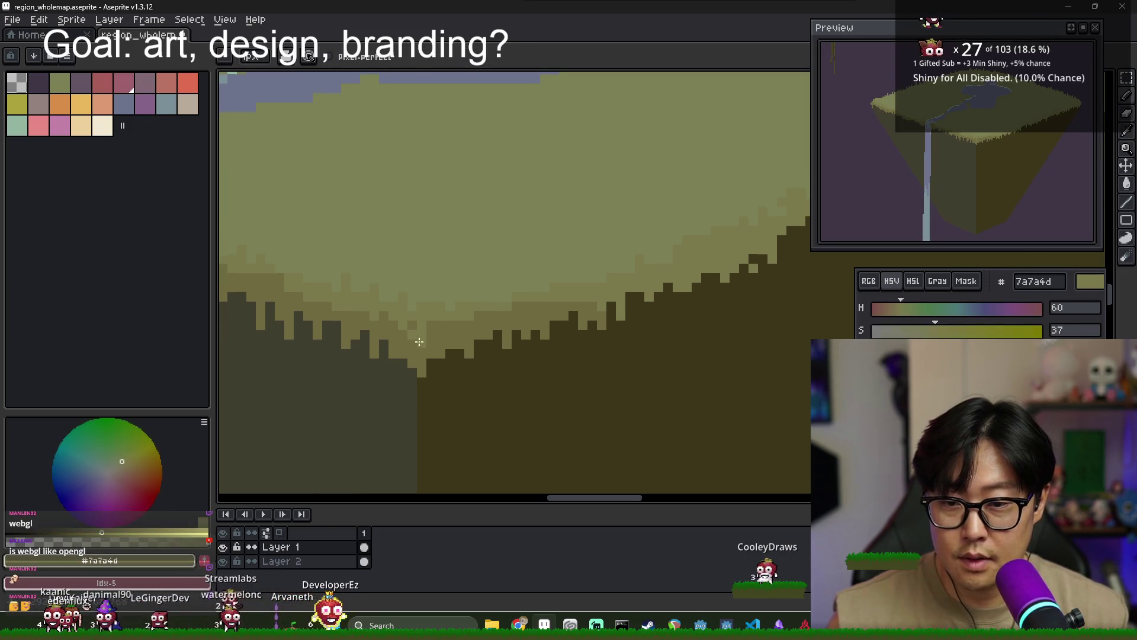
pyautogui.keyDown('alt'); pyautogui.click(416, 352); pyautogui.keyUp('alt')
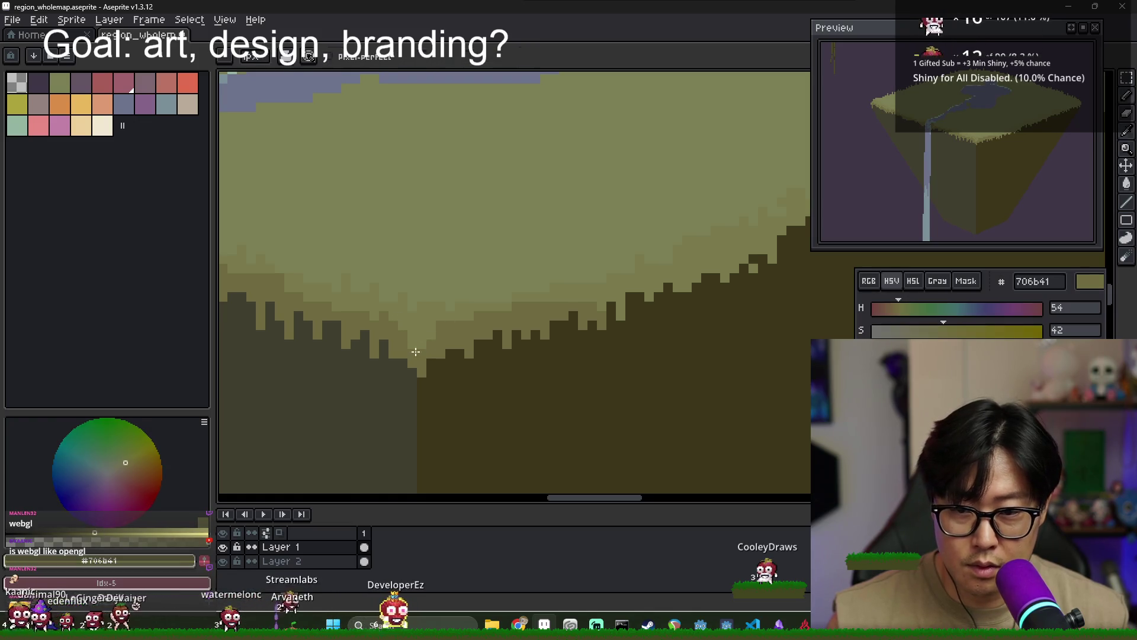
pyautogui.hscroll(2, 522, 322)
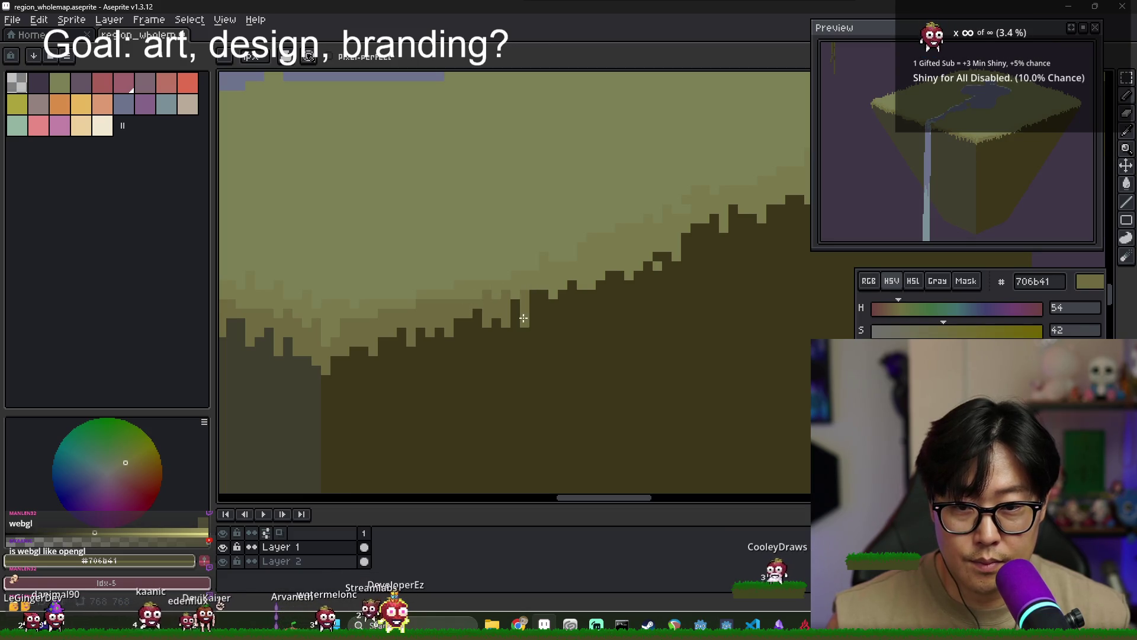
pyautogui.moveTo(542, 275); pyautogui.dragTo(543, 314)
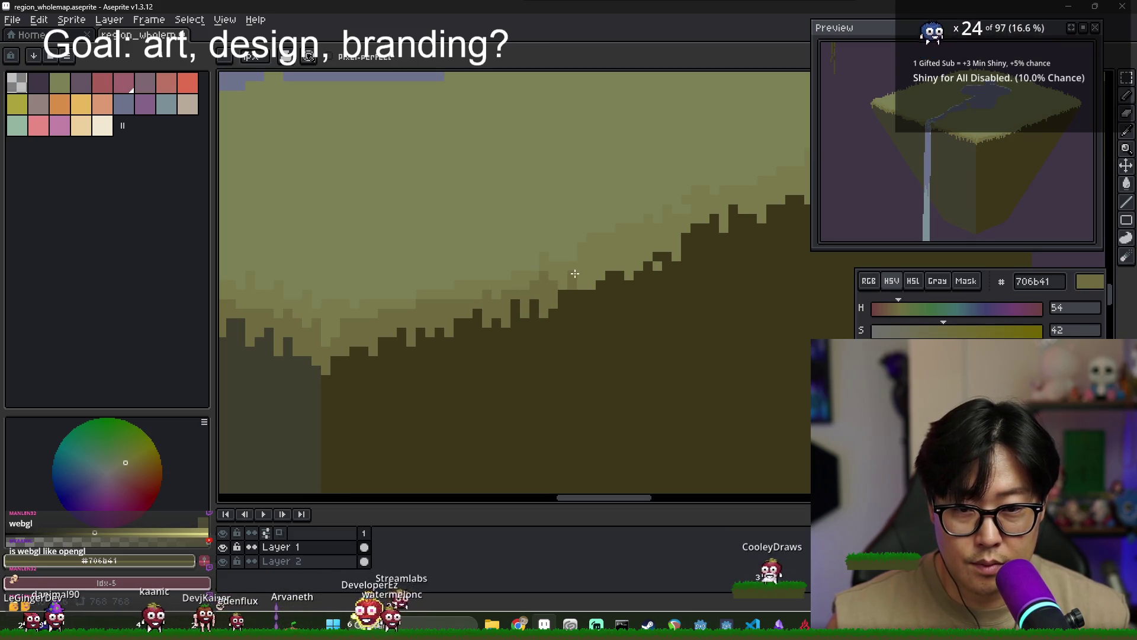
pyautogui.moveTo(636, 265); pyautogui.dragTo(520, 306)
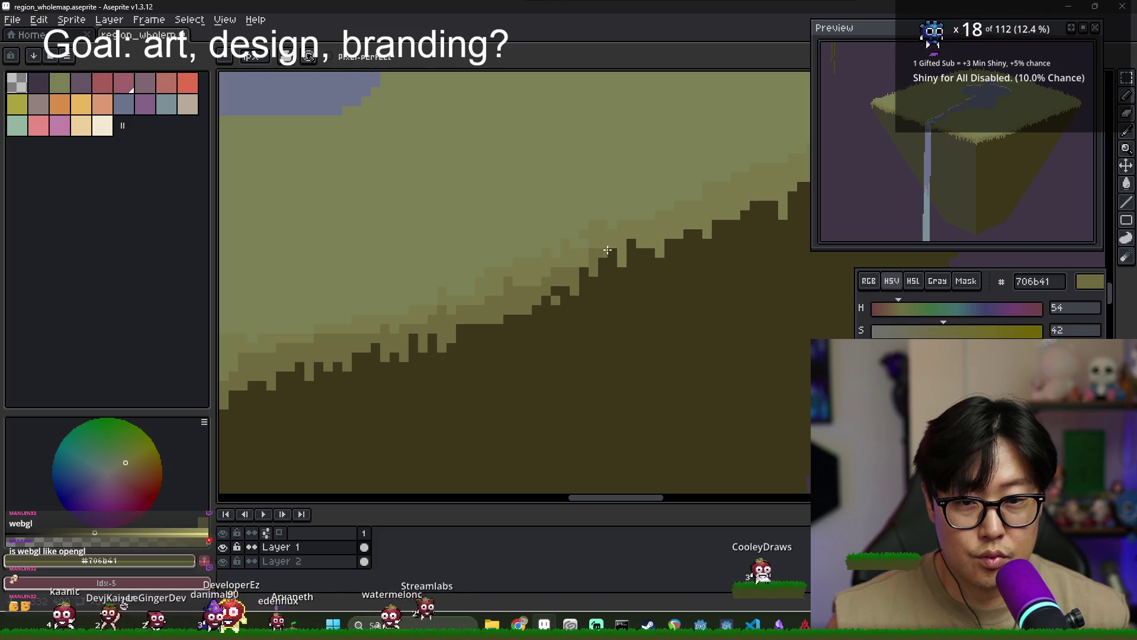
pyautogui.moveTo(640, 239); pyautogui.dragTo(574, 295)
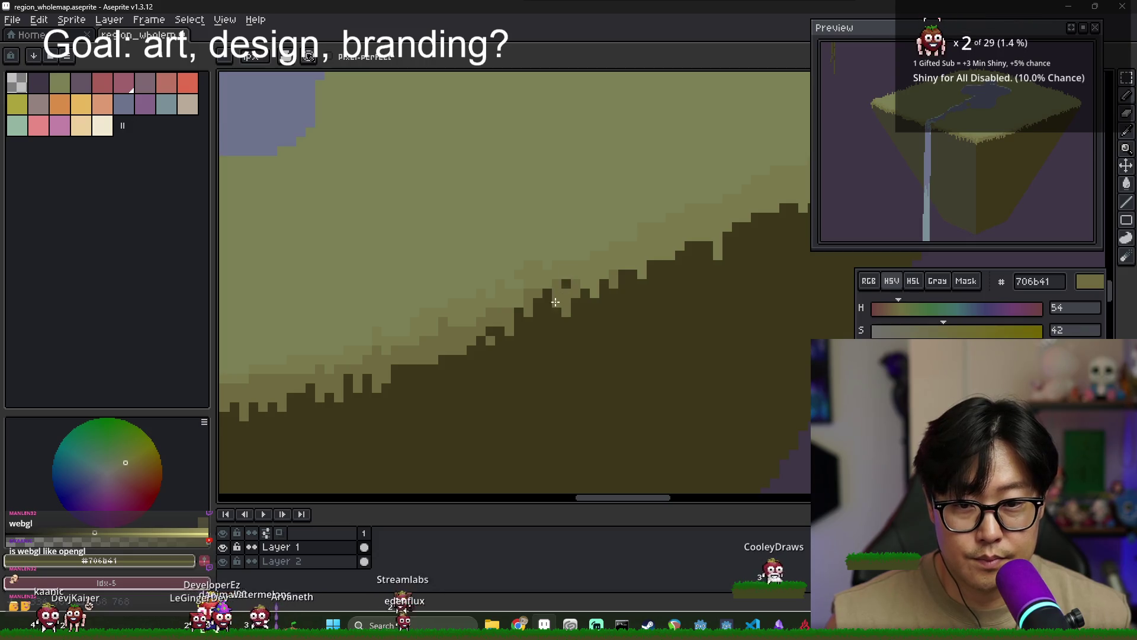
pyautogui.moveTo(599, 271)
pyautogui.mouseDown()
pyautogui.moveTo(595, 284)
pyautogui.moveTo(632, 277)
pyautogui.moveTo(608, 267)
pyautogui.moveTo(594, 298)
pyautogui.mouseUp()
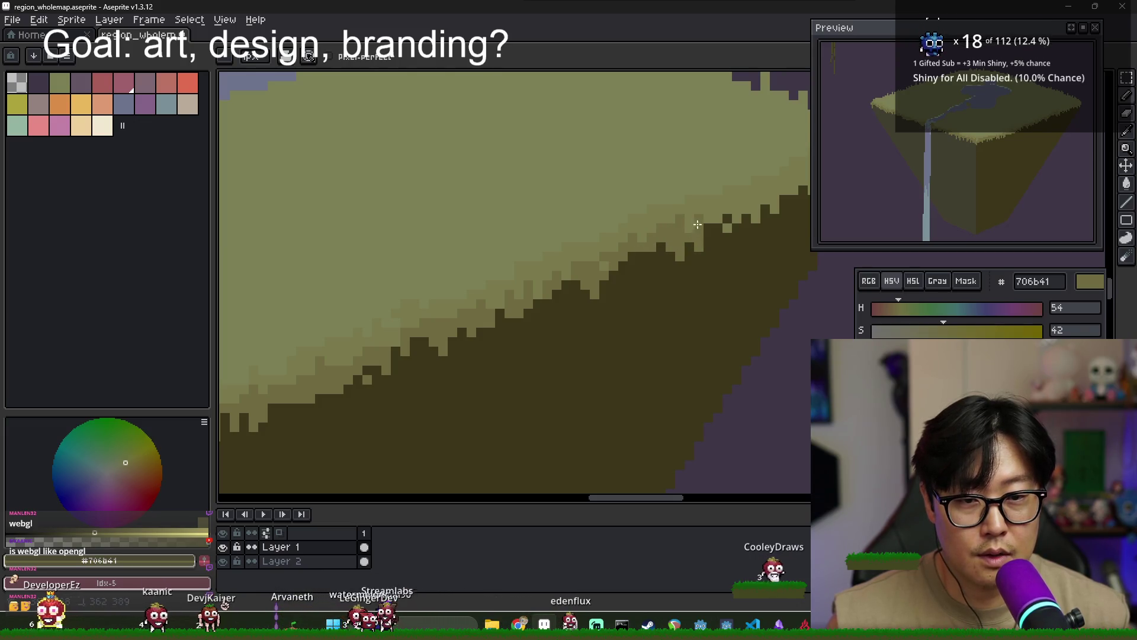
pyautogui.moveTo(728, 206)
pyautogui.mouseDown()
pyautogui.moveTo(677, 247)
pyautogui.moveTo(698, 246)
pyautogui.moveTo(608, 259)
pyautogui.moveTo(677, 214)
pyautogui.mouseUp()
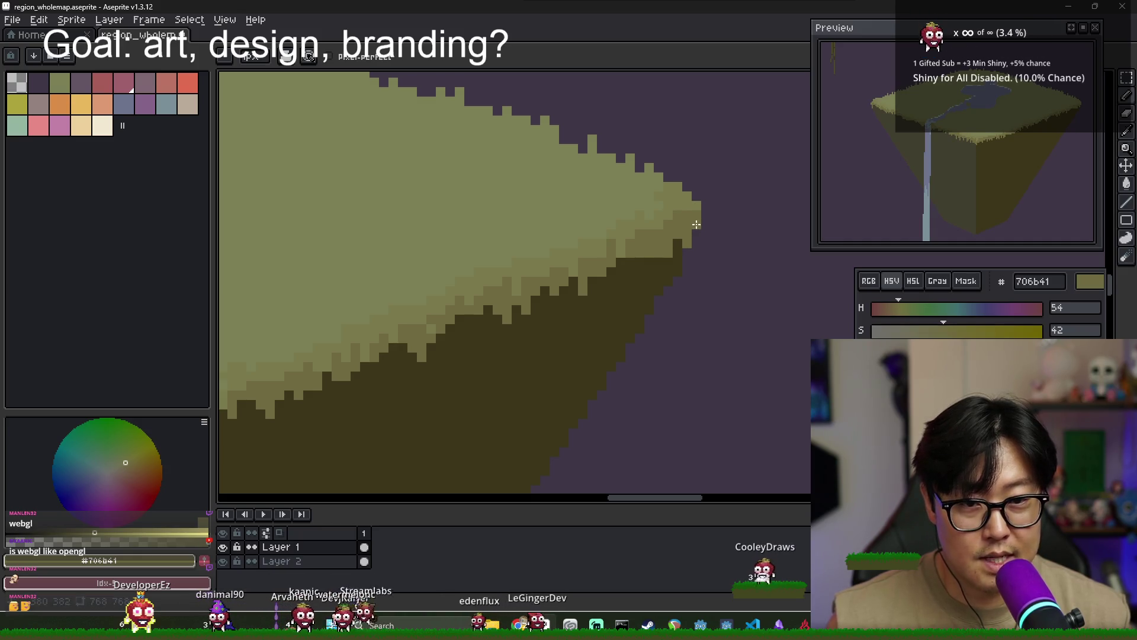
# Frame both floating islands and sample the grass colour from the island top
pyautogui.scroll(-2, 668, 227)
pyautogui.scroll(-2, 651, 242)
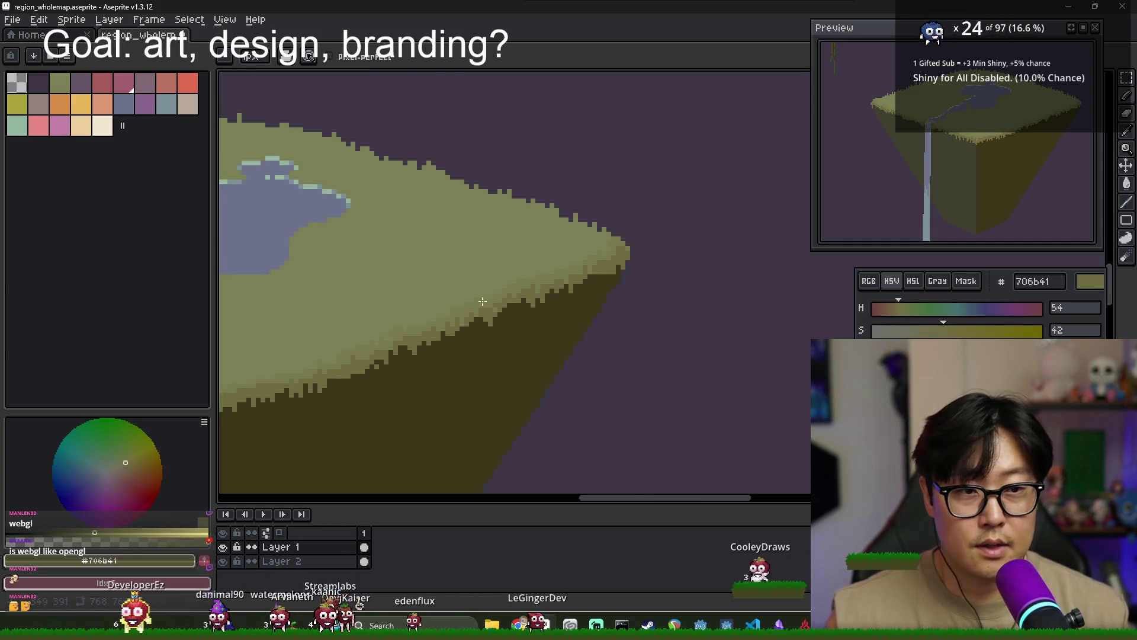
pyautogui.scroll(-3, 609, 267)
pyautogui.scroll(2, 504, 271)
pyautogui.moveTo(504, 272); pyautogui.dragTo(578, 304)
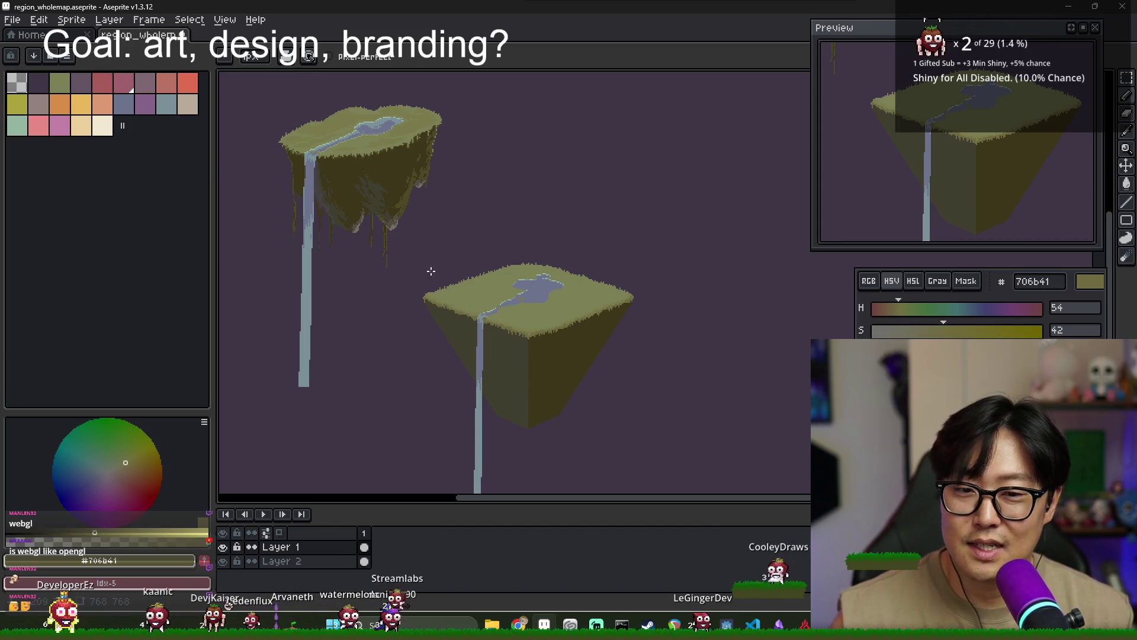
pyautogui.keyDown('alt'); pyautogui.click(406, 119); pyautogui.keyUp('alt')
pyautogui.scroll(3, 546, 268)
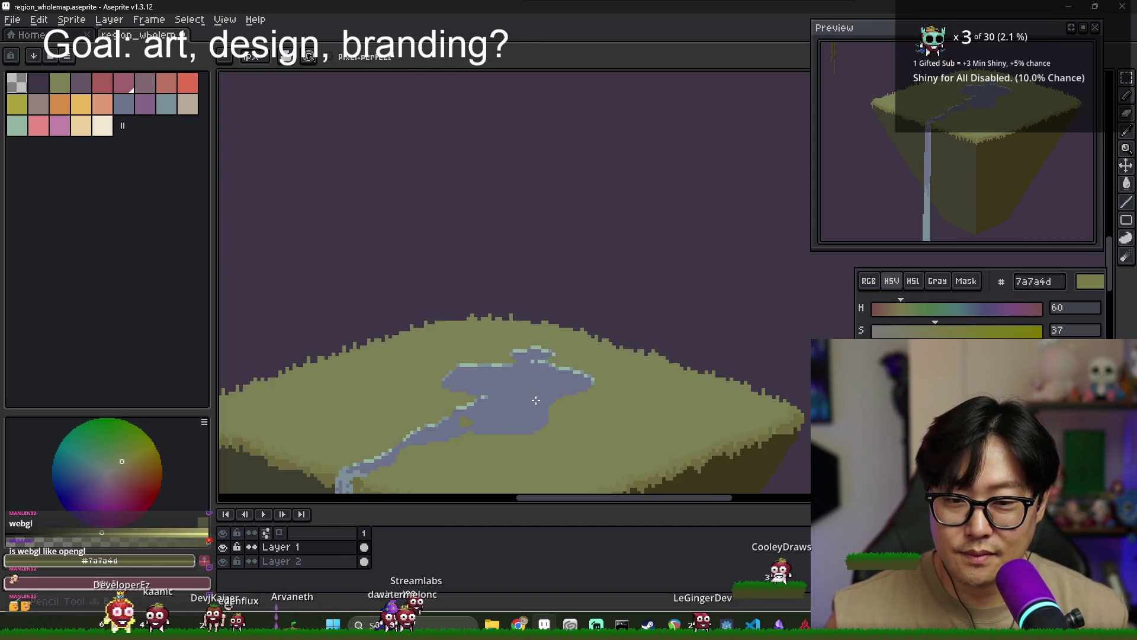
# Paint a darker patch and faint shading strokes across the grassy top
pyautogui.scroll(-2, 536, 401)
pyautogui.scroll(3, 426, 292)
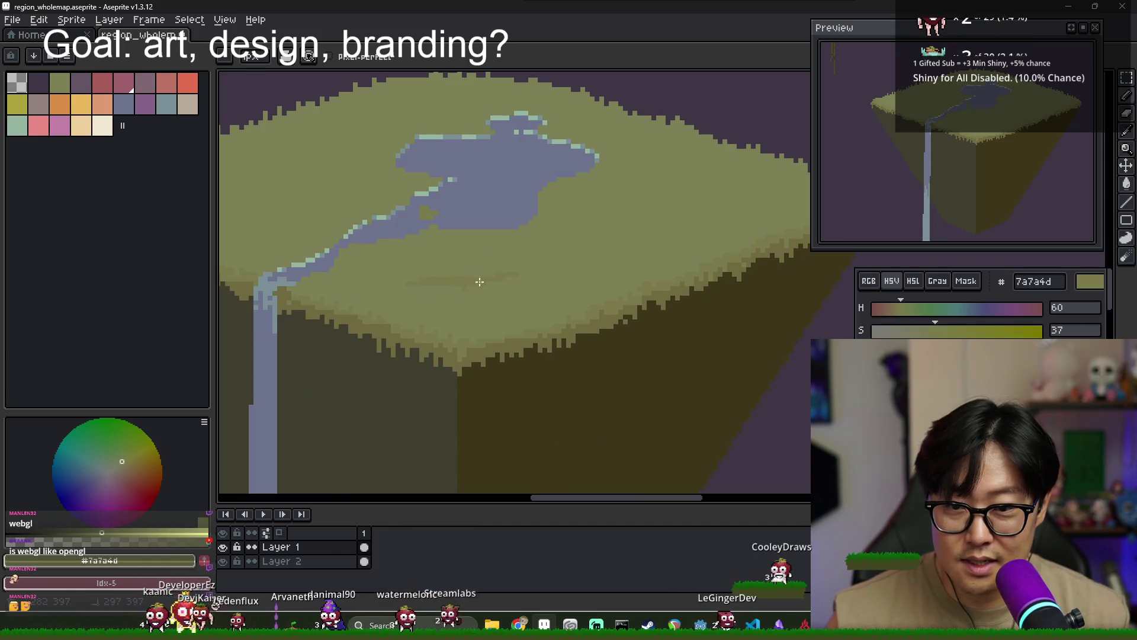
pyautogui.moveTo(457, 279); pyautogui.dragTo(460, 262)
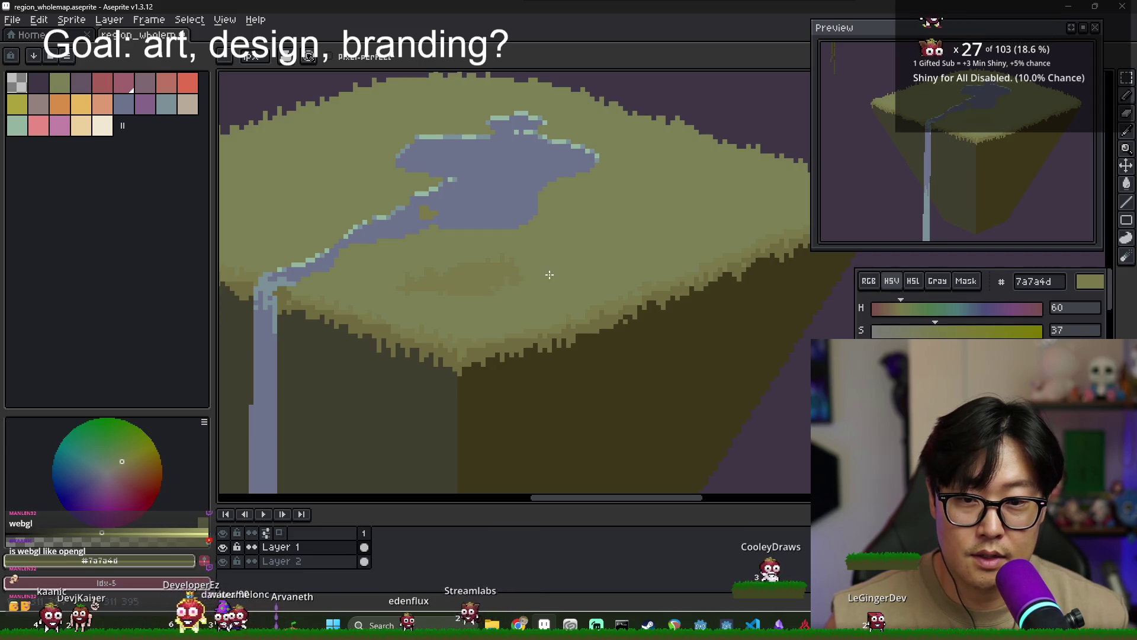
pyautogui.moveTo(550, 274); pyautogui.dragTo(587, 264)
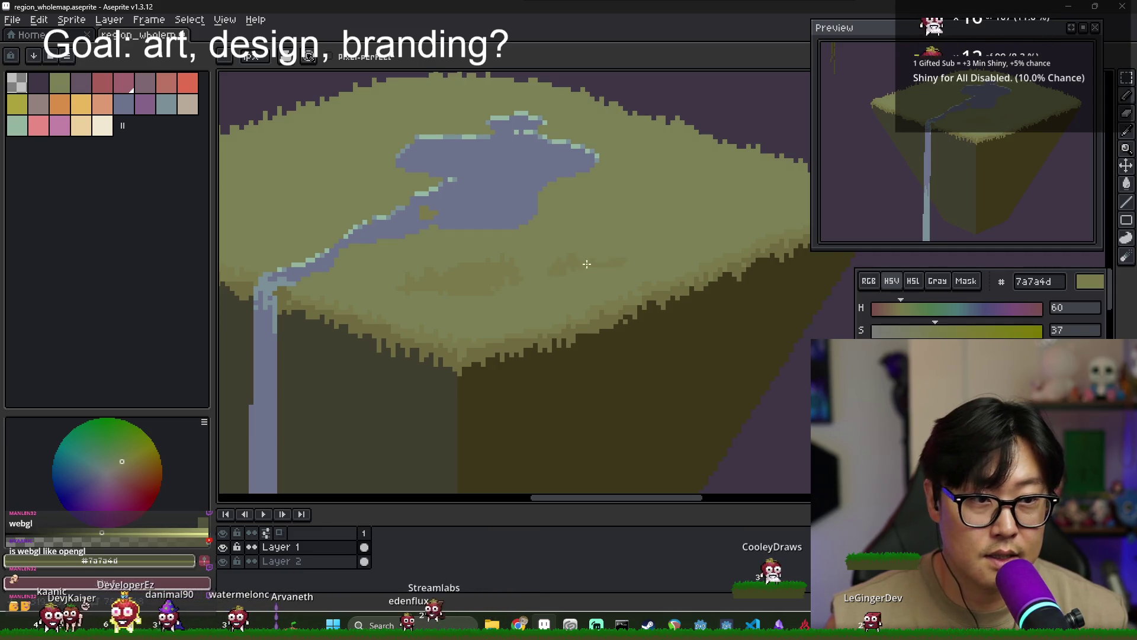
pyautogui.moveTo(631, 258); pyautogui.dragTo(563, 279)
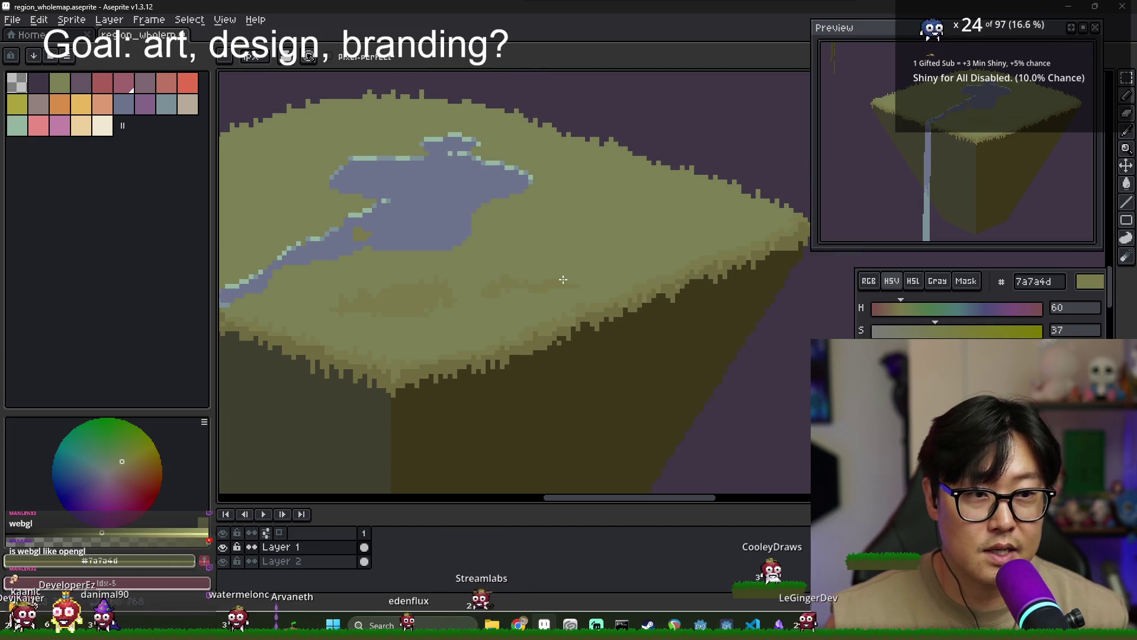
# Add a zigzag shading stroke right of the lake and review the mottled grass
pyautogui.scroll(-2, 560, 227)
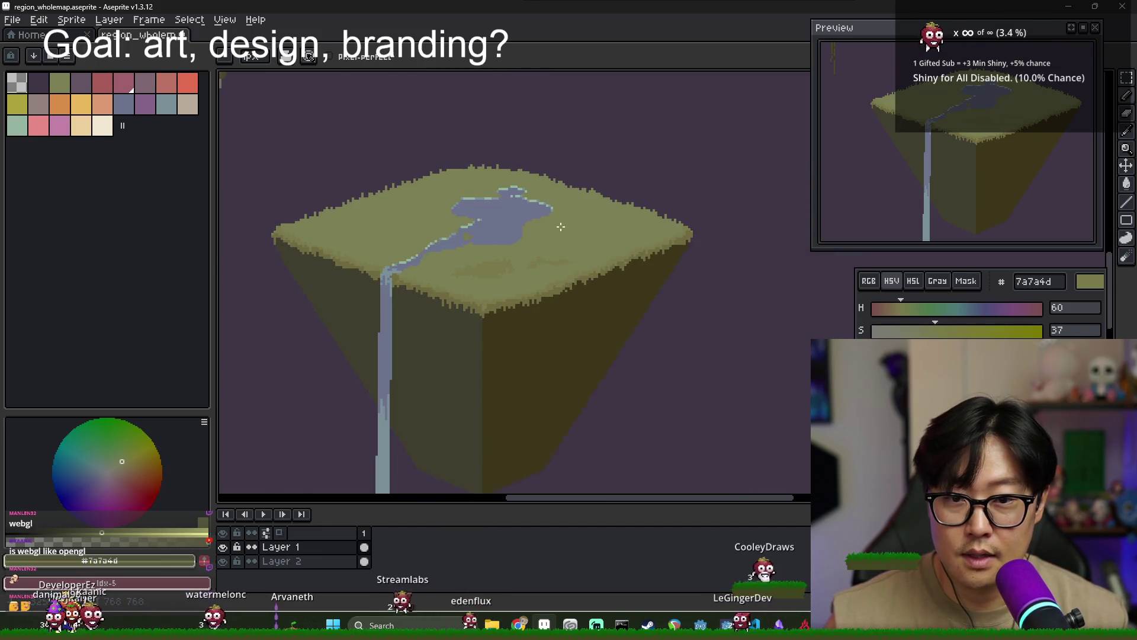
pyautogui.scroll(3, 561, 226)
pyautogui.moveTo(512, 234)
pyautogui.mouseDown()
pyautogui.moveTo(618, 190)
pyautogui.moveTo(518, 245)
pyautogui.mouseUp()
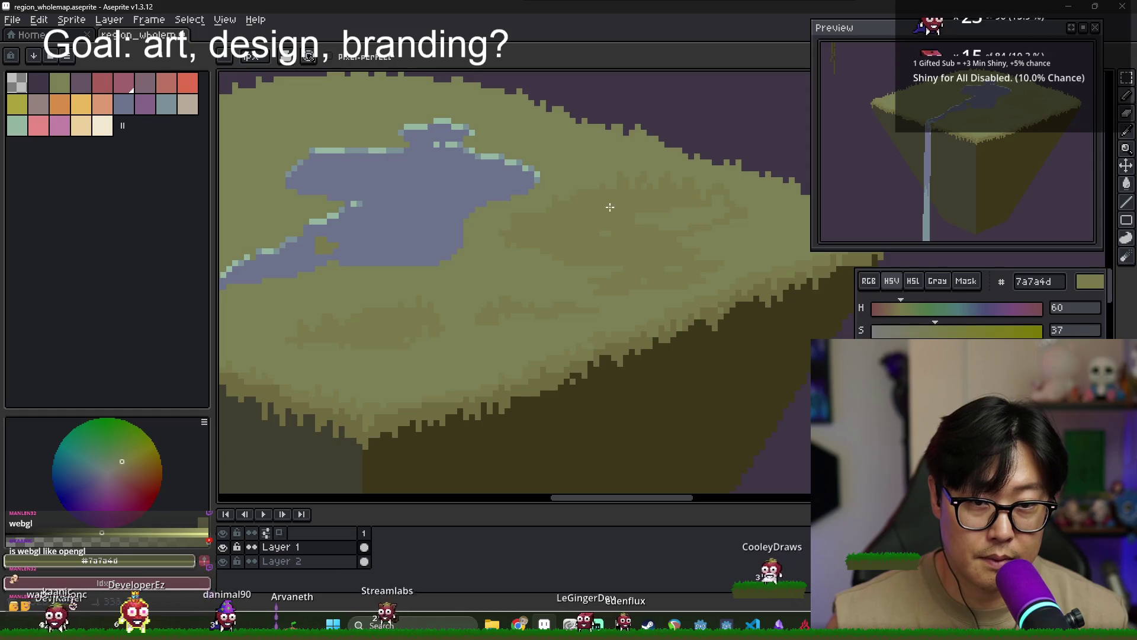
pyautogui.hscroll(2, 596, 241)
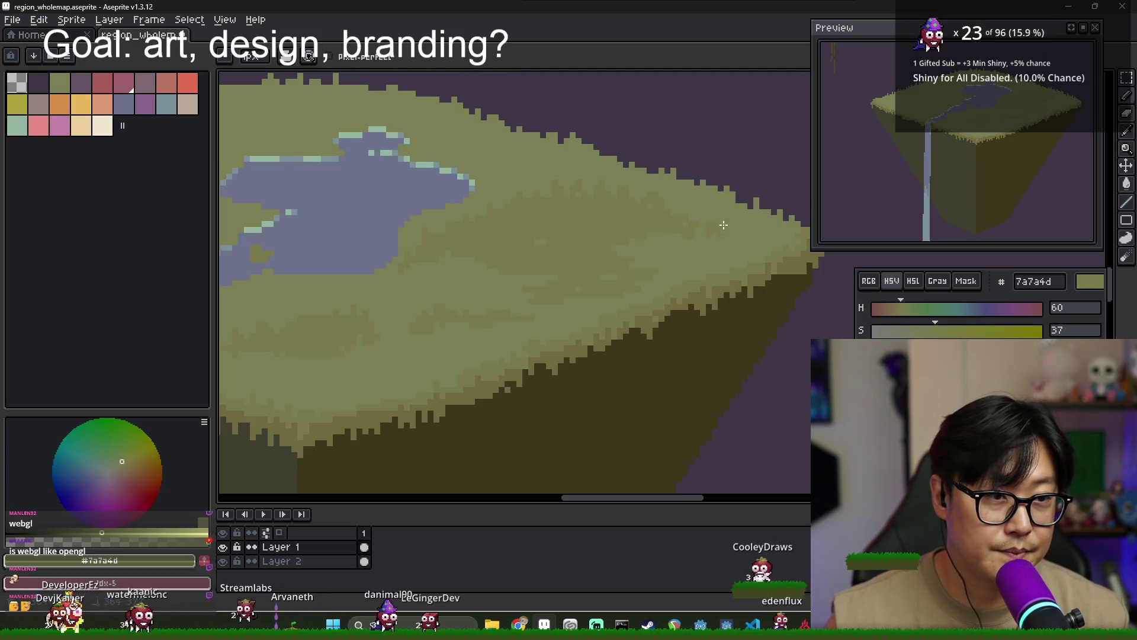
pyautogui.scroll(-1, 710, 240)
pyautogui.scroll(1, 639, 247)
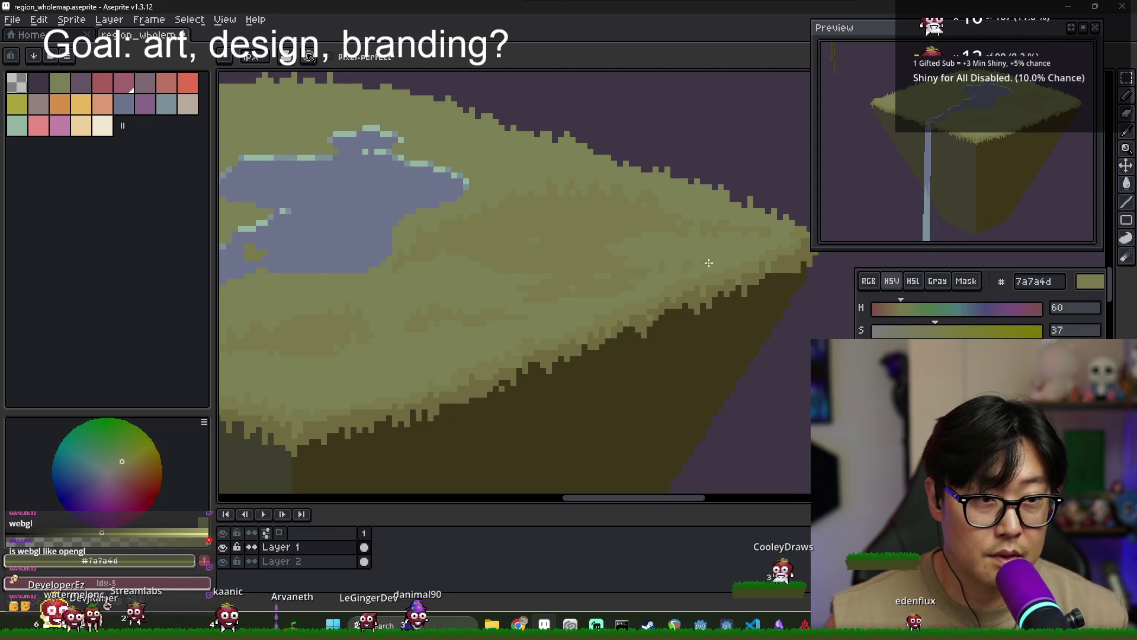
pyautogui.scroll(-1, 602, 271)
pyautogui.scroll(1, 533, 255)
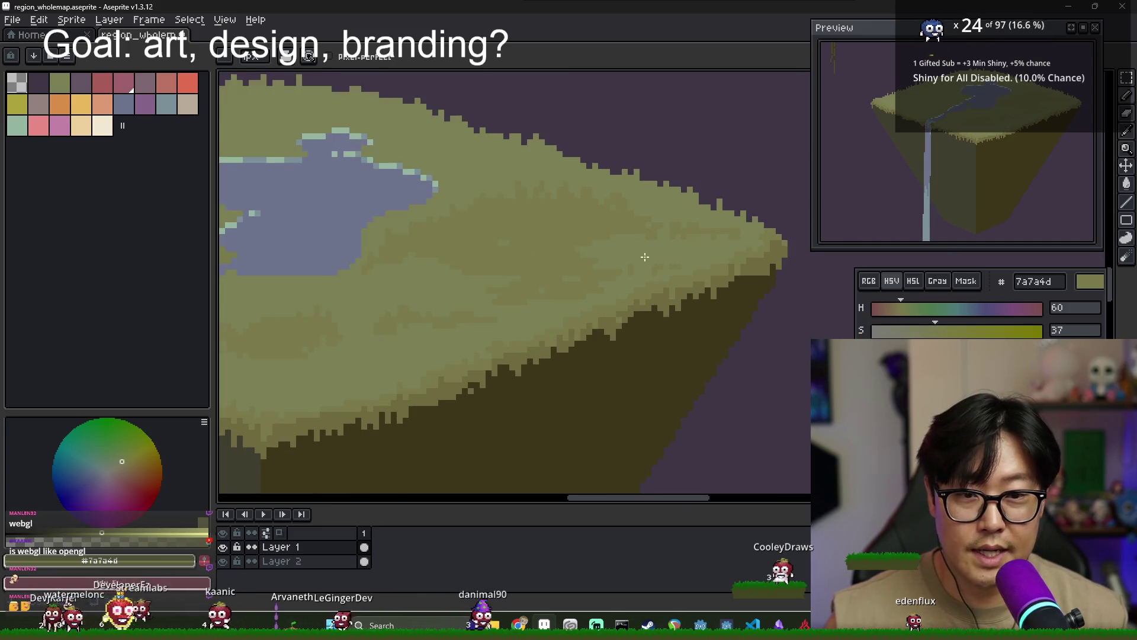
pyautogui.scroll(-1, 531, 248)
pyautogui.scroll(1, 535, 249)
pyautogui.scroll(-1, 546, 249)
pyautogui.scroll(1, 710, 251)
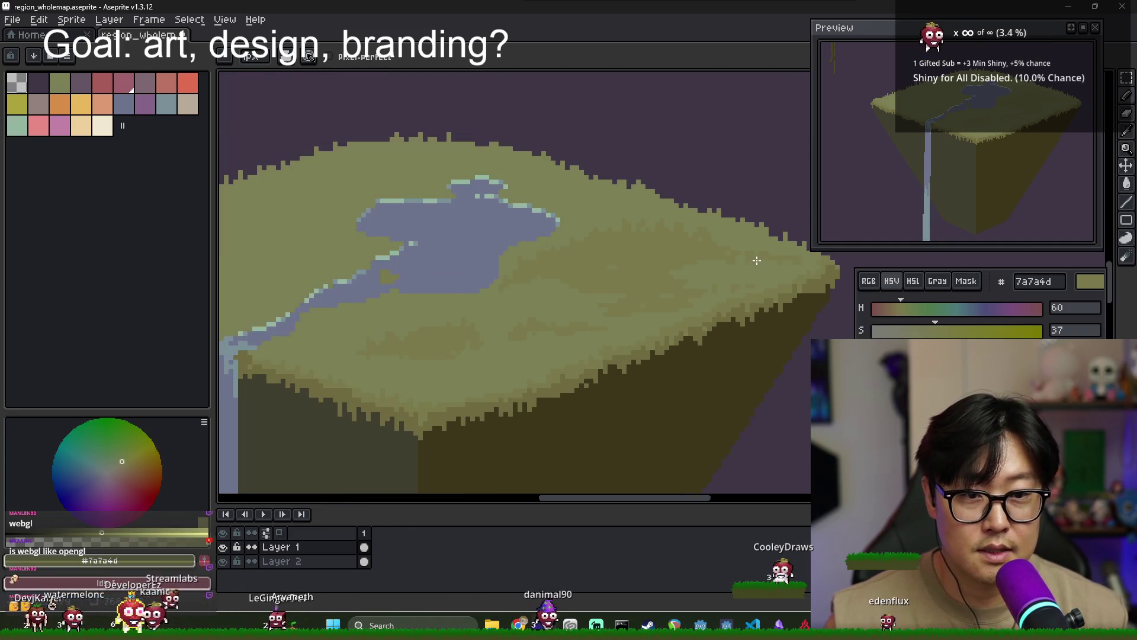
pyautogui.scroll(-1, 651, 260)
pyautogui.scroll(-1, 533, 272)
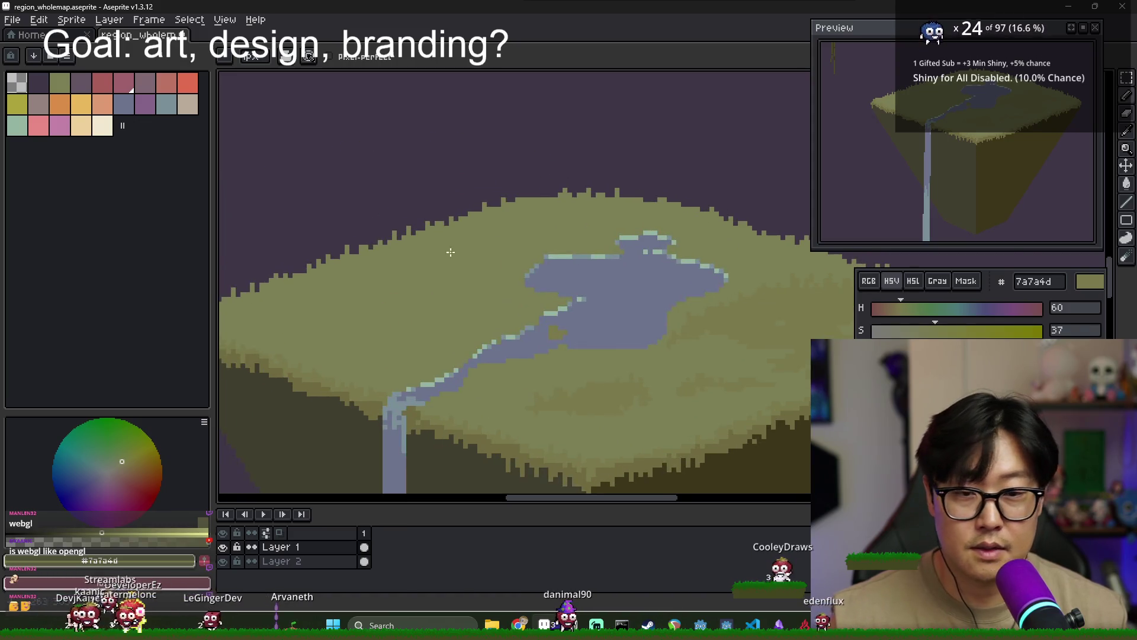
pyautogui.scroll(2, 419, 283)
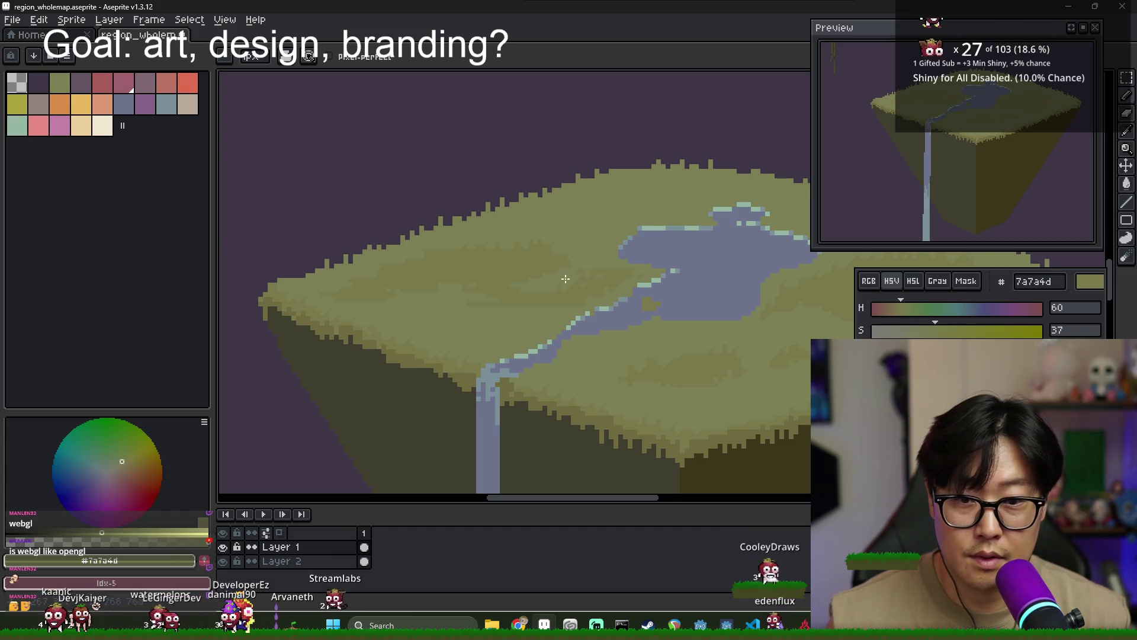
pyautogui.moveTo(494, 304); pyautogui.dragTo(544, 280)
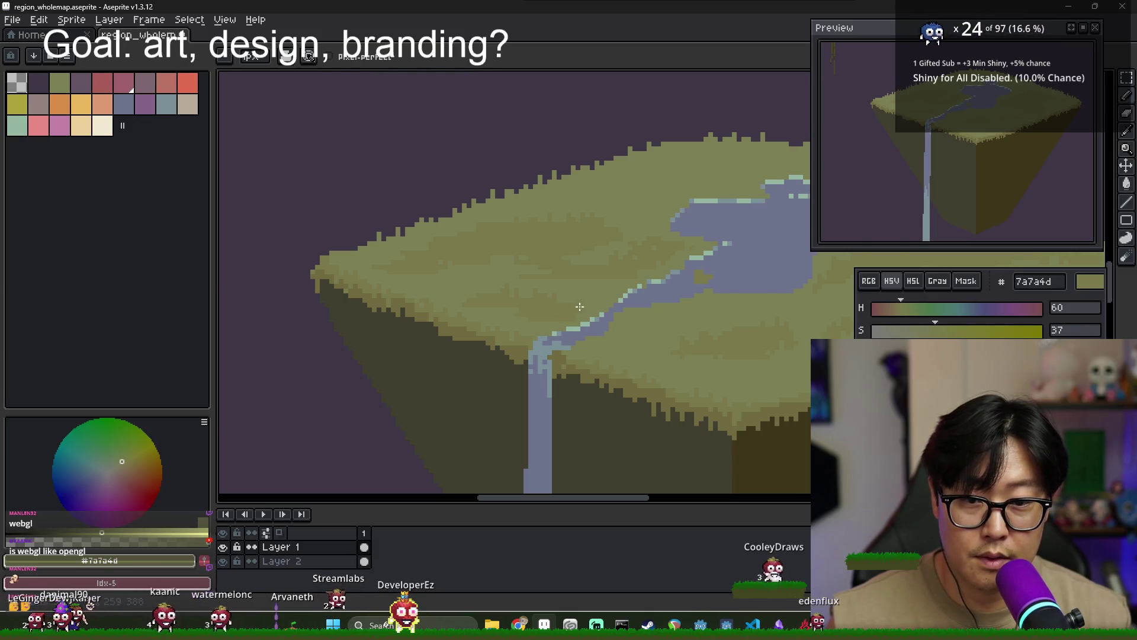
pyautogui.scroll(-2, 675, 298)
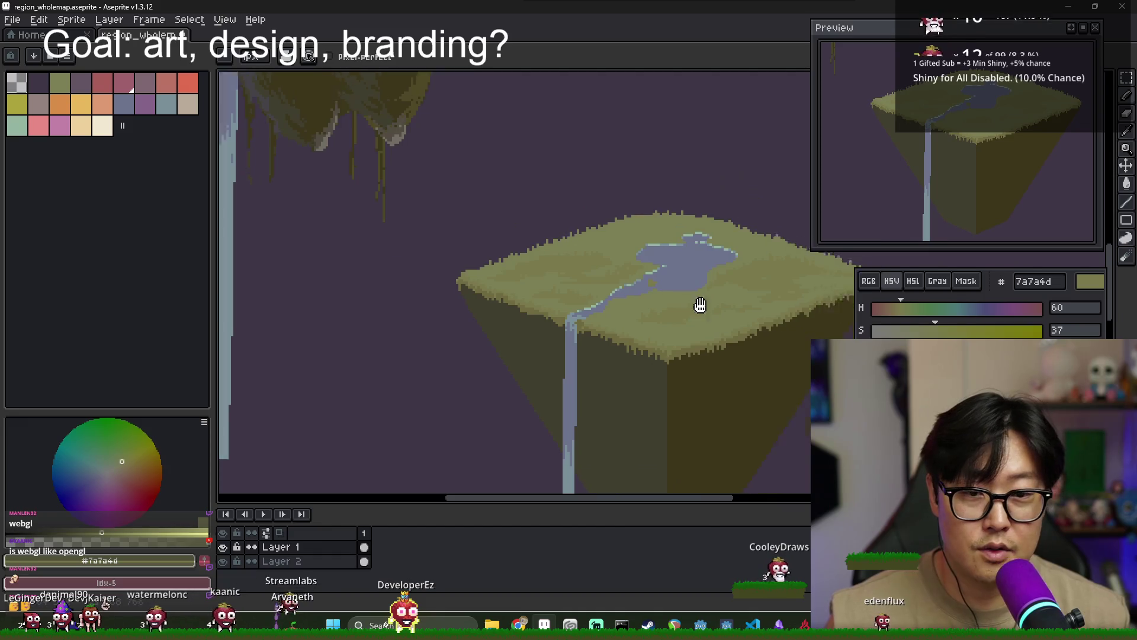
pyautogui.scroll(2, 698, 306)
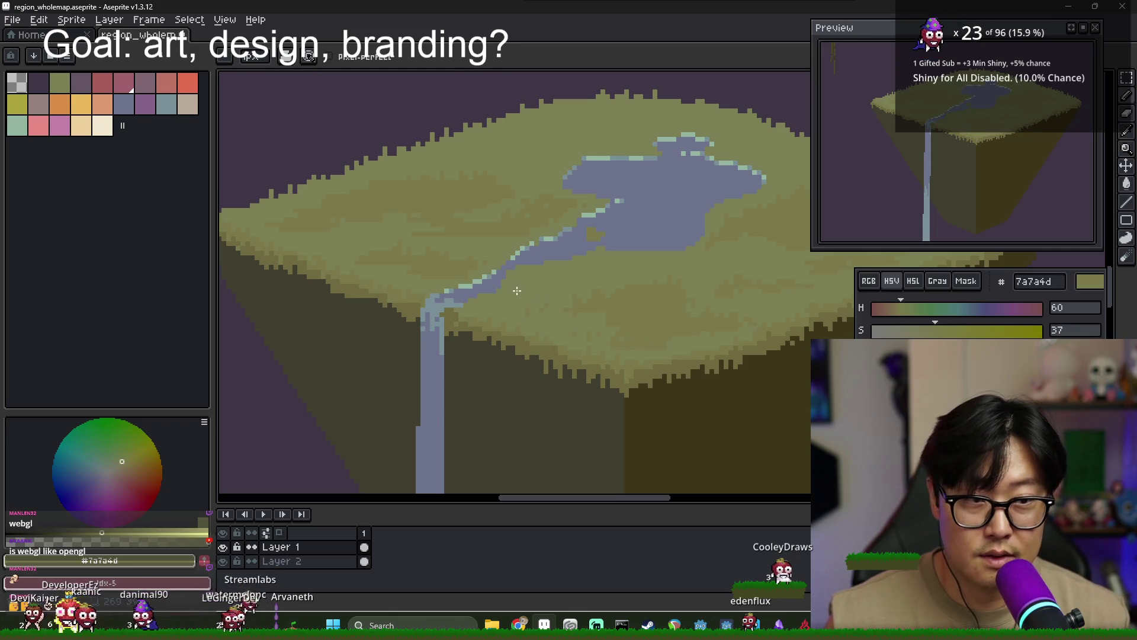
pyautogui.scroll(1, 542, 282)
pyautogui.hscroll(2, 542, 282)
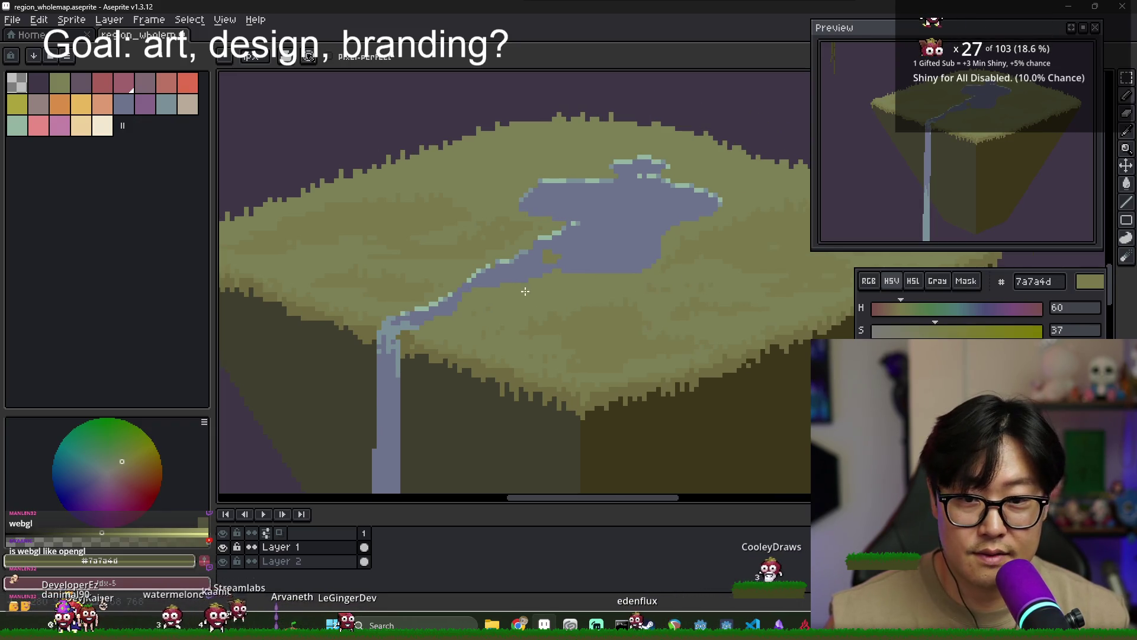
pyautogui.scroll(1, 546, 296)
pyautogui.hotkey('alt', 'Tab')
pyautogui.hotkey('alt', 'Tab')
pyautogui.scroll(-2, 350, 205)
pyautogui.scroll(-1, 350, 205)
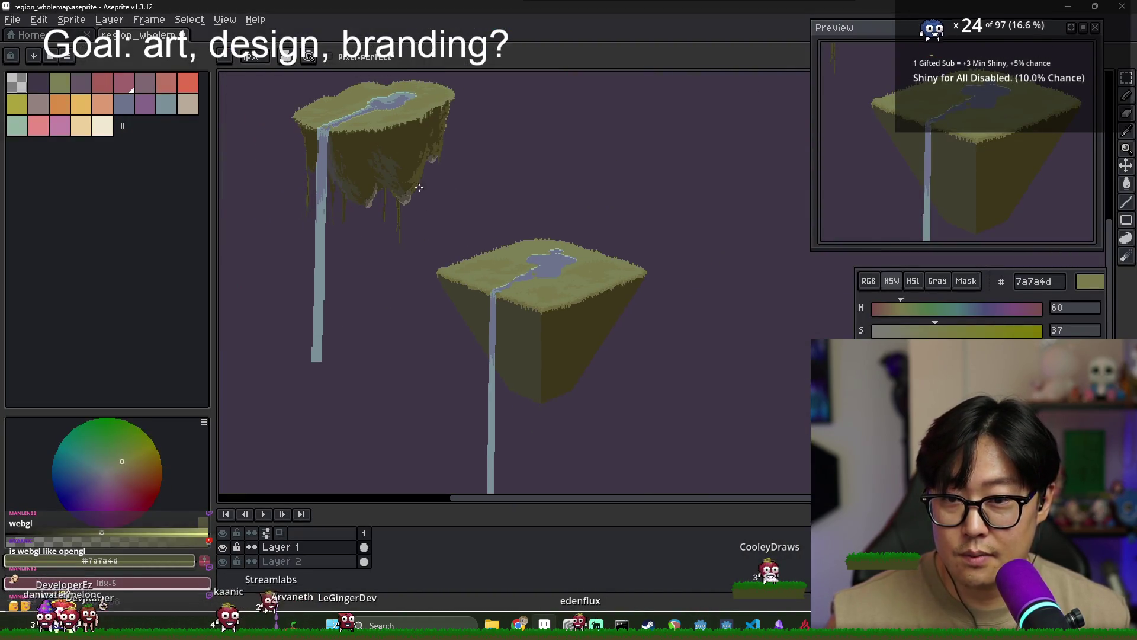
# Zoom over the island's grassy top and waterfall to inspect them, then switch to Godot Engine
pyautogui.scroll(3, 350, 206)
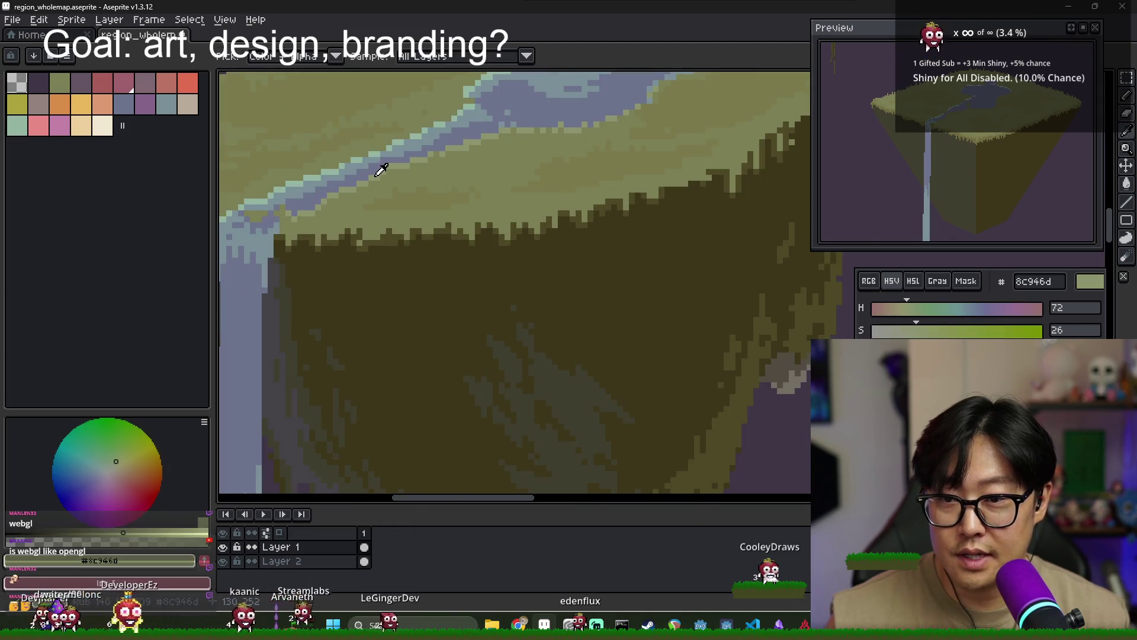
pyautogui.scroll(-3, 380, 168)
pyautogui.scroll(1, 401, 205)
pyautogui.scroll(2, 521, 356)
pyautogui.scroll(-2, 521, 356)
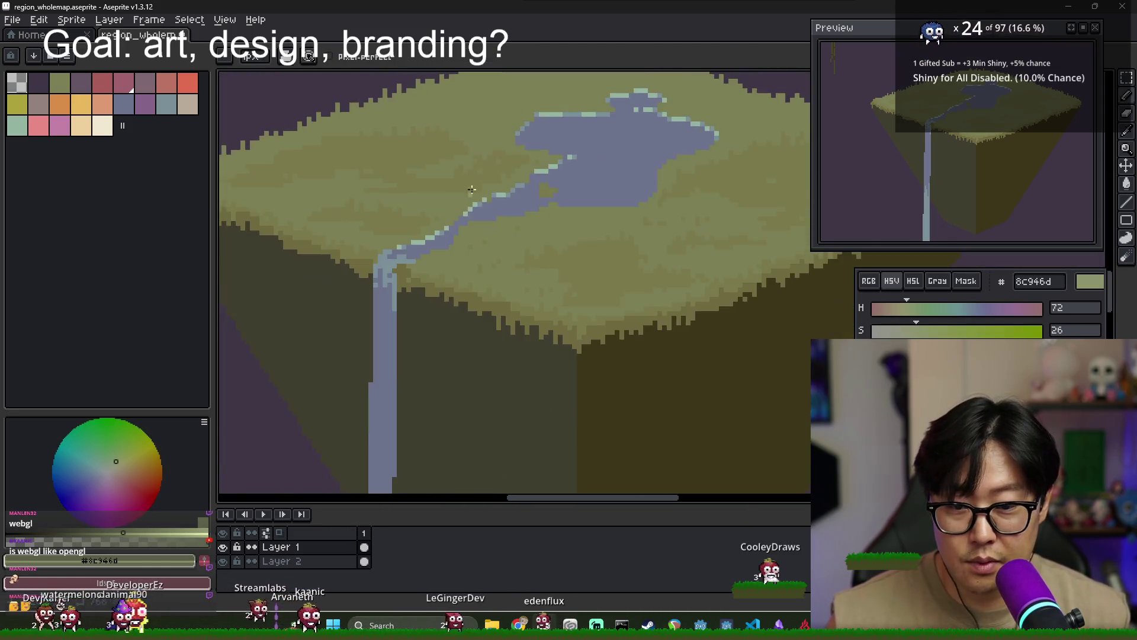
pyautogui.scroll(2, 422, 244)
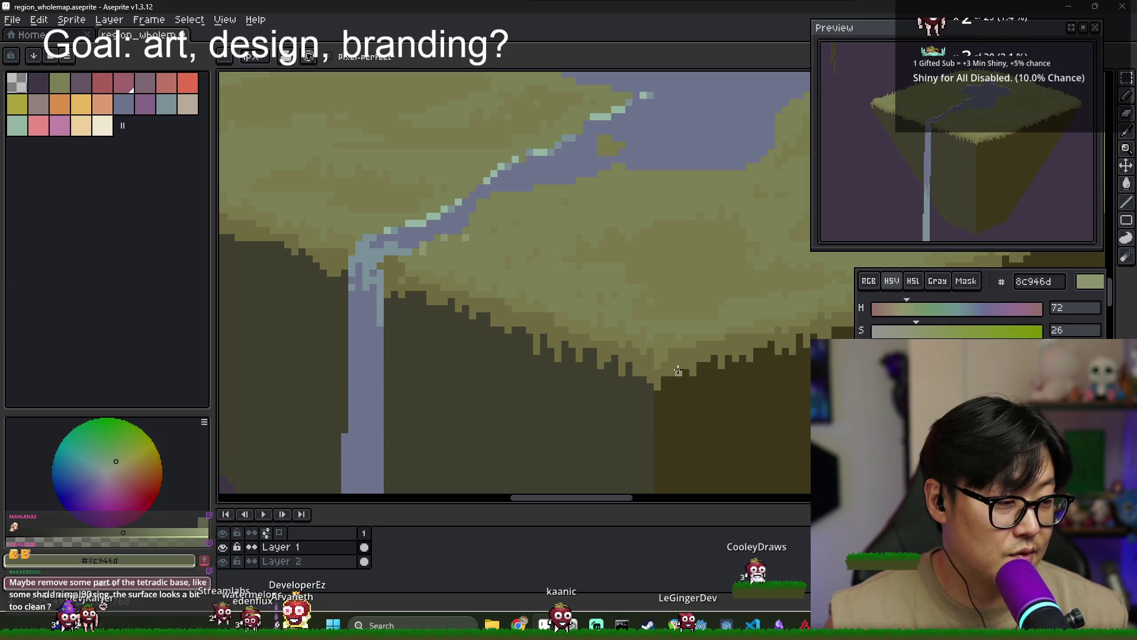
pyautogui.scroll(-1, 683, 365)
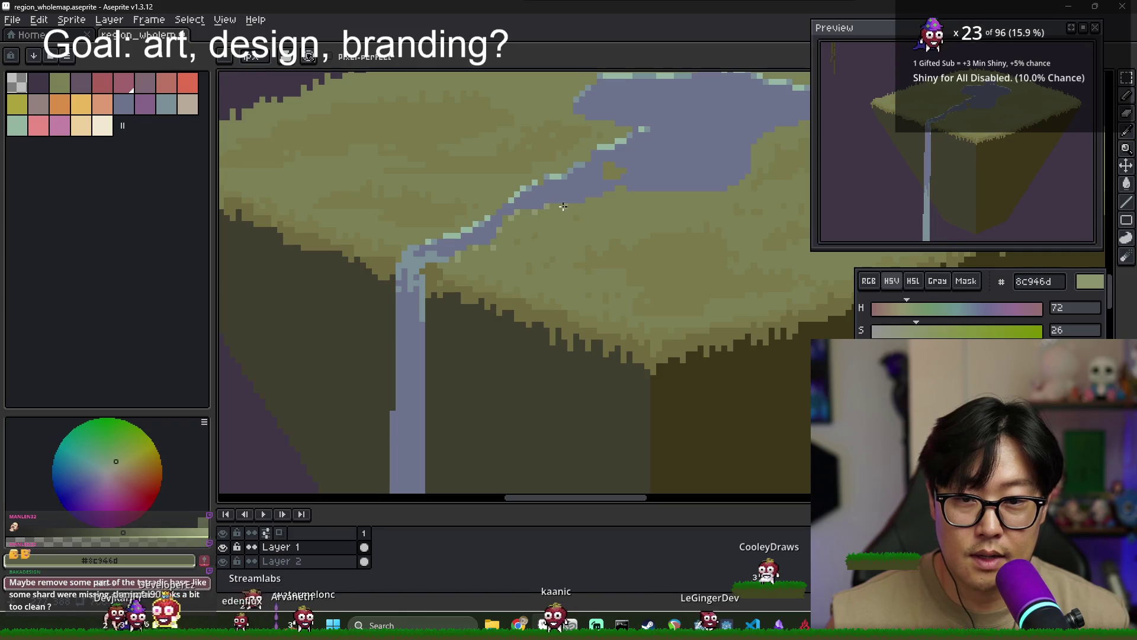
pyautogui.hotkey('alt', 'Tab')
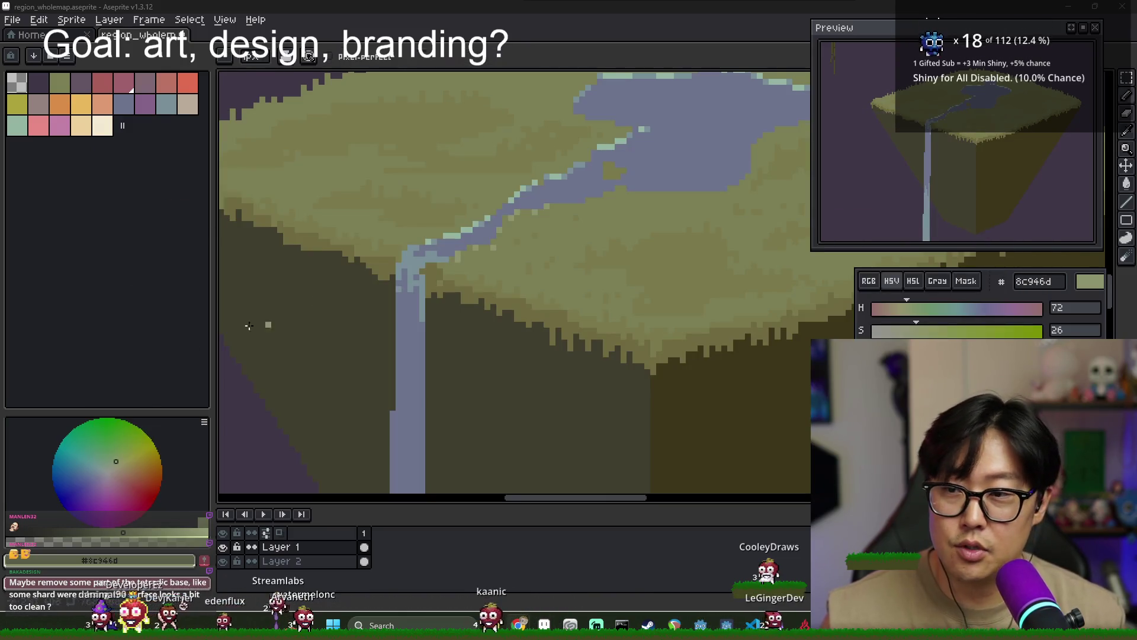
pyautogui.hotkey('alt', 'Tab')
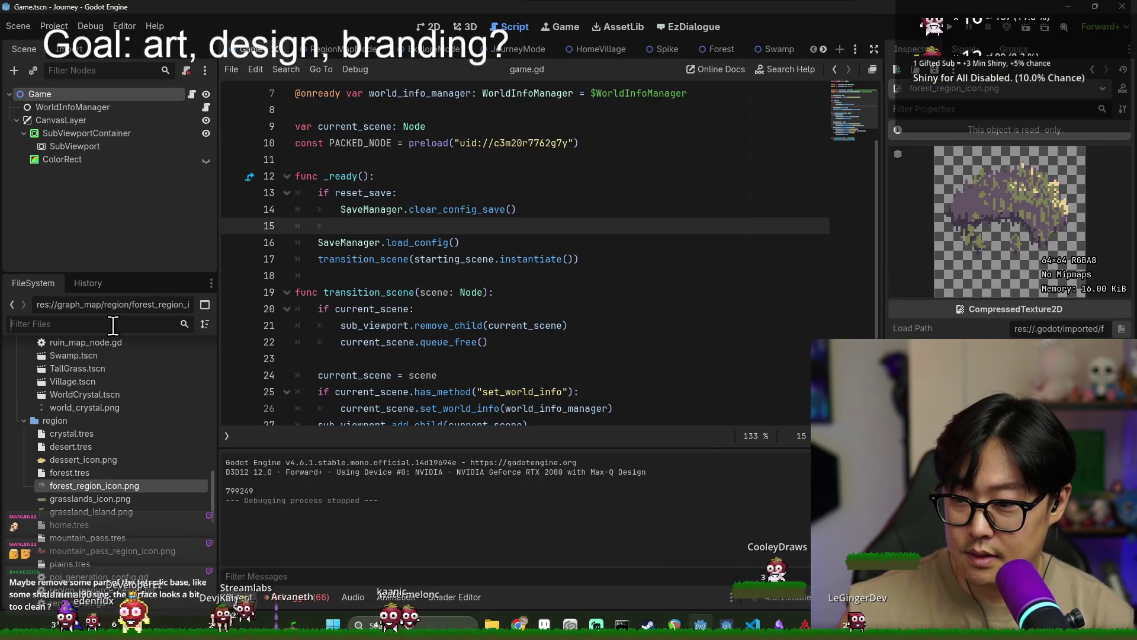
# Filter the FileSystem by 'title' and preview through_the_shatter_title.png, adjusting the preview split
pyautogui.click(112, 325)
pyautogui.write('title')
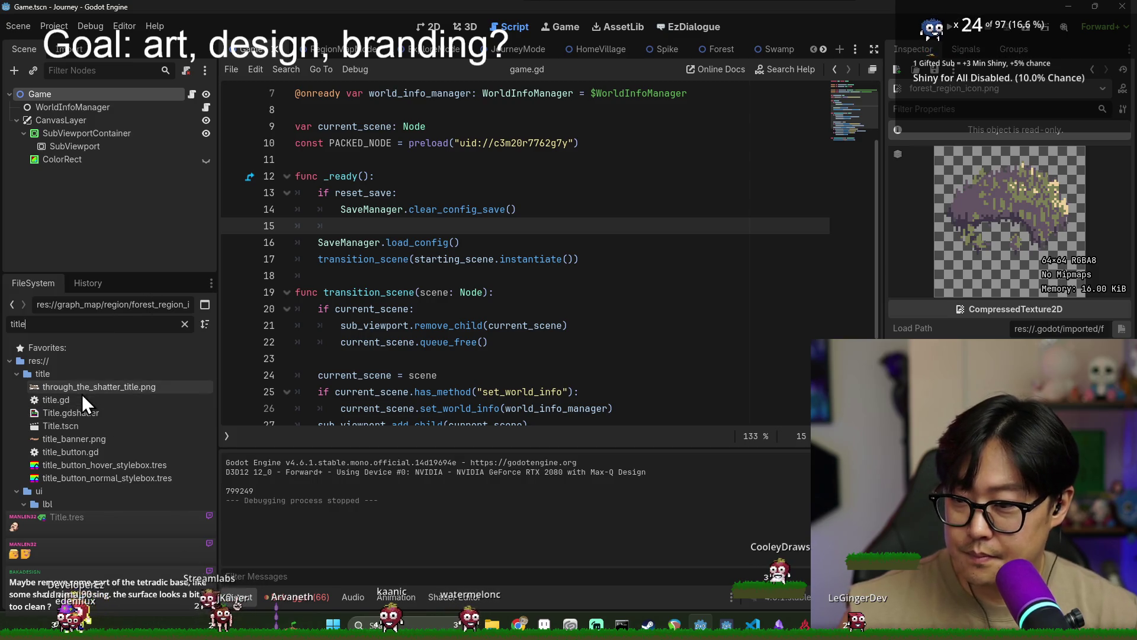
pyautogui.click(80, 388)
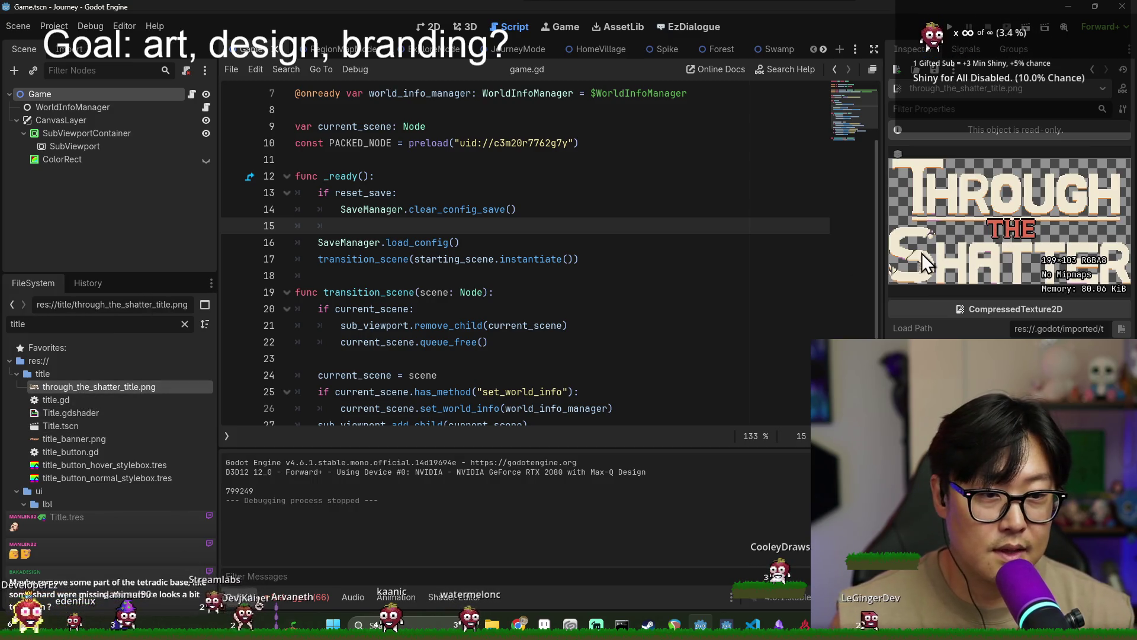
pyautogui.moveTo(889, 239); pyautogui.dragTo(571, 249)
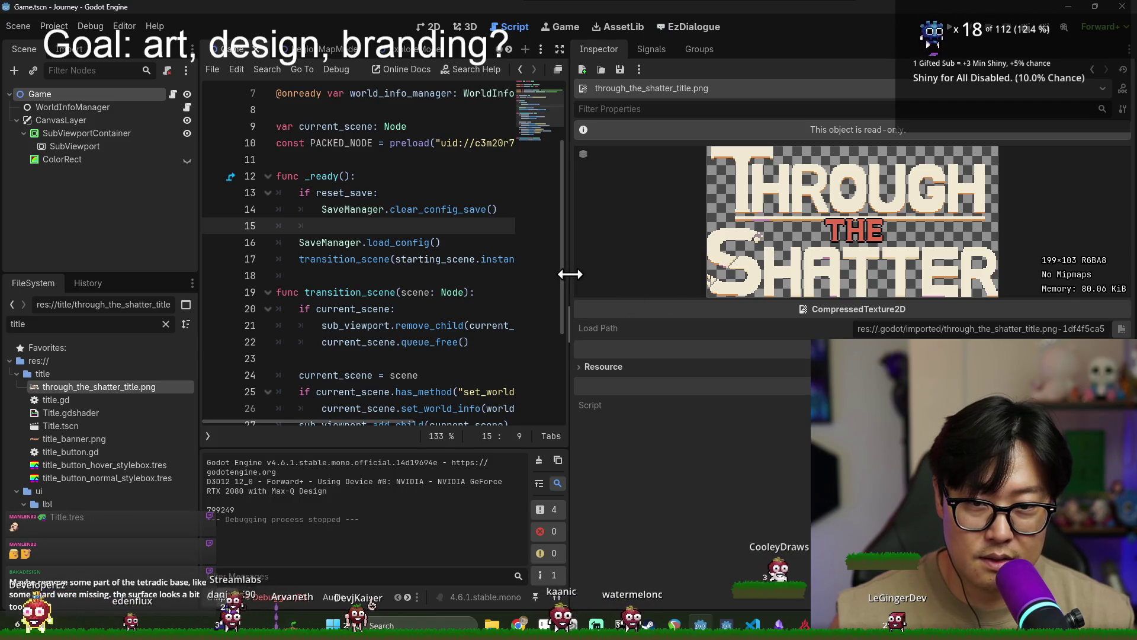
pyautogui.moveTo(569, 273); pyautogui.dragTo(846, 274)
# Return to the island artwork in Aseprite
pyautogui.hotkey('alt', 'Tab')
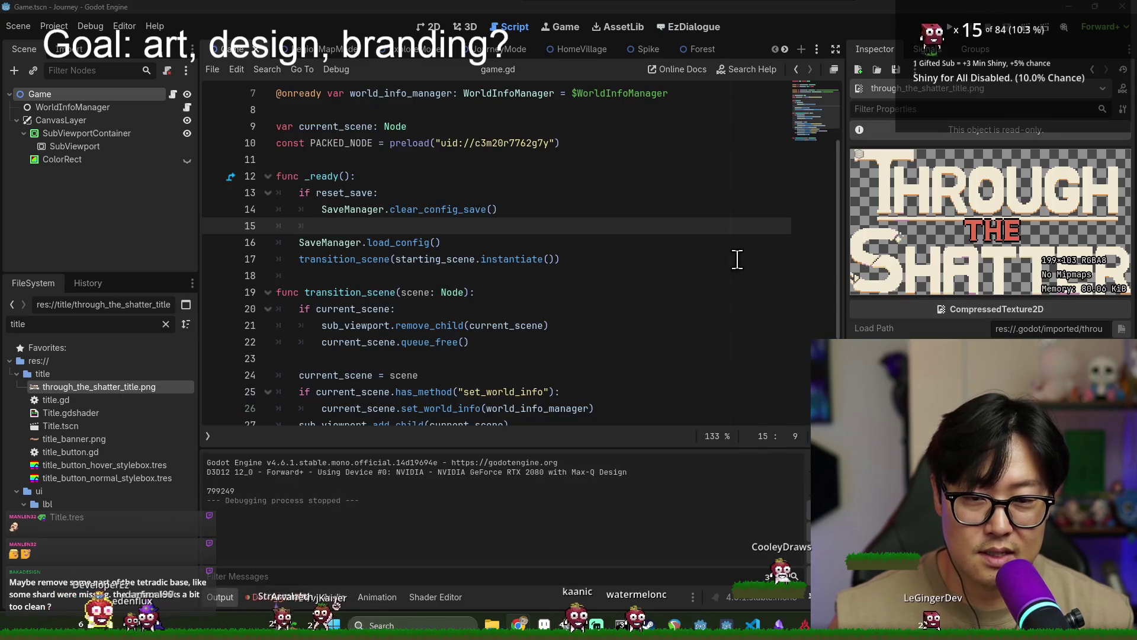
pyautogui.hotkey('alt', 'Tab')
pyautogui.click(883, 249)
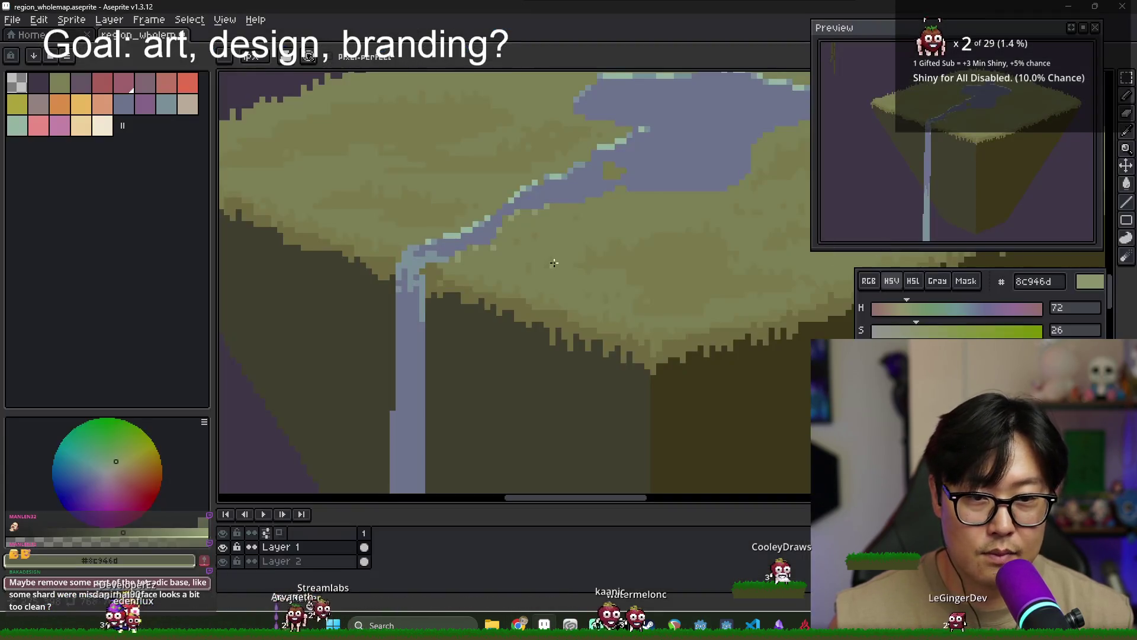
# Break the lake's light lower edge into scattered pale dots
pyautogui.scroll(-3, 554, 263)
pyautogui.scroll(2, 533, 232)
pyautogui.scroll(2, 501, 231)
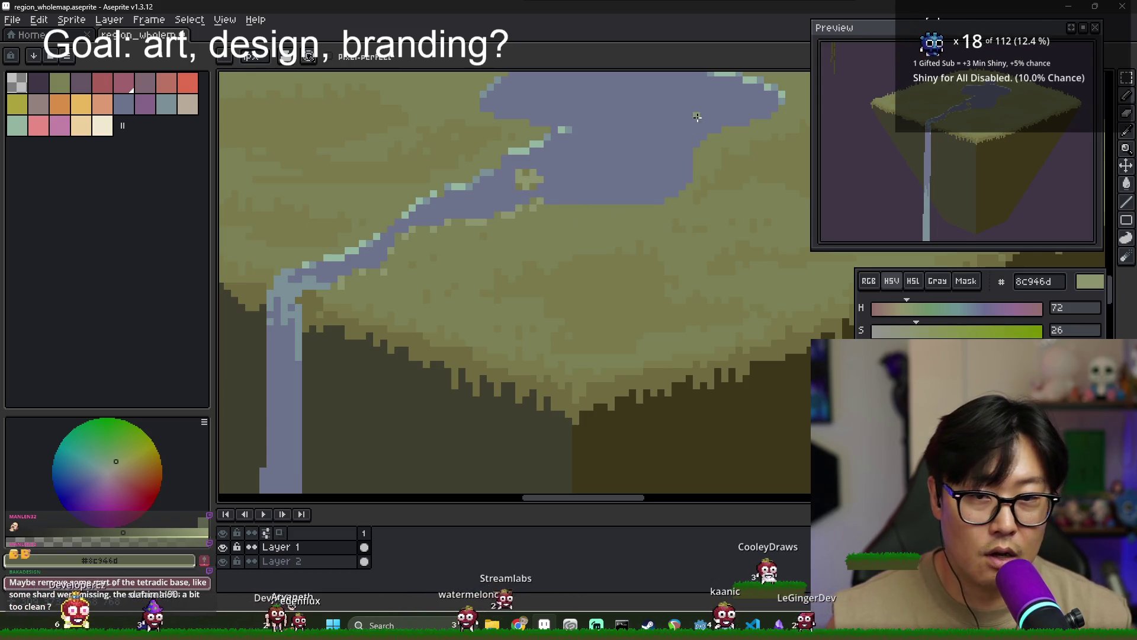
pyautogui.hscroll(2, 697, 117)
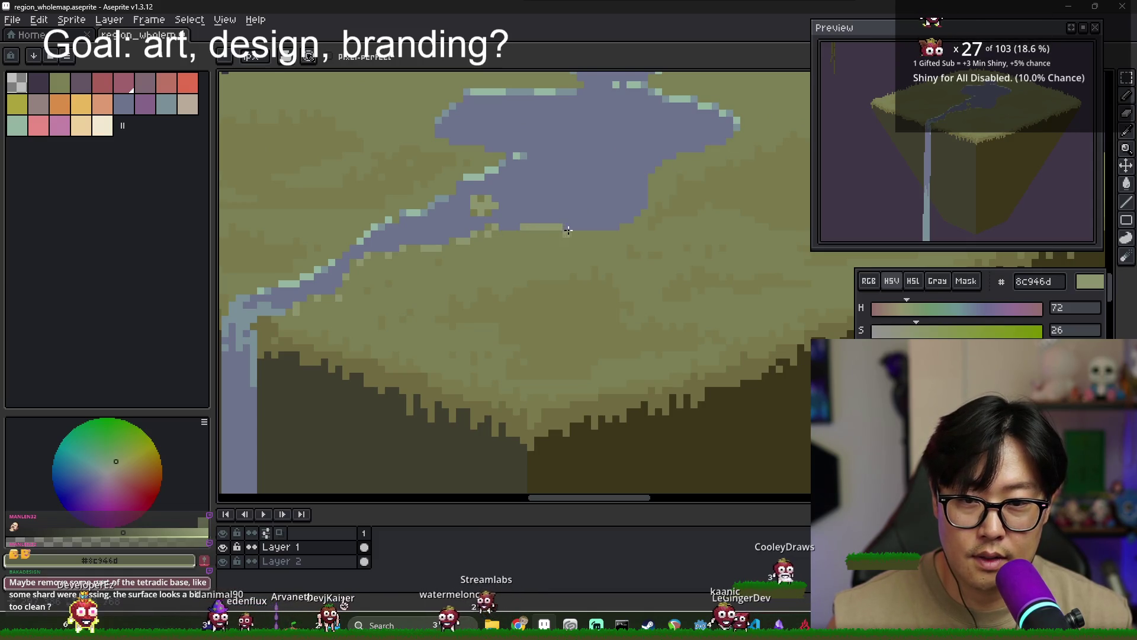
pyautogui.moveTo(568, 230); pyautogui.dragTo(598, 234)
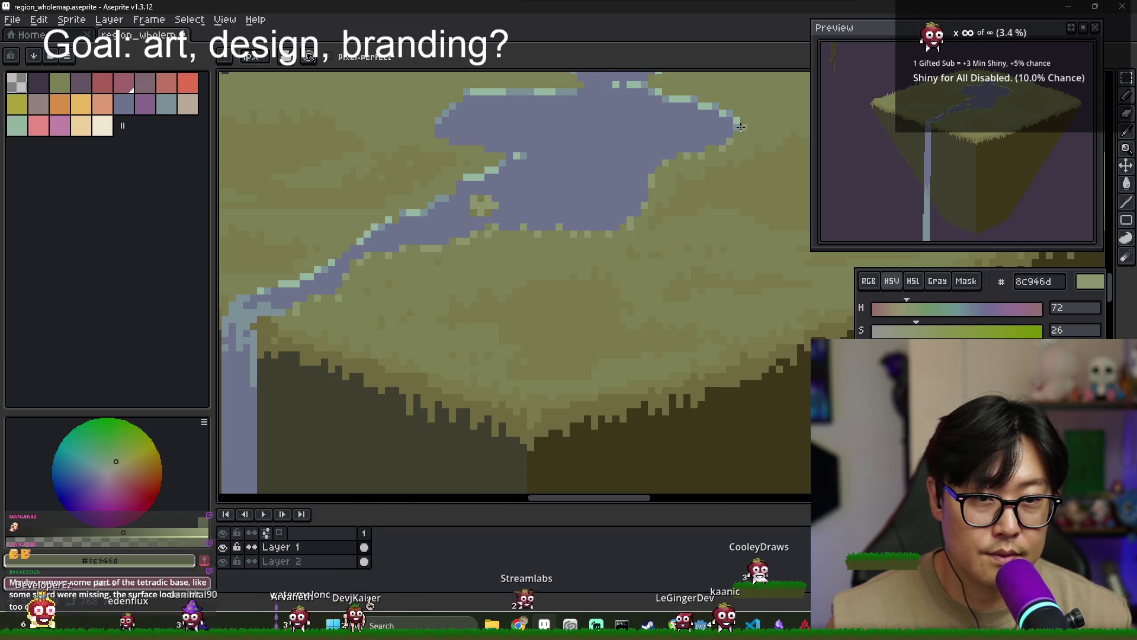
pyautogui.scroll(-2, 743, 112)
pyautogui.scroll(2, 616, 200)
pyautogui.scroll(-1, 464, 112)
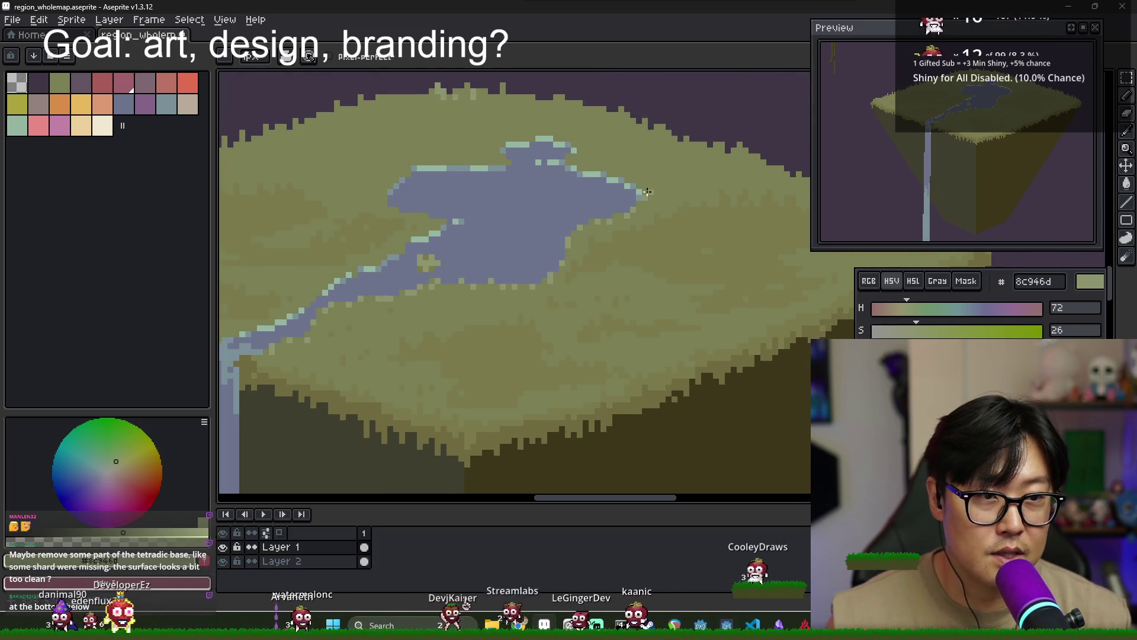
# Bring the right side of the island top into view and add single-pixel pale specks
pyautogui.moveTo(672, 206); pyautogui.dragTo(607, 188)
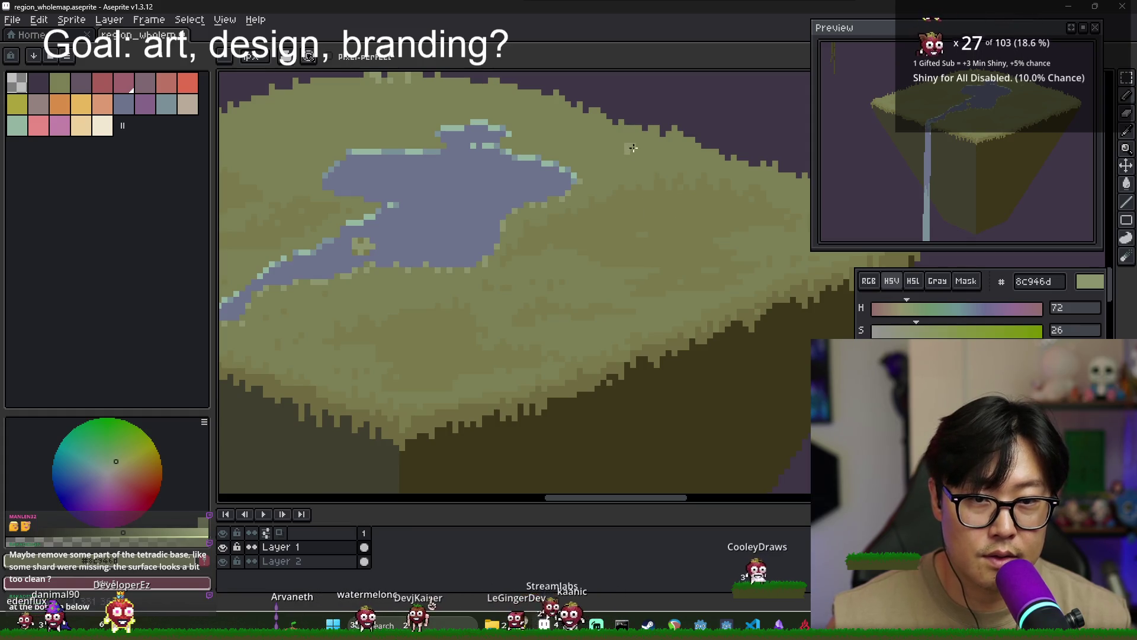
pyautogui.press('b')
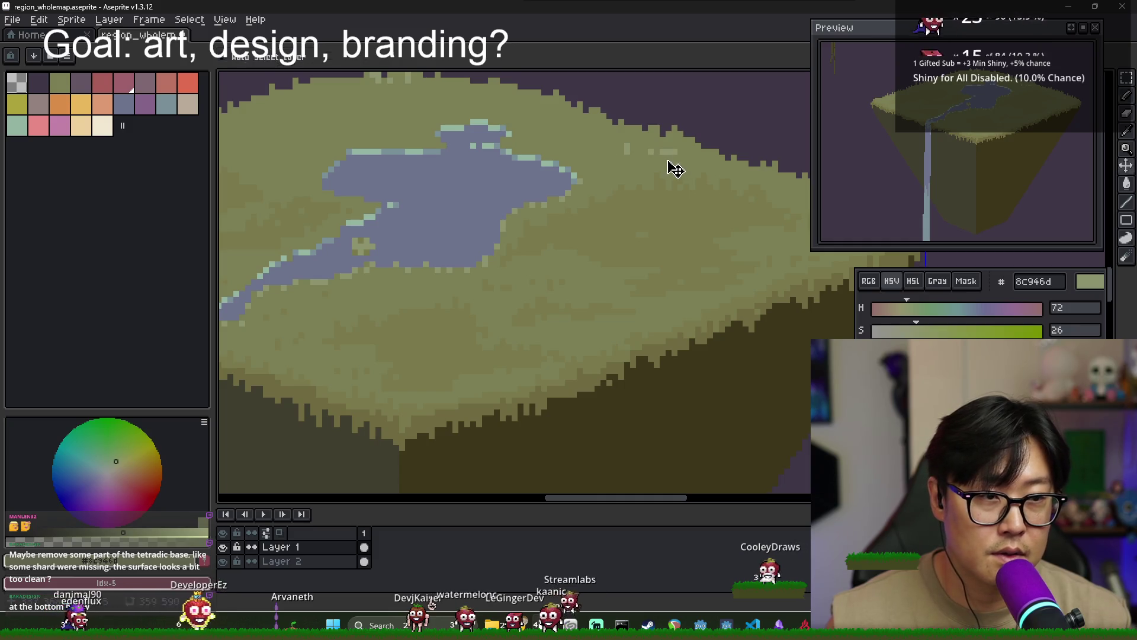
pyautogui.scroll(-2, 703, 162)
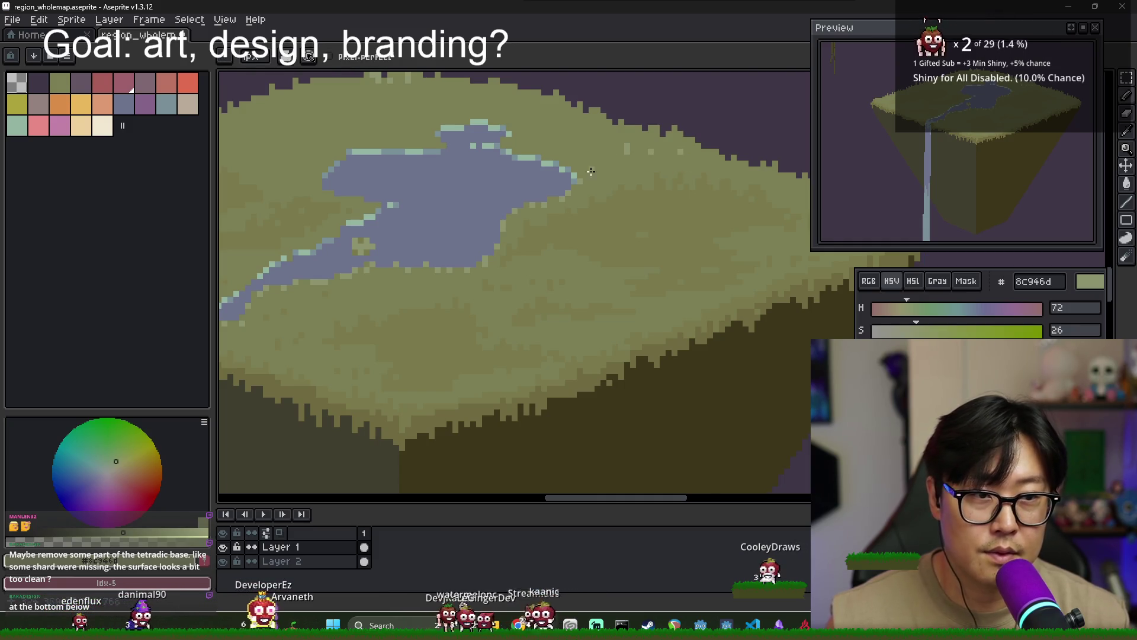
pyautogui.scroll(1, 447, 172)
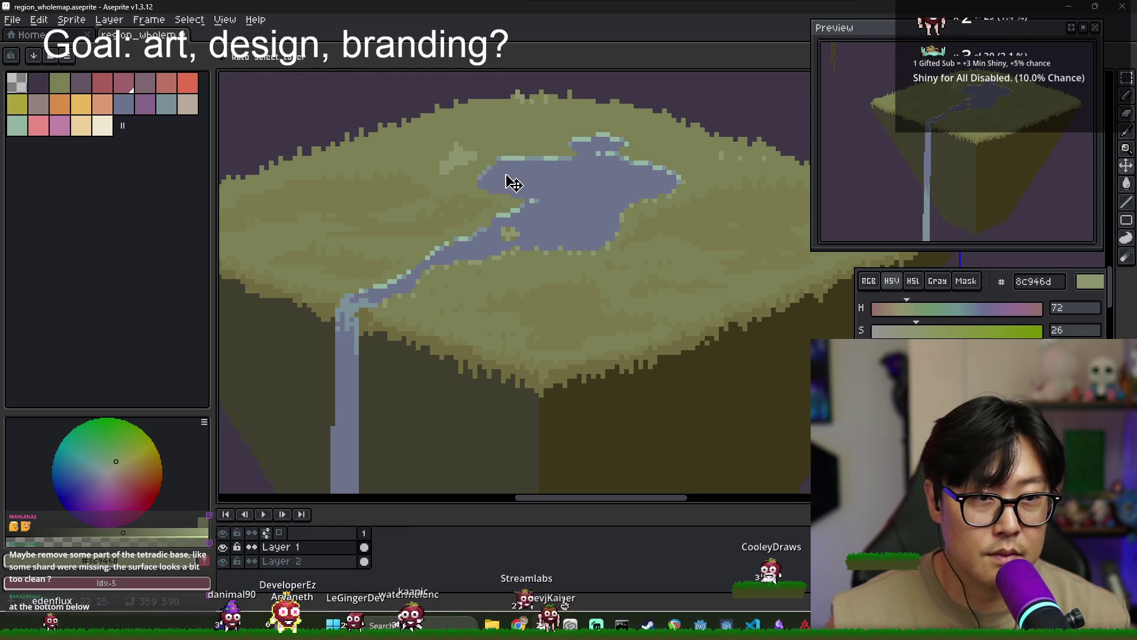
pyautogui.press('b')
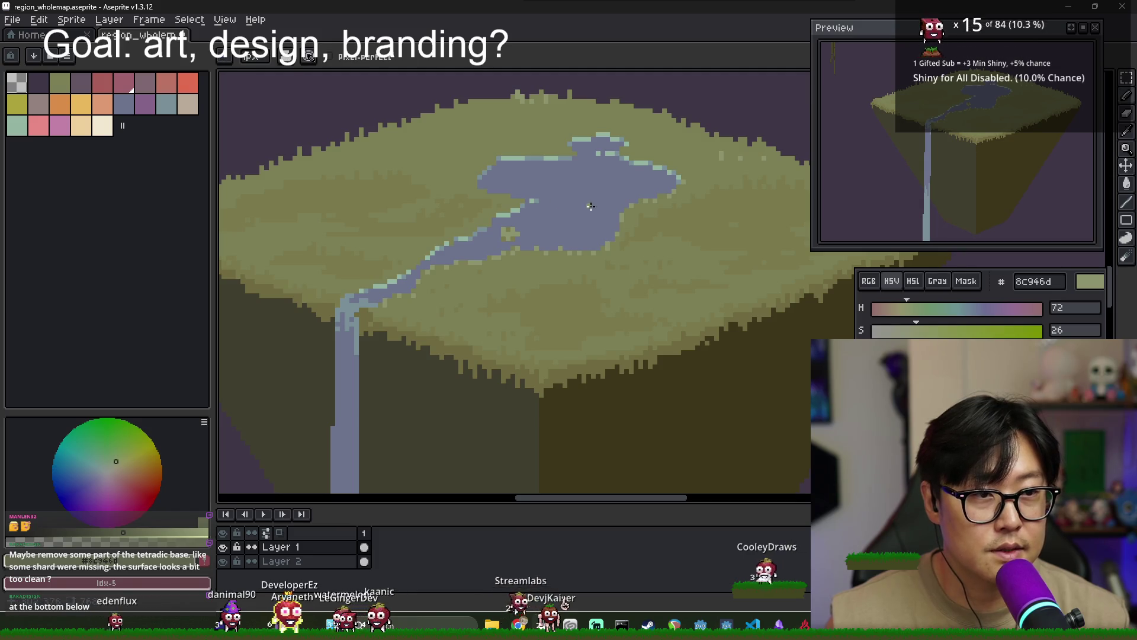
pyautogui.scroll(-3, 546, 322)
pyautogui.scroll(1, 541, 349)
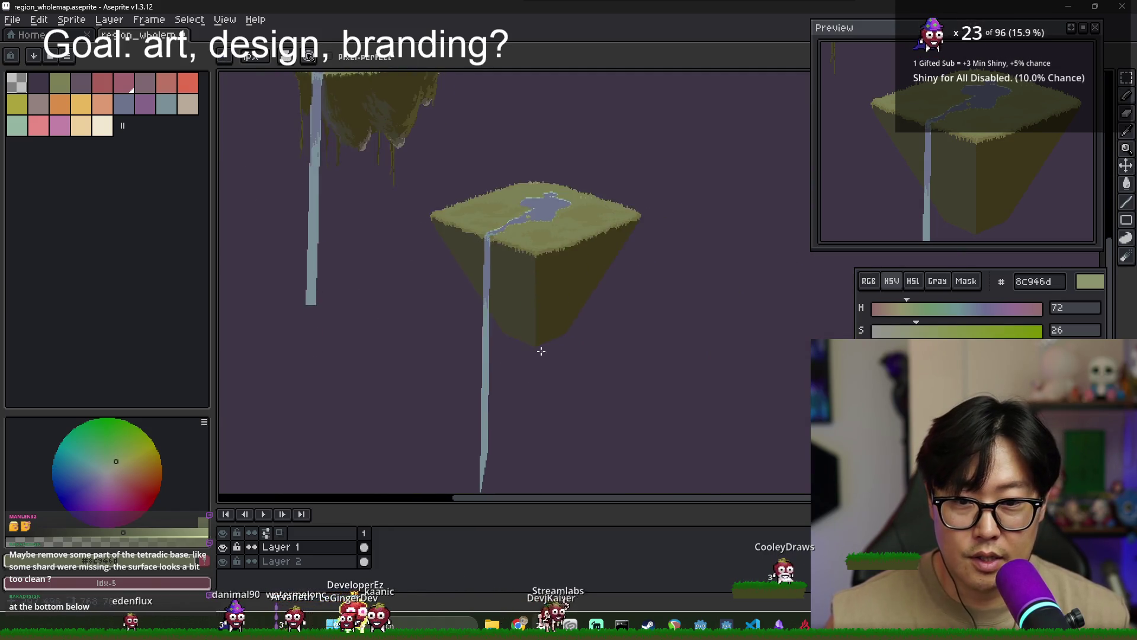
# Erase the cliff's lower-left edge and bottom tip to flatten the island's point
pyautogui.scroll(2, 492, 313)
pyautogui.press('e')
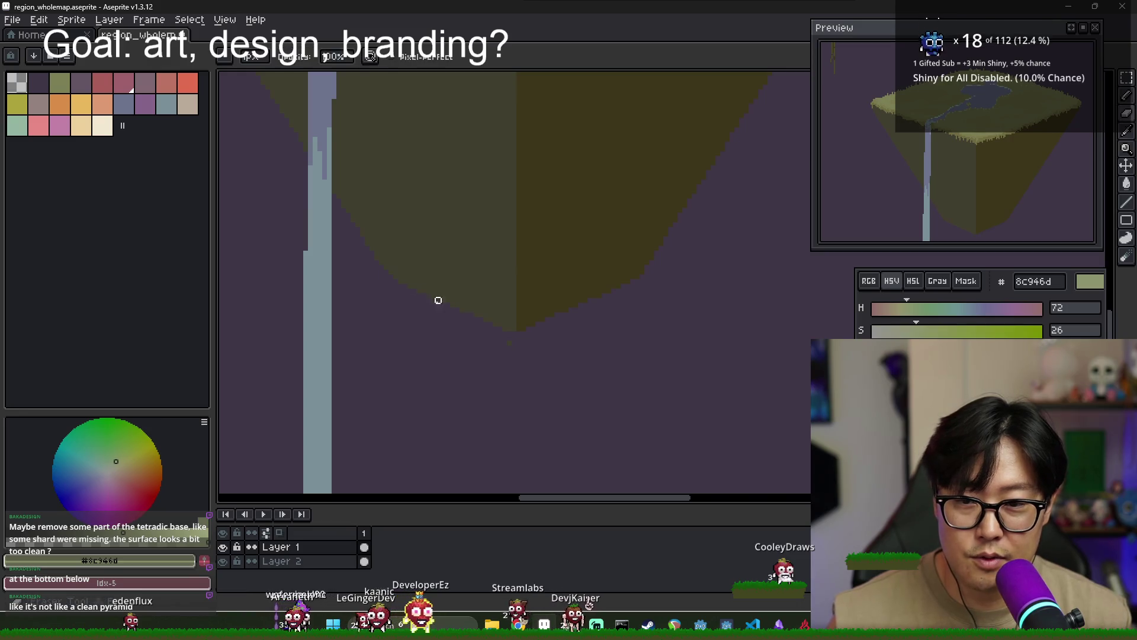
pyautogui.moveTo(405, 286); pyautogui.dragTo(528, 325)
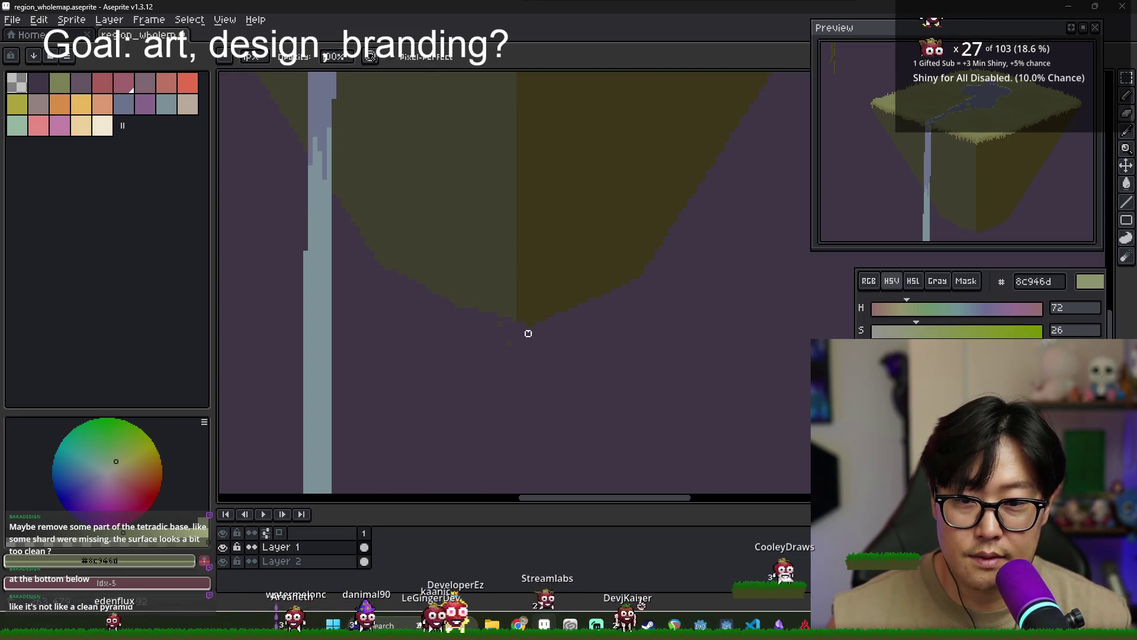
pyautogui.moveTo(599, 295); pyautogui.dragTo(495, 312)
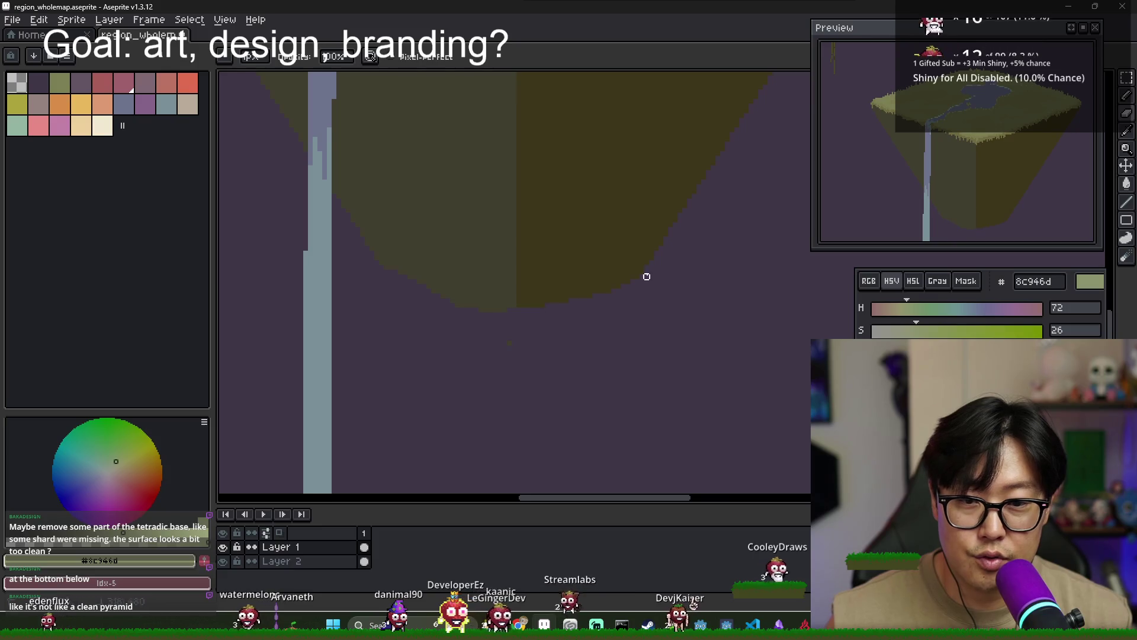
pyautogui.scroll(-3, 499, 249)
# Sample the darker olive 7a7a4d, then dot a light olive 8c946d pixel onto the grass
pyautogui.scroll(1, 497, 249)
pyautogui.scroll(-1, 500, 163)
pyautogui.scroll(1, 497, 161)
pyautogui.scroll(2, 447, 178)
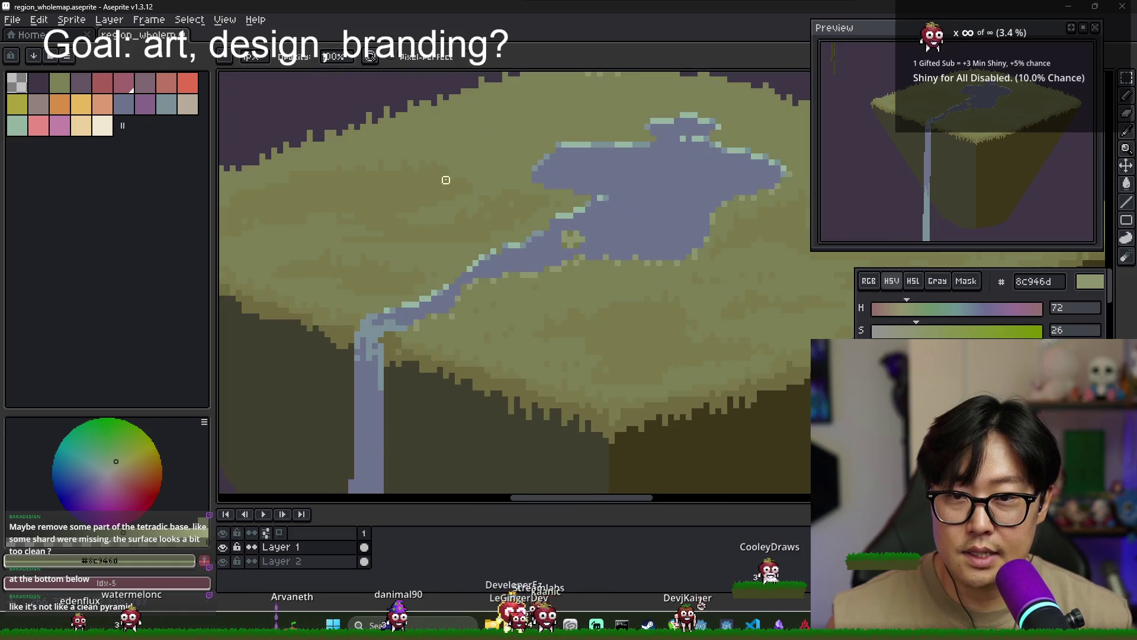
pyautogui.keyDown('alt'); pyautogui.click(484, 118); pyautogui.keyUp('alt')
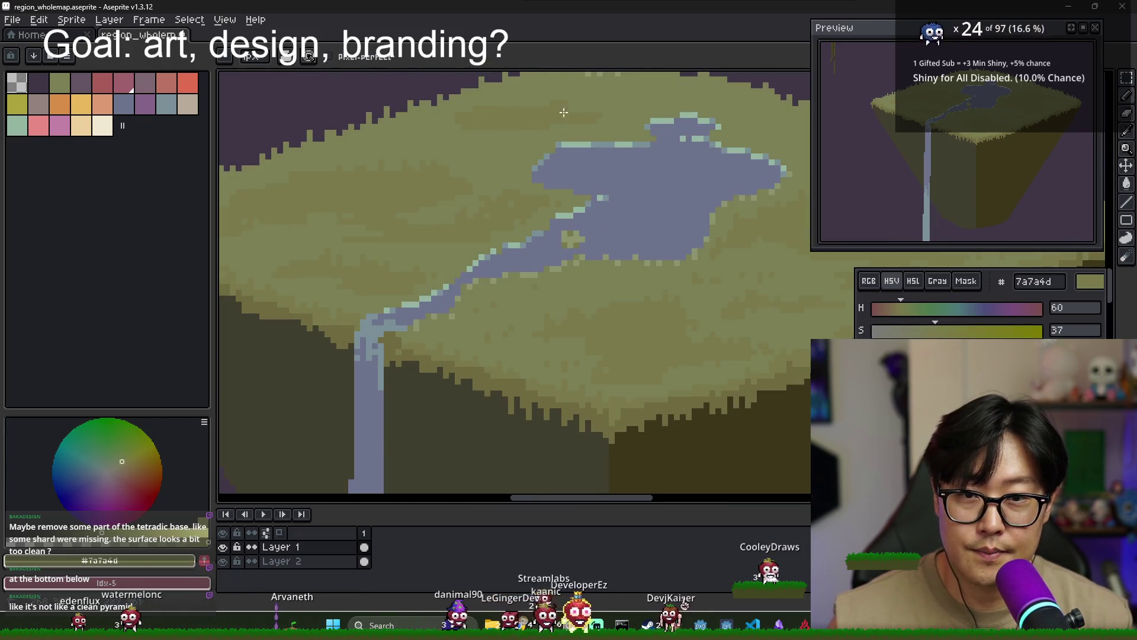
pyautogui.moveTo(484, 116); pyautogui.dragTo(465, 151)
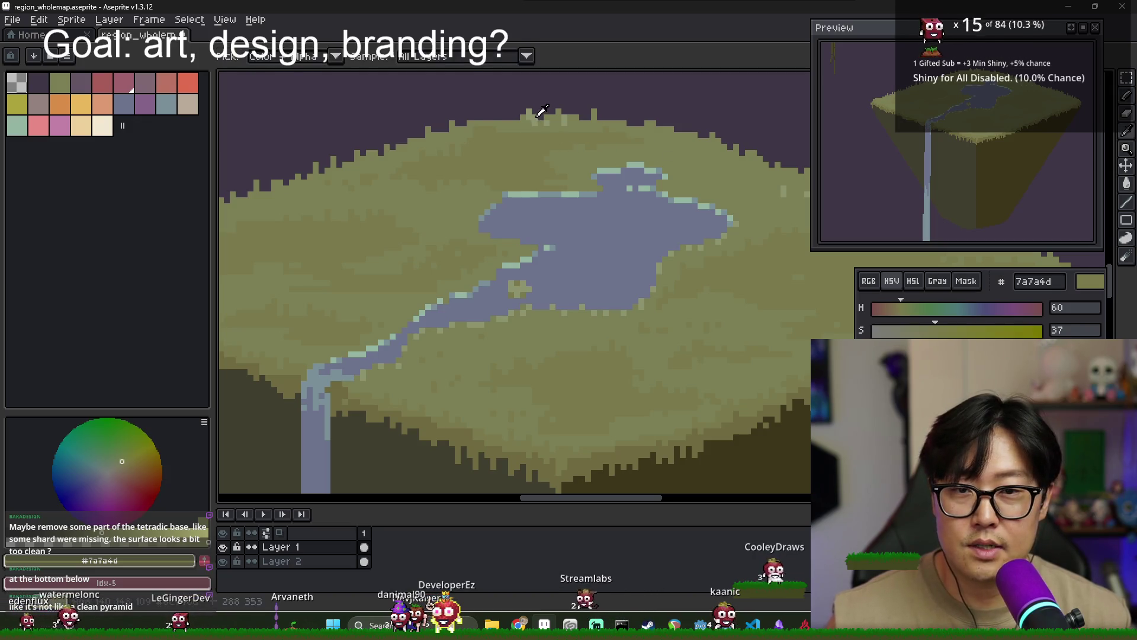
pyautogui.keyDown('alt'); pyautogui.click(476, 151); pyautogui.keyUp('alt')
pyautogui.click(493, 164)
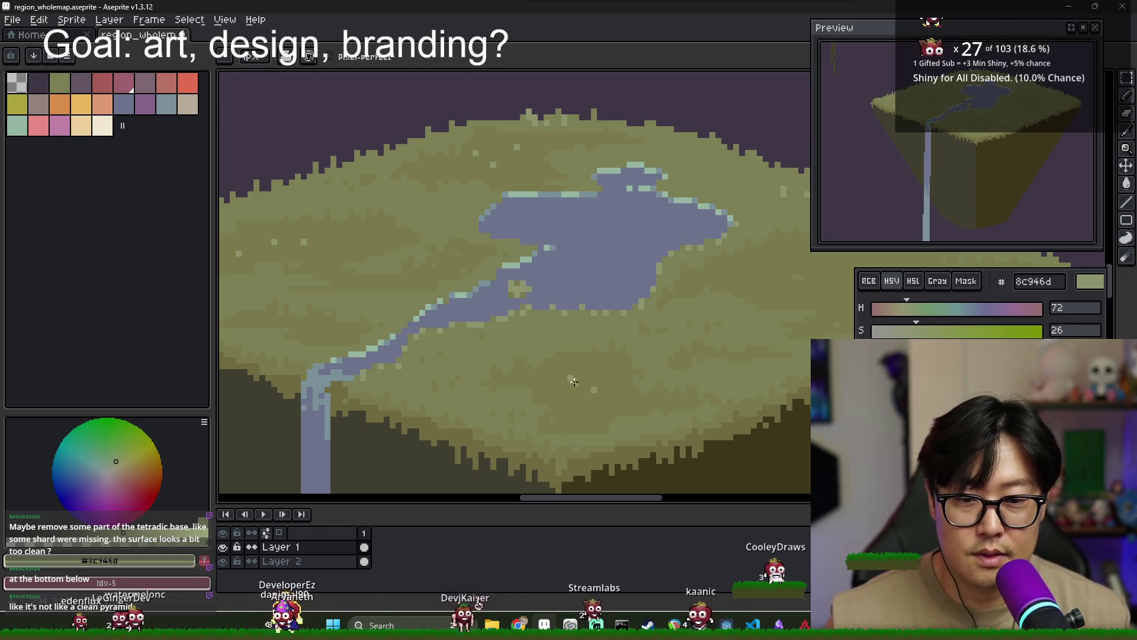
# Shift the olive's hue and saturation and resample the darker olive grass colour
pyautogui.moveTo(574, 382); pyautogui.dragTo(483, 384)
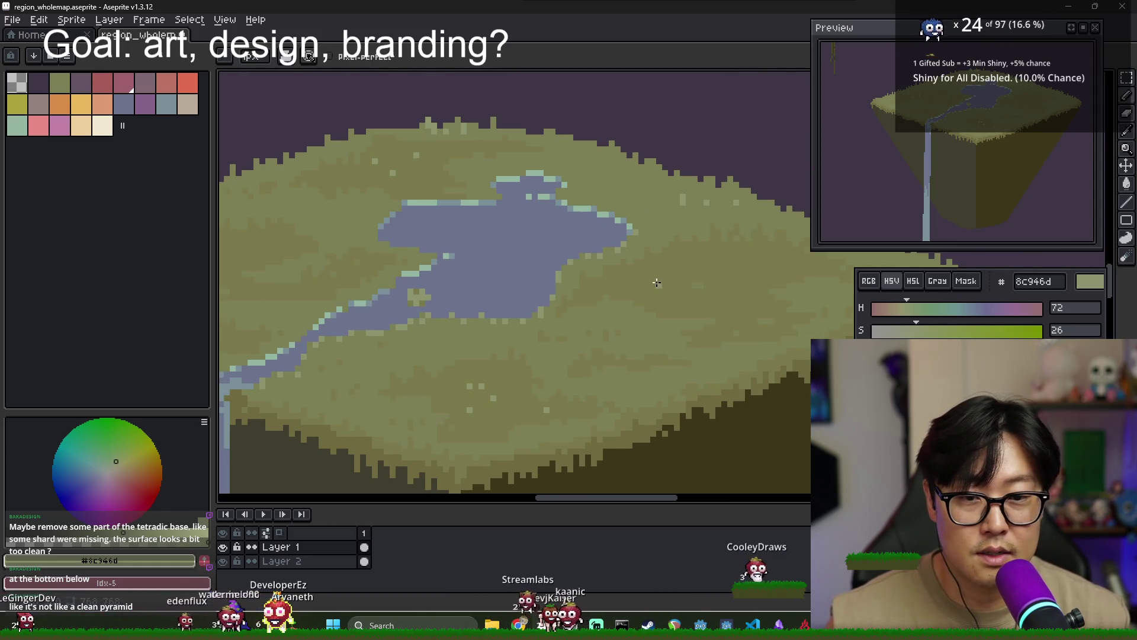
pyautogui.hscroll(3, 689, 270)
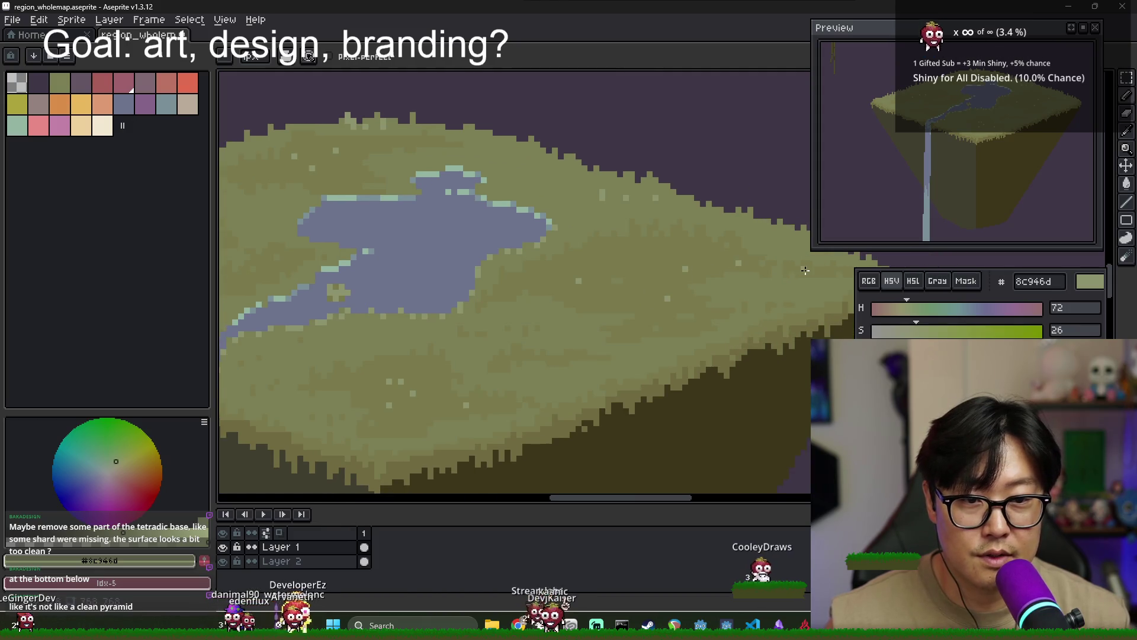
pyautogui.hscroll(-10, 567, 316)
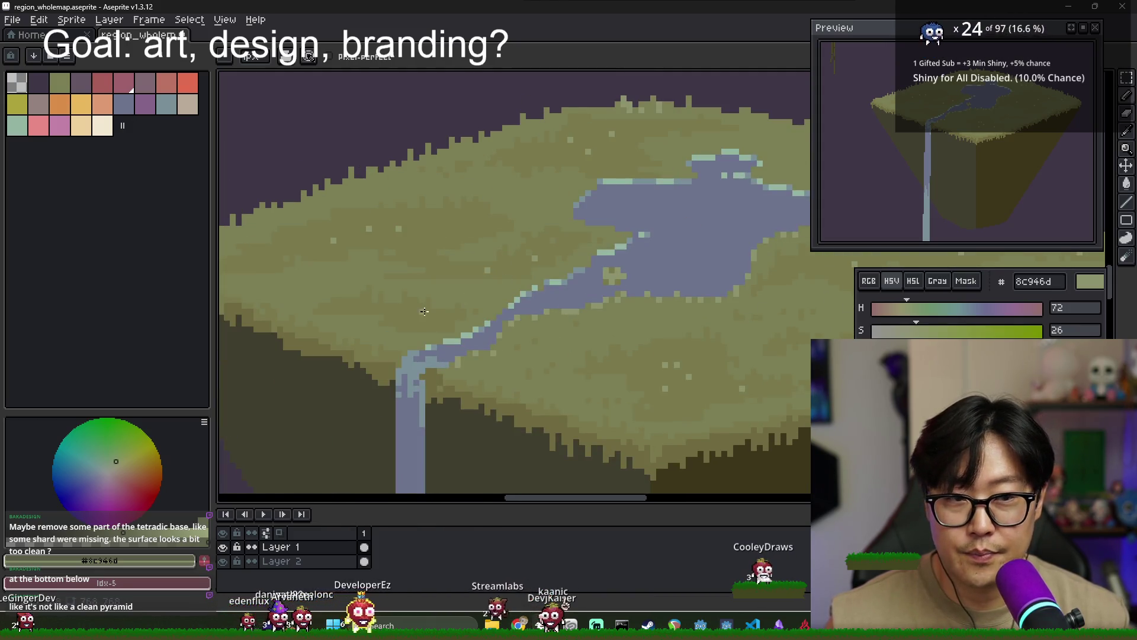
pyautogui.scroll(-1, 521, 322)
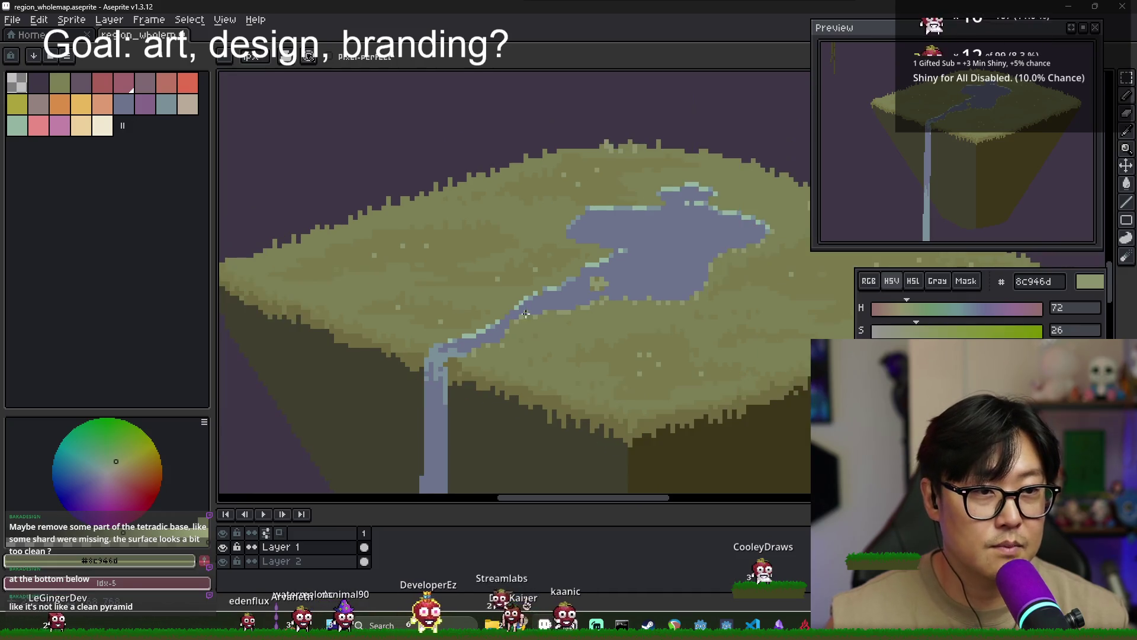
pyautogui.keyDown('alt'); pyautogui.click(556, 228); pyautogui.keyUp('alt')
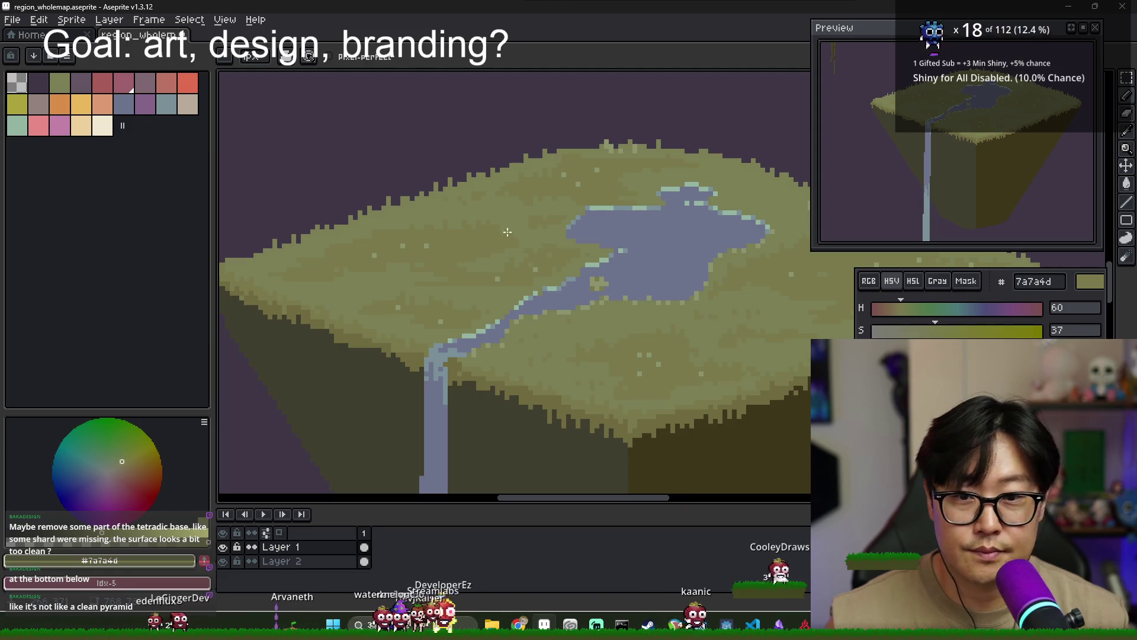
pyautogui.scroll(-1, 521, 226)
pyautogui.scroll(-1, 557, 243)
pyautogui.scroll(-1, 590, 259)
pyautogui.scroll(1, 590, 258)
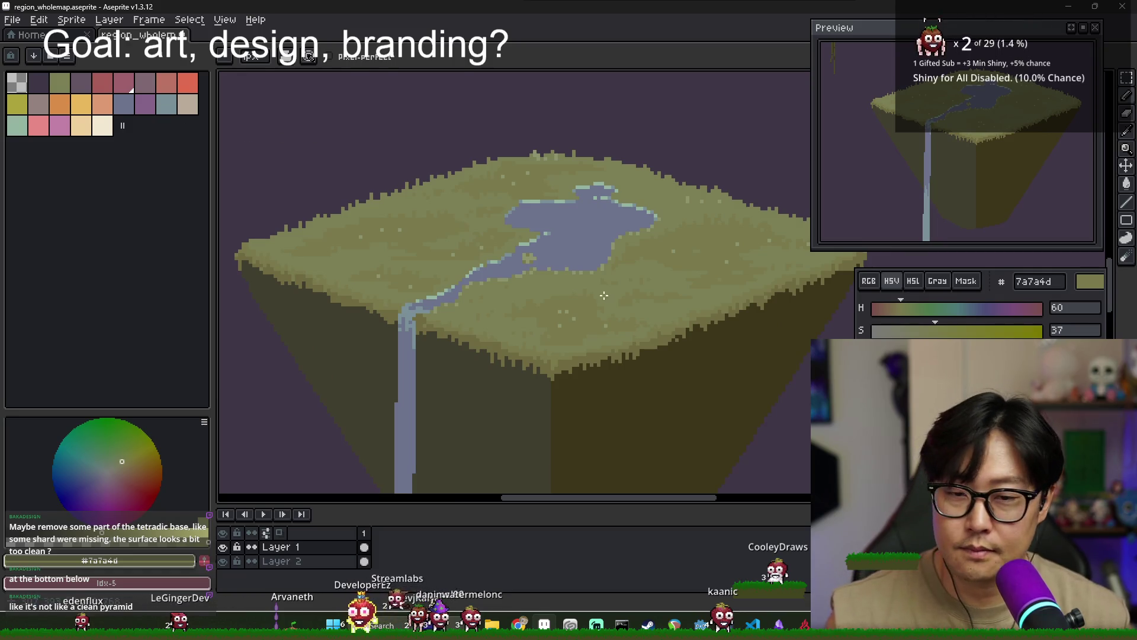
# Stroke over the grass once more and select the muted pink boulder colour
pyautogui.moveTo(395, 235); pyautogui.dragTo(469, 262)
pyautogui.scroll(2, 911, 334)
pyautogui.scroll(2, 910, 317)
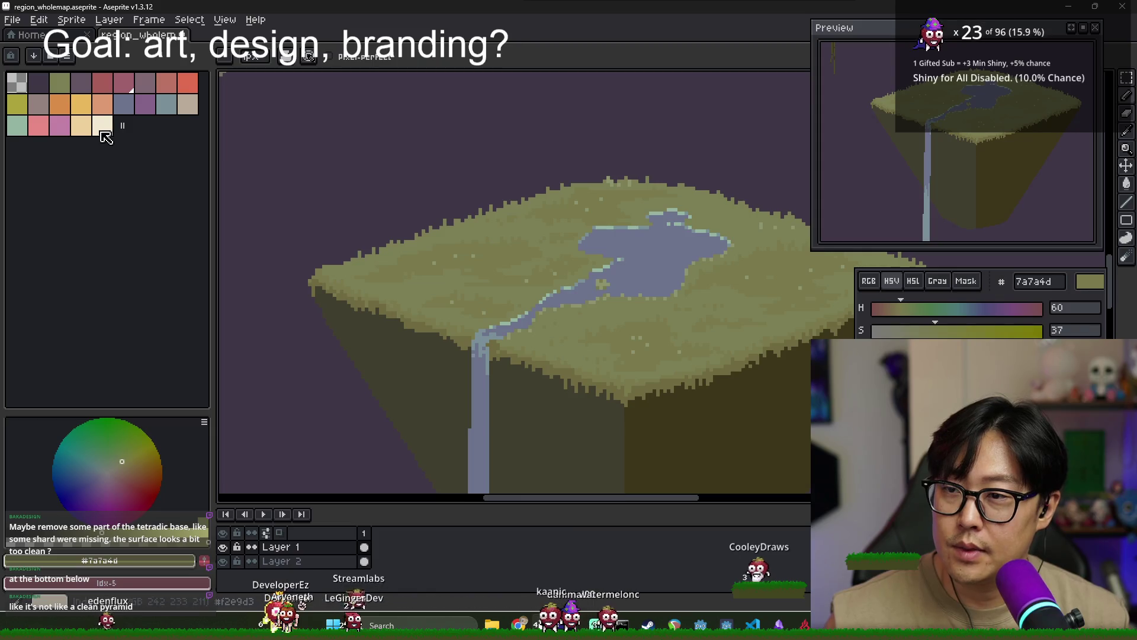
pyautogui.click(47, 109)
# Draw a small pink boulder shape on the grass left of the lake, extending its left edge
pyautogui.scroll(1, 486, 280)
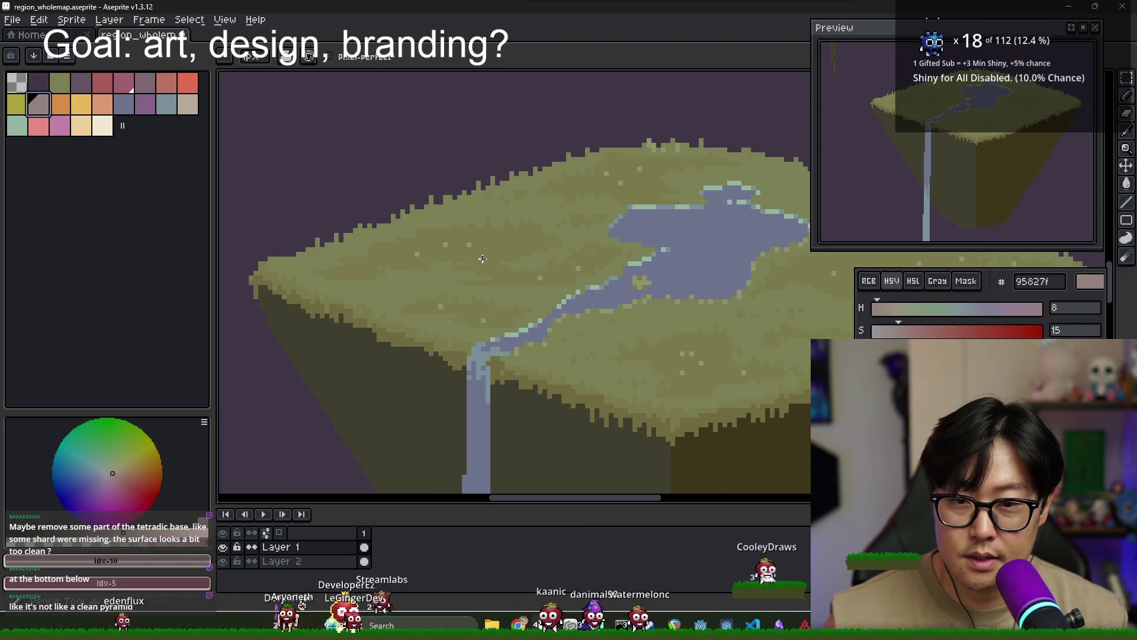
pyautogui.scroll(1, 483, 259)
pyautogui.scroll(-1, 490, 229)
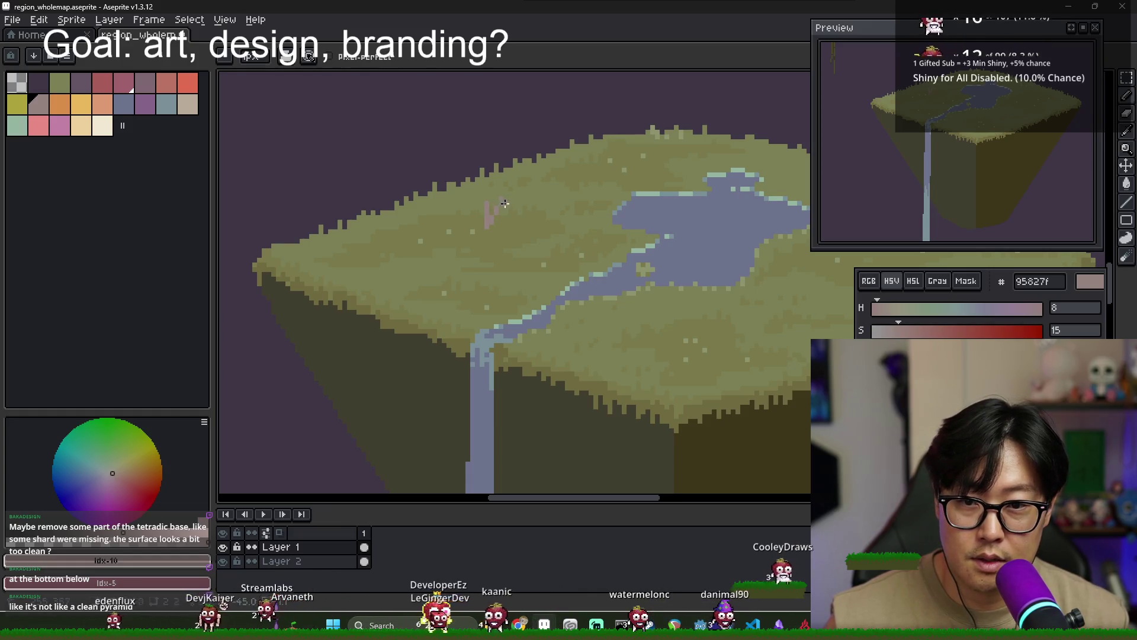
pyautogui.scroll(1, 486, 207)
pyautogui.moveTo(479, 221); pyautogui.dragTo(515, 198)
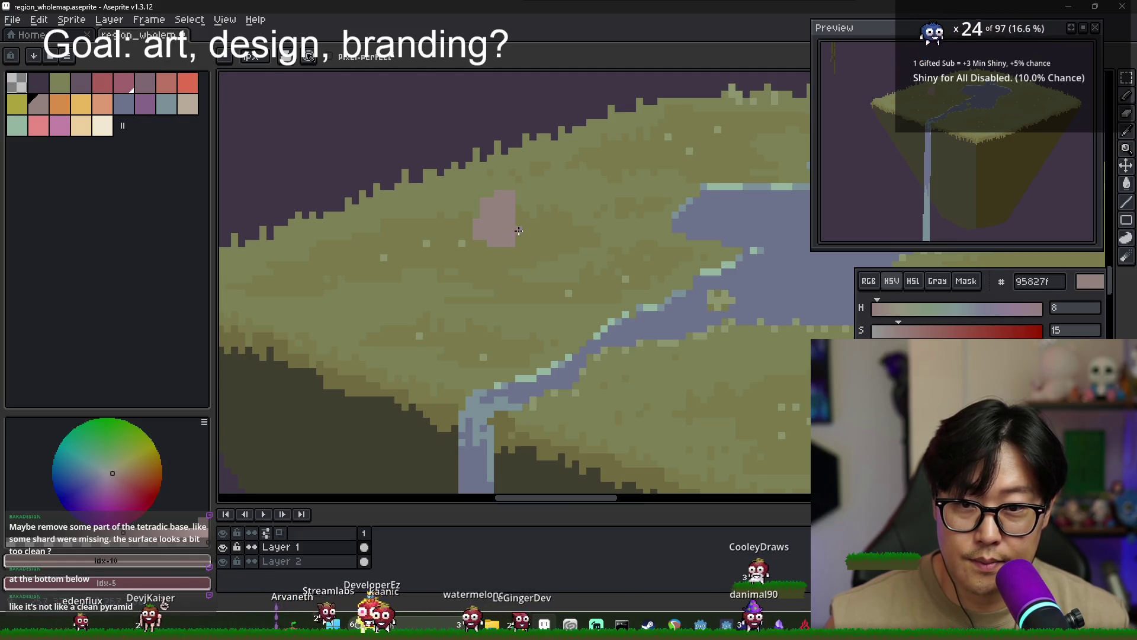
pyautogui.scroll(1, 483, 232)
pyautogui.click(483, 231)
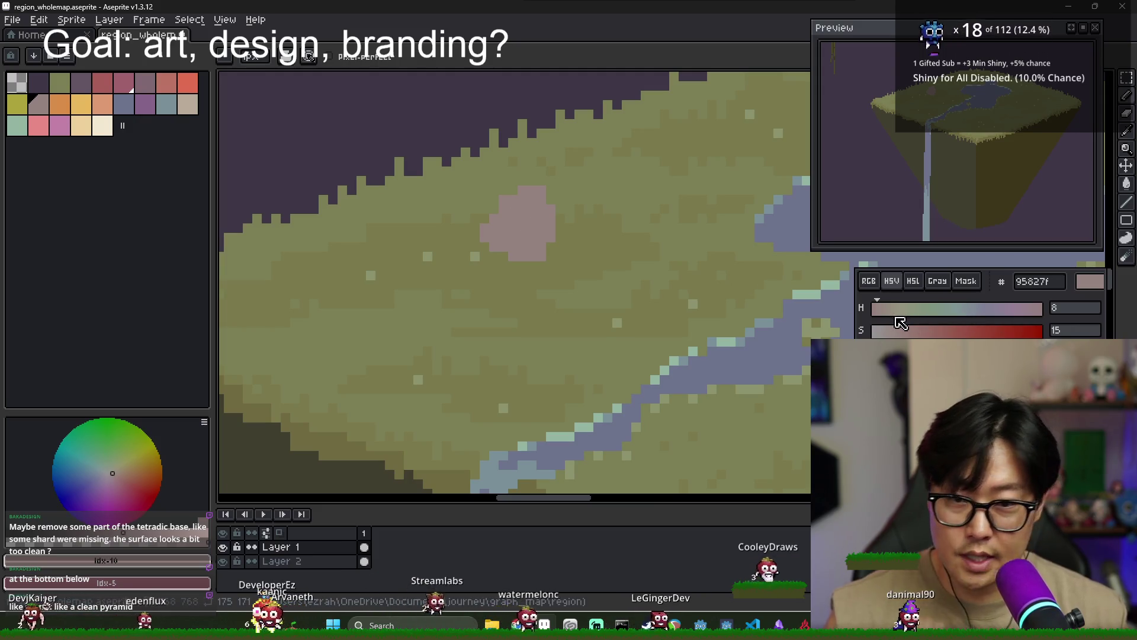
# Shade the boulder's left side with a deeper, darker pink fill
pyautogui.moveTo(896, 318); pyautogui.dragTo(908, 330)
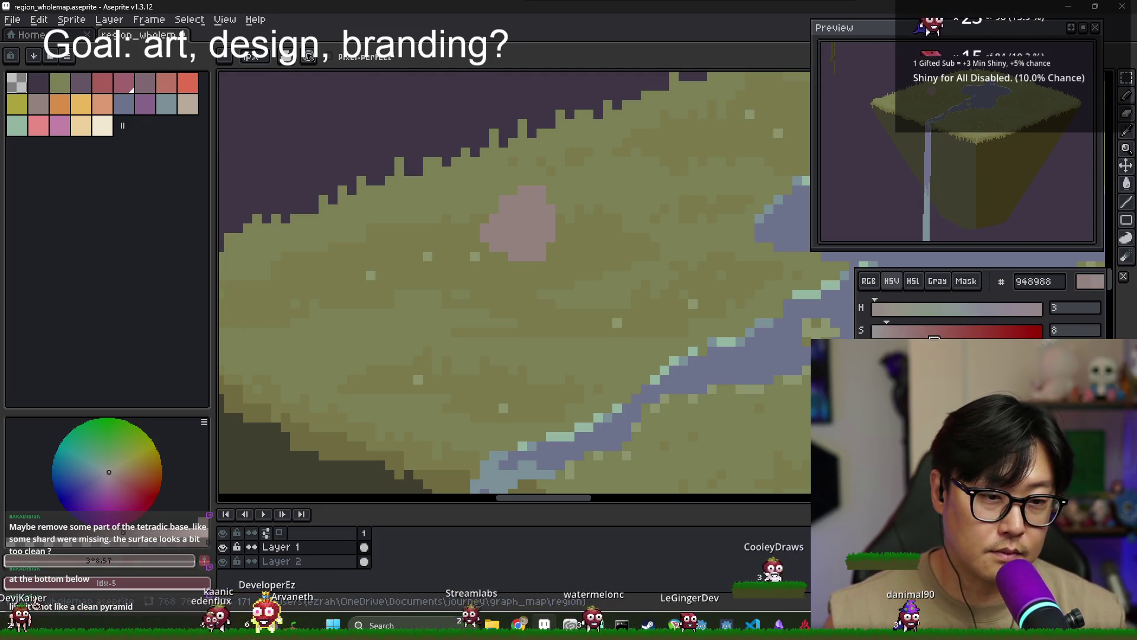
pyautogui.moveTo(967, 353); pyautogui.dragTo(960, 352)
pyautogui.press('g')
pyautogui.click(521, 231)
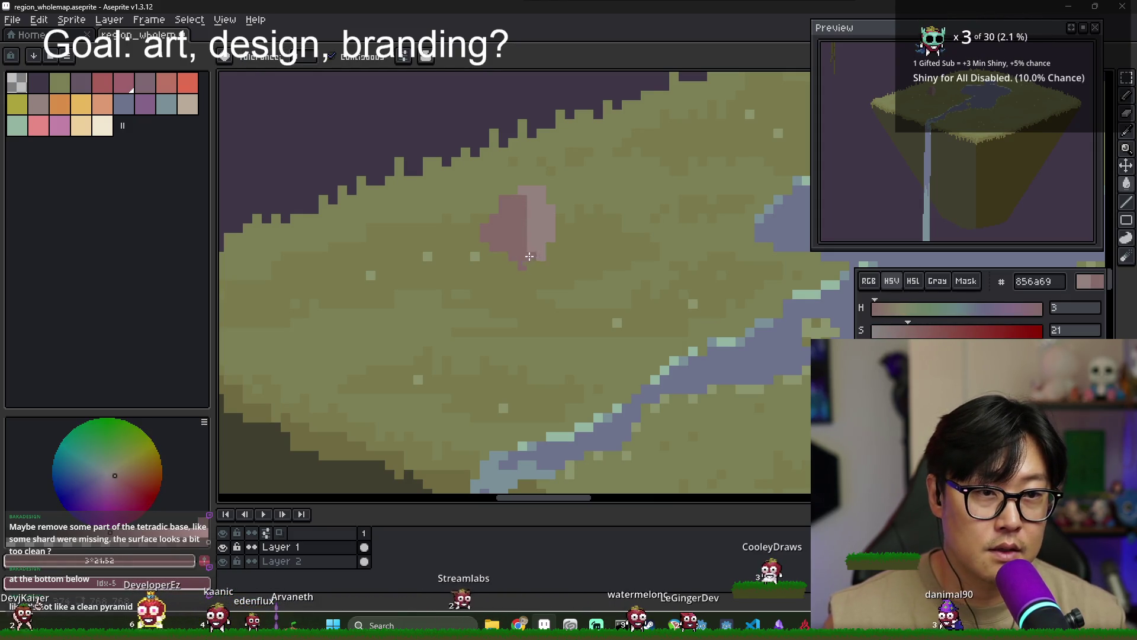
pyautogui.keyDown('alt'); pyautogui.click(530, 255); pyautogui.keyUp('alt')
pyautogui.click(521, 204)
pyautogui.hotkey('ctrl', 'z')
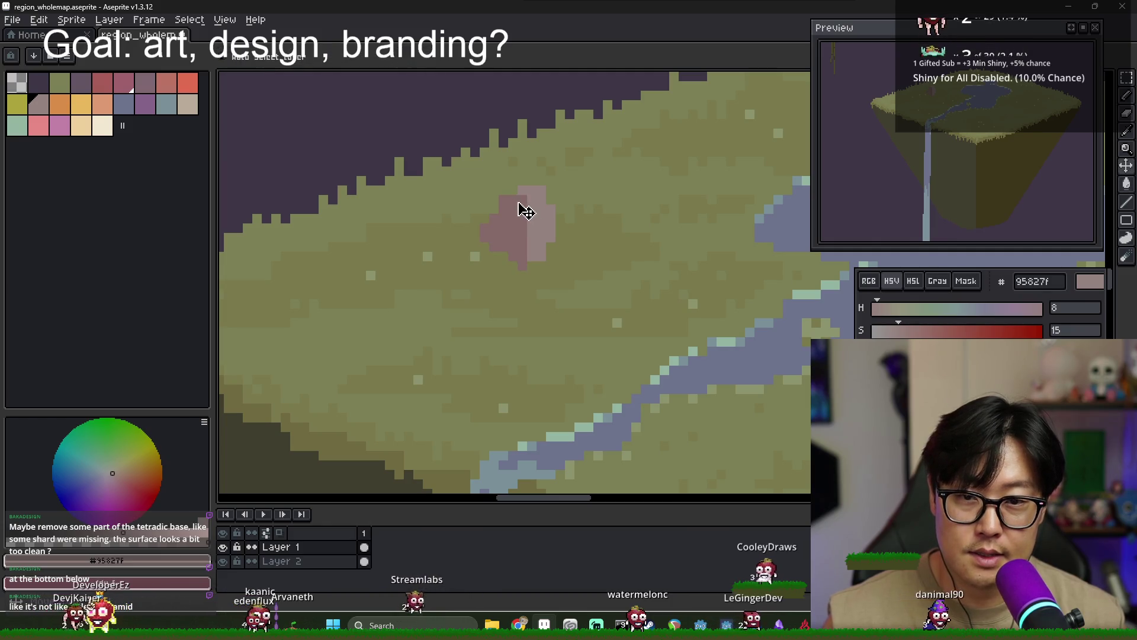
pyautogui.press('b')
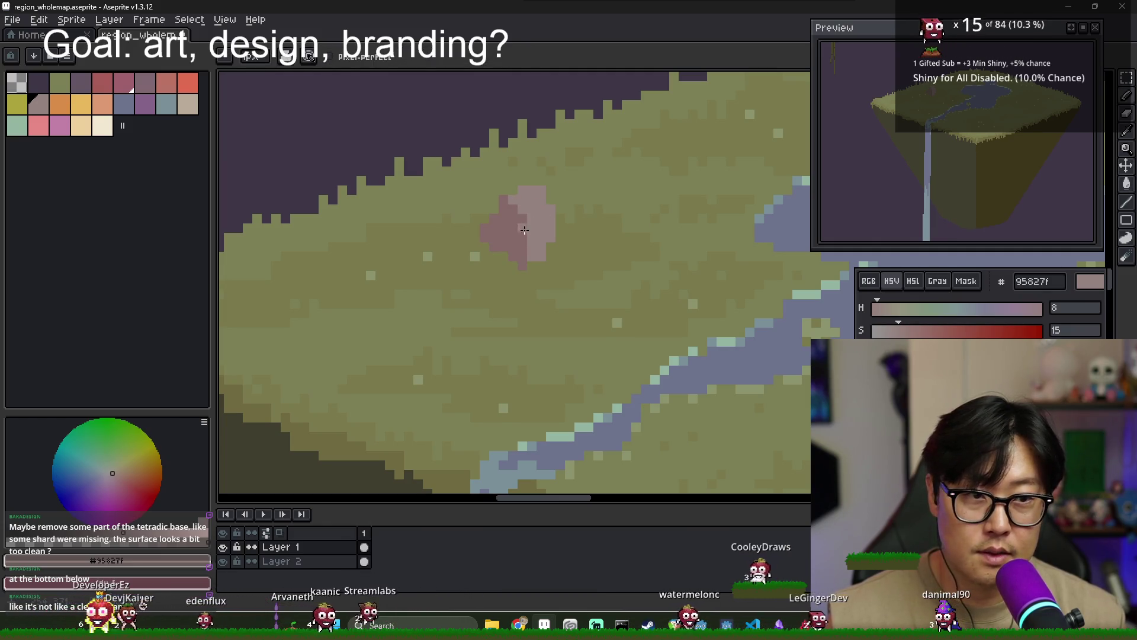
# Add a darker pink pixel inside the boulder for extra shading
pyautogui.keyDown('alt'); pyautogui.click(509, 237); pyautogui.keyUp('alt')
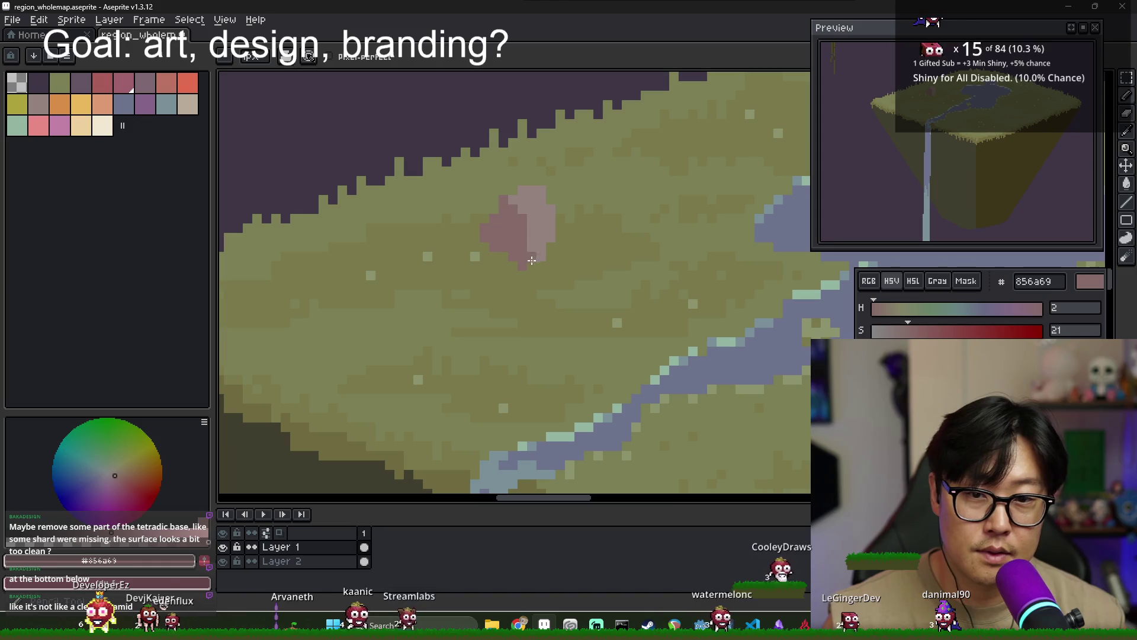
pyautogui.keyDown('alt'); pyautogui.click(561, 237); pyautogui.keyUp('alt')
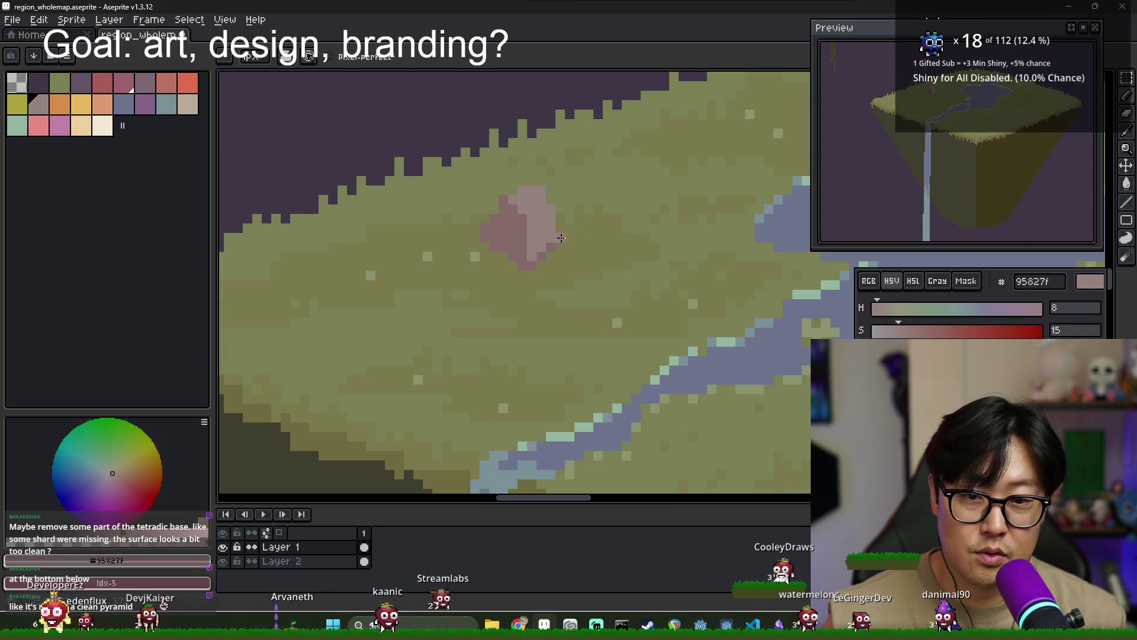
pyautogui.keyDown('alt'); pyautogui.click(549, 250); pyautogui.keyUp('alt')
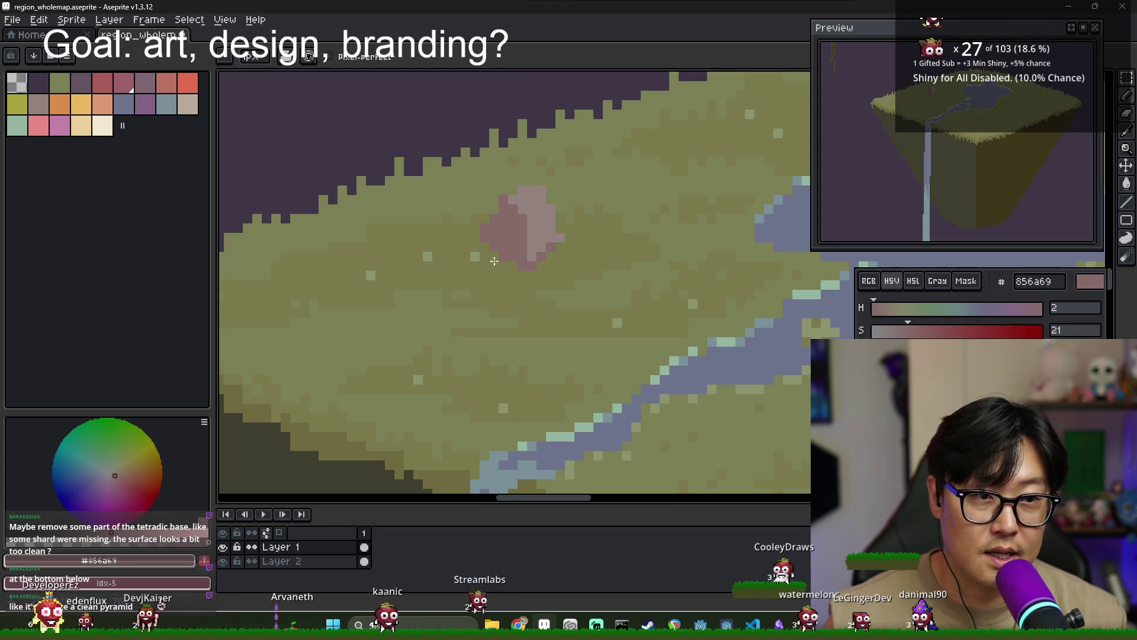
pyautogui.click(528, 210)
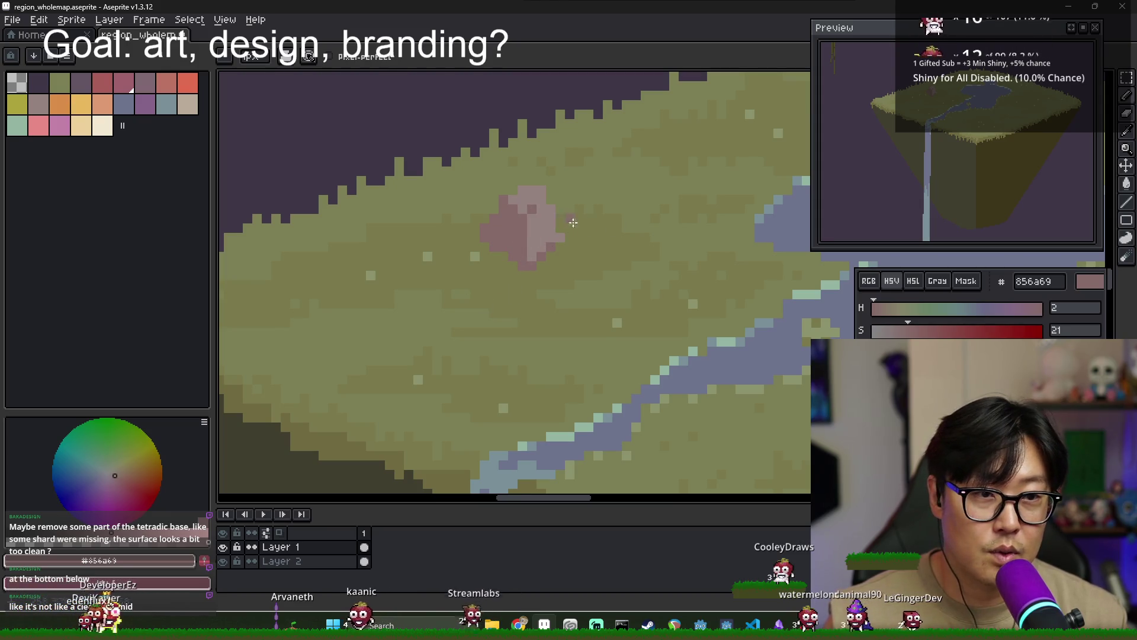
pyautogui.keyDown('alt'); pyautogui.click(520, 190); pyautogui.keyUp('alt')
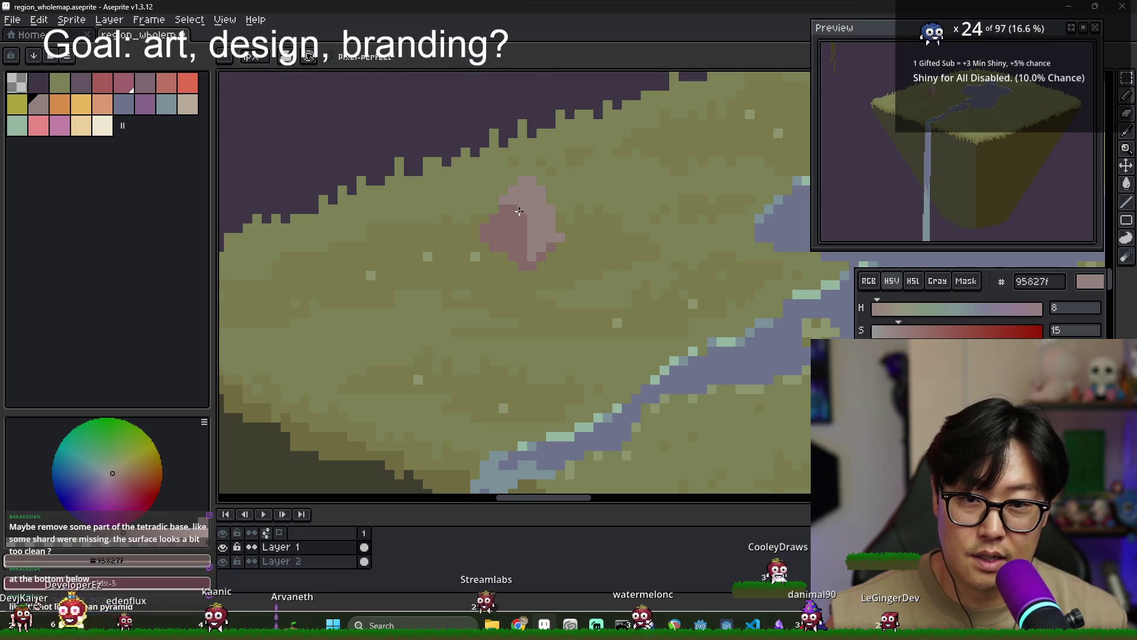
# Fill the boulder's top patch with a lighter pink highlight
pyautogui.click(977, 353)
pyautogui.press('g')
pyautogui.click(539, 204)
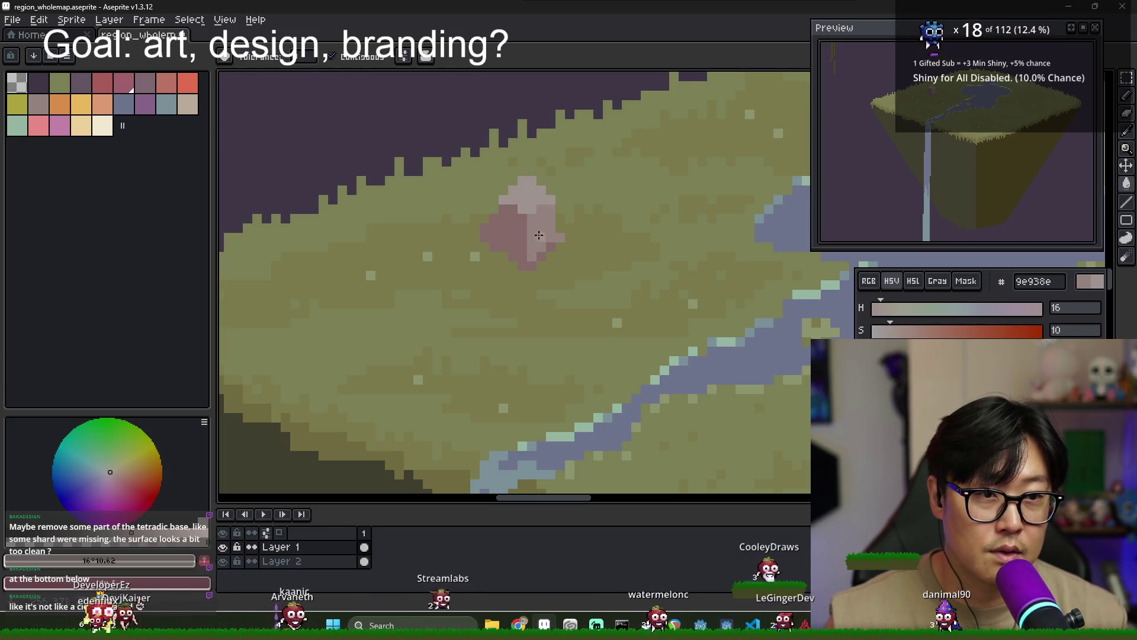
pyautogui.press('b')
# Cover a stray pink pixel beside the boulder with olive grass colour
pyautogui.keyDown('alt'); pyautogui.click(520, 210); pyautogui.keyUp('alt')
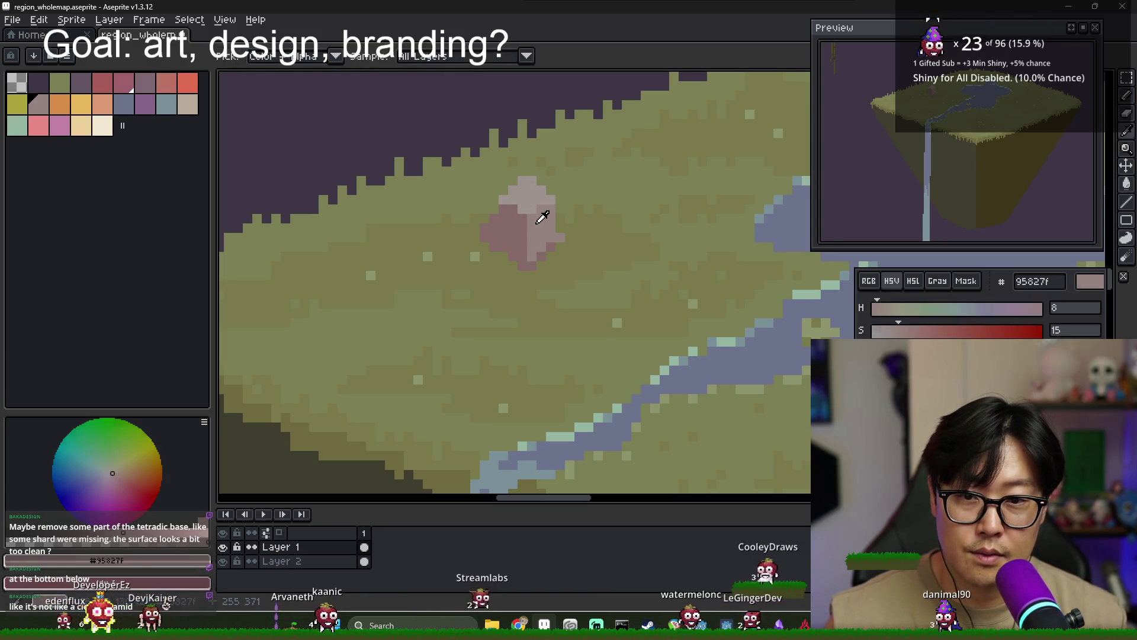
pyautogui.keyDown('alt'); pyautogui.click(493, 211); pyautogui.keyUp('alt')
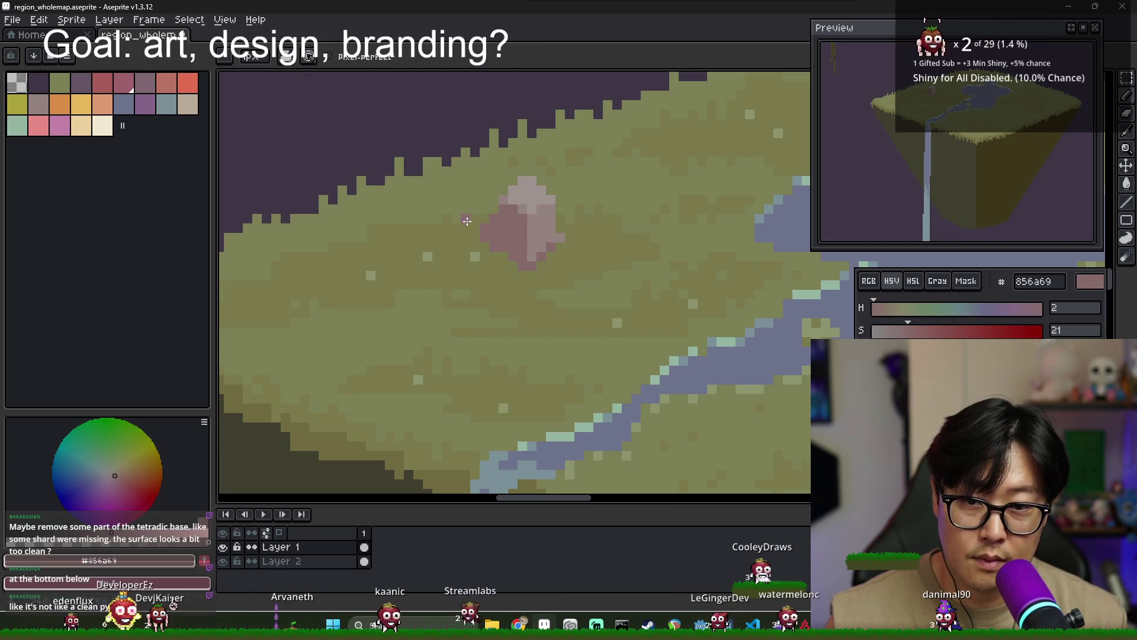
pyautogui.keyDown('alt'); pyautogui.click(469, 237); pyautogui.keyUp('alt')
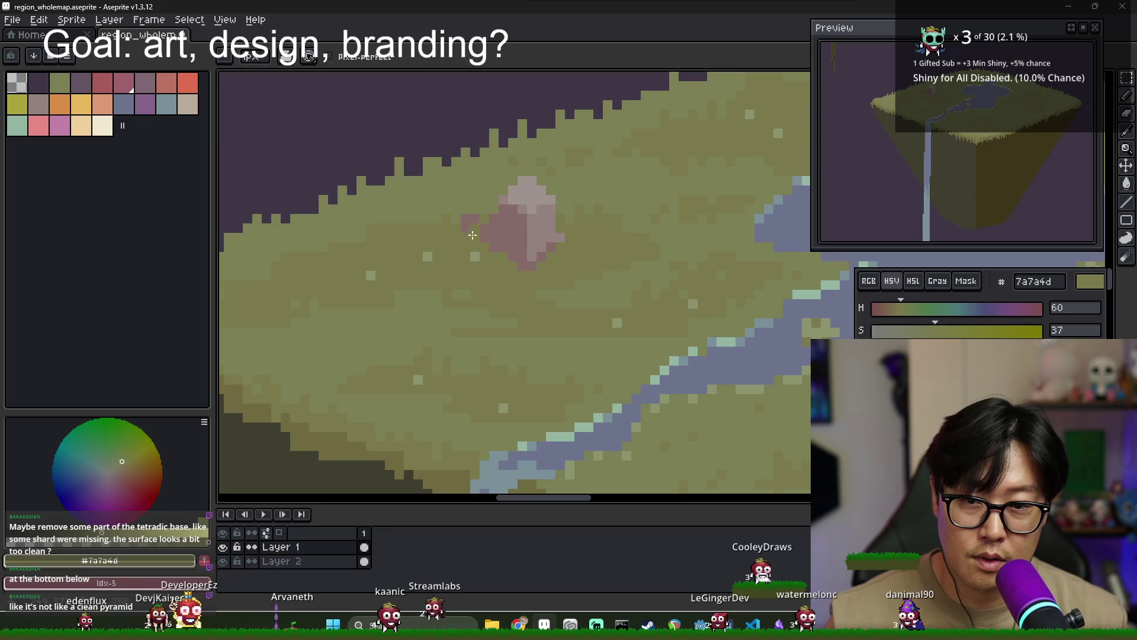
pyautogui.click(468, 219)
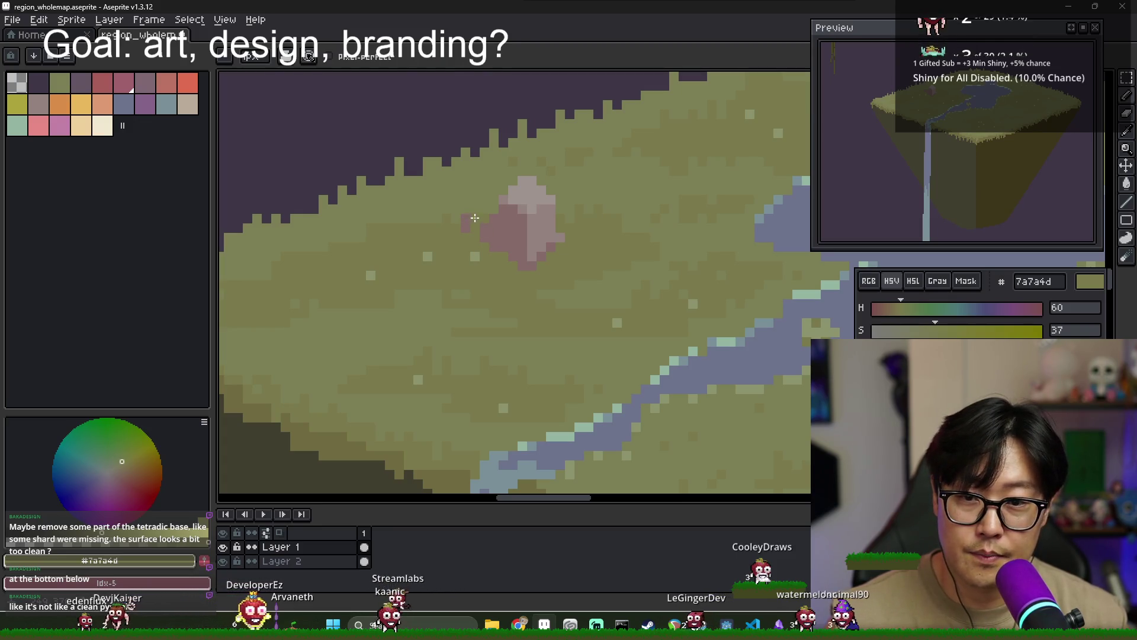
pyautogui.scroll(-3, 522, 274)
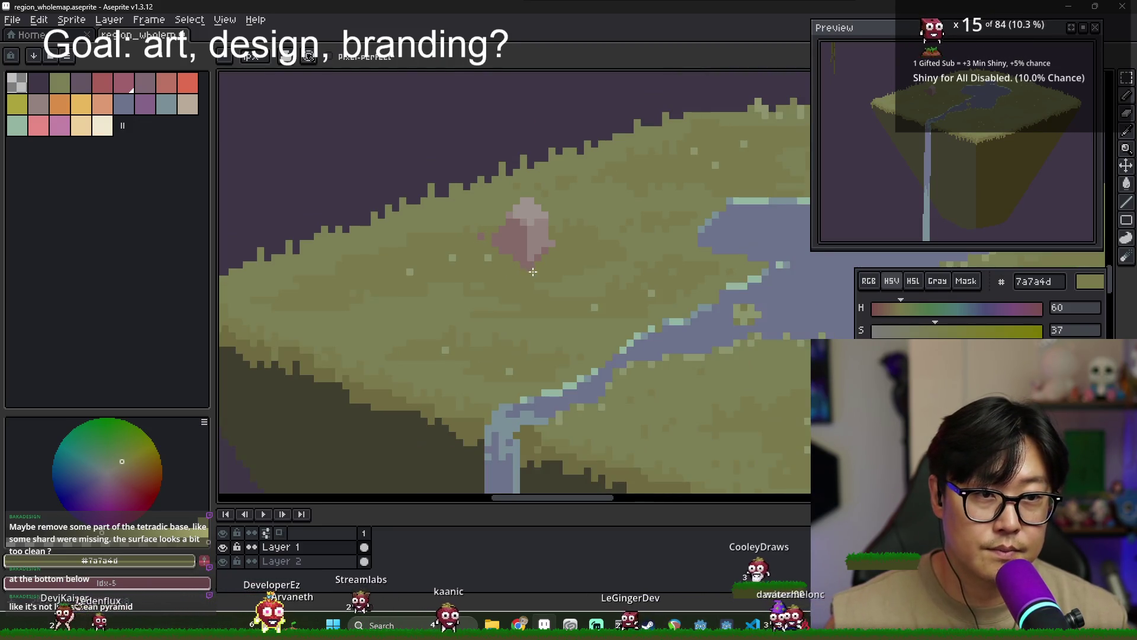
pyautogui.scroll(3, 505, 238)
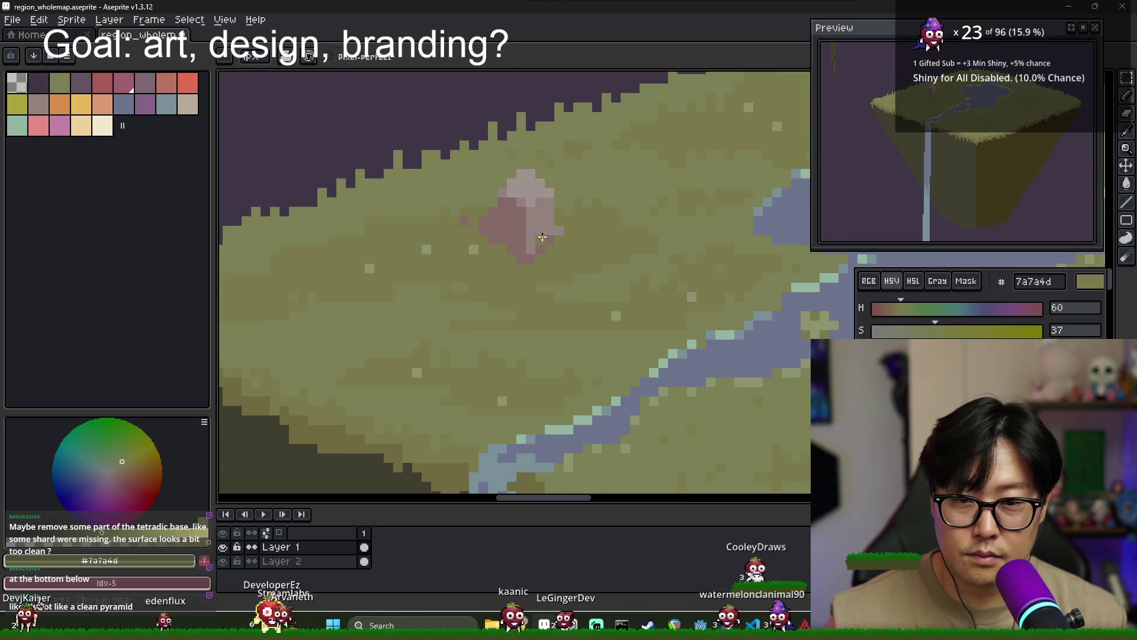
# Sample the boulder's mid, dark and highlight pinks to check its shading
pyautogui.keyDown('alt'); pyautogui.click(522, 232); pyautogui.keyUp('alt')
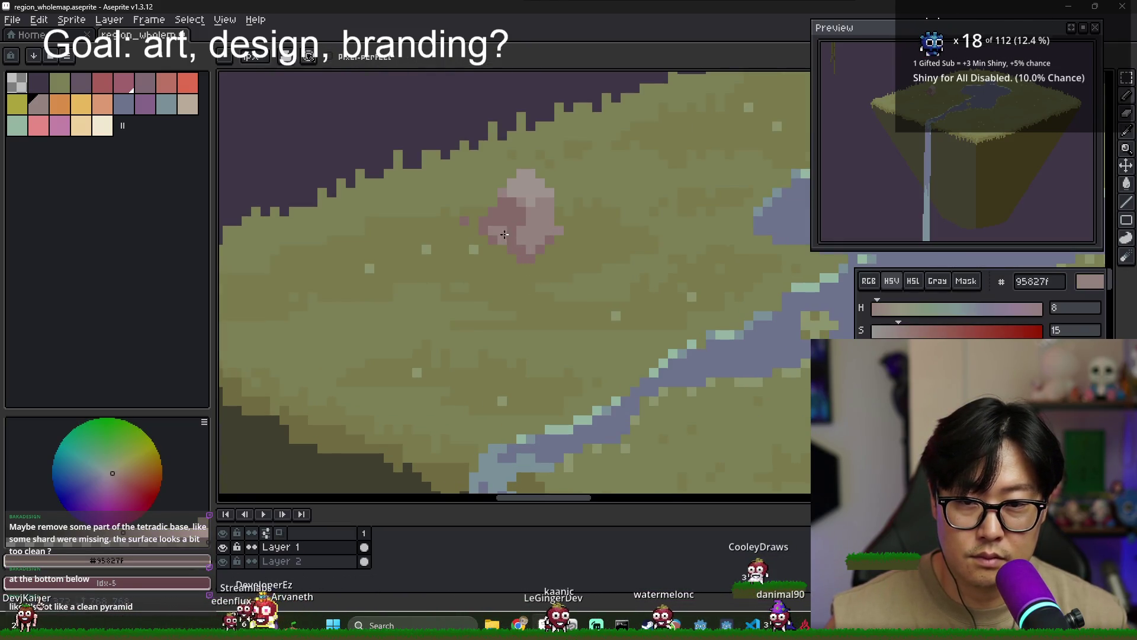
pyautogui.scroll(-1, 535, 252)
pyautogui.scroll(1, 524, 241)
pyautogui.keyDown('alt'); pyautogui.click(532, 231); pyautogui.keyUp('alt')
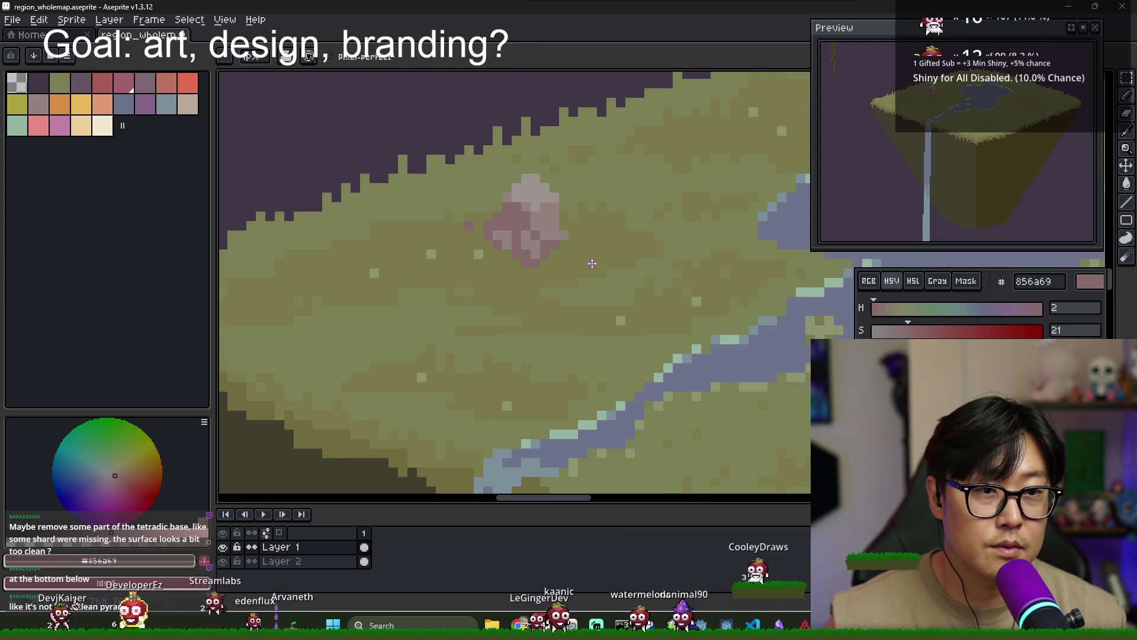
pyautogui.keyDown('alt'); pyautogui.click(539, 215); pyautogui.keyUp('alt')
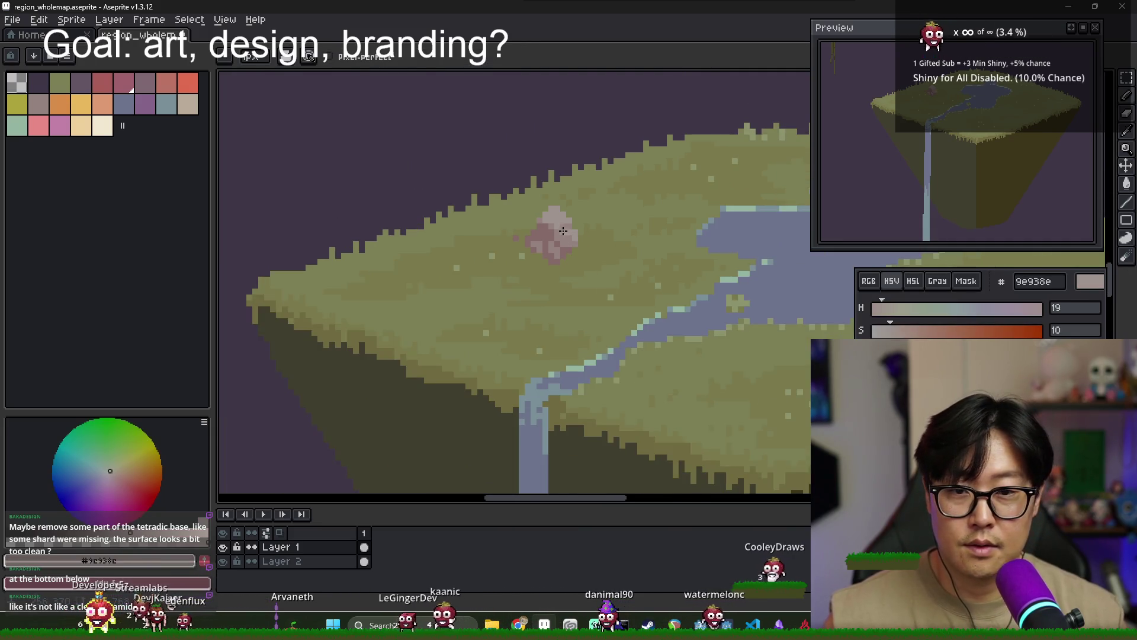
# Pick the darker olive grass colour for tidying the boulder's edges
pyautogui.scroll(-1, 605, 275)
pyautogui.scroll(-1, 616, 266)
pyautogui.scroll(-1, 627, 260)
pyautogui.scroll(2, 627, 260)
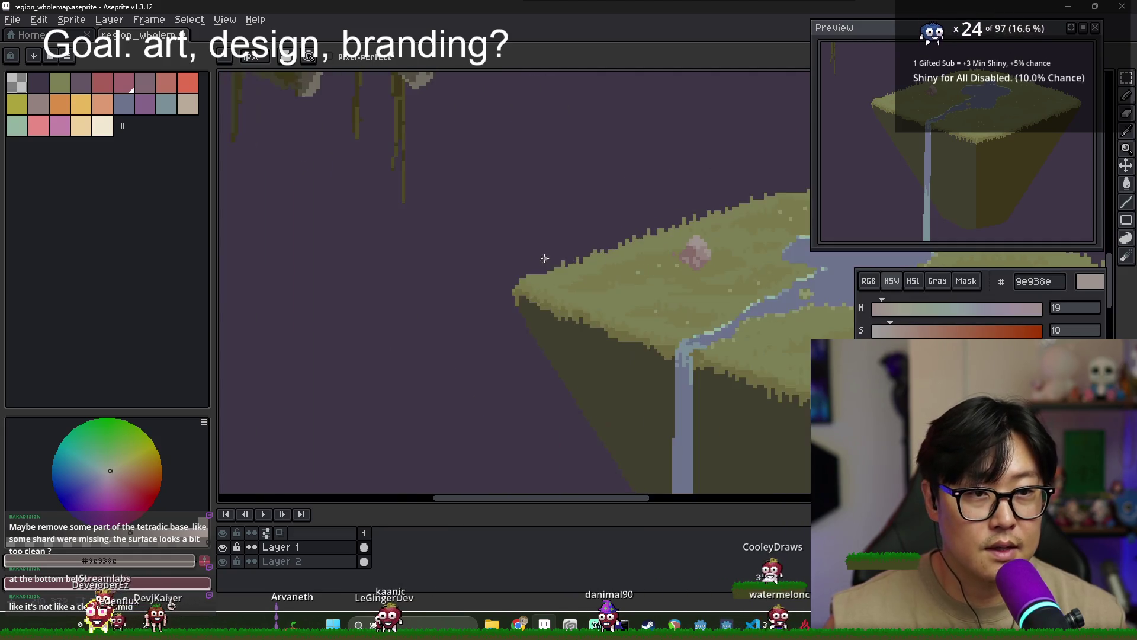
pyautogui.scroll(1, 640, 285)
pyautogui.scroll(1, 652, 313)
pyautogui.scroll(1, 665, 346)
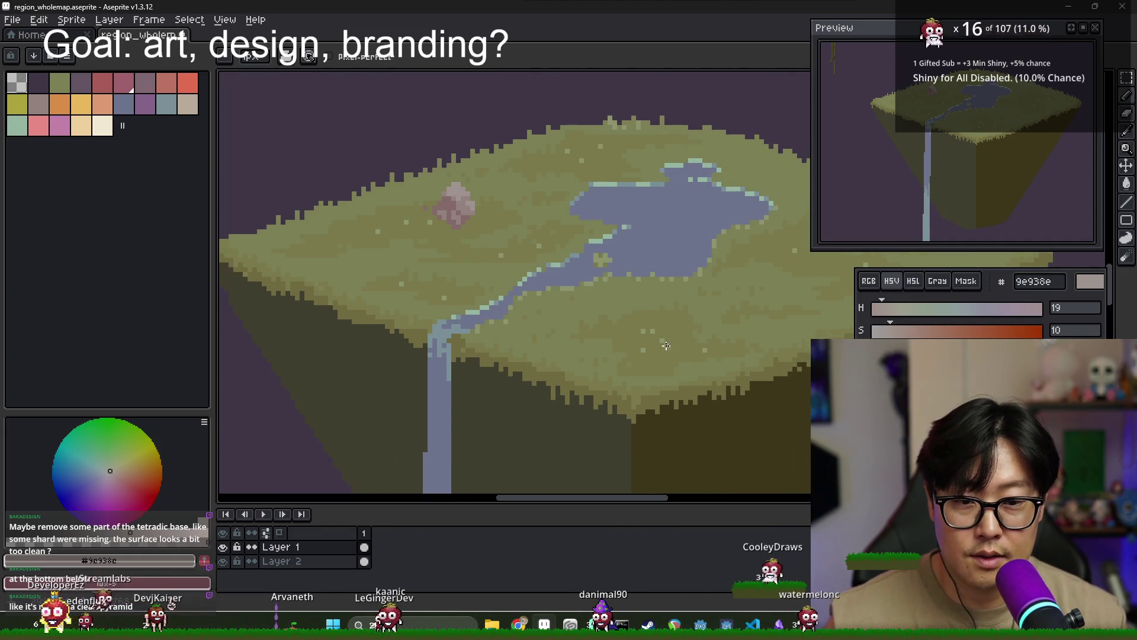
pyautogui.keyDown('alt'); pyautogui.click(429, 221); pyautogui.keyUp('alt')
pyautogui.keyDown('alt'); pyautogui.click(422, 330); pyautogui.keyUp('alt')
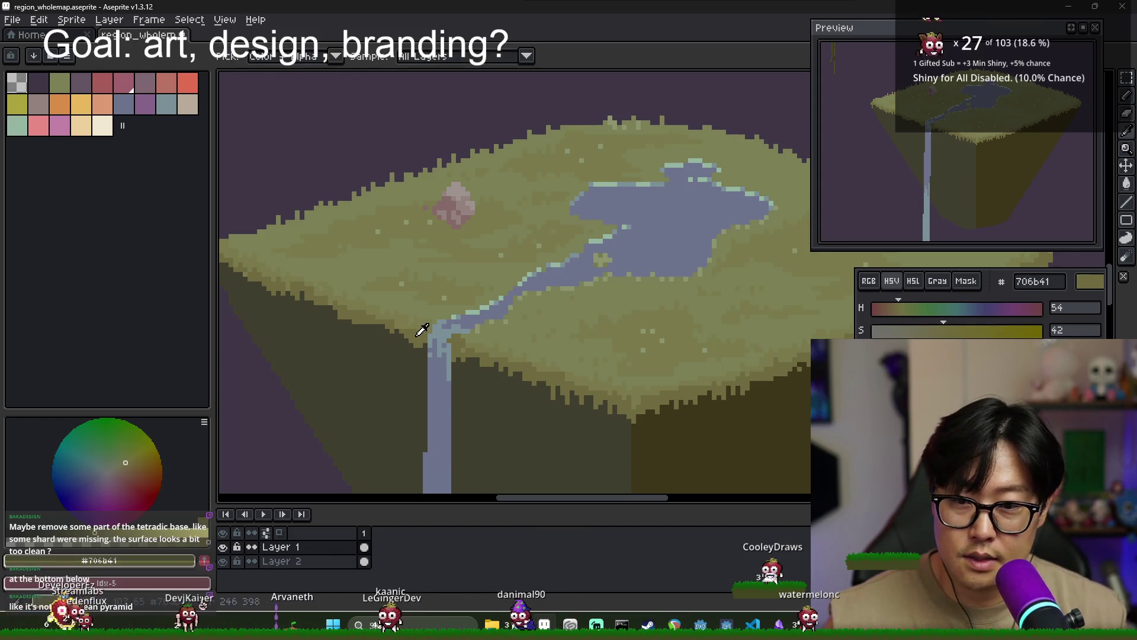
pyautogui.scroll(1, 444, 236)
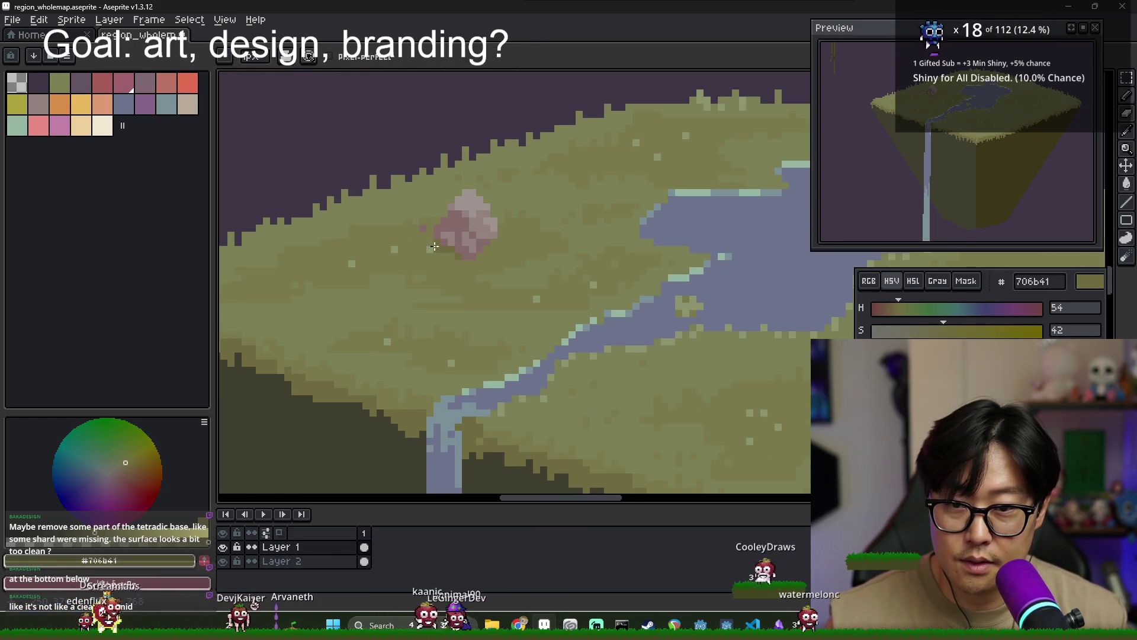
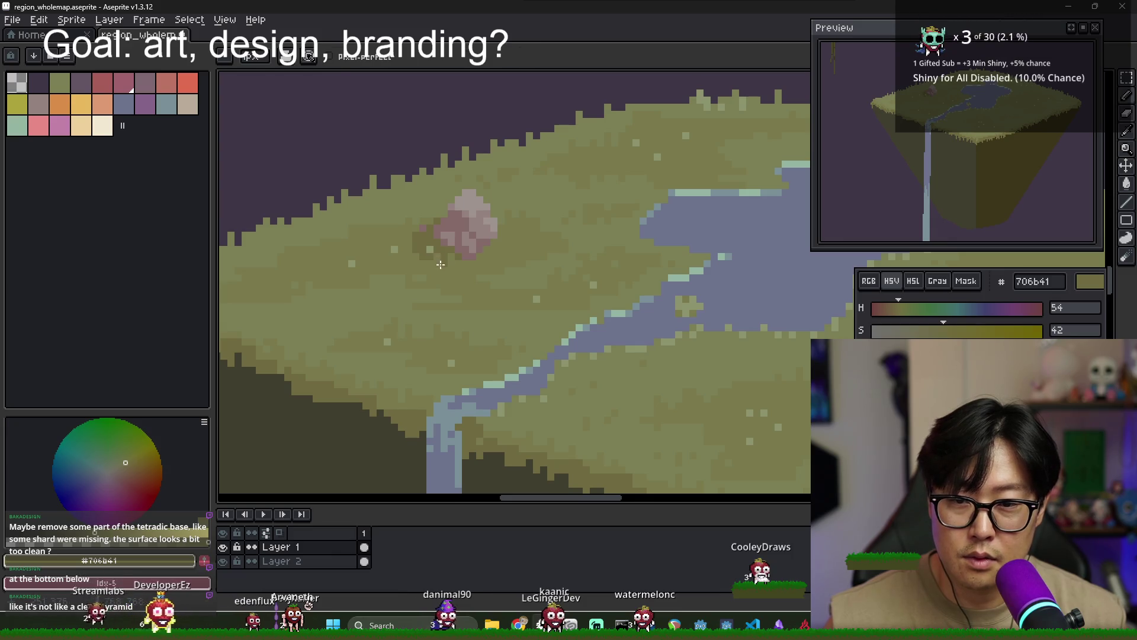
# Sample a darker grass colour from the top of the island
pyautogui.keyDown('alt'); pyautogui.click(433, 256); pyautogui.keyUp('alt')
pyautogui.keyDown('alt'); pyautogui.click(436, 245); pyautogui.keyUp('alt')
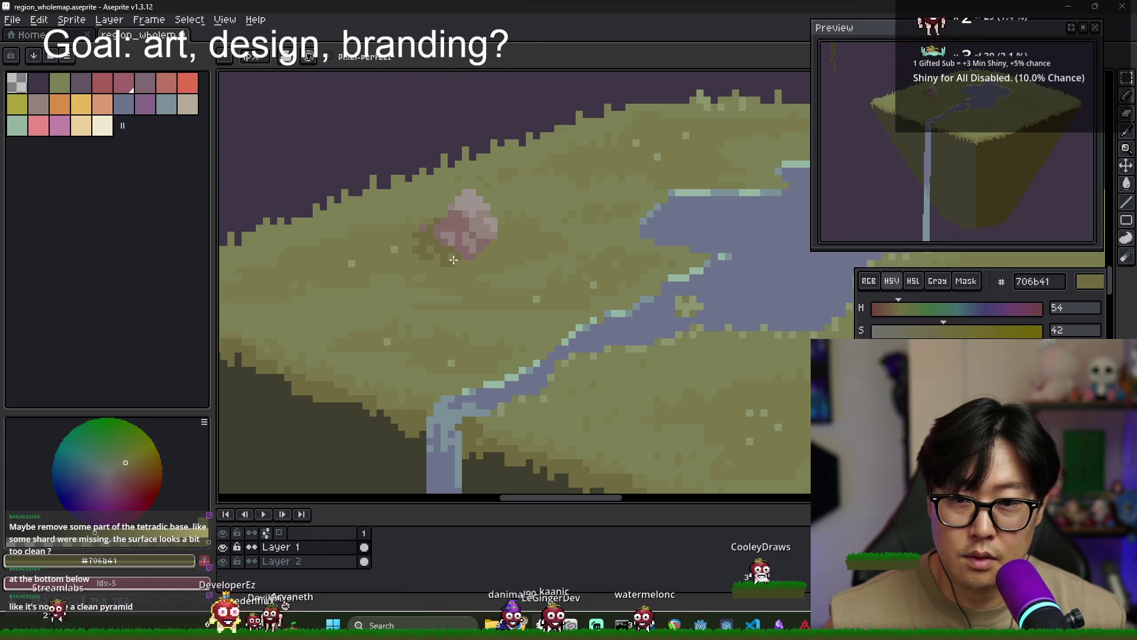
pyautogui.scroll(-3, 525, 267)
pyautogui.scroll(-1, 551, 266)
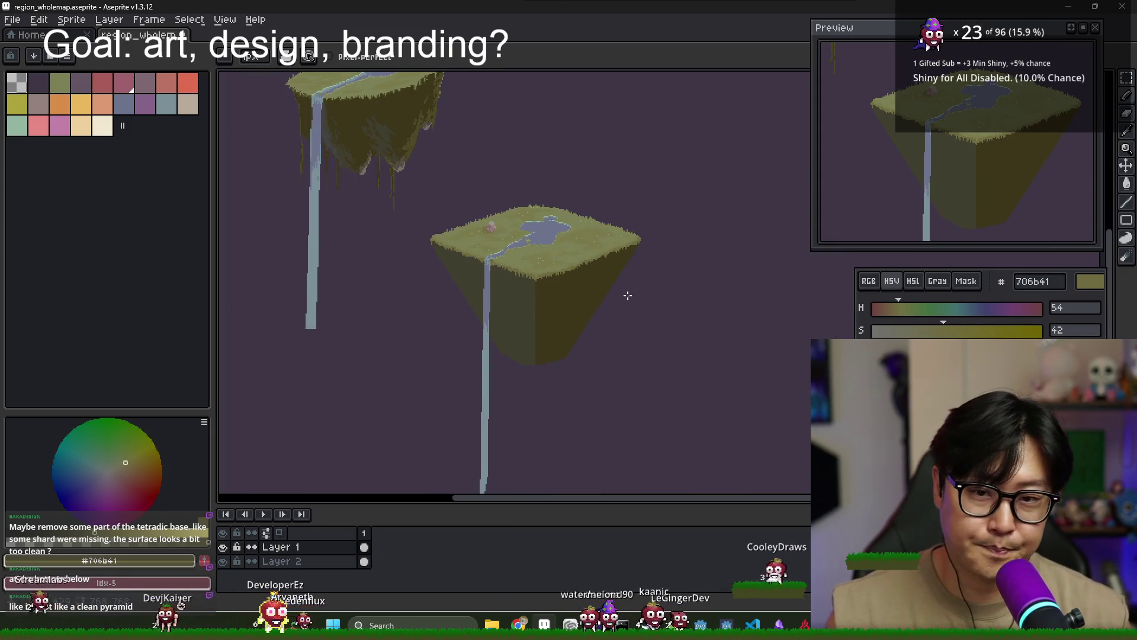
pyautogui.moveTo(574, 270); pyautogui.dragTo(587, 267)
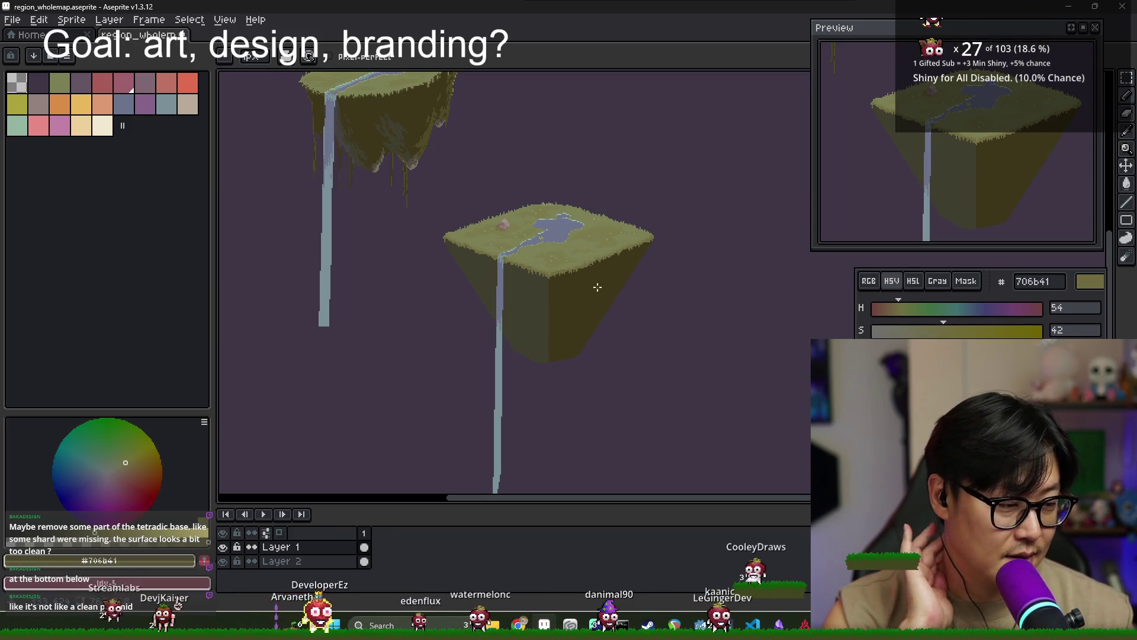
pyautogui.scroll(1, 506, 320)
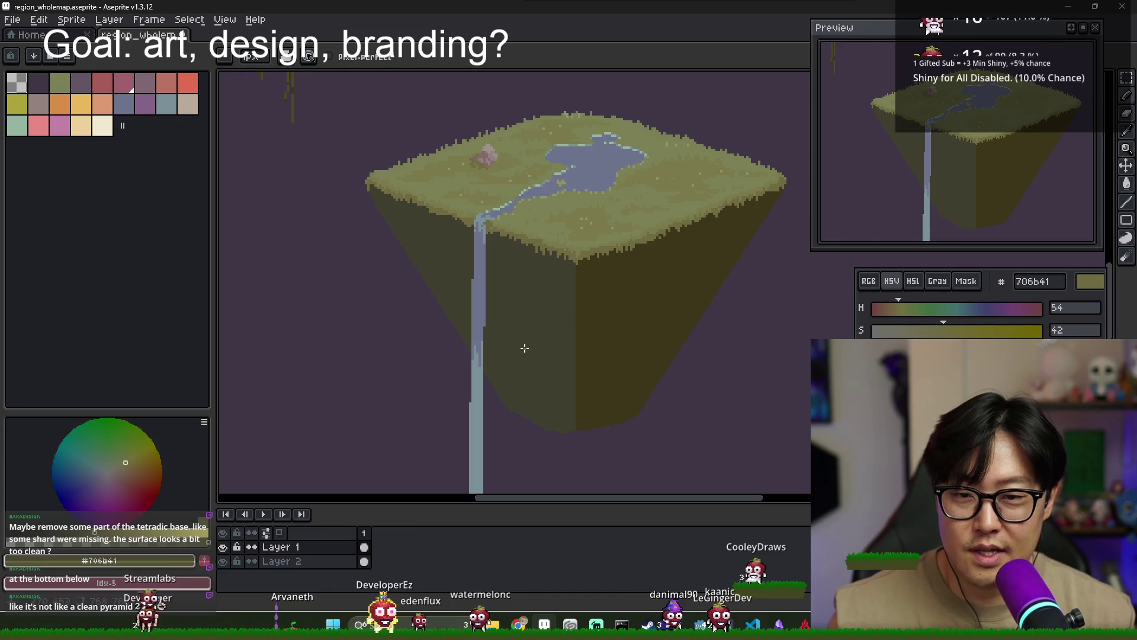
pyautogui.scroll(-1, 502, 345)
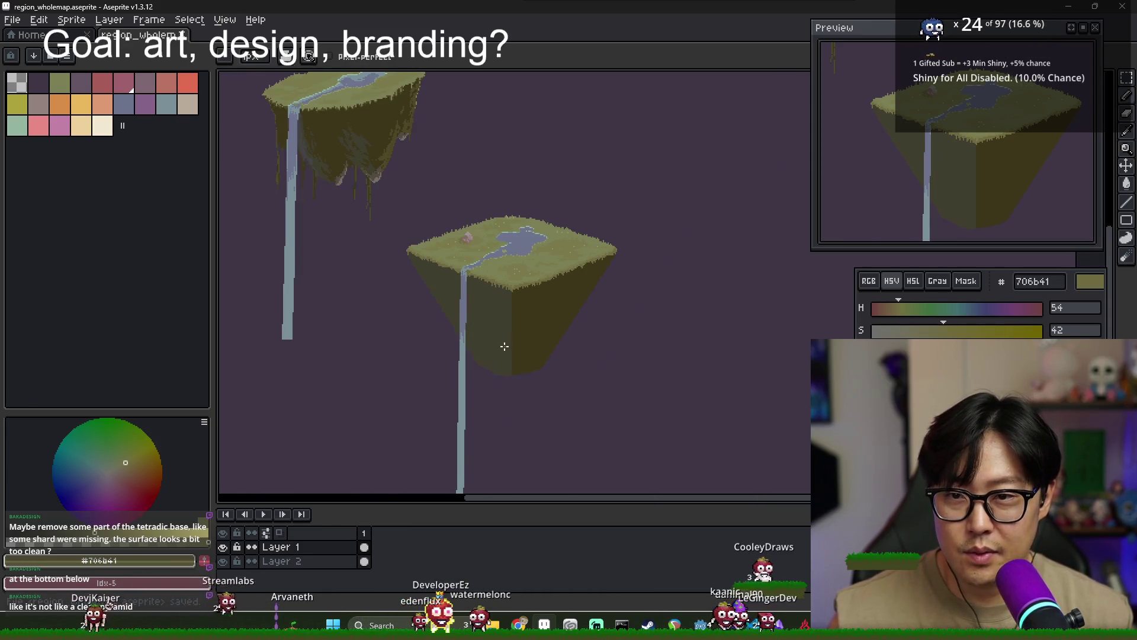
pyautogui.scroll(1, 504, 377)
pyautogui.scroll(1, 470, 330)
pyautogui.scroll(-2, 401, 238)
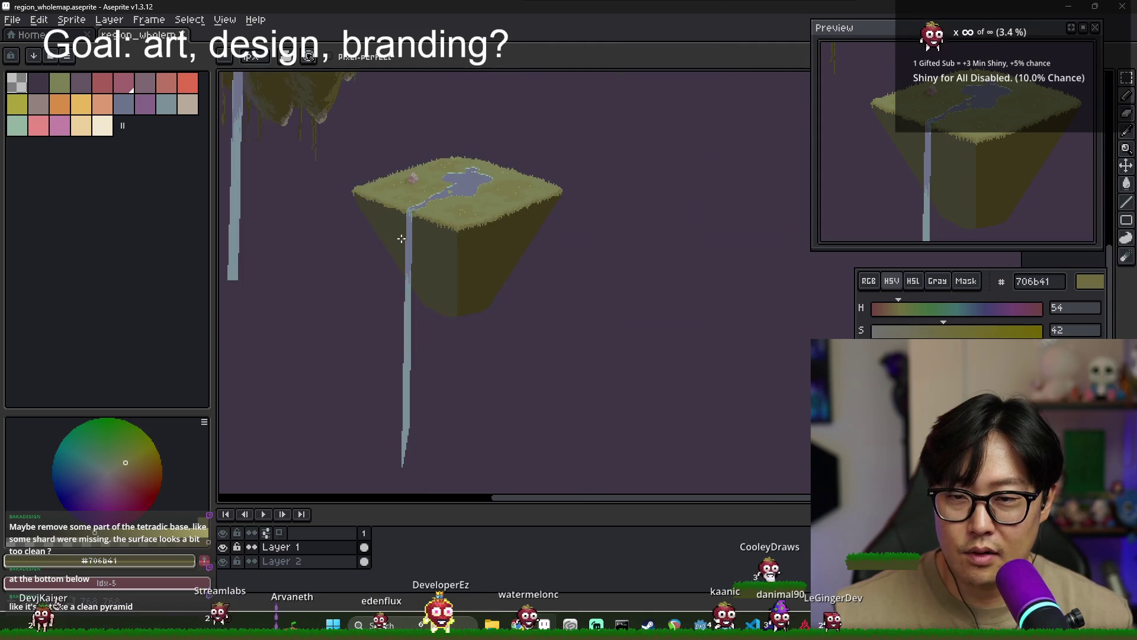
pyautogui.scroll(-1, 492, 261)
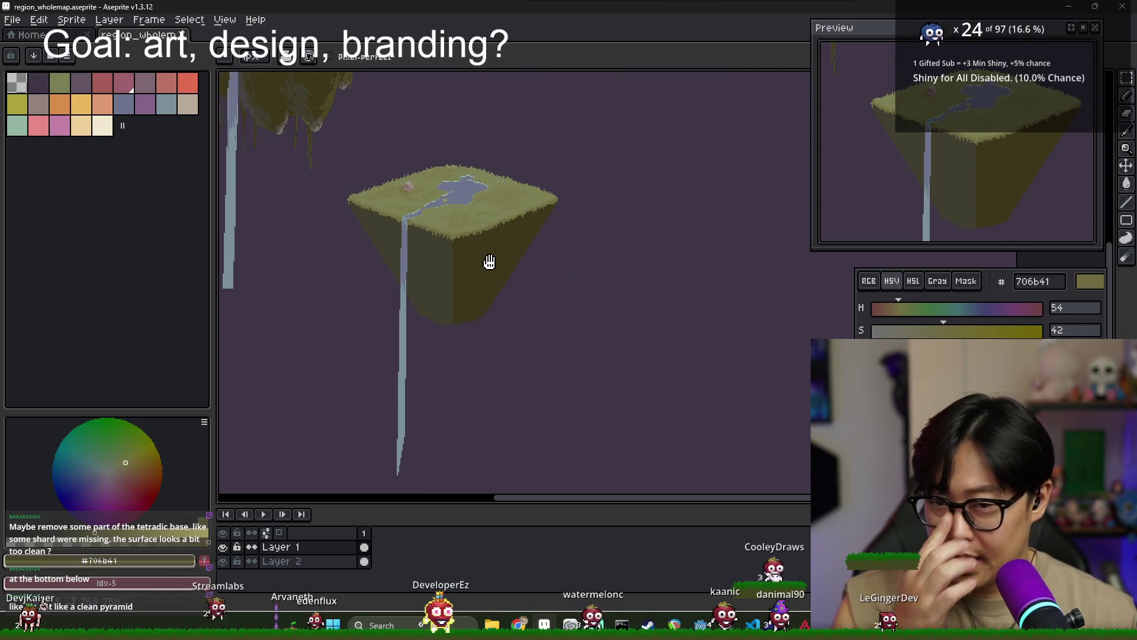
pyautogui.scroll(-2, 485, 269)
pyautogui.scroll(2, 474, 269)
pyautogui.scroll(-1, 456, 273)
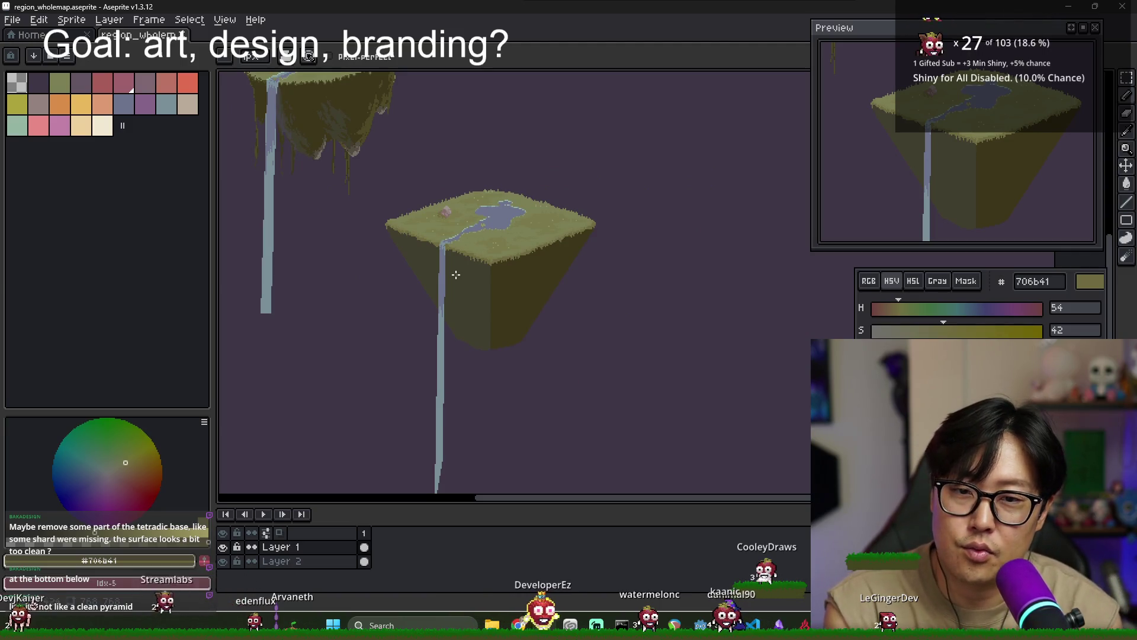
pyautogui.scroll(2, 500, 294)
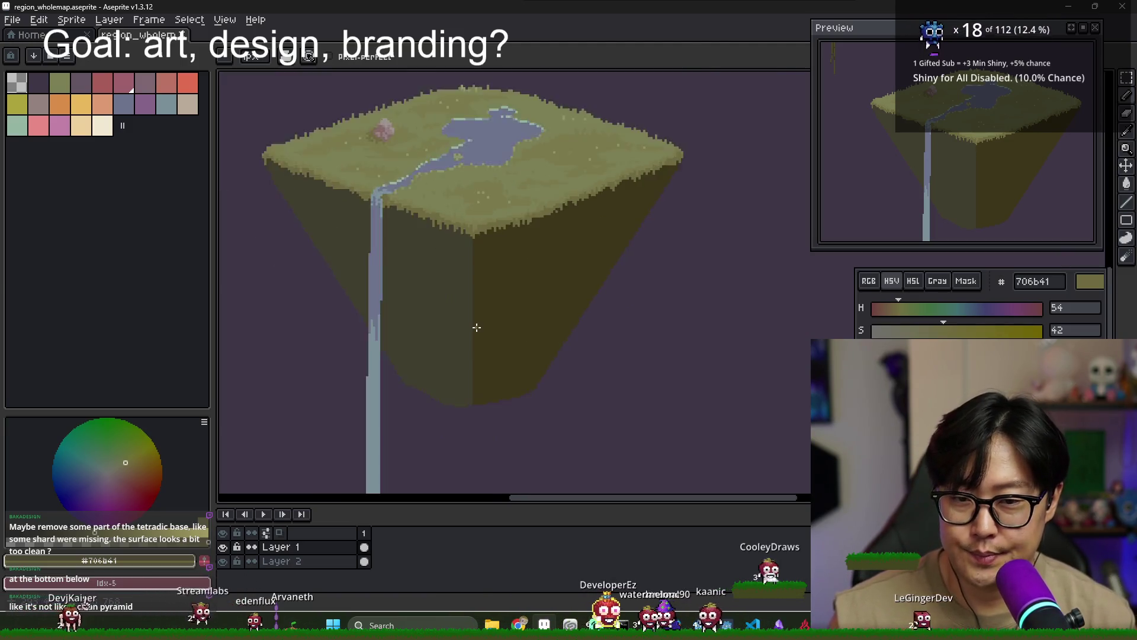
pyautogui.scroll(-1, 472, 325)
# Eyedrop the left face's dark shade #403e2f and erase jagged notches along the bottom edge
pyautogui.keyDown('alt'); pyautogui.click(450, 370); pyautogui.keyUp('alt')
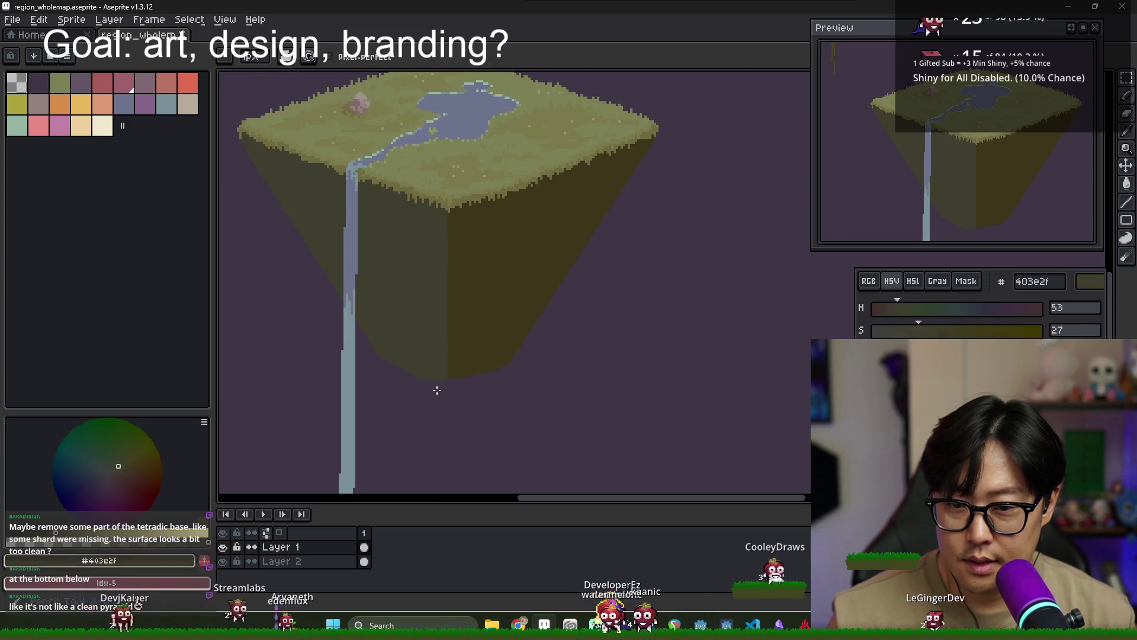
pyautogui.scroll(2, 435, 385)
pyautogui.scroll(-2, 429, 379)
pyautogui.press('e')
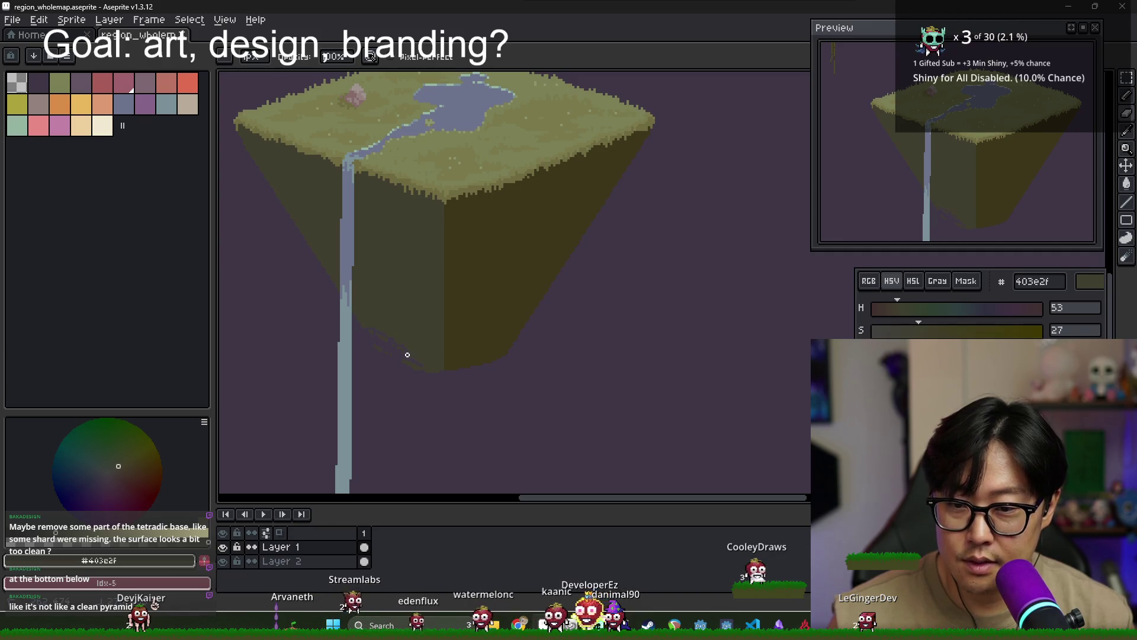
pyautogui.moveTo(469, 352); pyautogui.dragTo(509, 359)
# Hide Layer 2 to show transparency and clear stray white and dark pixels below the island
pyautogui.scroll(2, 509, 360)
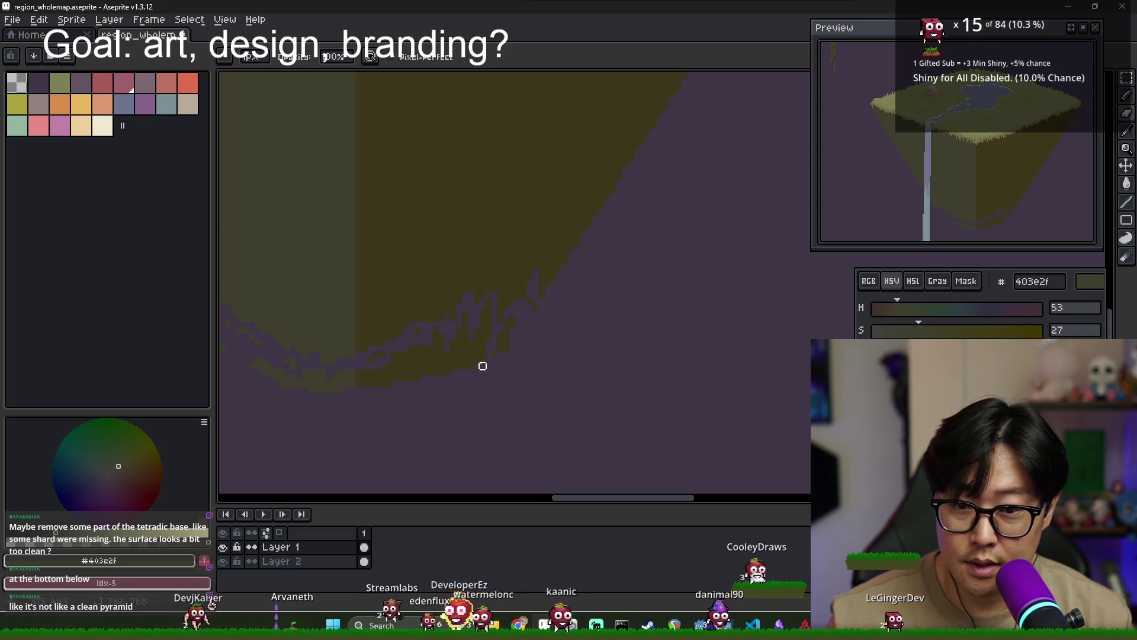
pyautogui.click(222, 561)
pyautogui.scroll(-2, 508, 333)
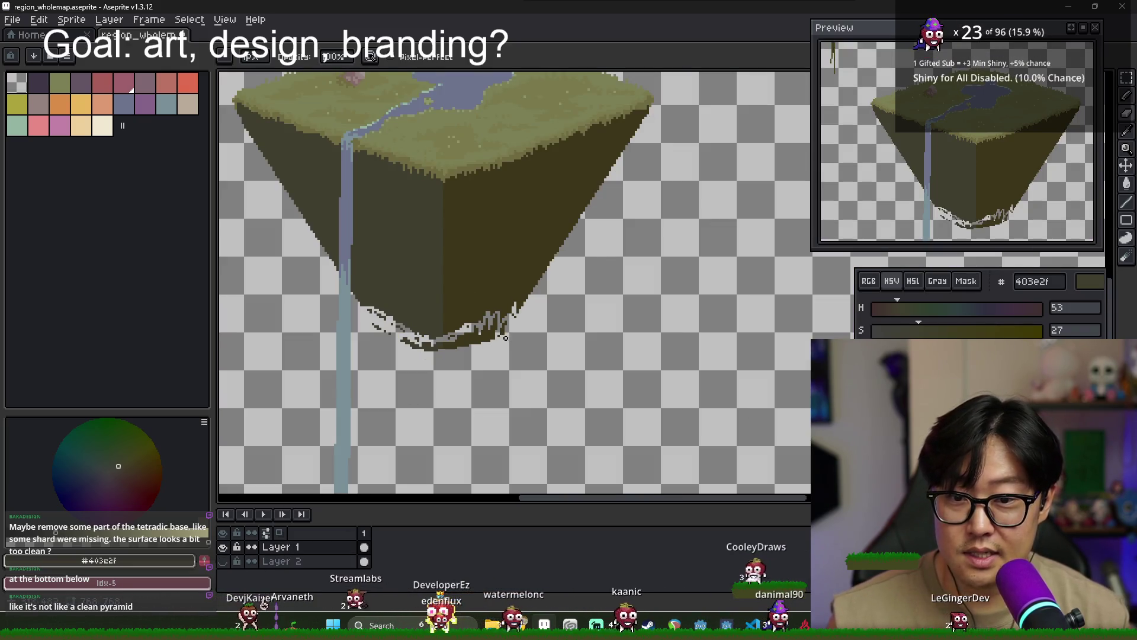
pyautogui.press('w')
pyautogui.click(472, 348)
pyautogui.hotkey('ctrl', 'd')
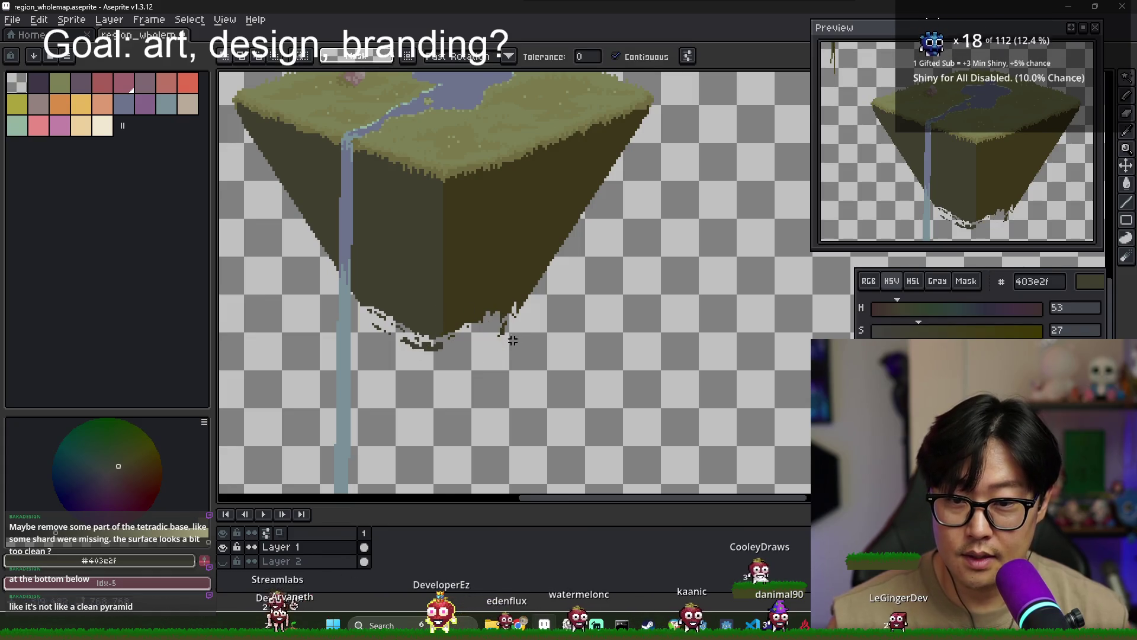
pyautogui.scroll(2, 401, 337)
pyautogui.scroll(-2, 389, 355)
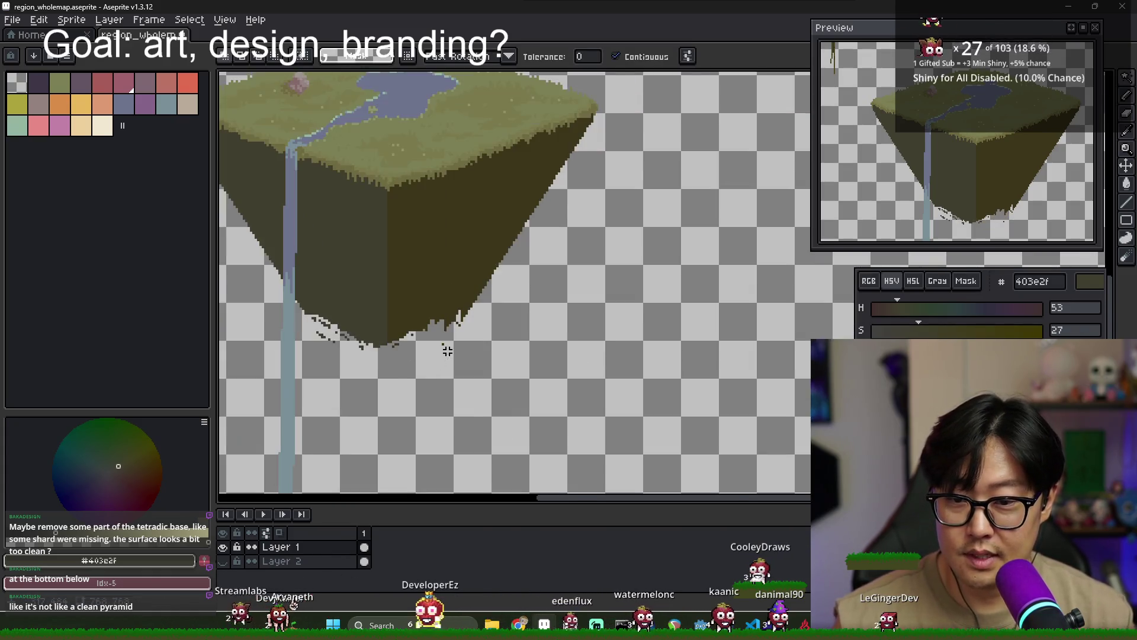
pyautogui.scroll(2, 438, 336)
pyautogui.press('e')
pyautogui.click(439, 338)
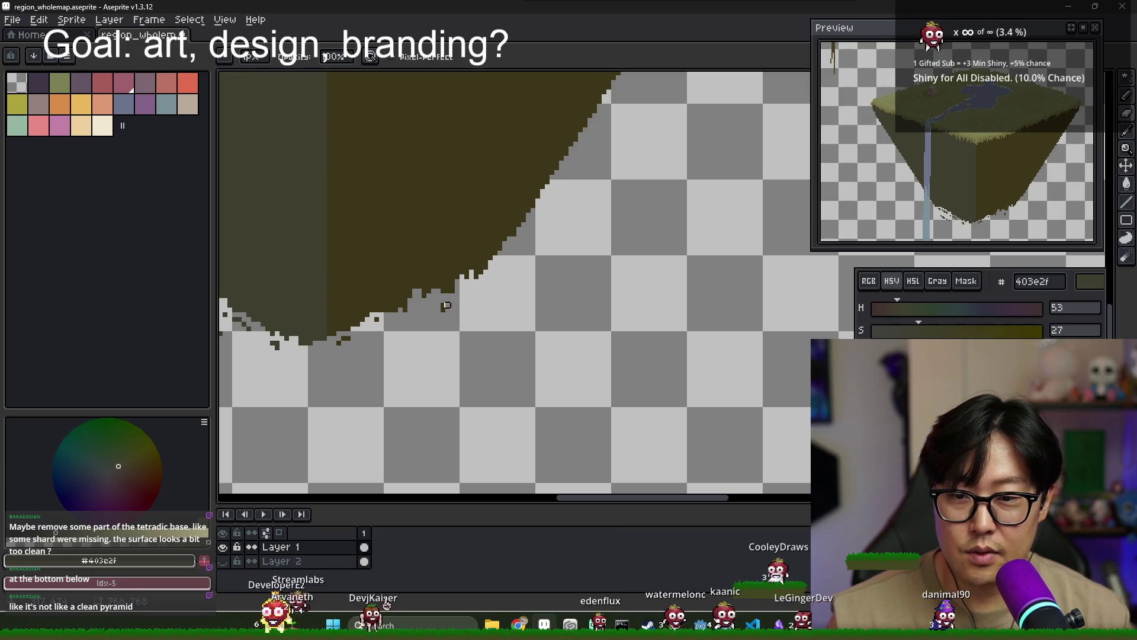
# Add dark pixels along the island's left edge and a dark stroke below its bottom tip
pyautogui.scroll(-1, 447, 306)
pyautogui.scroll(1, 448, 307)
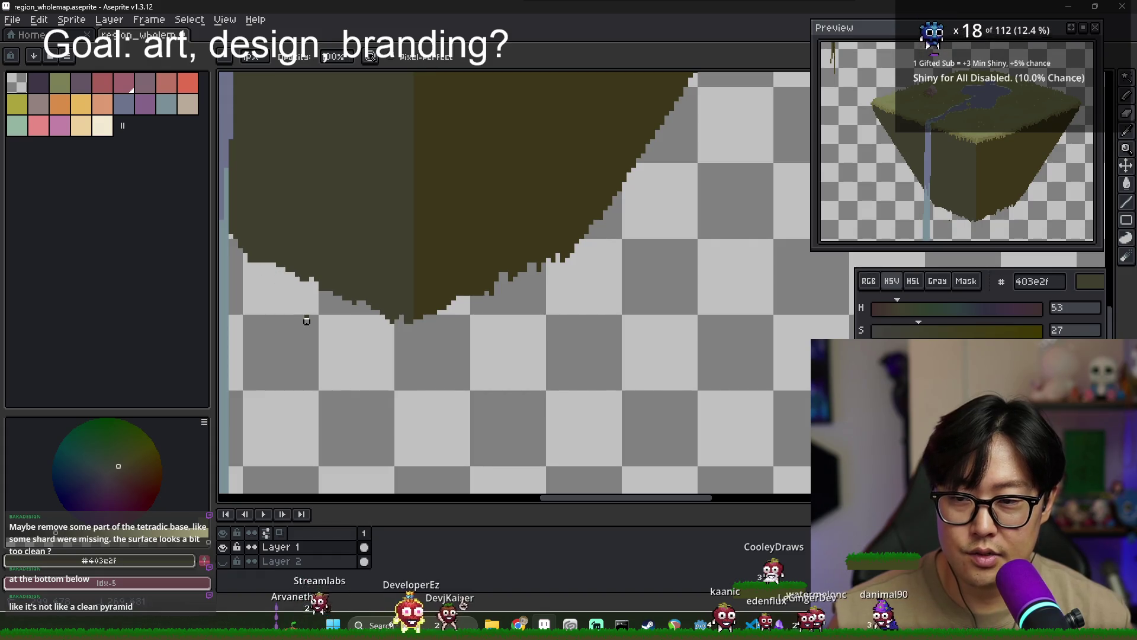
pyautogui.scroll(-1, 331, 320)
pyautogui.scroll(1, 331, 321)
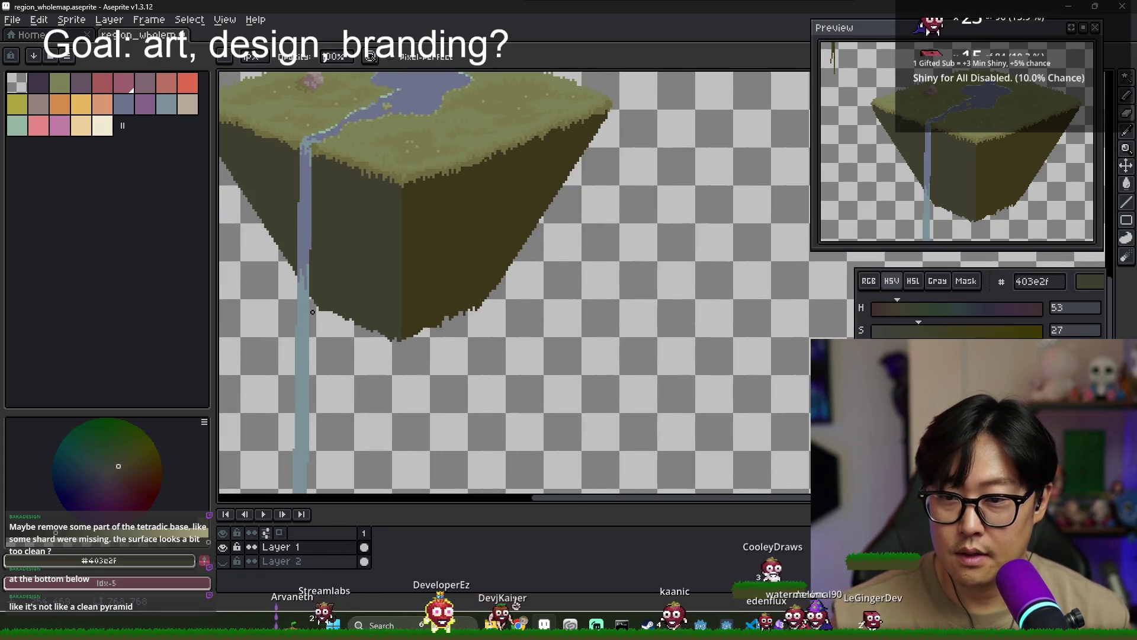
pyautogui.scroll(1, 312, 312)
pyautogui.moveTo(315, 290); pyautogui.dragTo(350, 323)
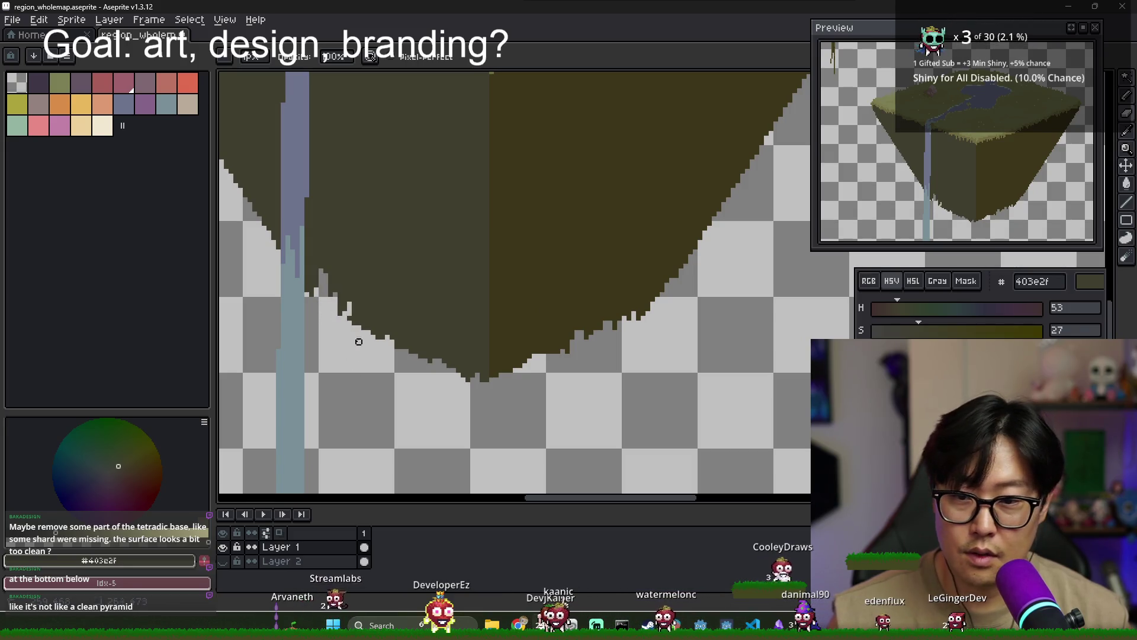
pyautogui.scroll(-1, 391, 373)
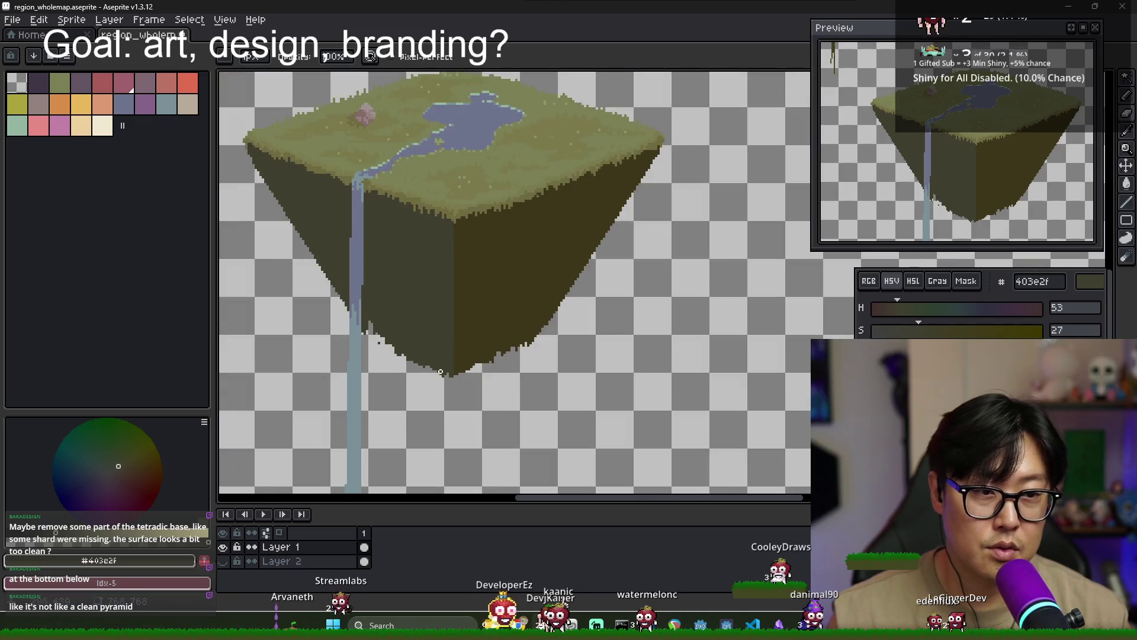
pyautogui.scroll(1, 426, 378)
pyautogui.scroll(-1, 456, 380)
pyautogui.scroll(1, 449, 379)
pyautogui.scroll(-1, 448, 380)
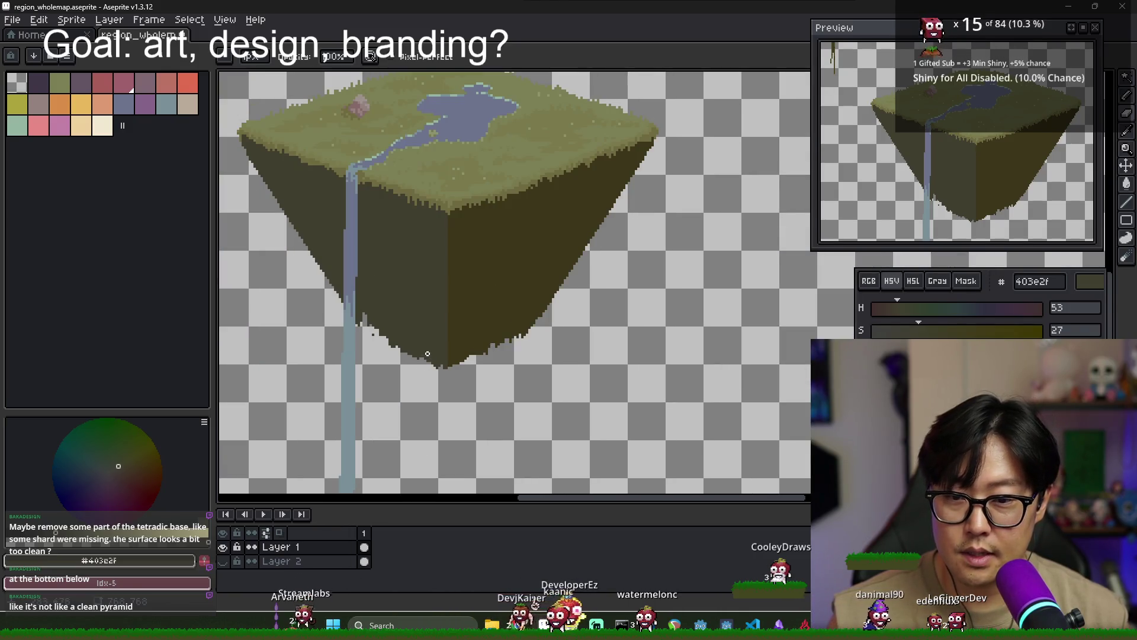
pyautogui.scroll(-2, 430, 331)
pyautogui.moveTo(404, 330)
pyautogui.mouseDown()
pyautogui.moveTo(422, 341)
pyautogui.moveTo(394, 351)
pyautogui.moveTo(409, 339)
pyautogui.mouseUp()
pyautogui.scroll(2, 422, 341)
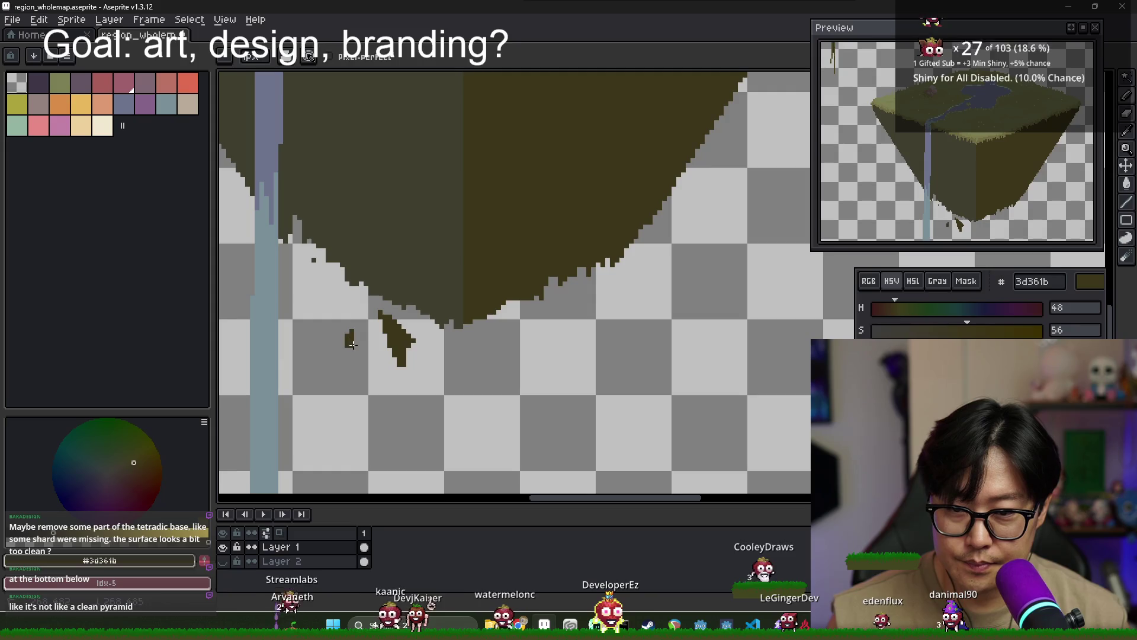
# Fill the first shard outline dark, then outline and fill a second dark shard below the island
pyautogui.scroll(-2, 454, 327)
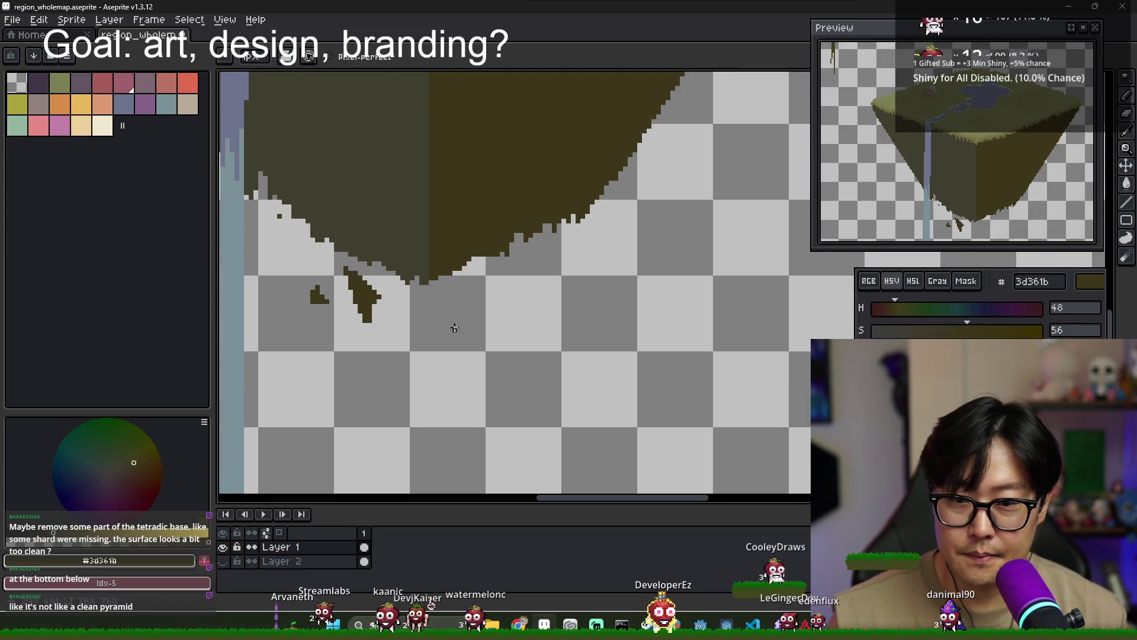
pyautogui.press('g')
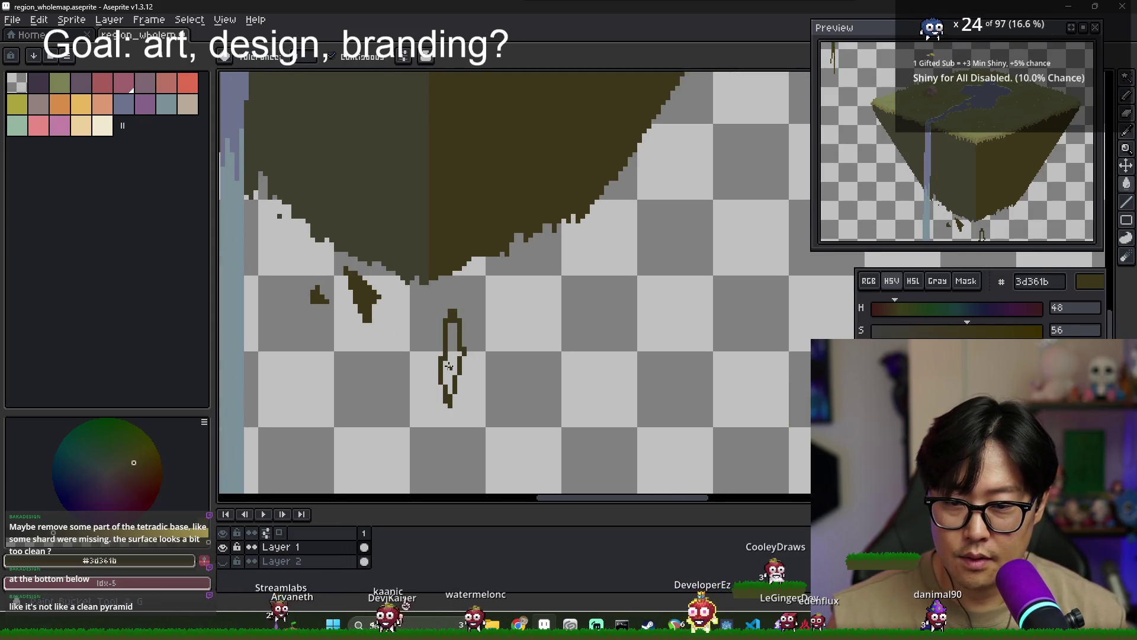
pyautogui.click(453, 361)
pyautogui.scroll(-2, 465, 341)
pyautogui.press('b')
pyautogui.moveTo(519, 302); pyautogui.dragTo(522, 303)
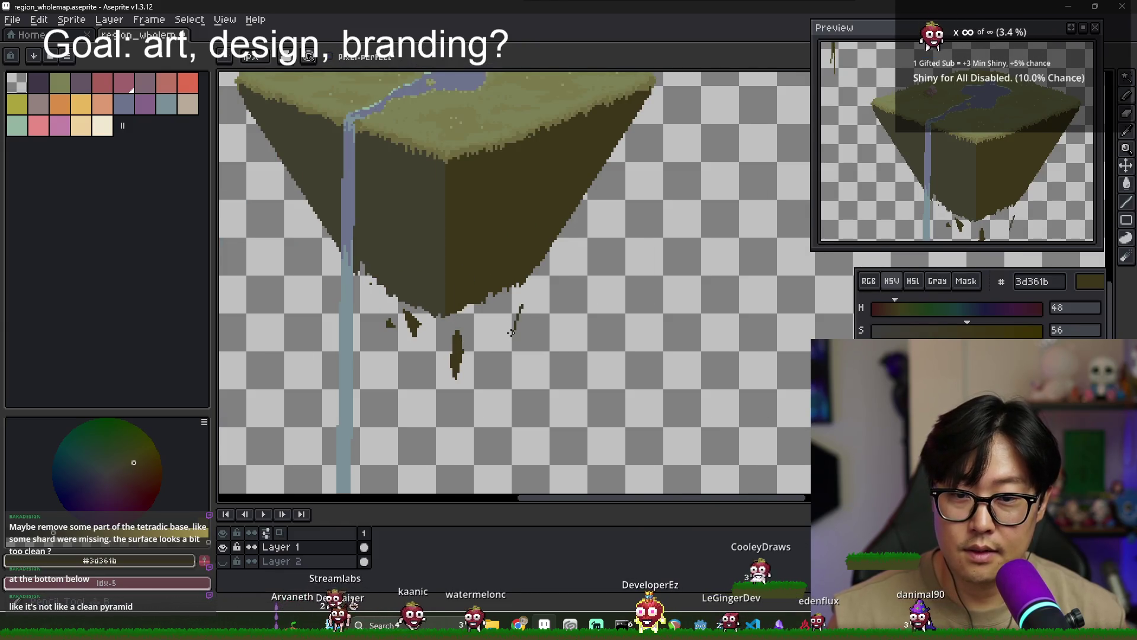
pyautogui.press('g')
pyautogui.click(512, 317)
pyautogui.scroll(-2, 516, 308)
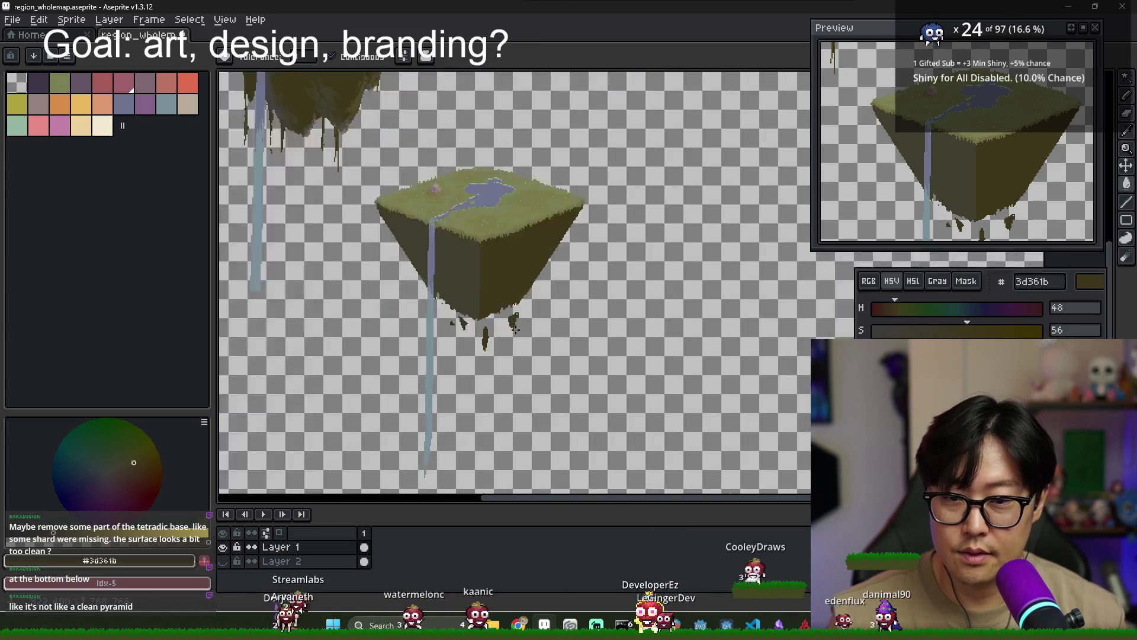
pyautogui.scroll(3, 519, 290)
# Sample the drip's dark olive, then sketch and fill a new hanging shard with it
pyautogui.press('b')
pyautogui.scroll(2, 426, 294)
pyautogui.scroll(-2, 441, 299)
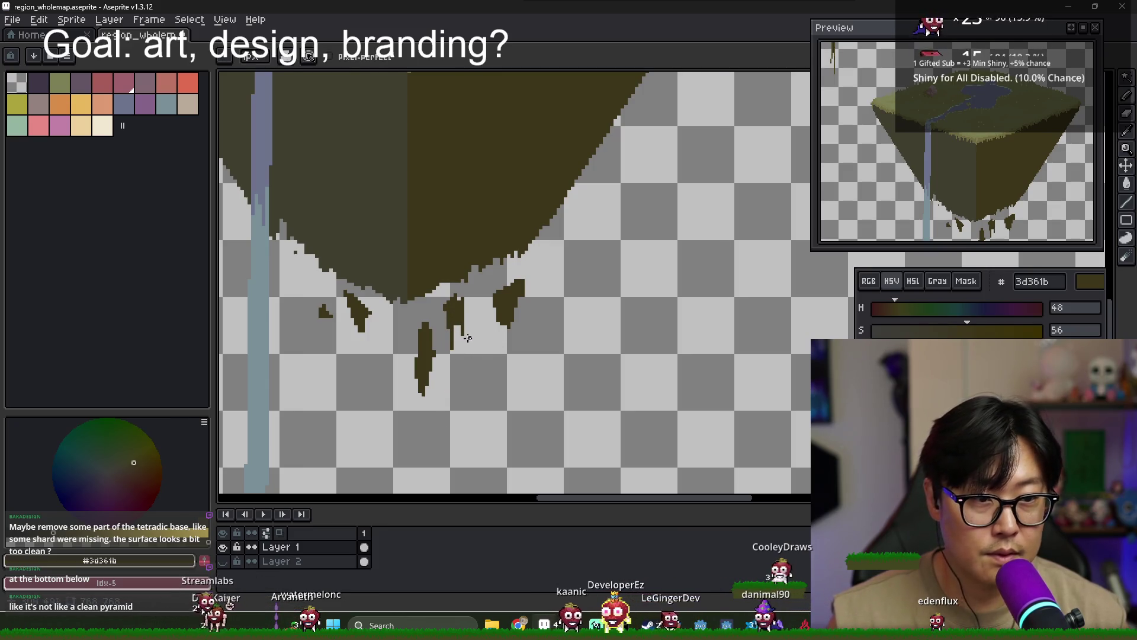
pyautogui.press('e')
pyautogui.scroll(-3, 460, 323)
pyautogui.scroll(2, 462, 330)
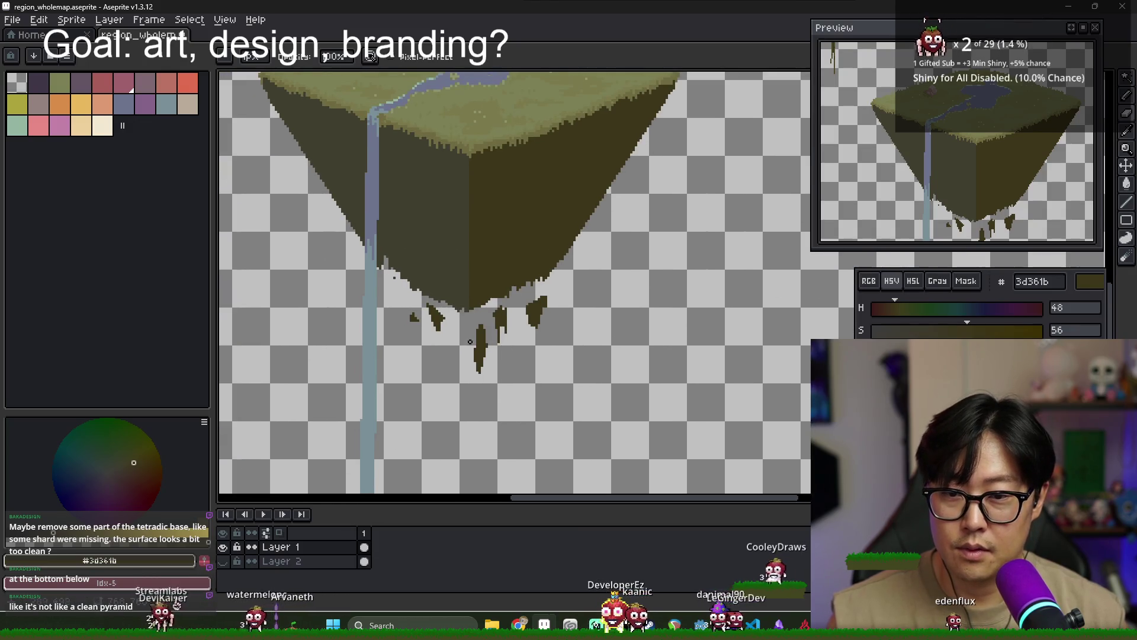
pyautogui.scroll(-1, 456, 323)
pyautogui.scroll(1, 445, 314)
pyautogui.keyDown('alt'); pyautogui.click(441, 311); pyautogui.keyUp('alt')
pyautogui.press('b')
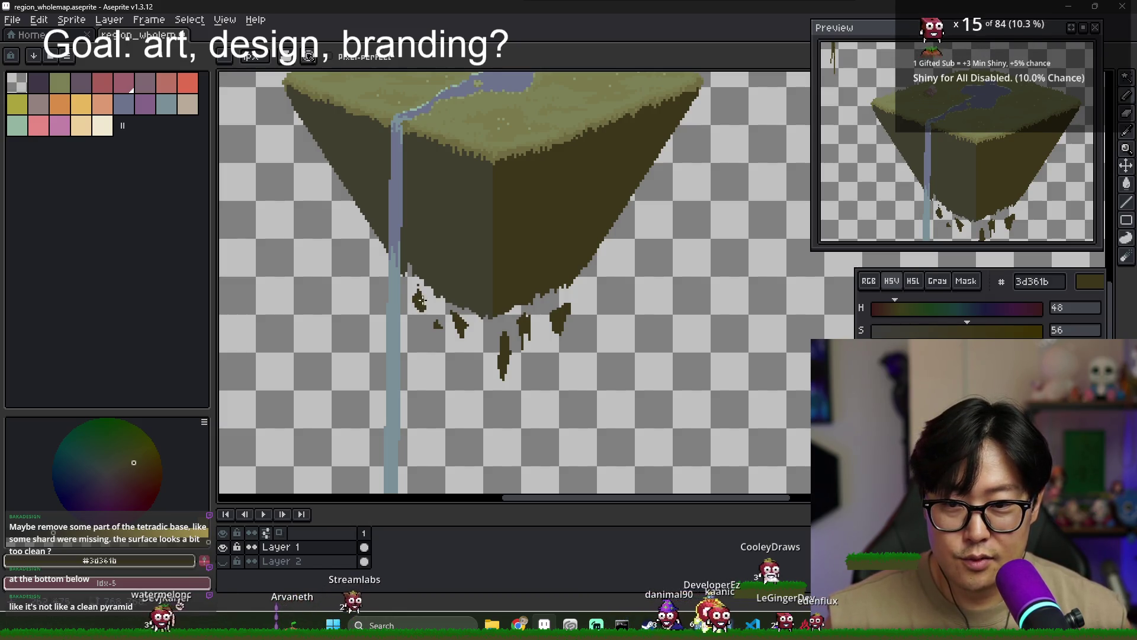
pyautogui.scroll(-2, 408, 296)
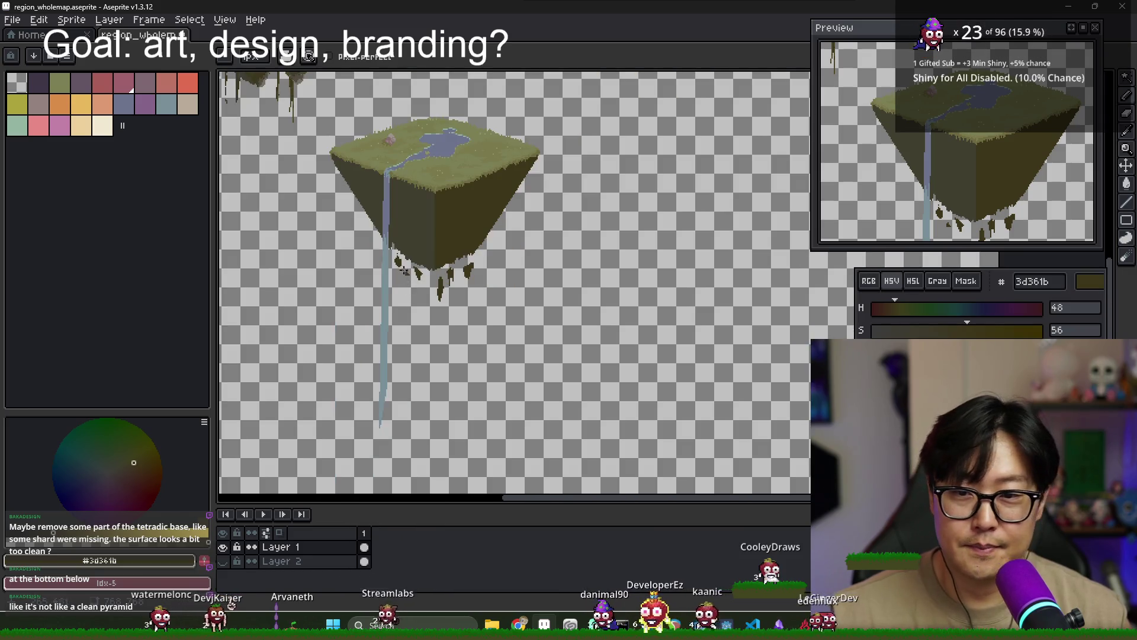
pyautogui.moveTo(415, 287); pyautogui.dragTo(427, 311)
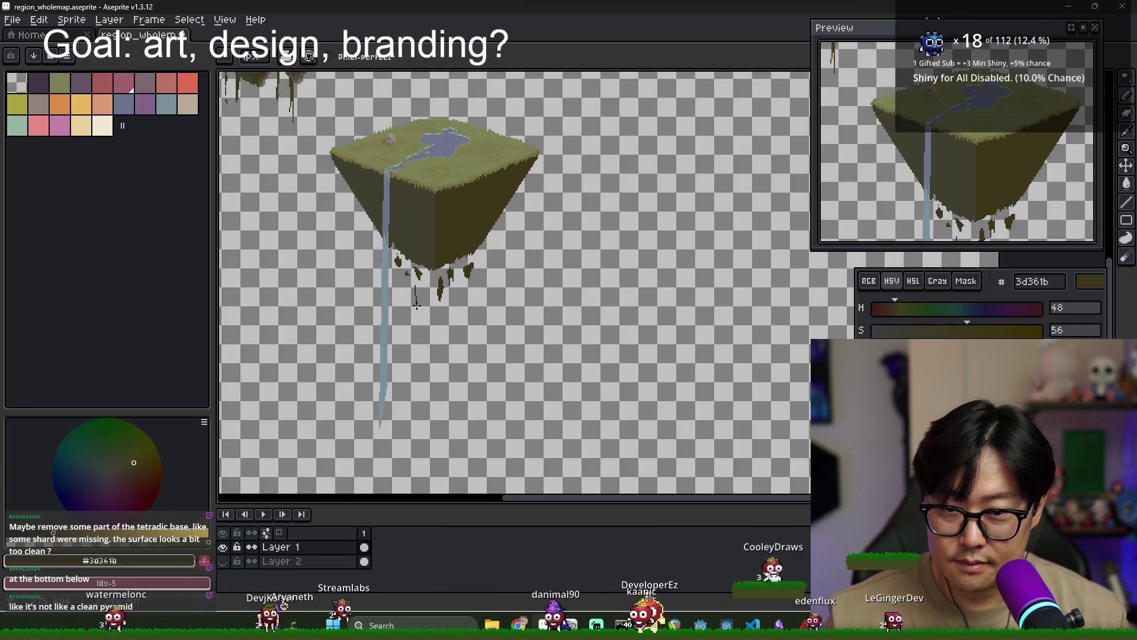
pyautogui.press('g')
pyautogui.click(433, 310)
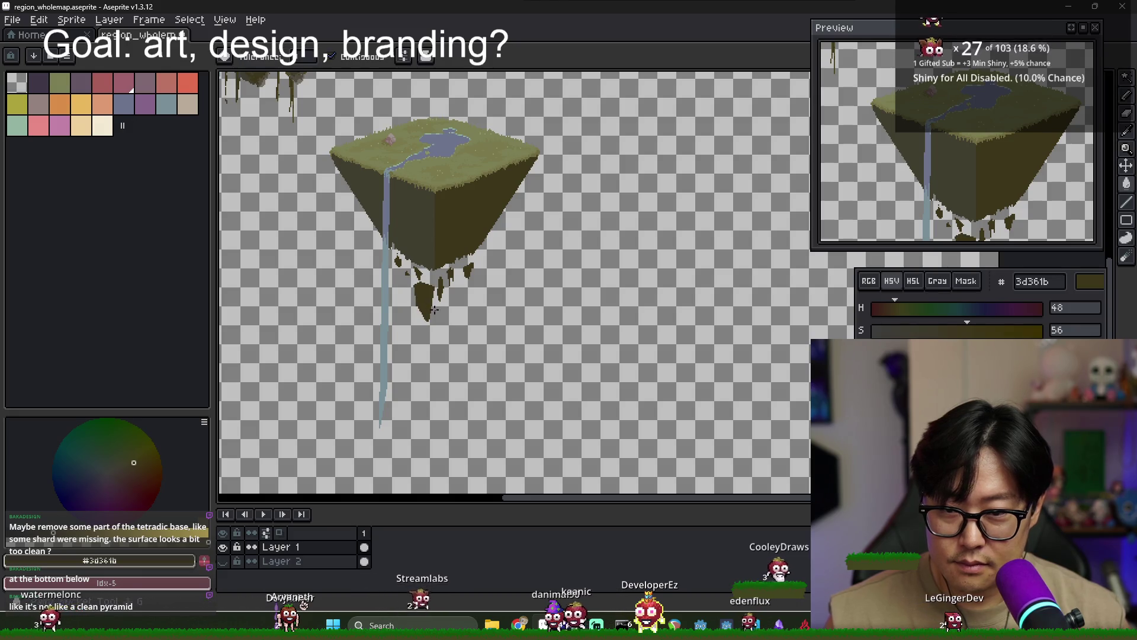
# Redraw the top of the large drip with the Pencil
pyautogui.scroll(3, 449, 314)
pyautogui.press('b')
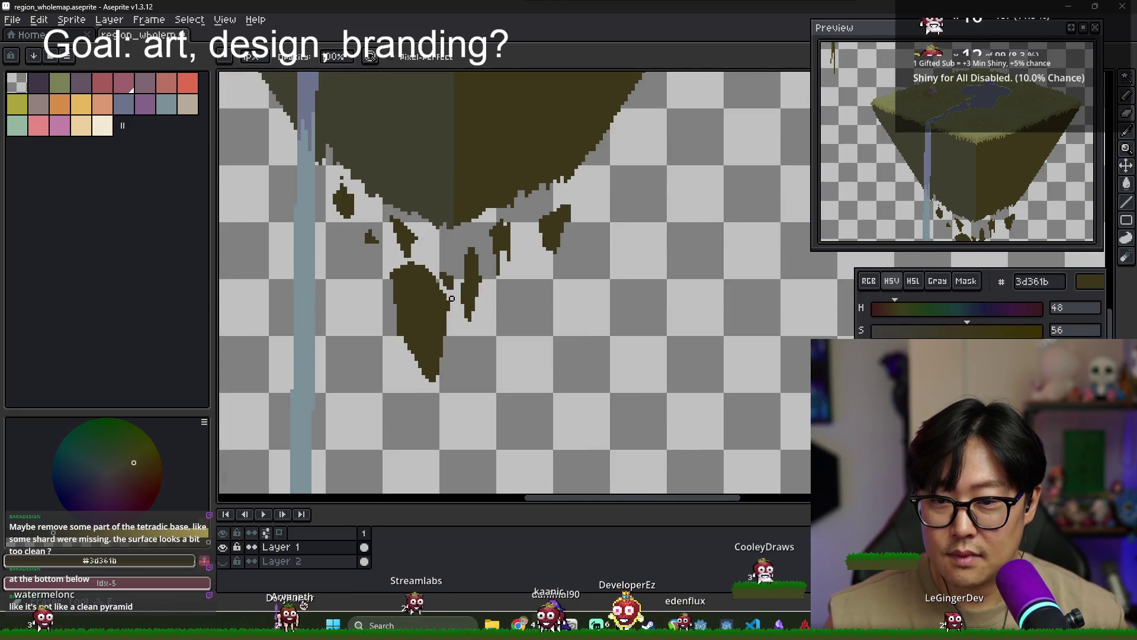
pyautogui.moveTo(419, 280)
pyautogui.mouseDown()
pyautogui.moveTo(423, 315)
pyautogui.moveTo(424, 294)
pyautogui.mouseUp()
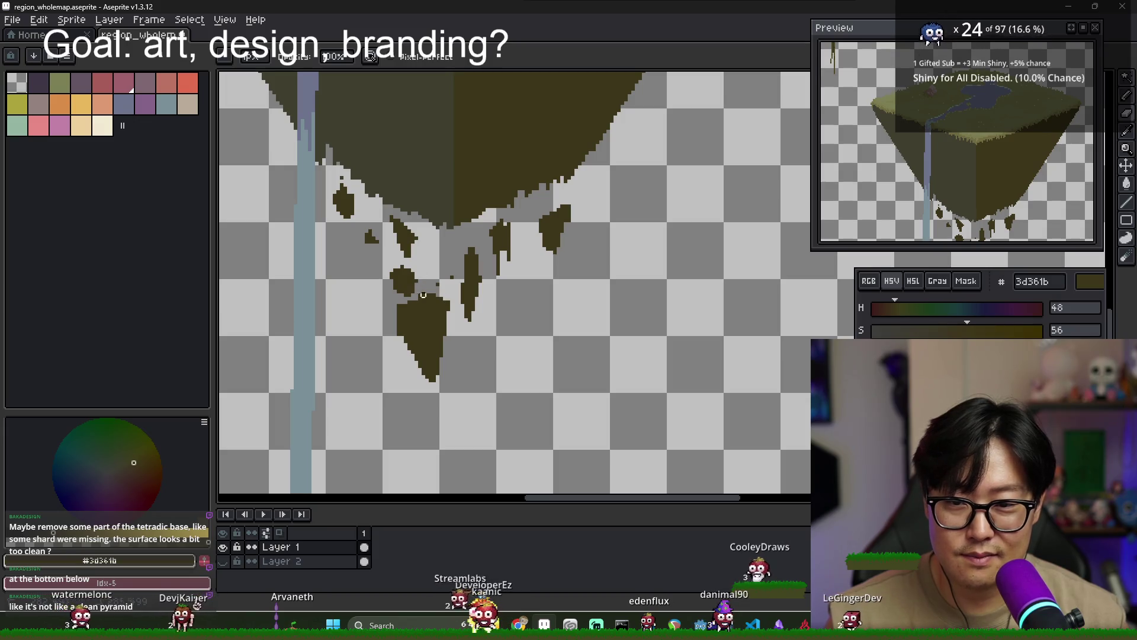
pyautogui.scroll(-3, 461, 331)
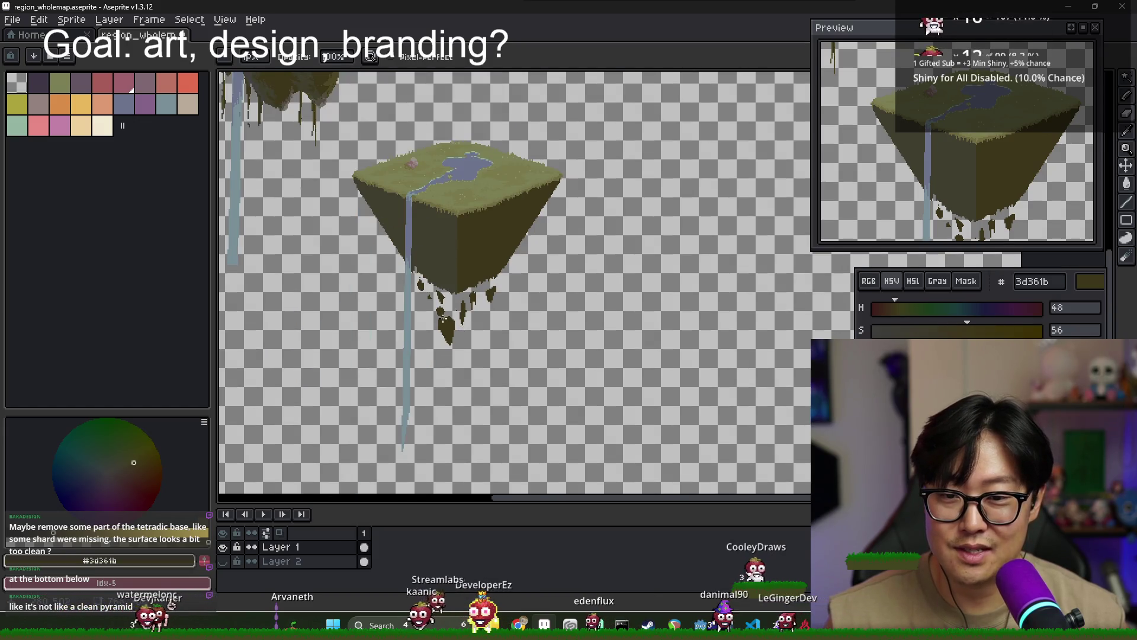
pyautogui.scroll(3, 443, 318)
# Box-select the large lowest drip and move it up and slightly right
pyautogui.press('m')
pyautogui.moveTo(482, 431)
pyautogui.mouseDown()
pyautogui.moveTo(421, 330)
pyautogui.moveTo(404, 269)
pyautogui.mouseUp()
pyautogui.moveTo(460, 347); pyautogui.dragTo(469, 307)
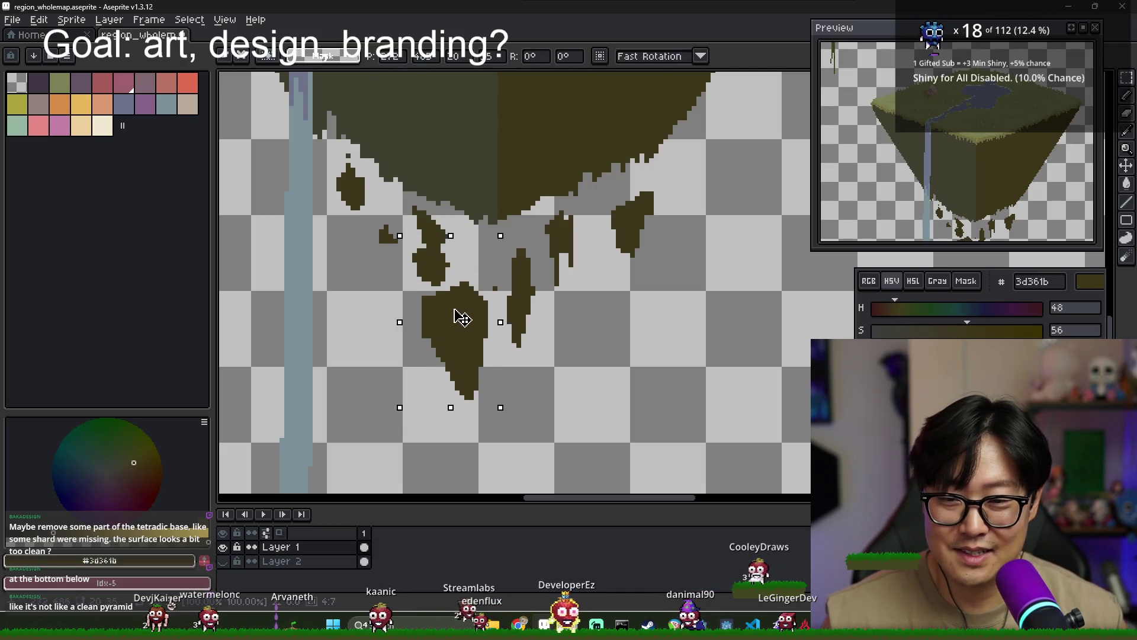
pyautogui.scroll(-3, 477, 350)
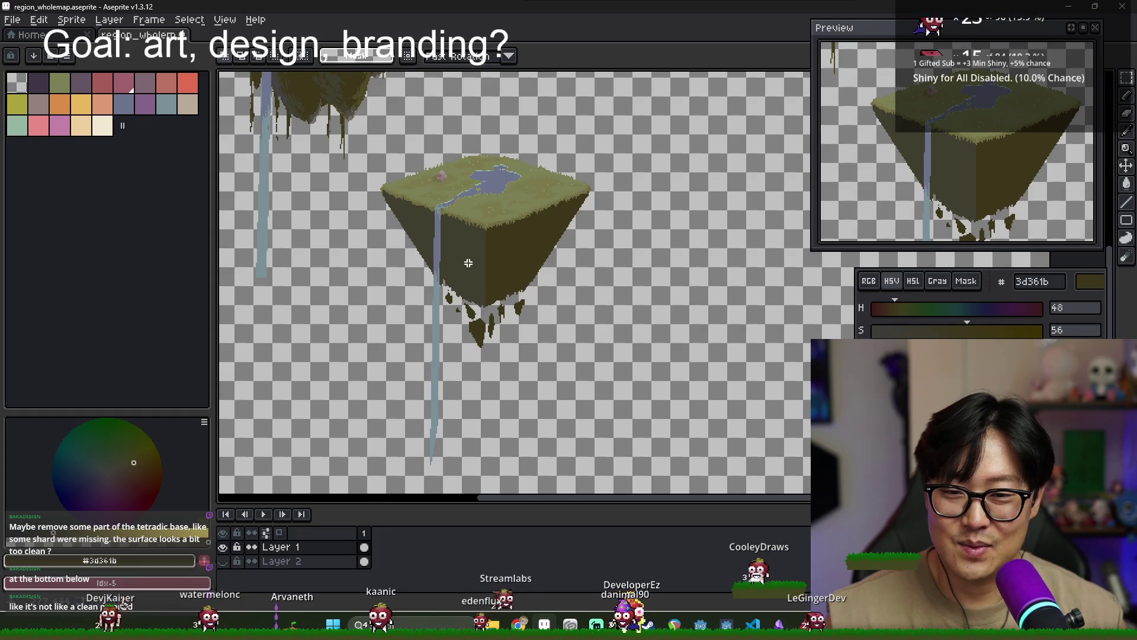
pyautogui.scroll(3, 468, 262)
pyautogui.press('b')
pyautogui.keyDown('alt'); pyautogui.click(475, 407); pyautogui.keyUp('alt')
pyautogui.scroll(2, 474, 406)
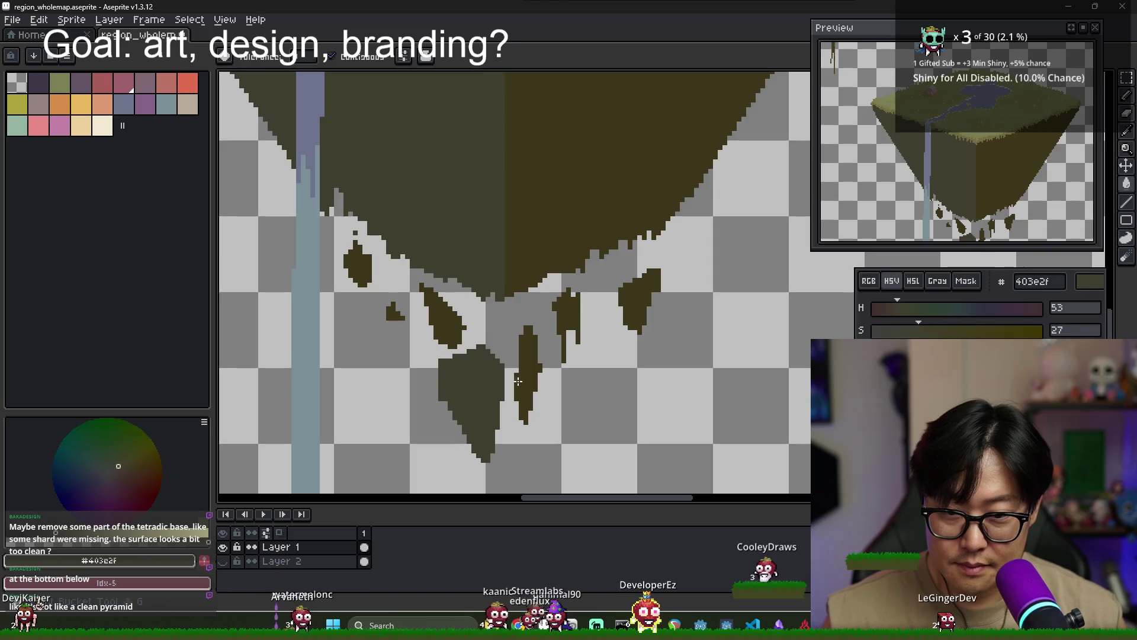
# Fill the lower-left drip's face with the lighter grey-olive
pyautogui.scroll(2, 464, 393)
pyautogui.press('g')
pyautogui.click(452, 381)
pyautogui.scroll(-1, 462, 356)
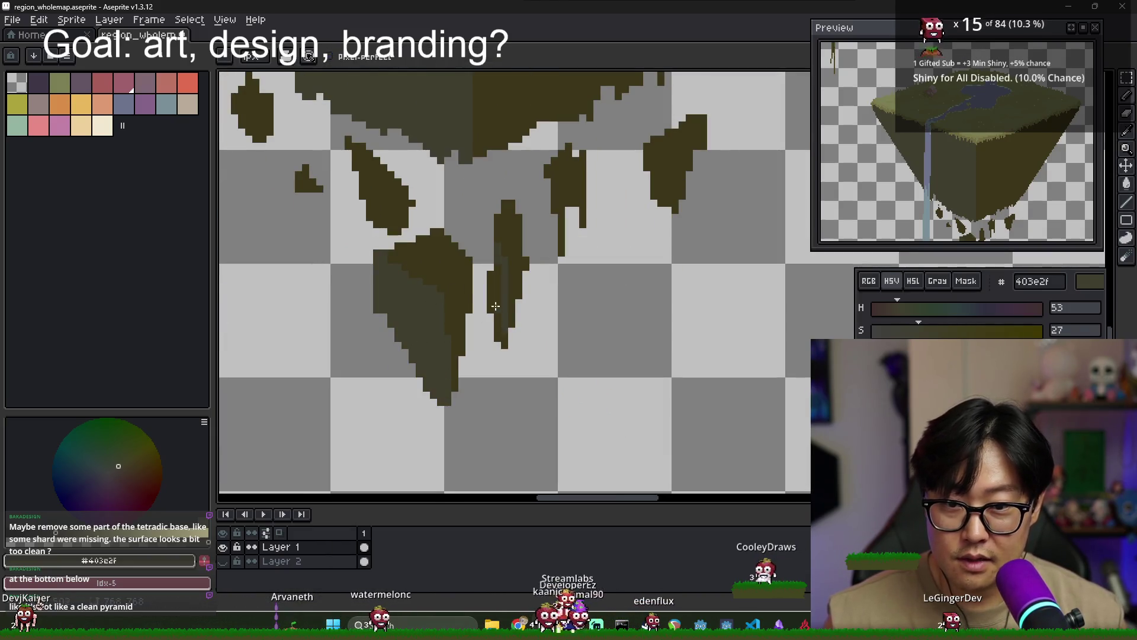
pyautogui.press('b')
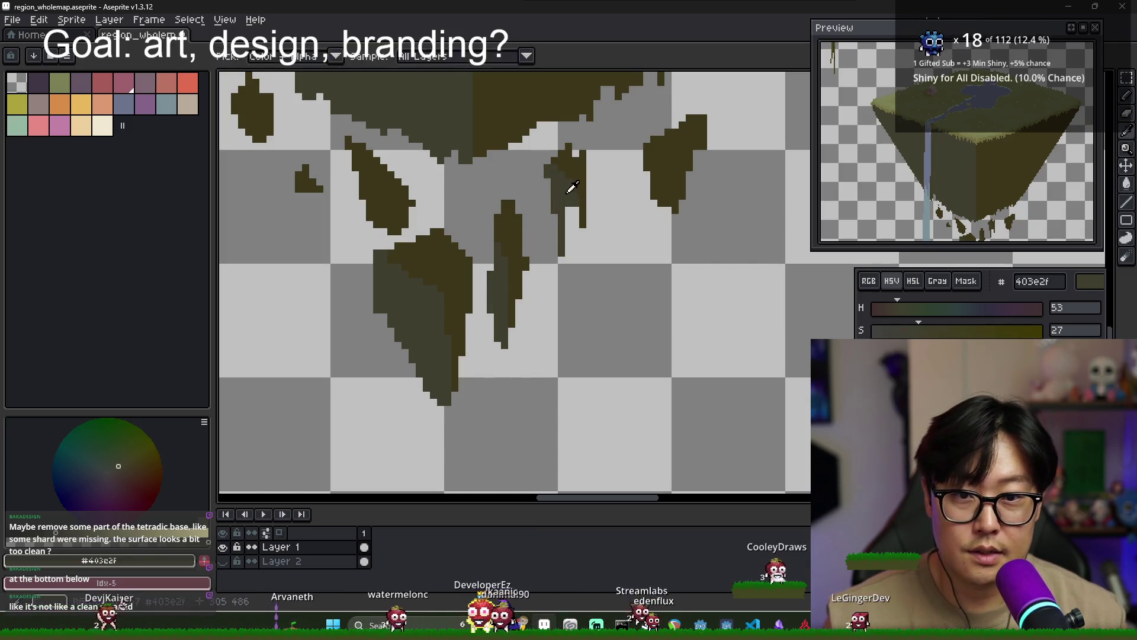
# Re-sample the shard colours and fill the small shard with lighter grey-olive
pyautogui.keyDown('alt'); pyautogui.click(649, 151); pyautogui.keyUp('alt')
pyautogui.scroll(3, 685, 167)
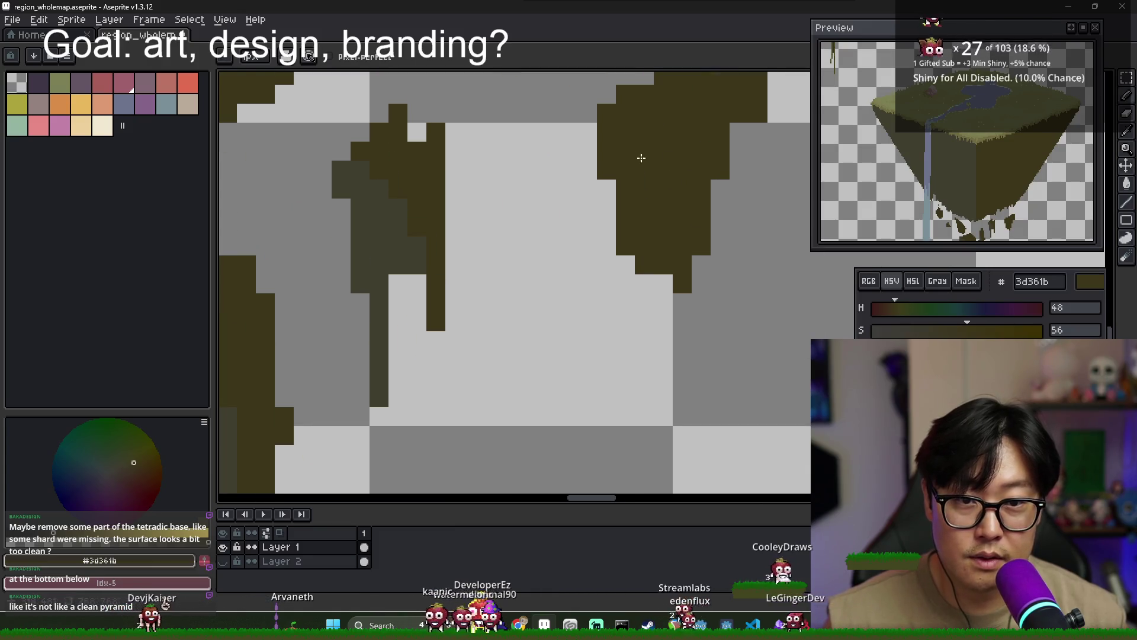
pyautogui.keyDown('alt'); pyautogui.click(607, 122); pyautogui.keyUp('alt')
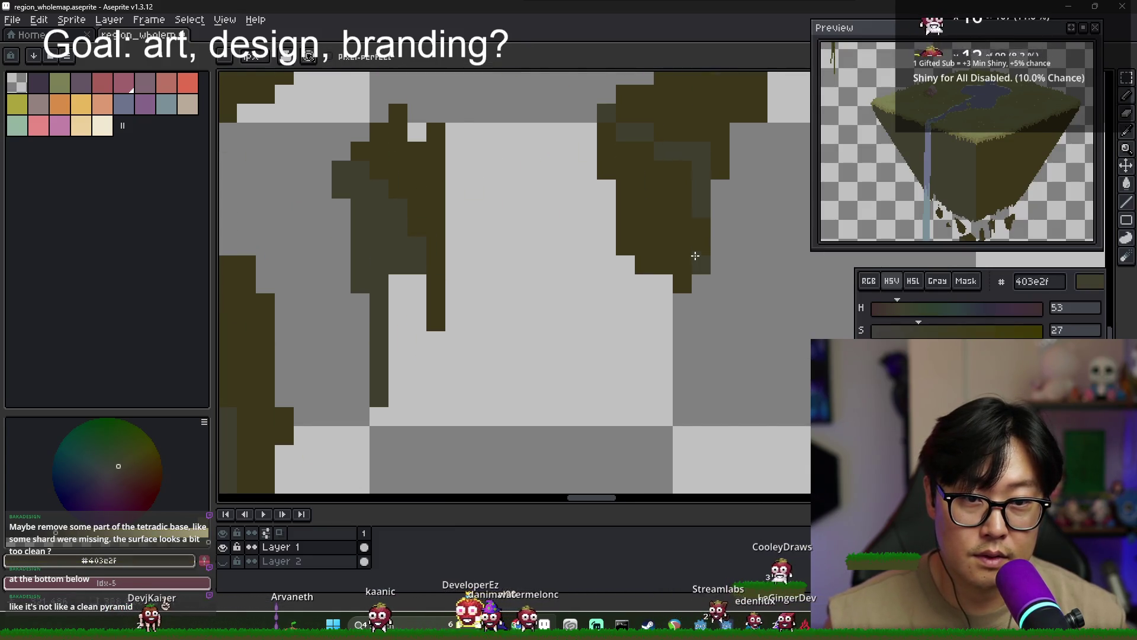
pyautogui.press('g')
pyautogui.scroll(-3, 665, 234)
pyautogui.keyDown('alt'); pyautogui.click(687, 189); pyautogui.keyUp('alt')
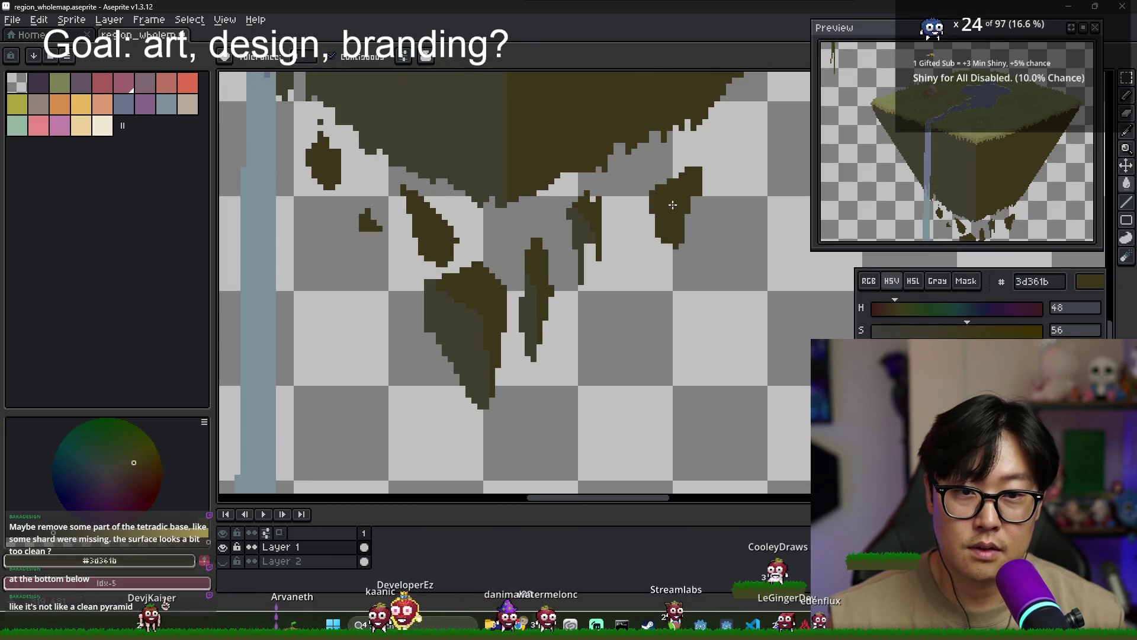
pyautogui.scroll(-1, 676, 240)
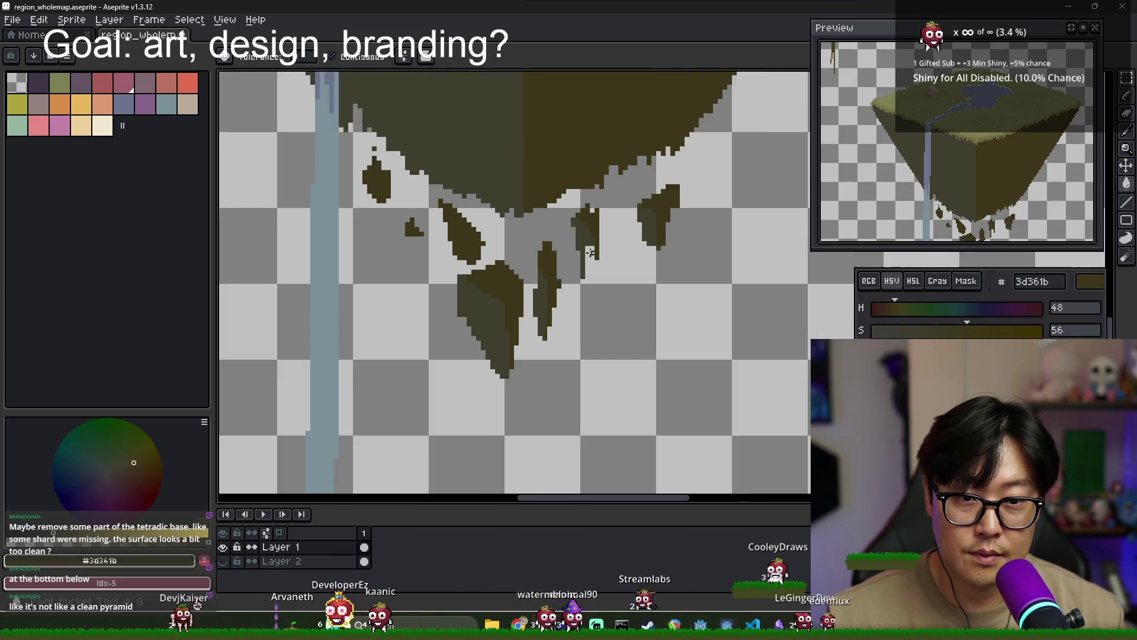
pyautogui.scroll(-1, 657, 231)
pyautogui.keyDown('alt'); pyautogui.click(639, 224); pyautogui.keyUp('alt')
pyautogui.scroll(1, 452, 226)
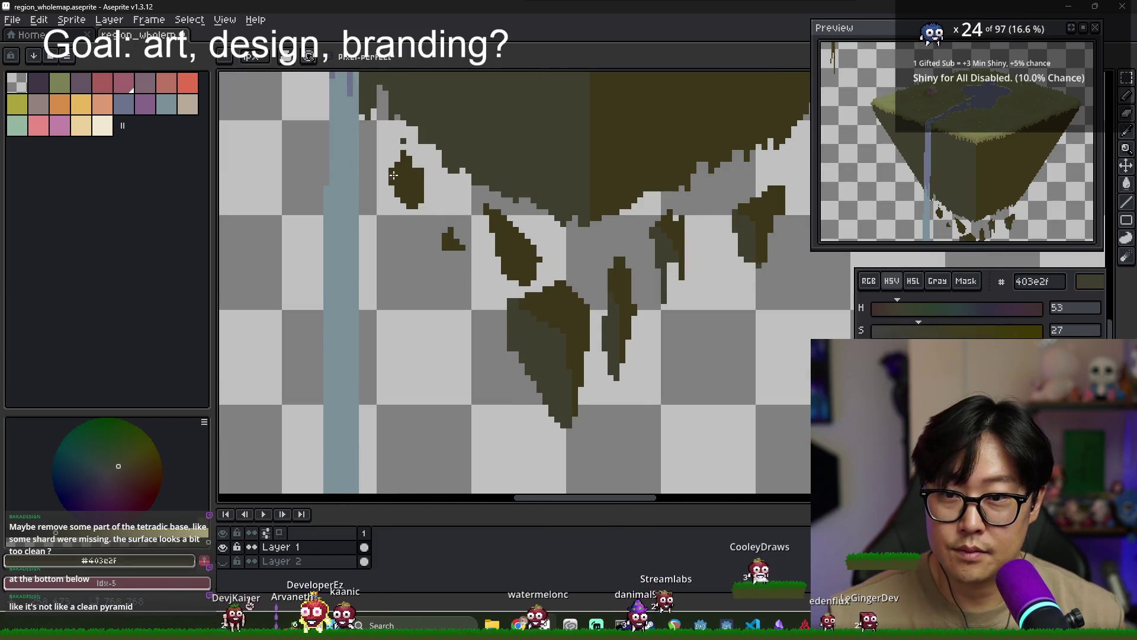
pyautogui.scroll(1, 410, 200)
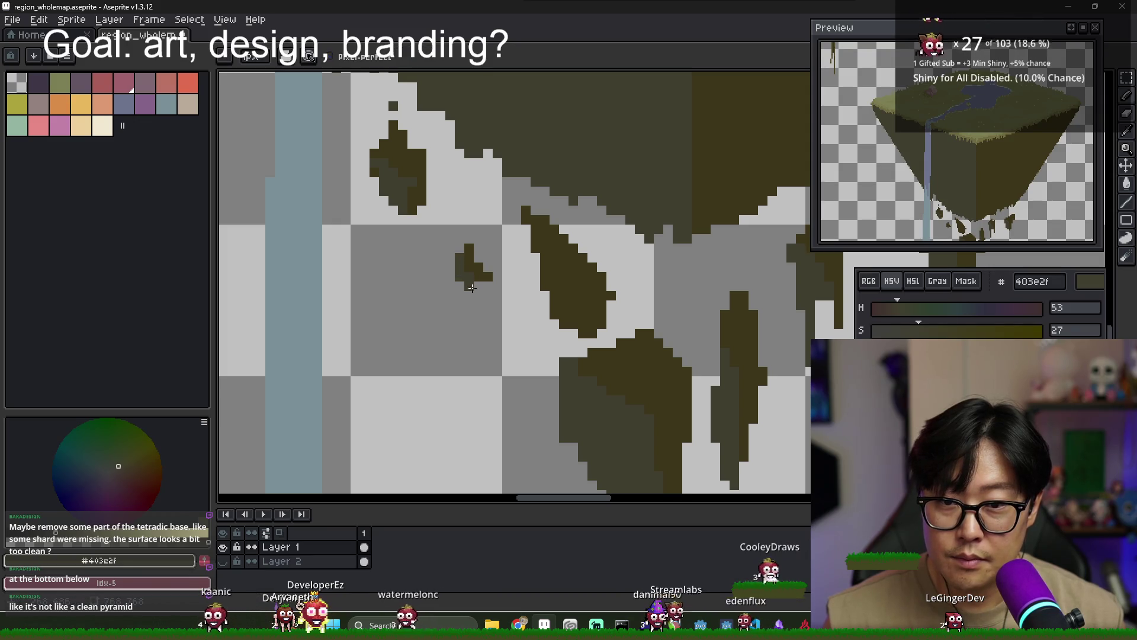
pyautogui.click(482, 272)
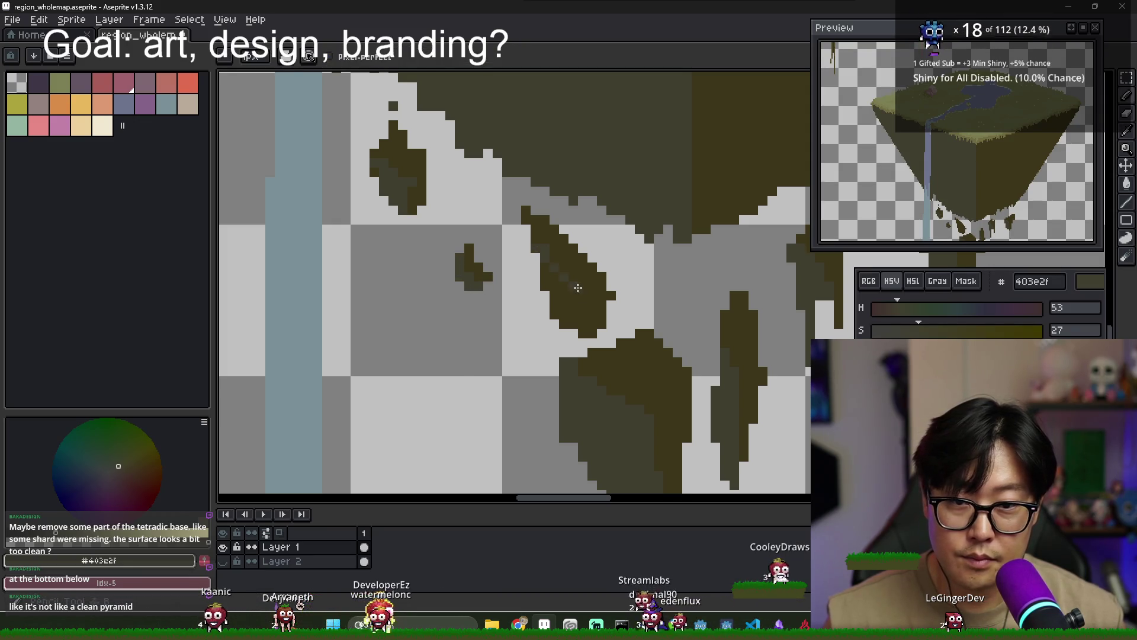
# Undo the small shard's flat fill, then pick brown #473924 and brighten it to #57452b
pyautogui.scroll(-4, 582, 332)
pyautogui.scroll(-1, 612, 335)
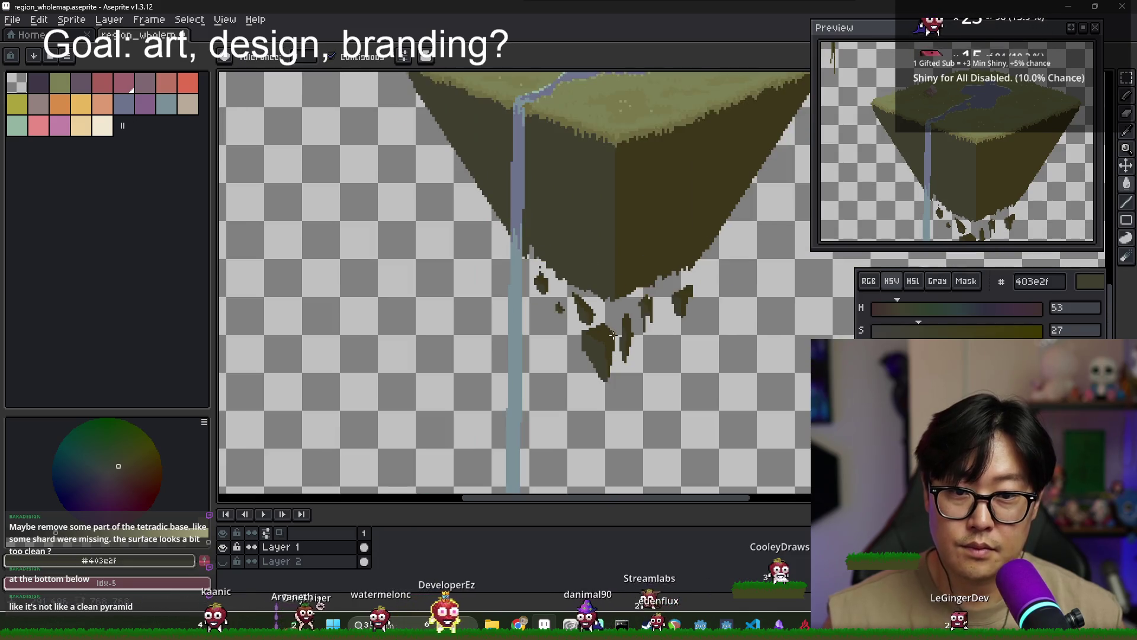
pyautogui.scroll(-1, 666, 351)
pyautogui.scroll(-1, 563, 338)
pyautogui.scroll(3, 439, 324)
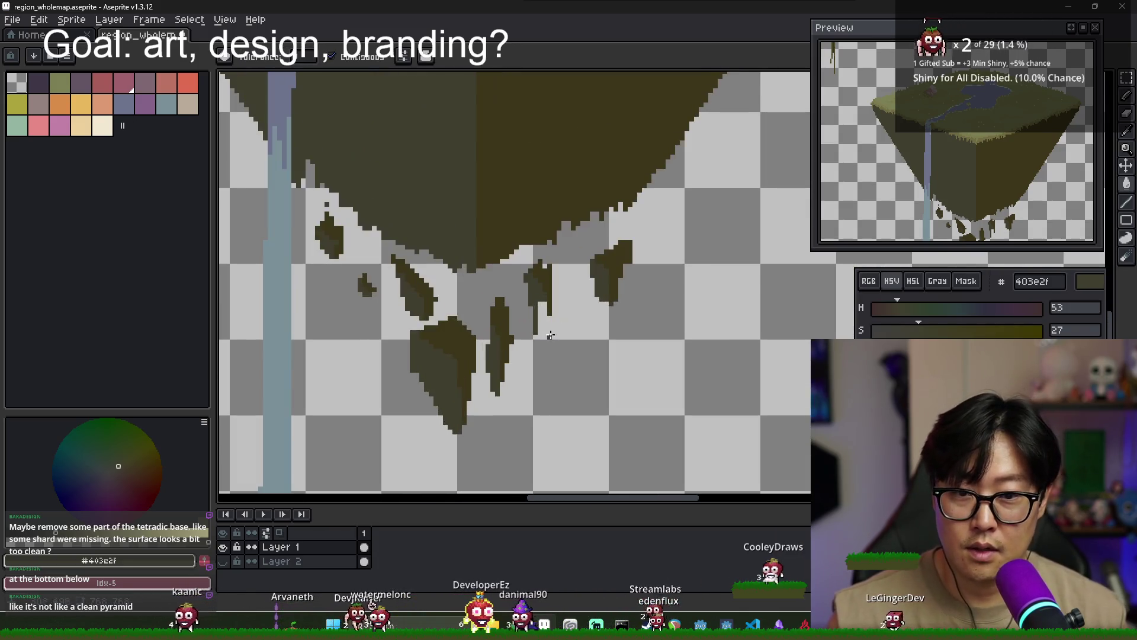
pyautogui.scroll(-3, 440, 325)
pyautogui.scroll(3, 437, 216)
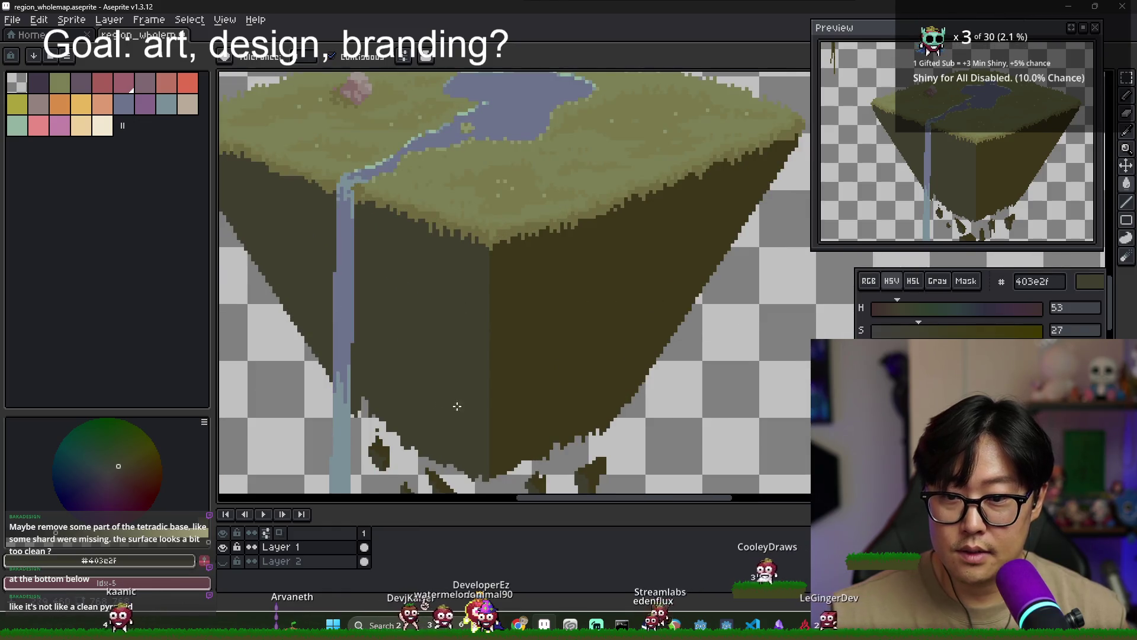
pyautogui.scroll(-3, 456, 406)
pyautogui.scroll(-2, 453, 367)
pyautogui.scroll(-3, 449, 320)
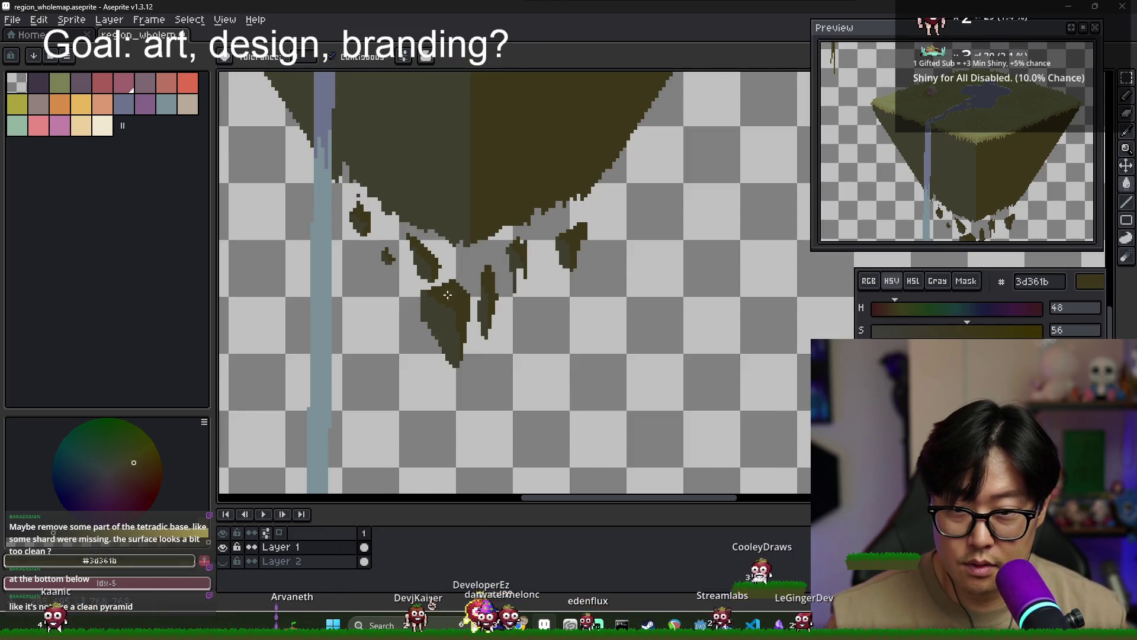
pyautogui.scroll(2, 447, 294)
pyautogui.hotkey('ctrl', 'z')
pyautogui.press('b')
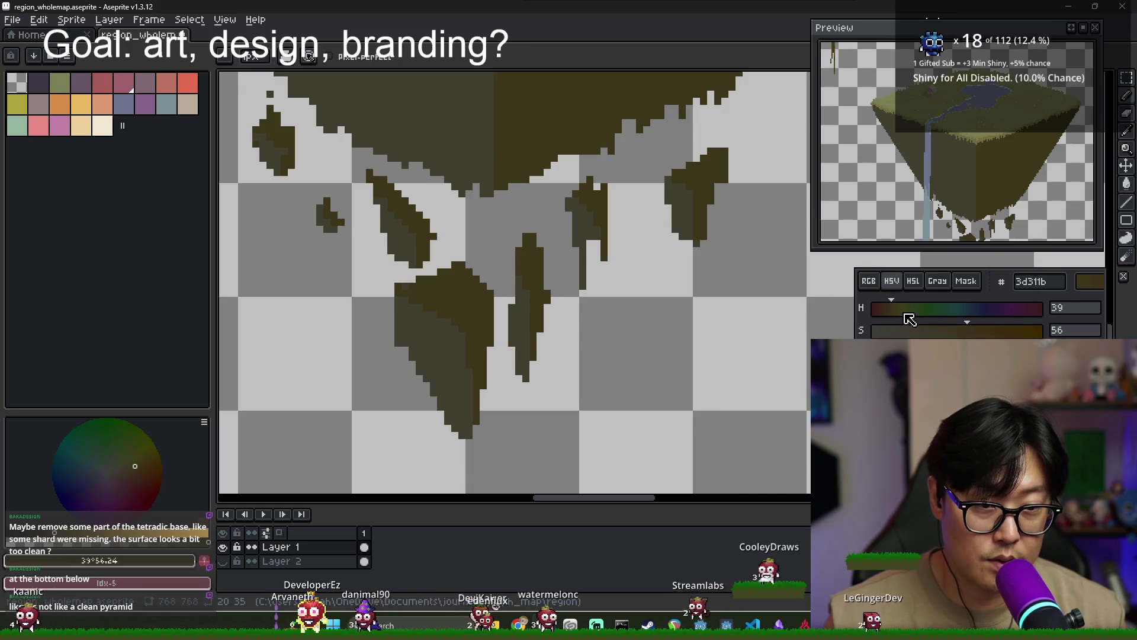
pyautogui.click(133, 469)
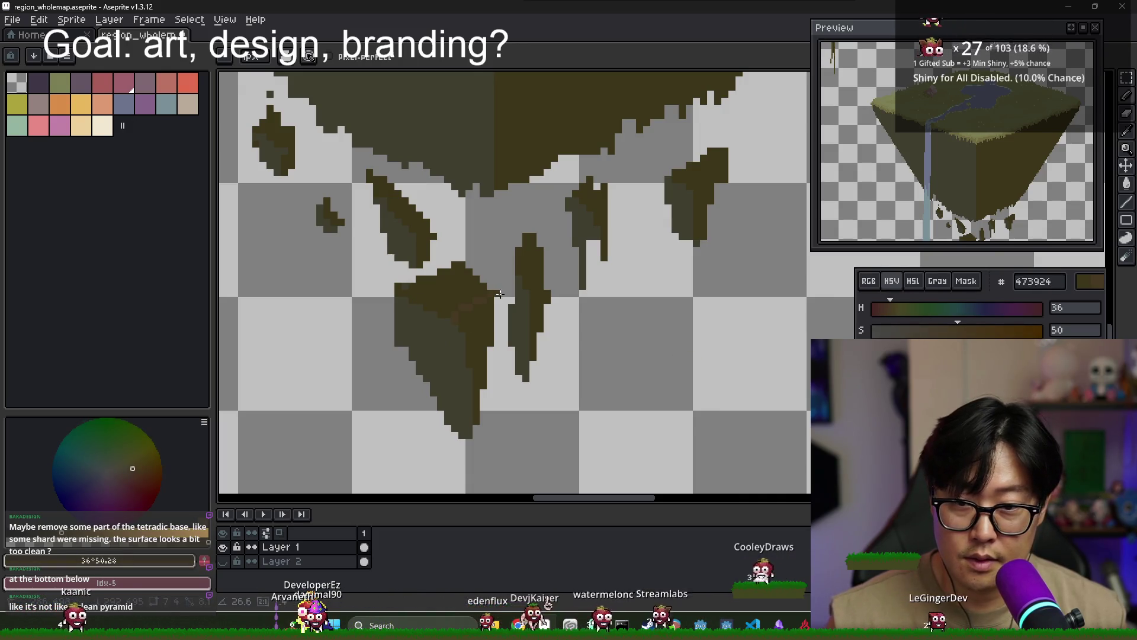
pyautogui.moveTo(61, 532); pyautogui.dragTo(74, 531)
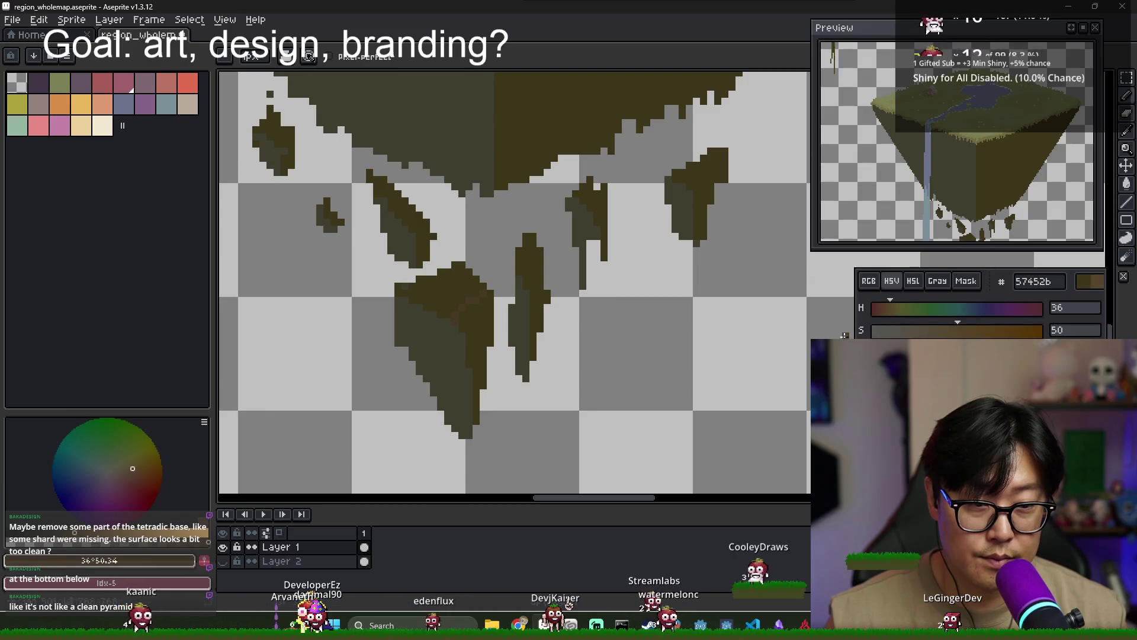
# Fill the first shard's top with lighter brown, covering the leftover dark pixels
pyautogui.scroll(2, 461, 311)
pyautogui.press('g')
pyautogui.click(446, 273)
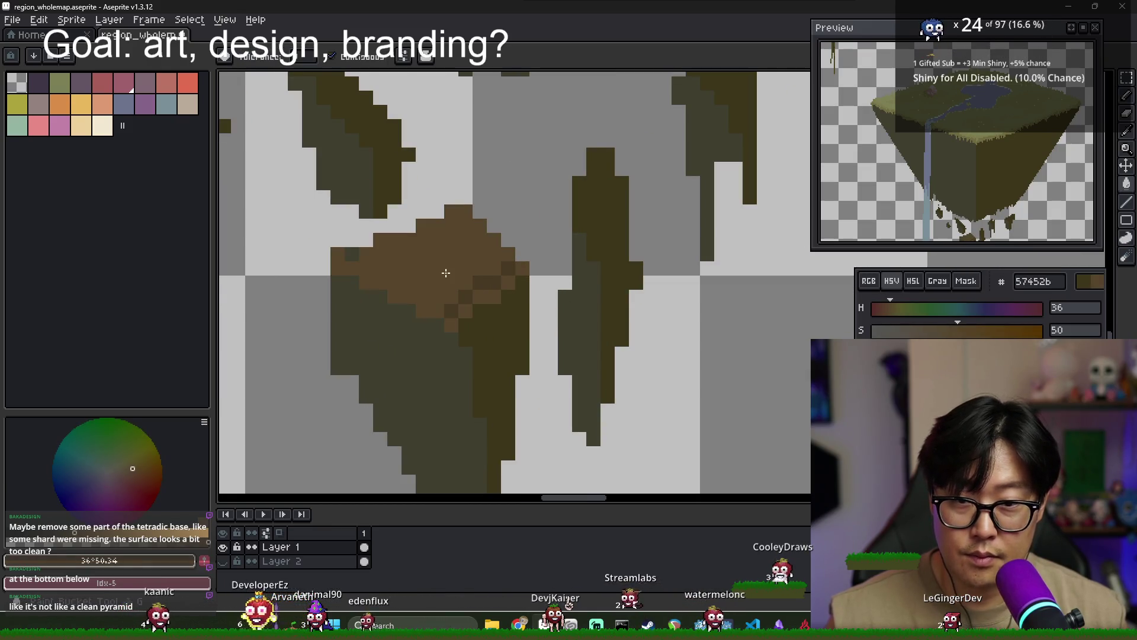
pyautogui.moveTo(484, 286); pyautogui.dragTo(454, 308)
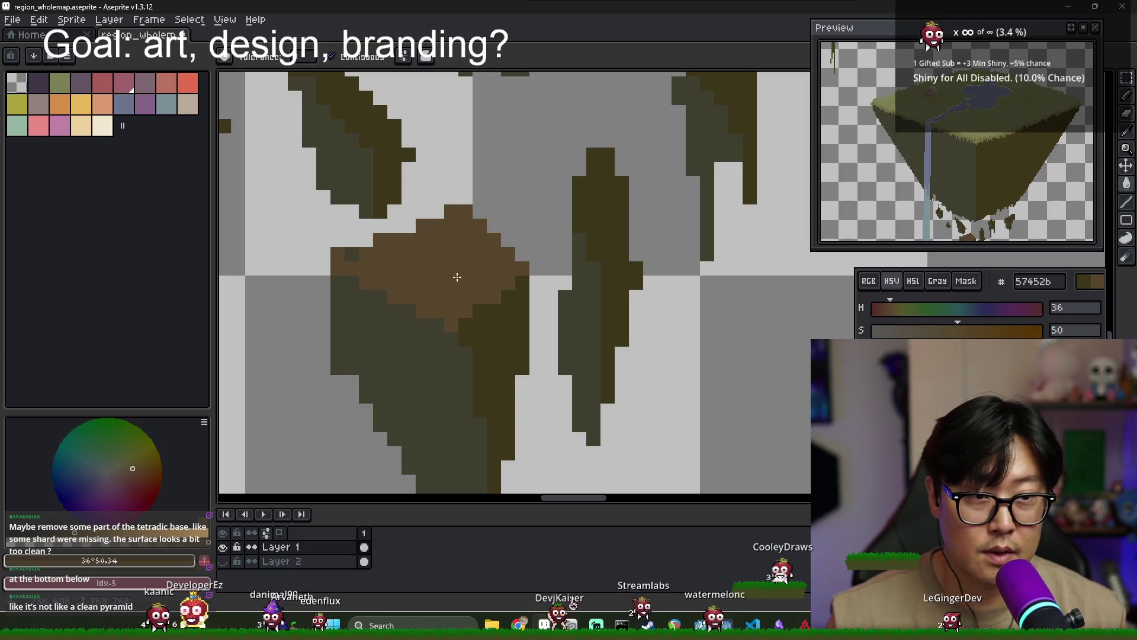
pyautogui.scroll(-2, 503, 267)
pyautogui.scroll(-1, 432, 223)
pyautogui.press('b')
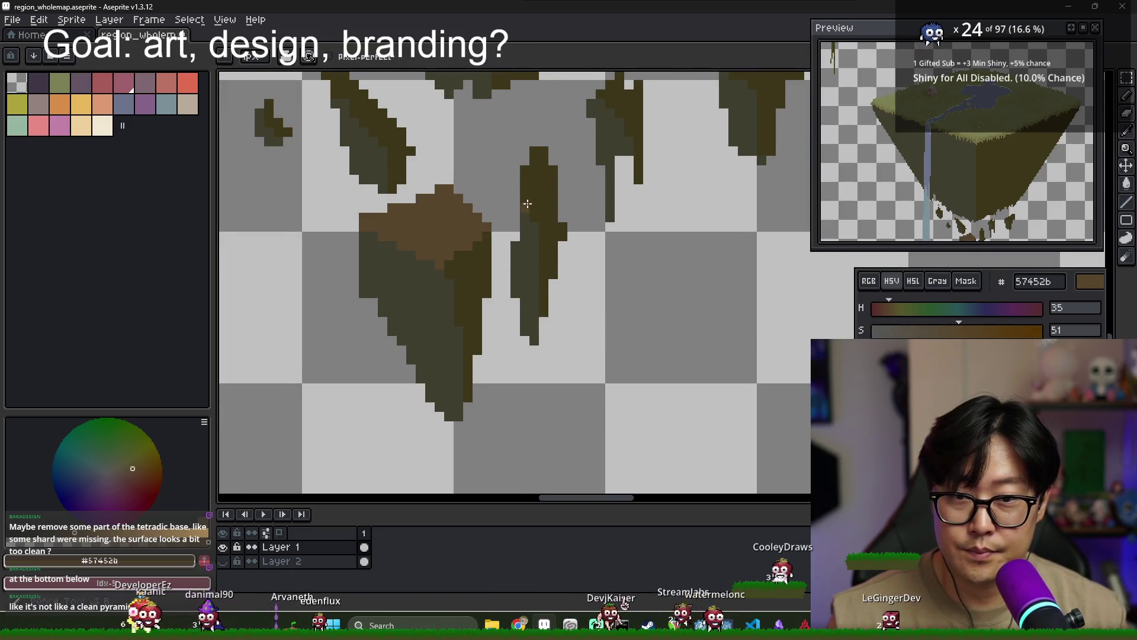
# Fill the narrow and upper shard tops with brown, then undo the small shard's fill
pyautogui.press('g')
pyautogui.click(541, 177)
pyautogui.press('b')
pyautogui.scroll(2, 562, 188)
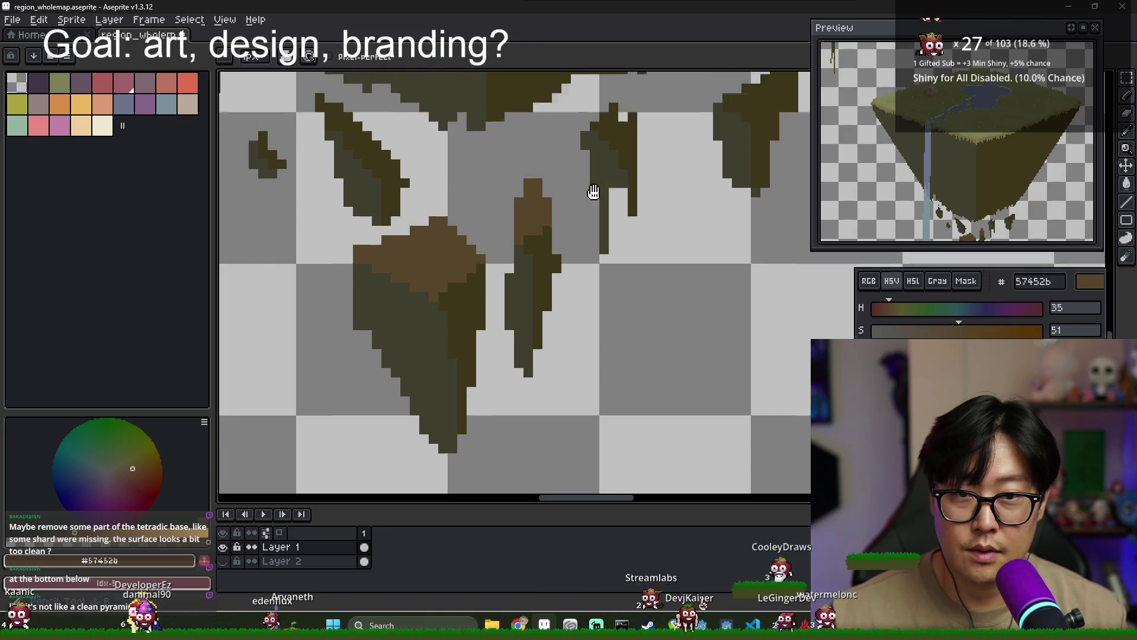
pyautogui.scroll(2, 559, 221)
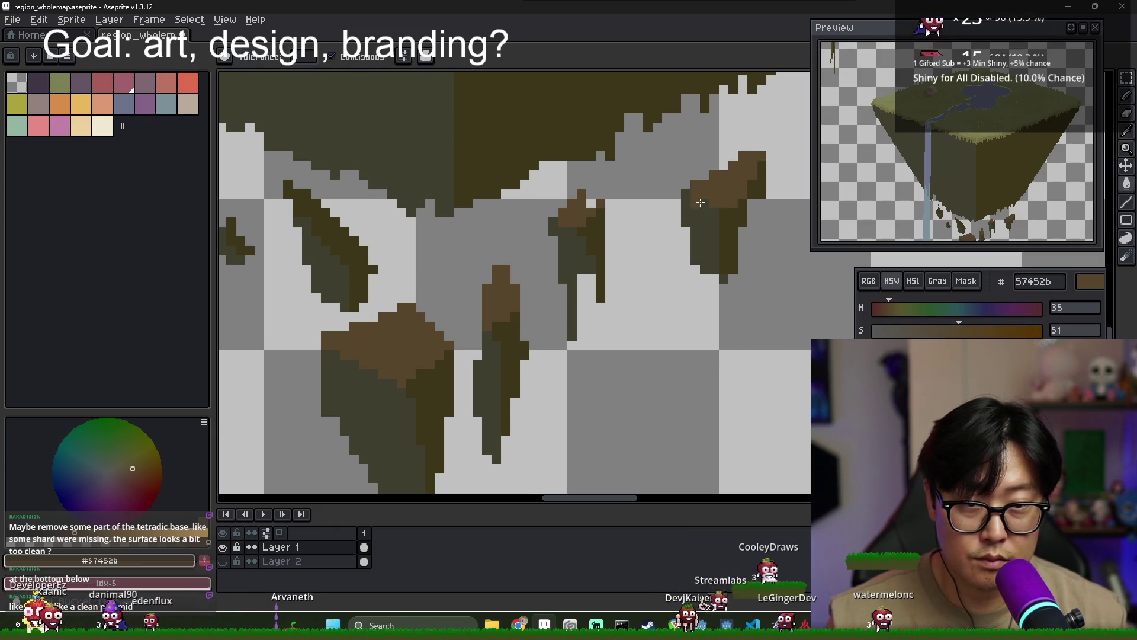
pyautogui.scroll(-1, 571, 218)
pyautogui.press('g')
pyautogui.click(385, 224)
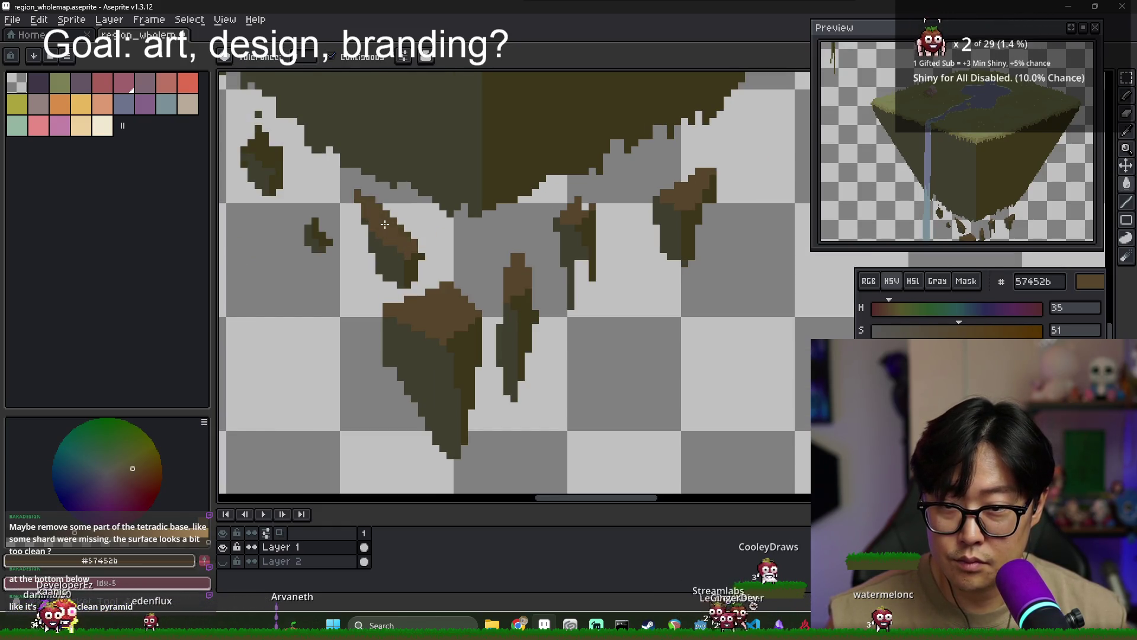
pyautogui.scroll(1, 314, 232)
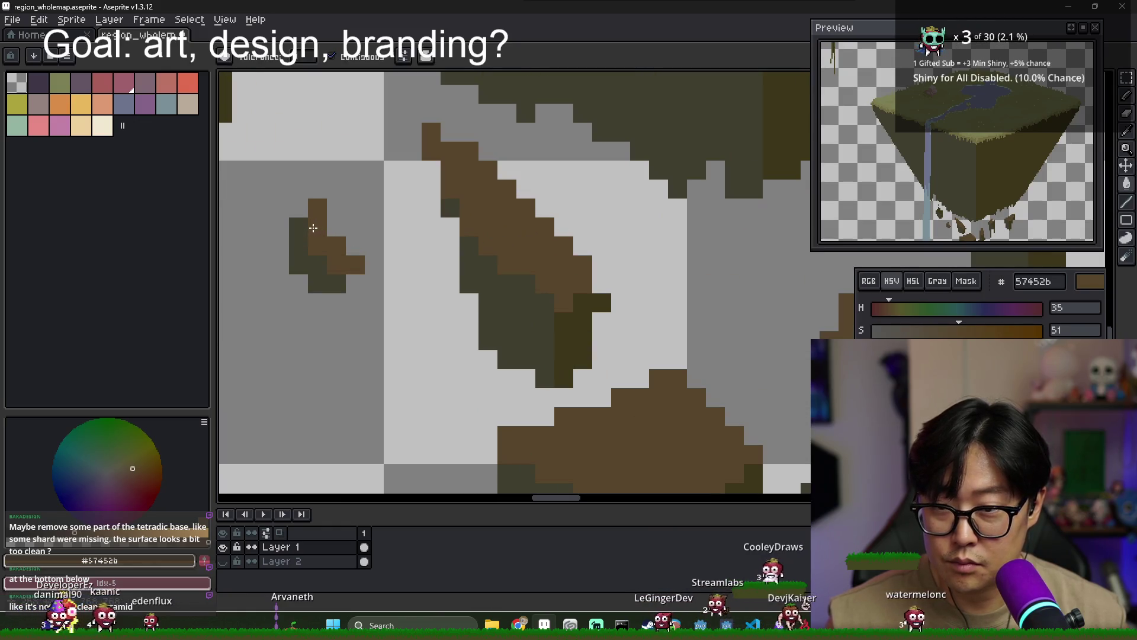
pyautogui.hotkey('ctrl', 'z')
pyautogui.press('b')
# Fill one dangling shard with the darker brown
pyautogui.scroll(1, 326, 225)
pyautogui.scroll(-2, 328, 207)
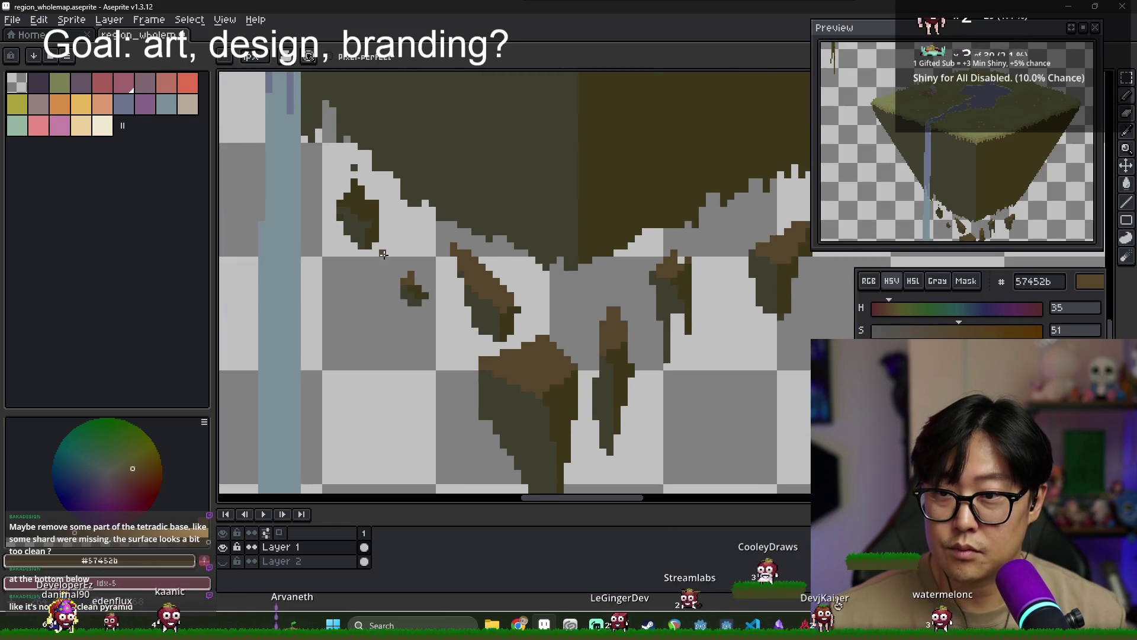
pyautogui.scroll(2, 371, 188)
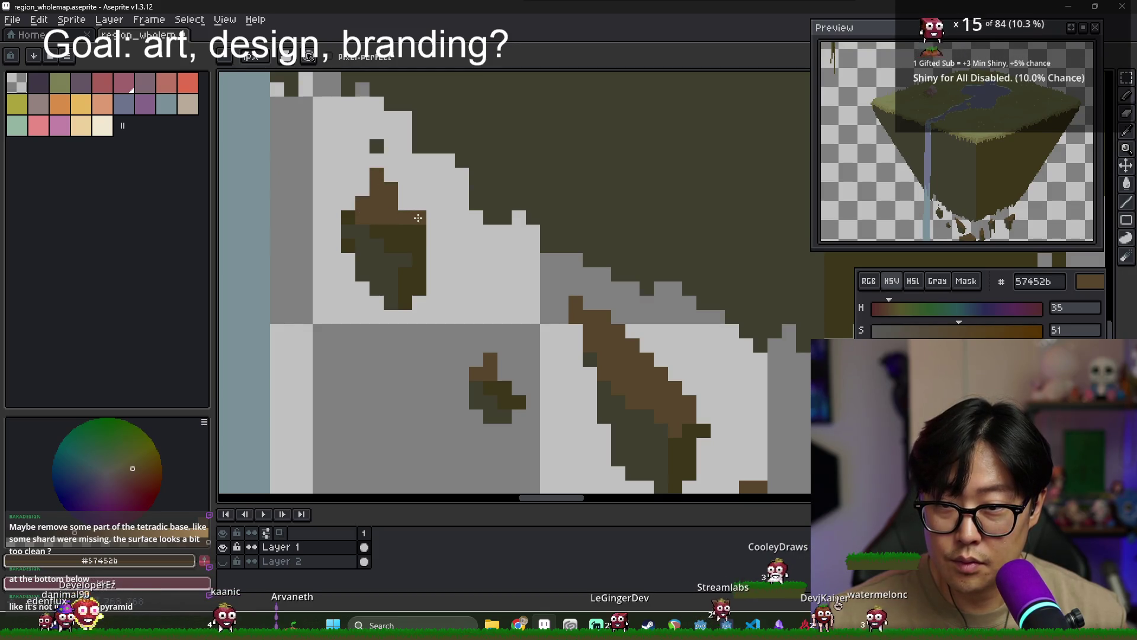
pyautogui.scroll(-2, 533, 296)
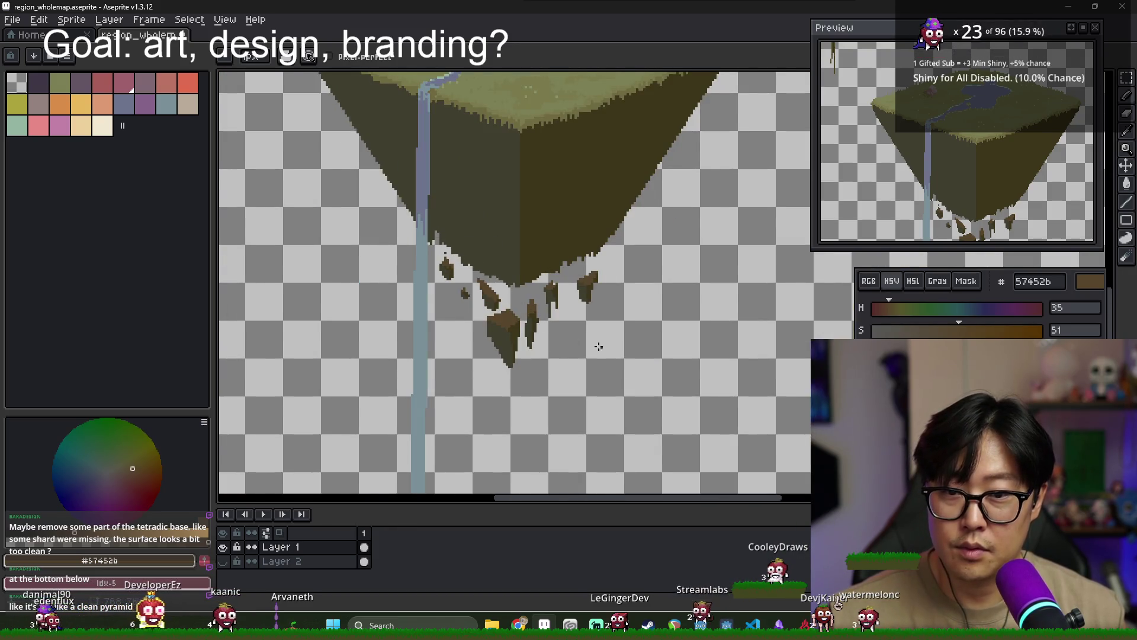
pyautogui.scroll(-1, 592, 326)
pyautogui.scroll(3, 648, 329)
pyautogui.scroll(-2, 648, 329)
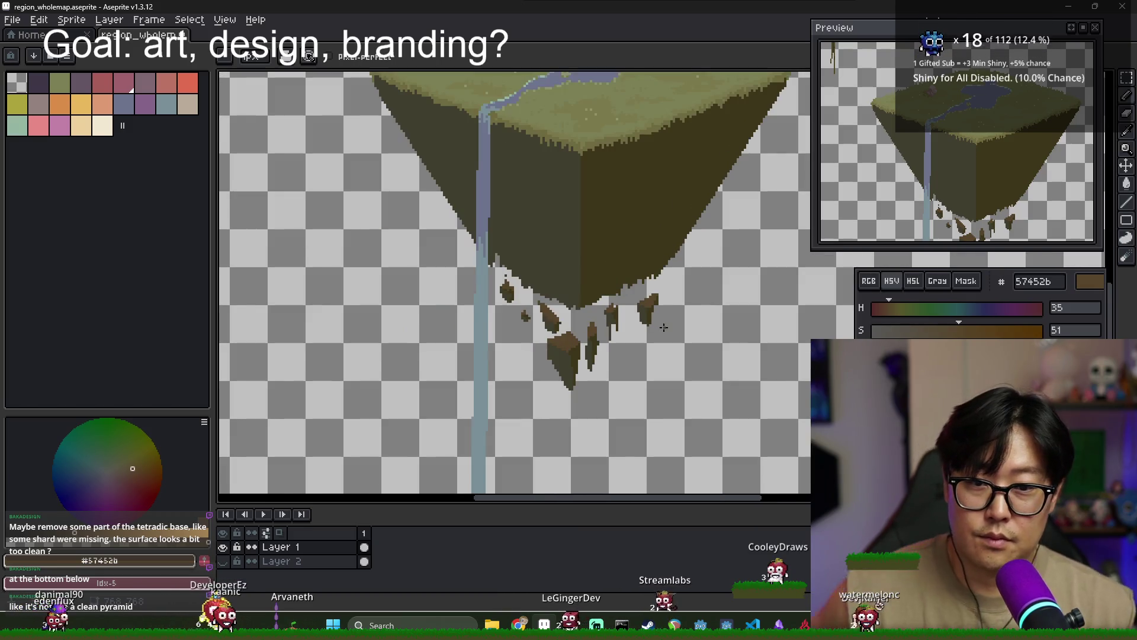
pyautogui.scroll(-1, 649, 325)
pyautogui.scroll(1, 649, 324)
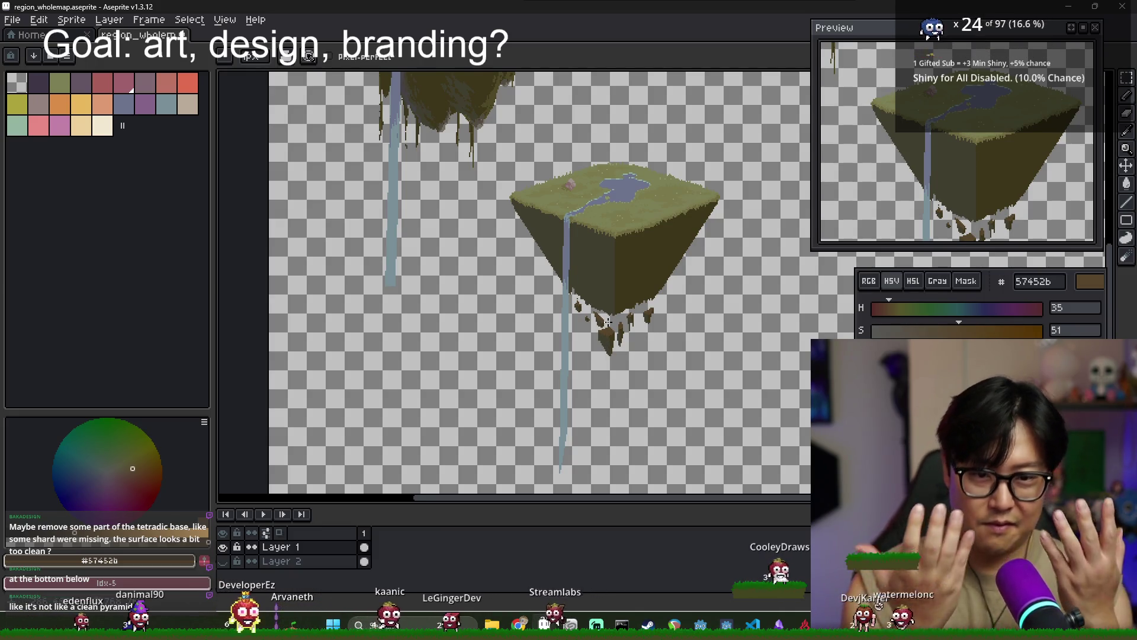
pyautogui.scroll(5, 610, 323)
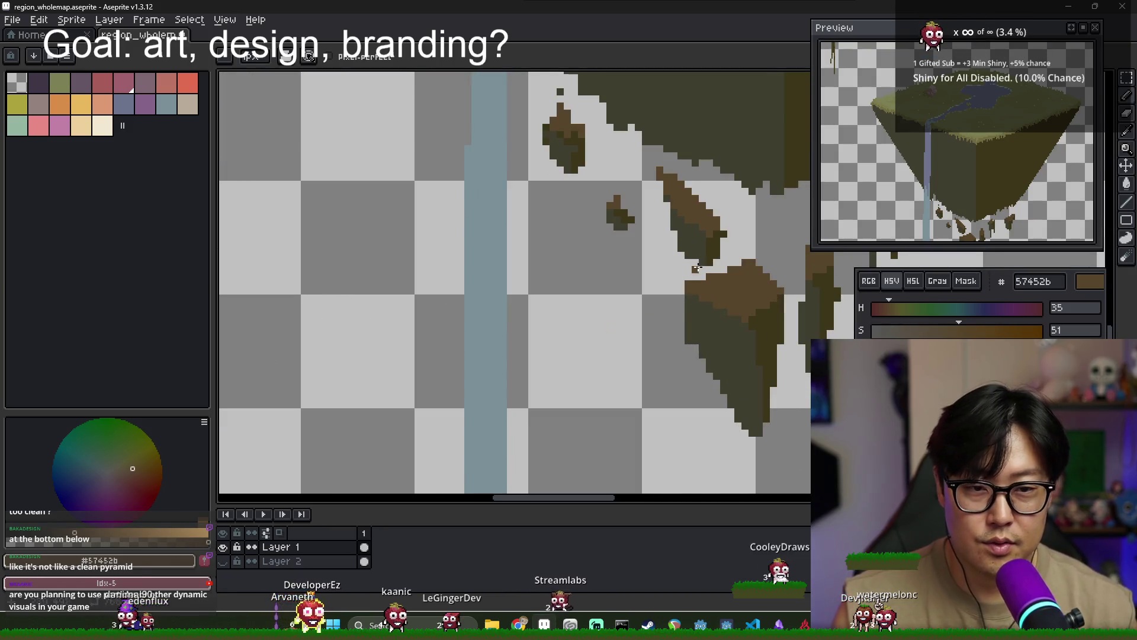
pyautogui.keyDown('alt'); pyautogui.click(696, 269); pyautogui.keyUp('alt')
pyautogui.press('g')
pyautogui.scroll(-1, 681, 269)
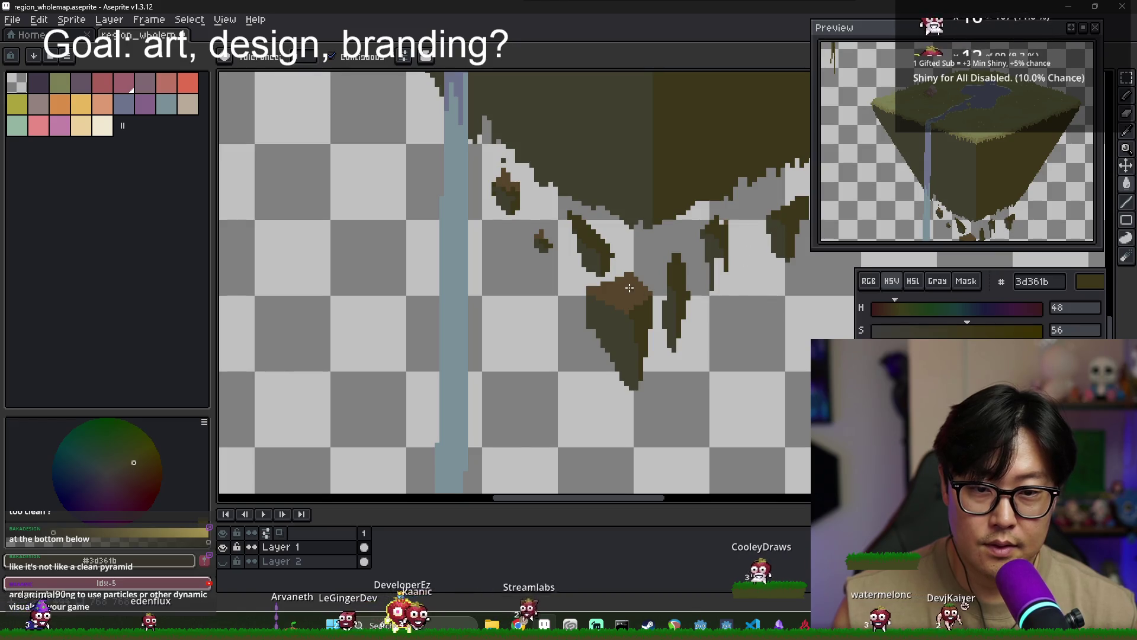
pyautogui.press('b')
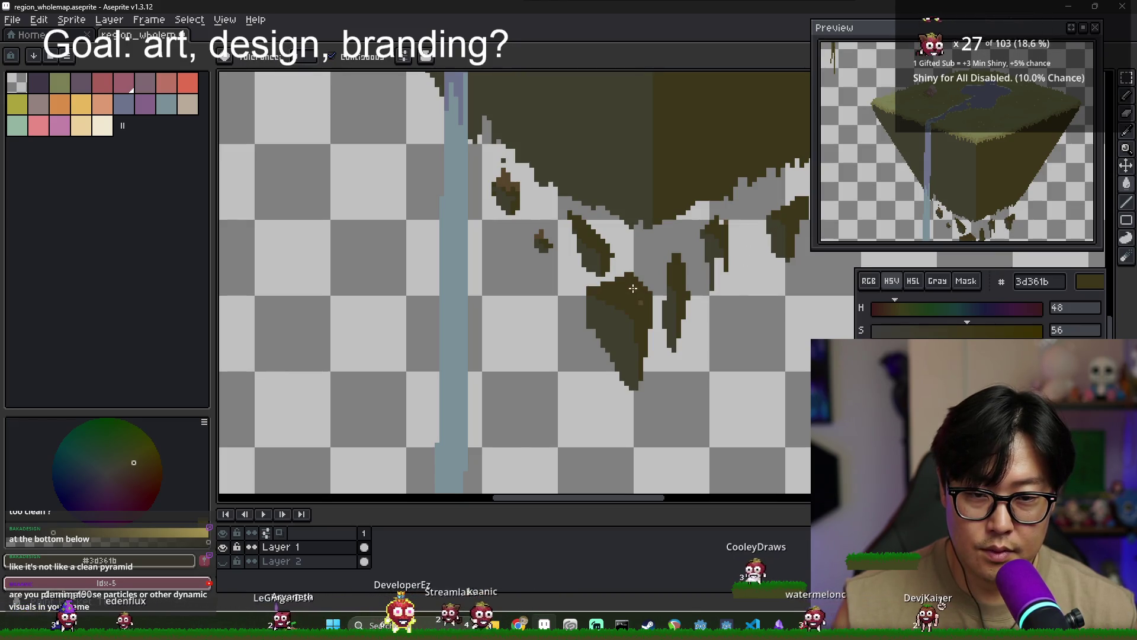
# Pick the lighter brown from a shard stripe
pyautogui.scroll(1, 596, 272)
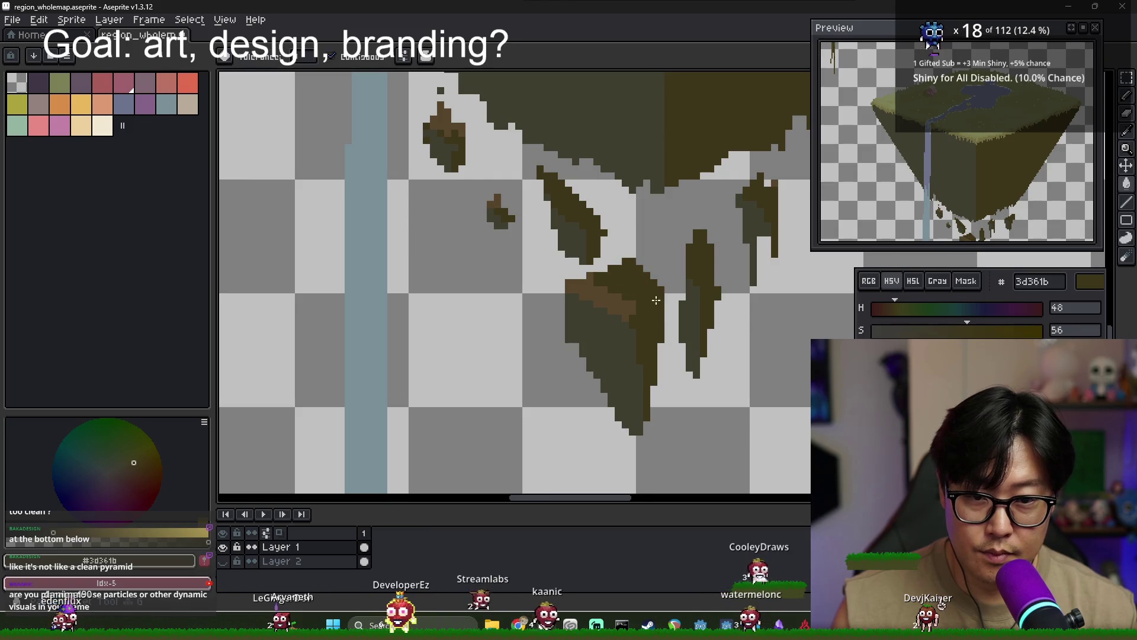
pyautogui.scroll(-2, 643, 296)
pyautogui.scroll(2, 637, 284)
pyautogui.keyDown('alt'); pyautogui.click(633, 278); pyautogui.keyUp('alt')
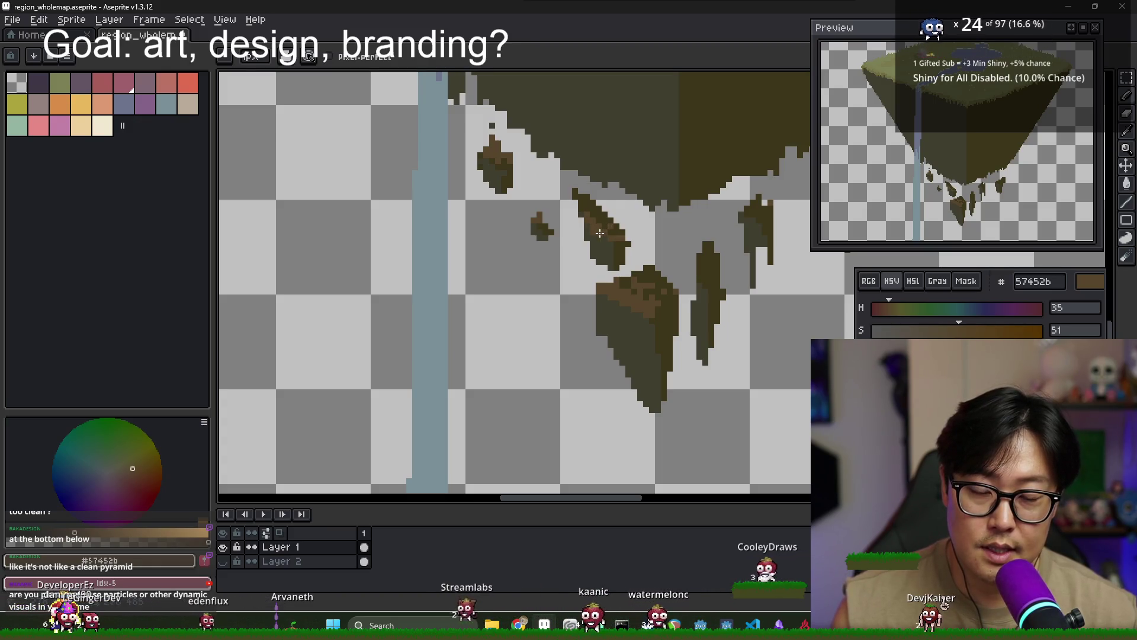
pyautogui.scroll(1, 598, 234)
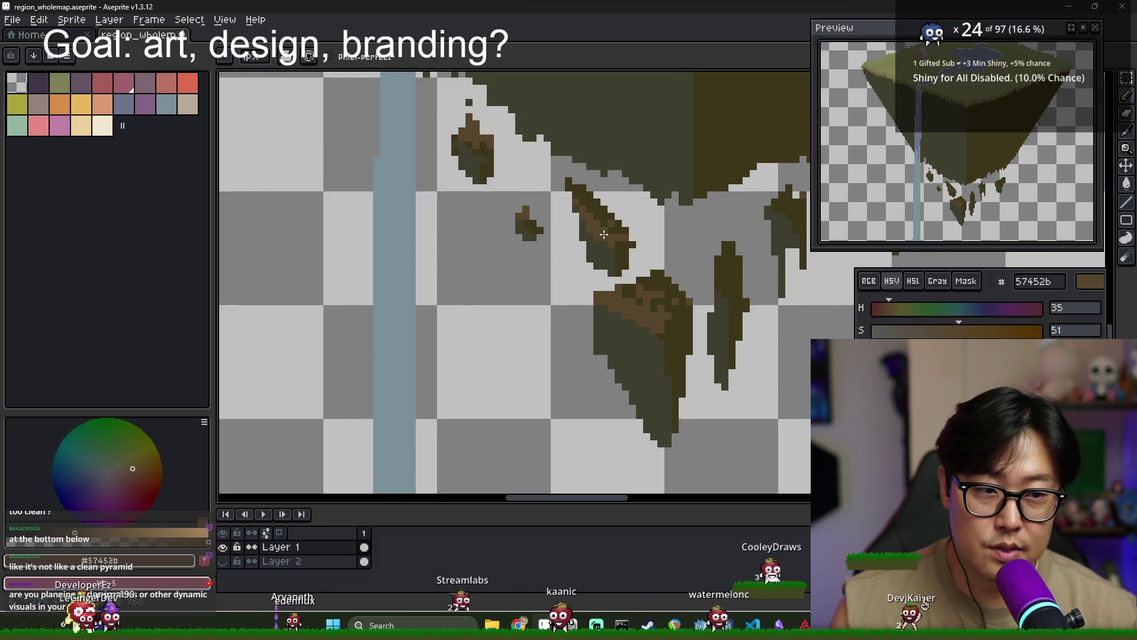
pyautogui.scroll(1, 577, 198)
# Erase the dark top pixels of the diagonal shard
pyautogui.press('e')
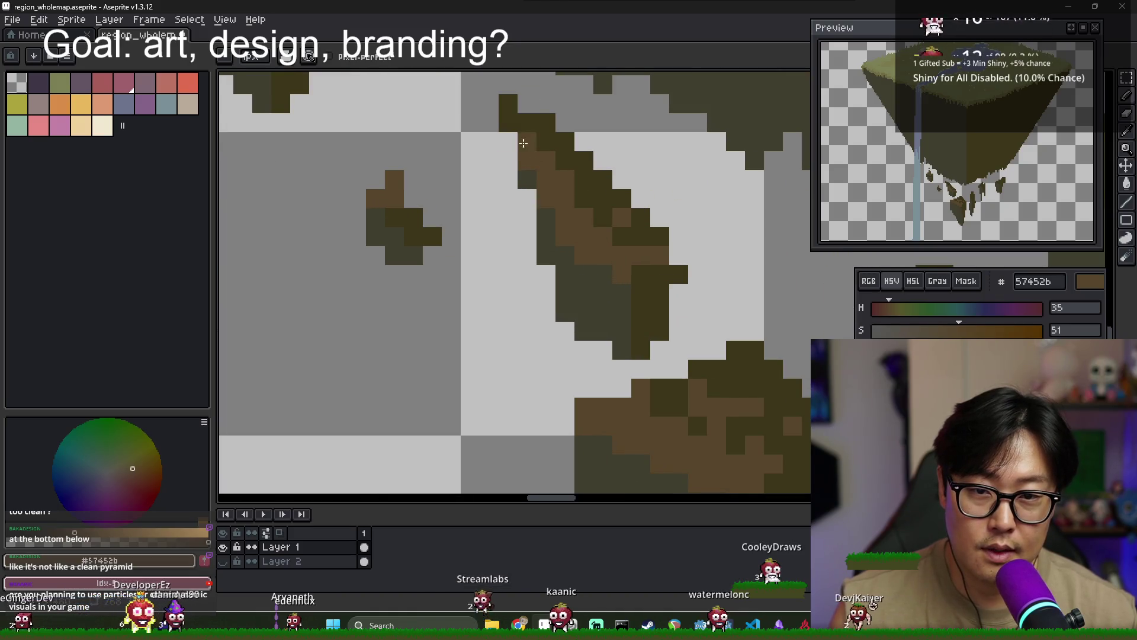
pyautogui.moveTo(508, 104); pyautogui.dragTo(546, 123)
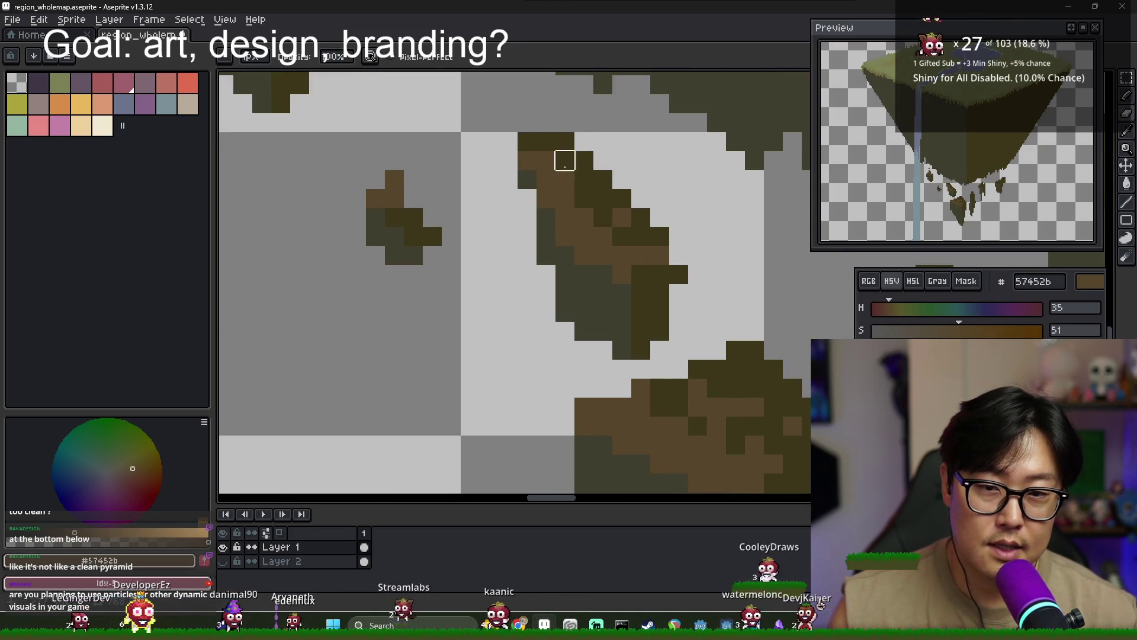
pyautogui.scroll(-2, 581, 198)
pyautogui.scroll(2, 639, 237)
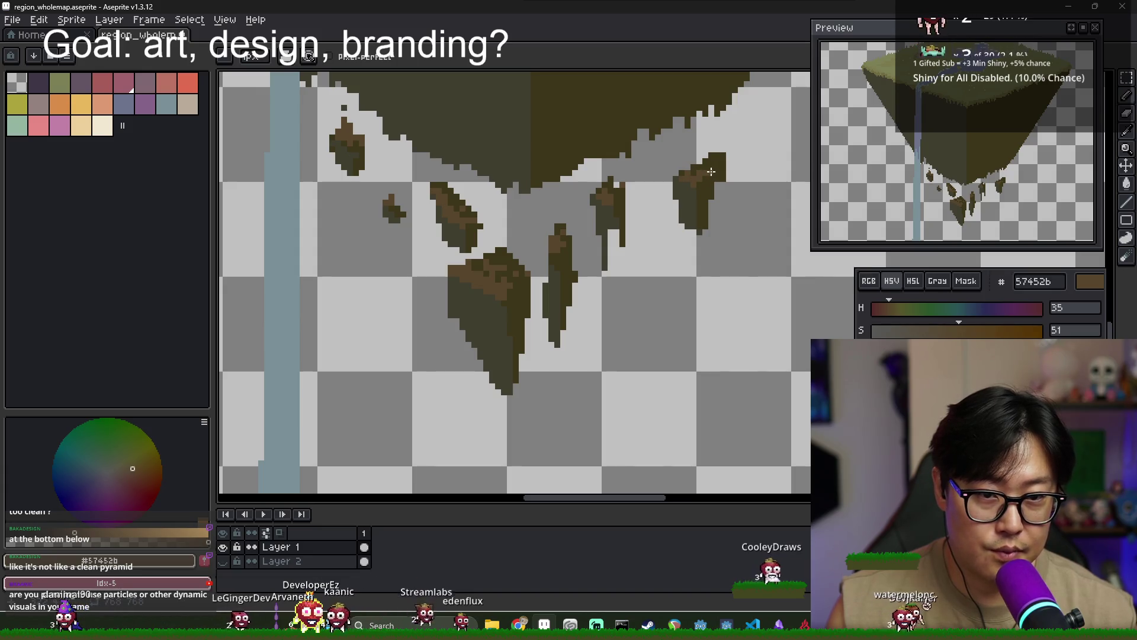
pyautogui.scroll(-1, 609, 211)
pyautogui.scroll(-1, 610, 212)
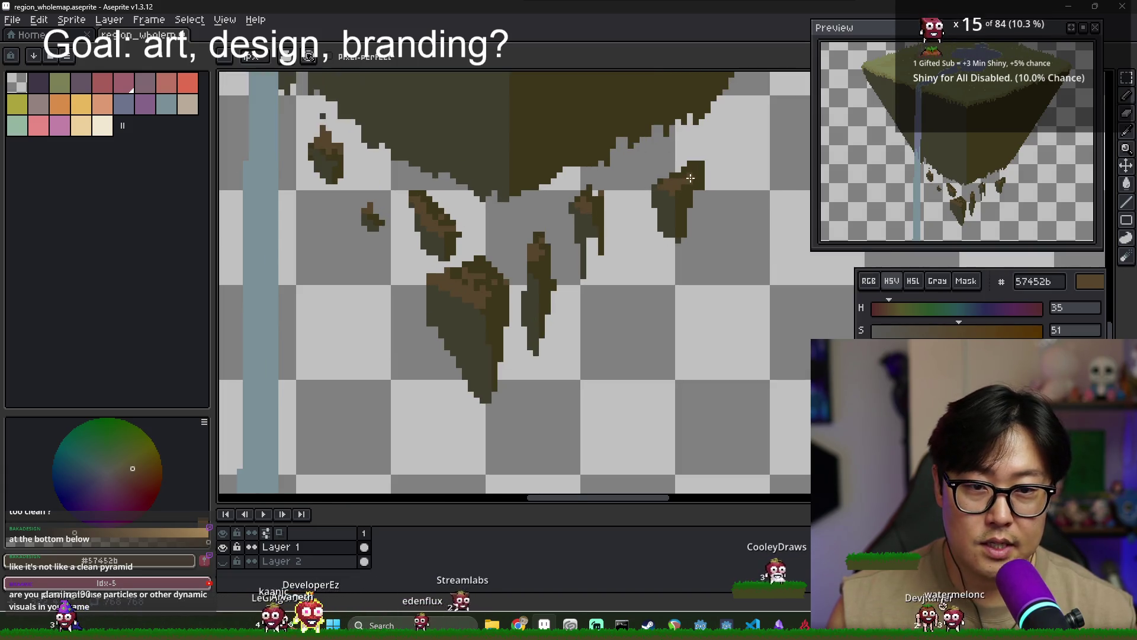
pyautogui.scroll(-1, 612, 216)
pyautogui.scroll(-2, 616, 226)
pyautogui.scroll(3, 616, 226)
pyautogui.scroll(-1, 628, 237)
pyautogui.scroll(-1, 640, 248)
pyautogui.scroll(2, 652, 262)
pyautogui.moveTo(651, 262); pyautogui.dragTo(581, 289)
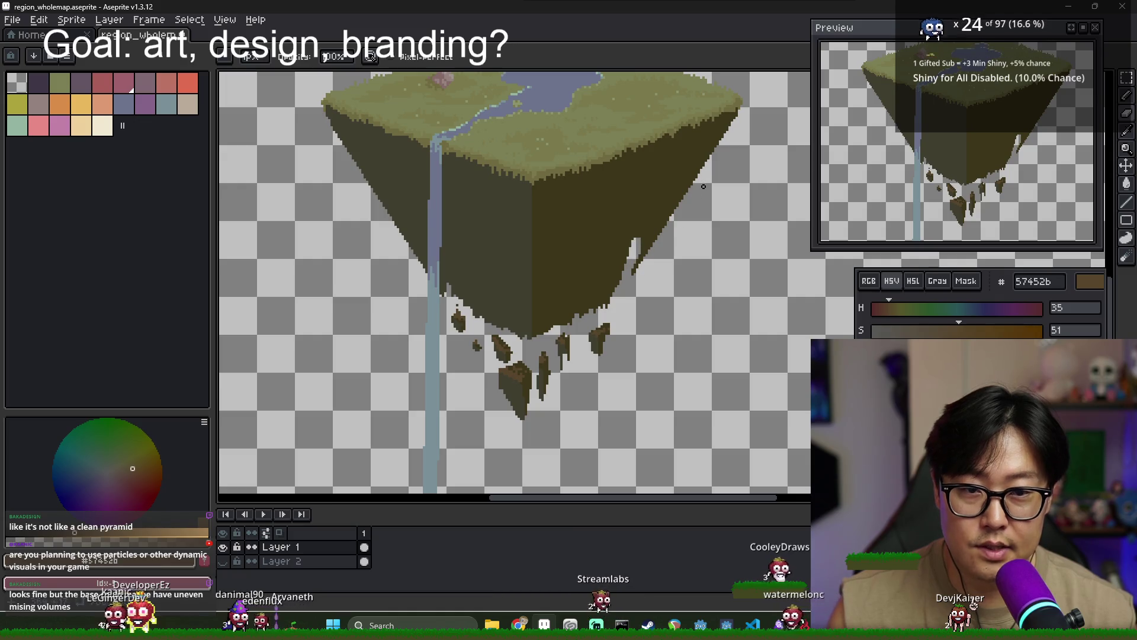
# Draw a thin dark line along the left cliff edge and extend it into a jagged edge
pyautogui.scroll(-2, 710, 164)
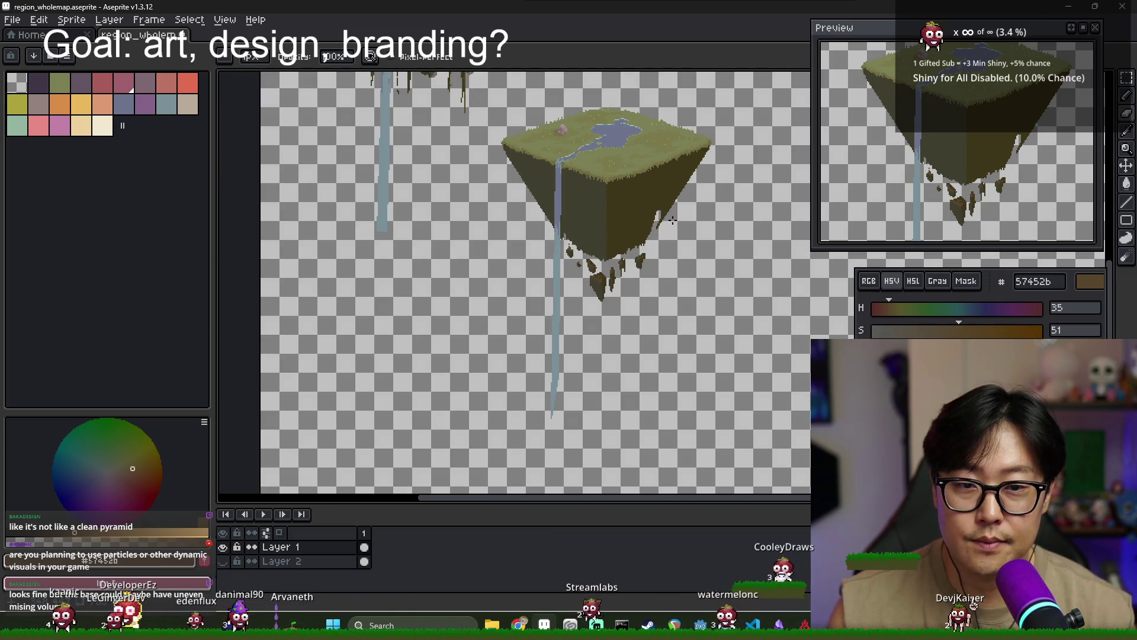
pyautogui.scroll(3, 649, 229)
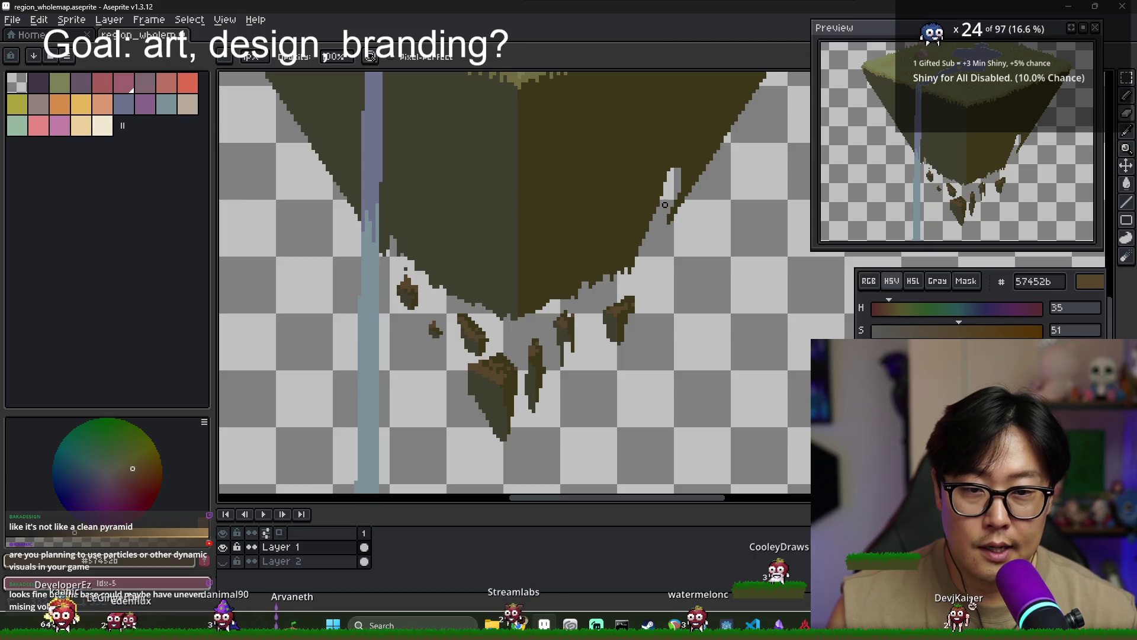
pyautogui.scroll(-3, 665, 205)
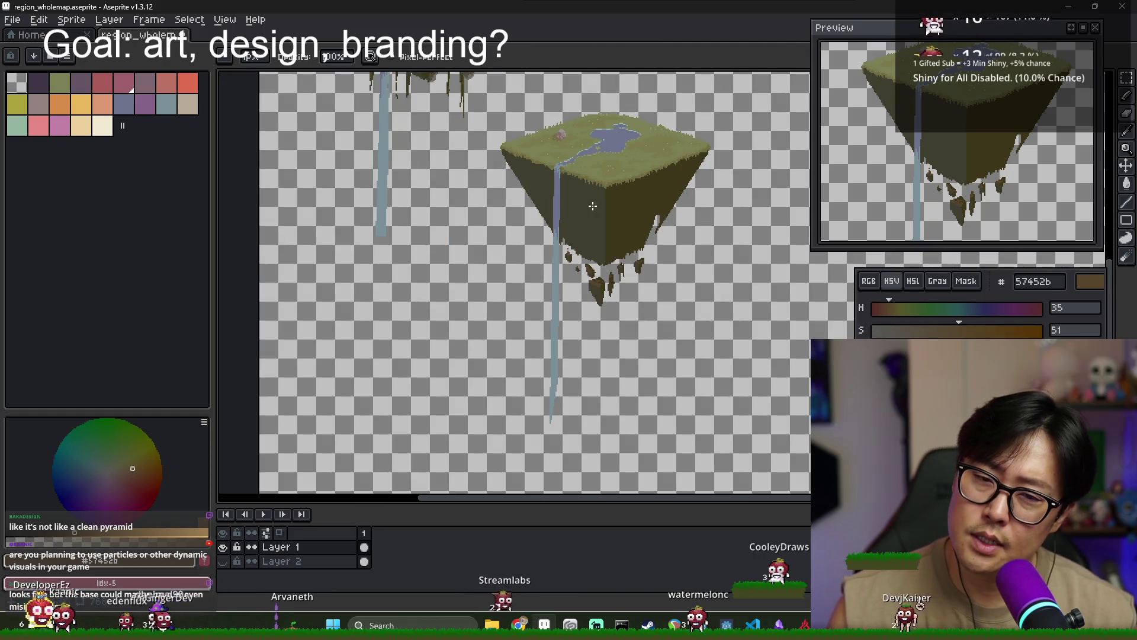
pyautogui.scroll(-3, 681, 210)
pyautogui.scroll(1, 592, 201)
pyautogui.scroll(3, 546, 194)
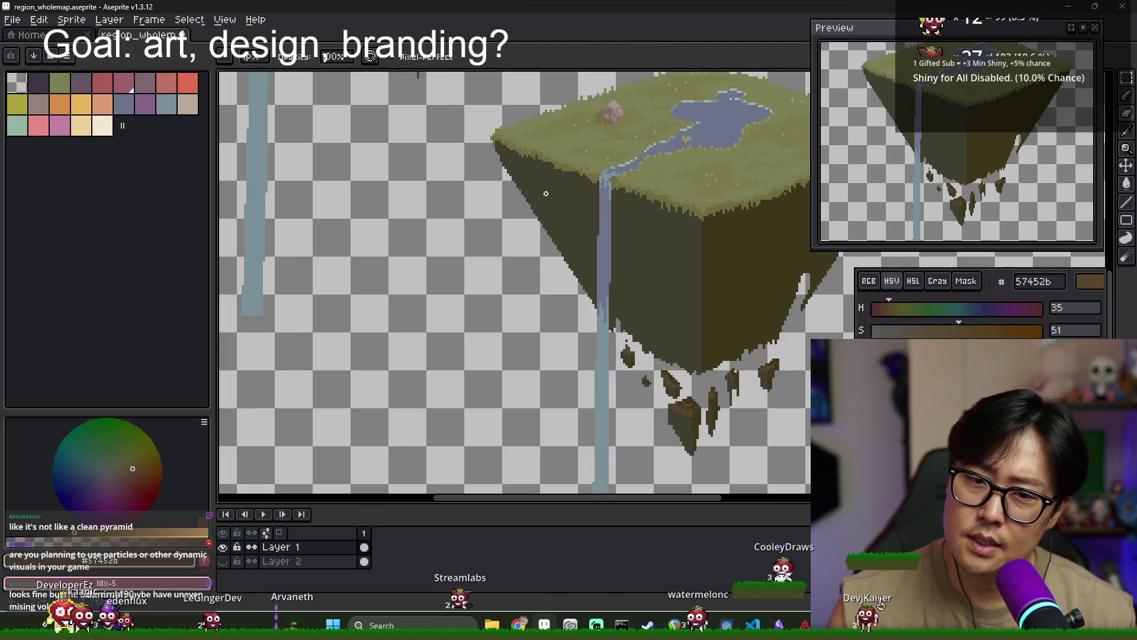
pyautogui.keyDown('alt'); pyautogui.click(521, 178); pyautogui.keyUp('alt')
pyautogui.moveTo(509, 173); pyautogui.dragTo(525, 233)
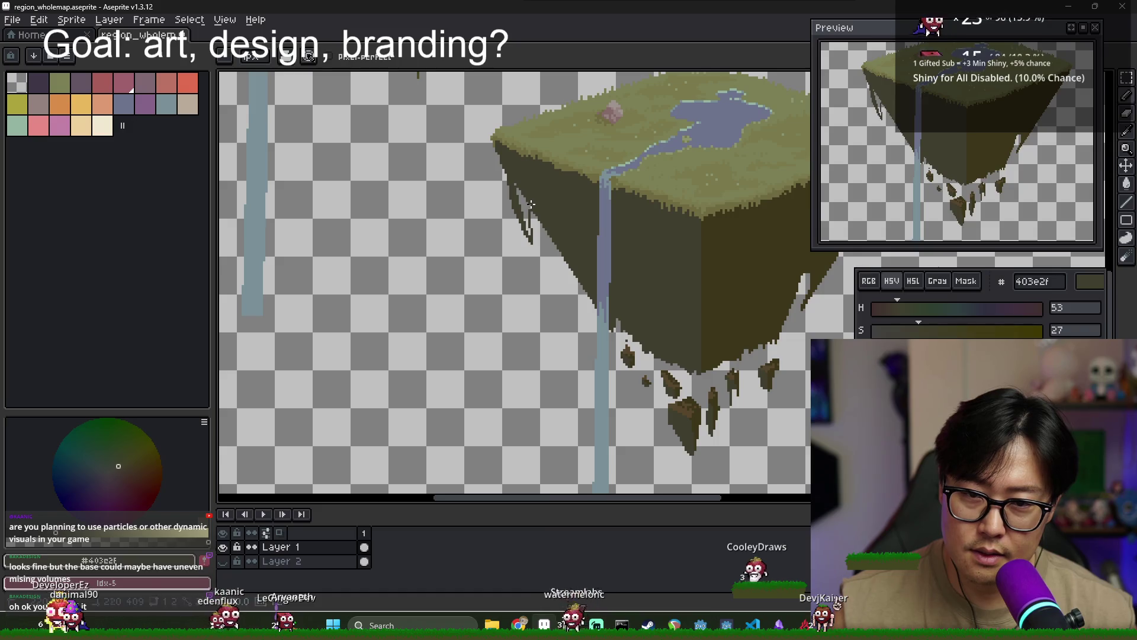
pyautogui.scroll(2, 517, 189)
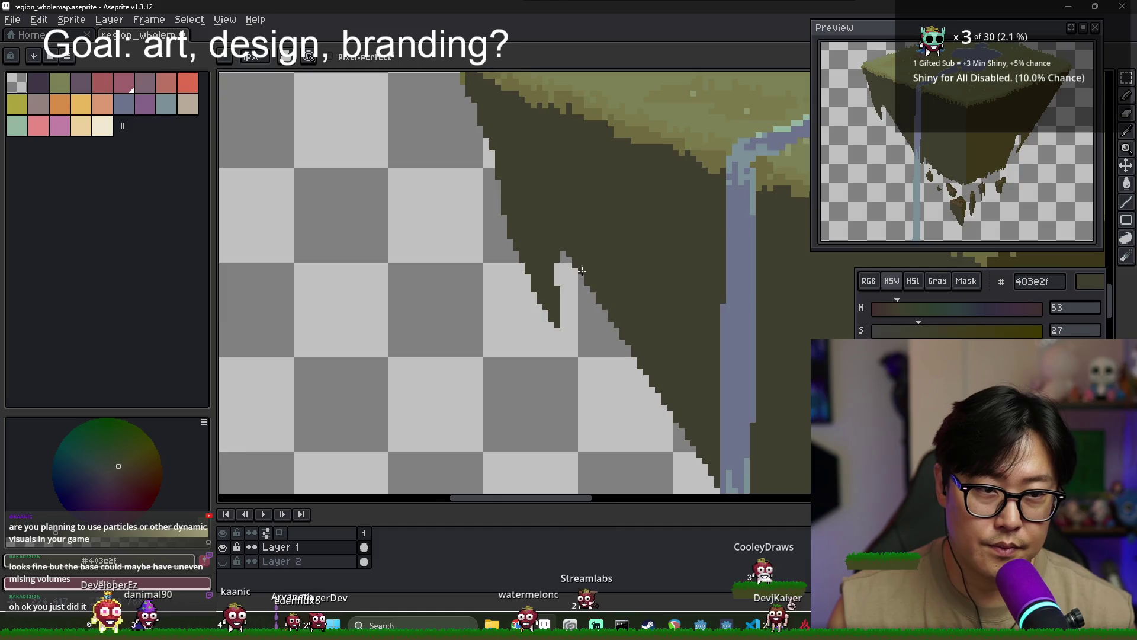
pyautogui.scroll(-1, 581, 270)
pyautogui.scroll(-1, 533, 248)
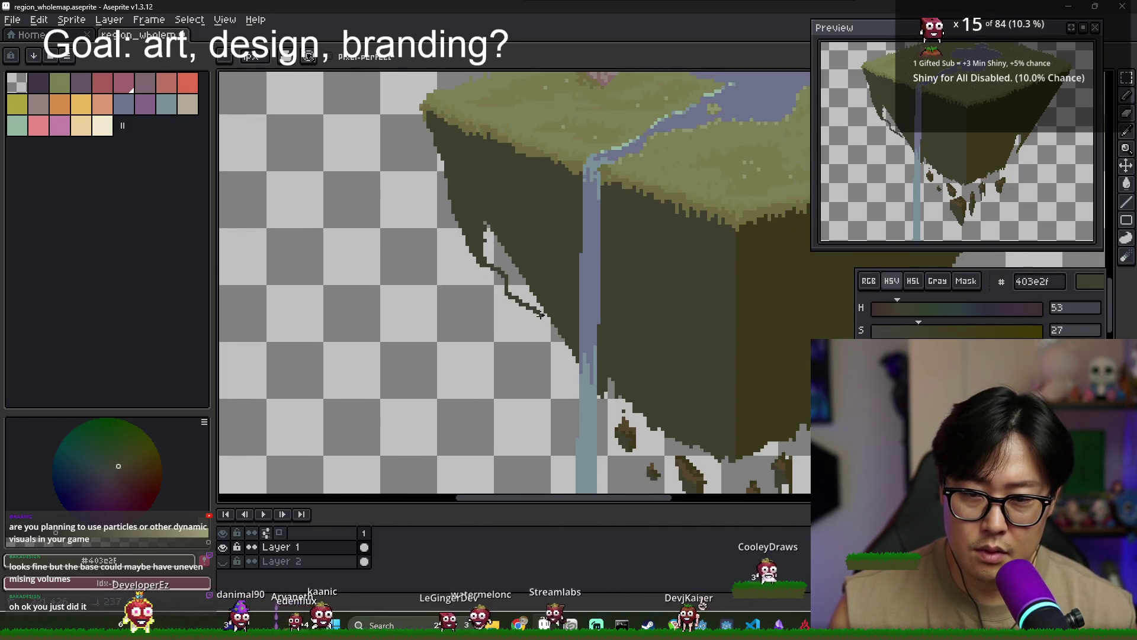
pyautogui.moveTo(530, 287); pyautogui.dragTo(484, 220)
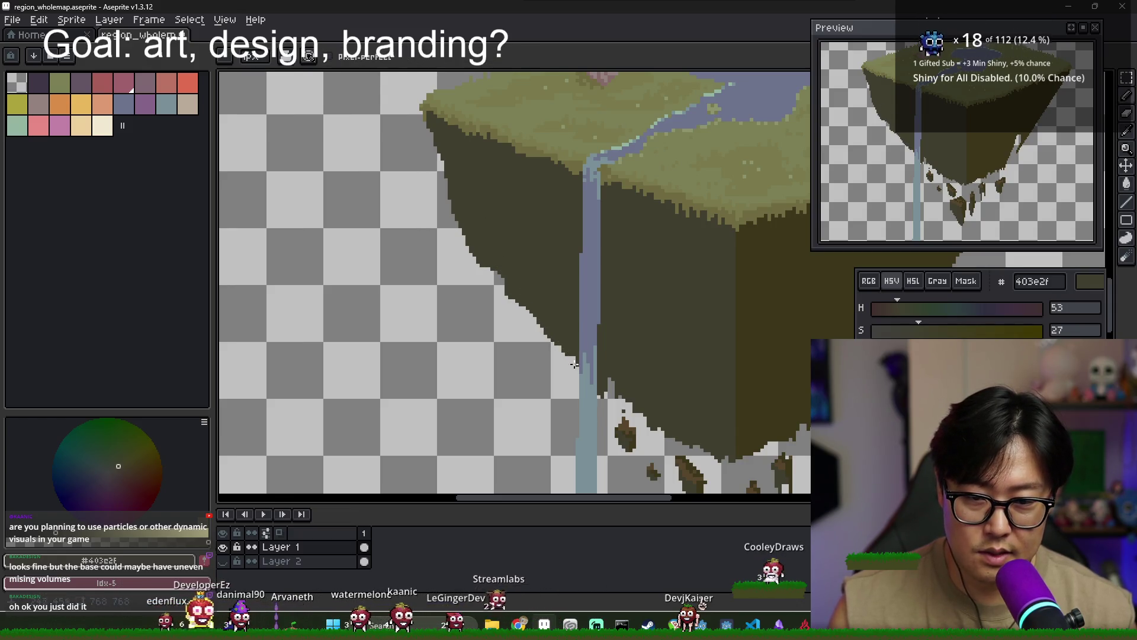
# Outline a chip running down from the island's right edge and fill it dark
pyautogui.scroll(-1, 574, 364)
pyautogui.scroll(-2, 574, 363)
pyautogui.scroll(2, 504, 238)
pyautogui.scroll(1, 504, 239)
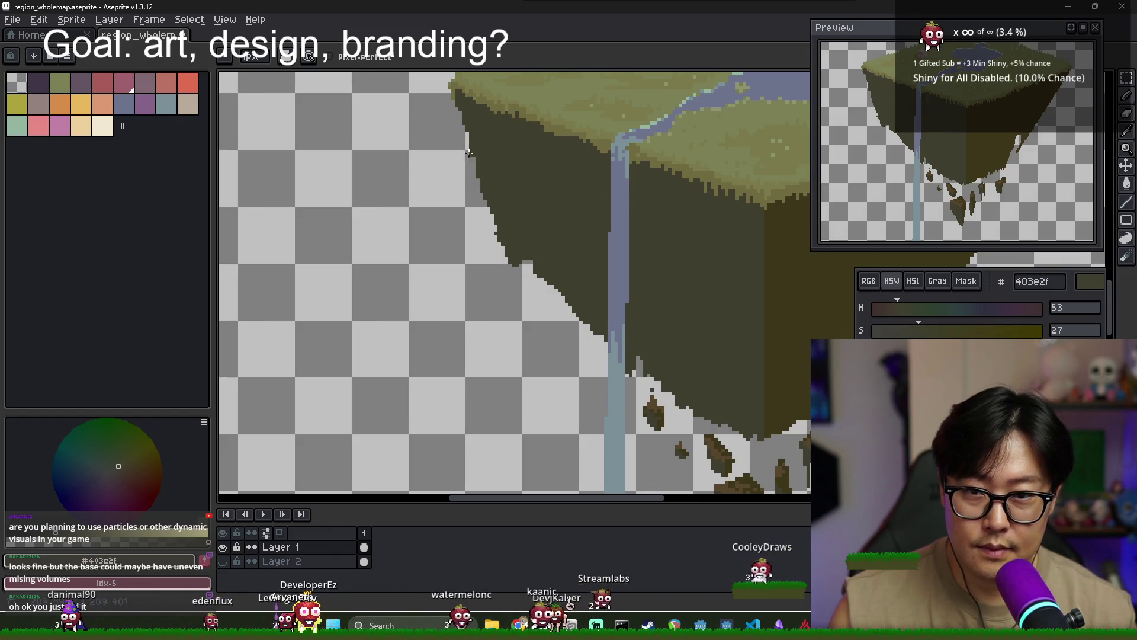
pyautogui.scroll(-3, 500, 207)
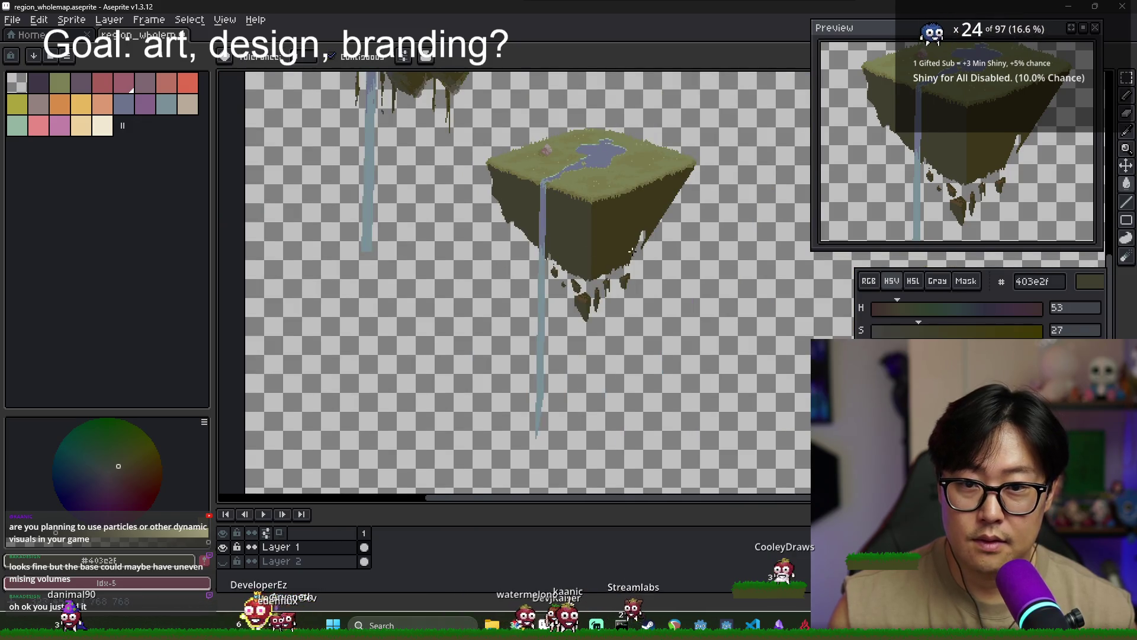
pyautogui.scroll(3, 632, 251)
pyautogui.scroll(1, 638, 153)
pyautogui.moveTo(638, 153); pyautogui.dragTo(629, 220)
pyautogui.moveTo(628, 166); pyautogui.dragTo(533, 319)
pyautogui.press('g')
pyautogui.click(571, 266)
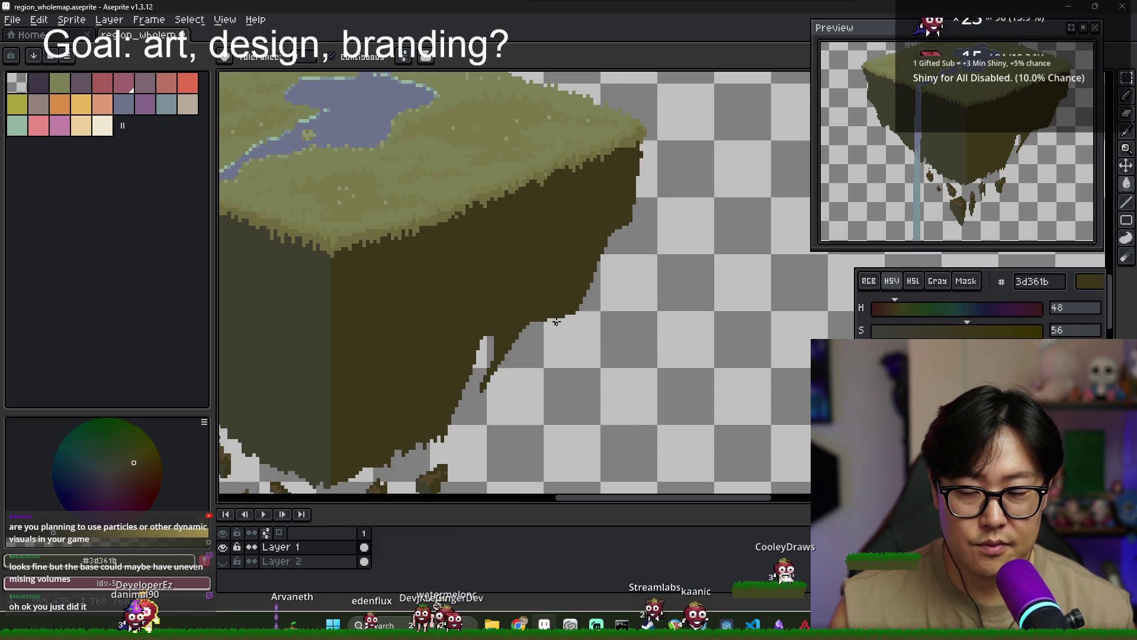
pyautogui.press('b')
# Outline another chipped section on the right cliff and fill it with dark dirt colour
pyautogui.moveTo(533, 324); pyautogui.dragTo(578, 320)
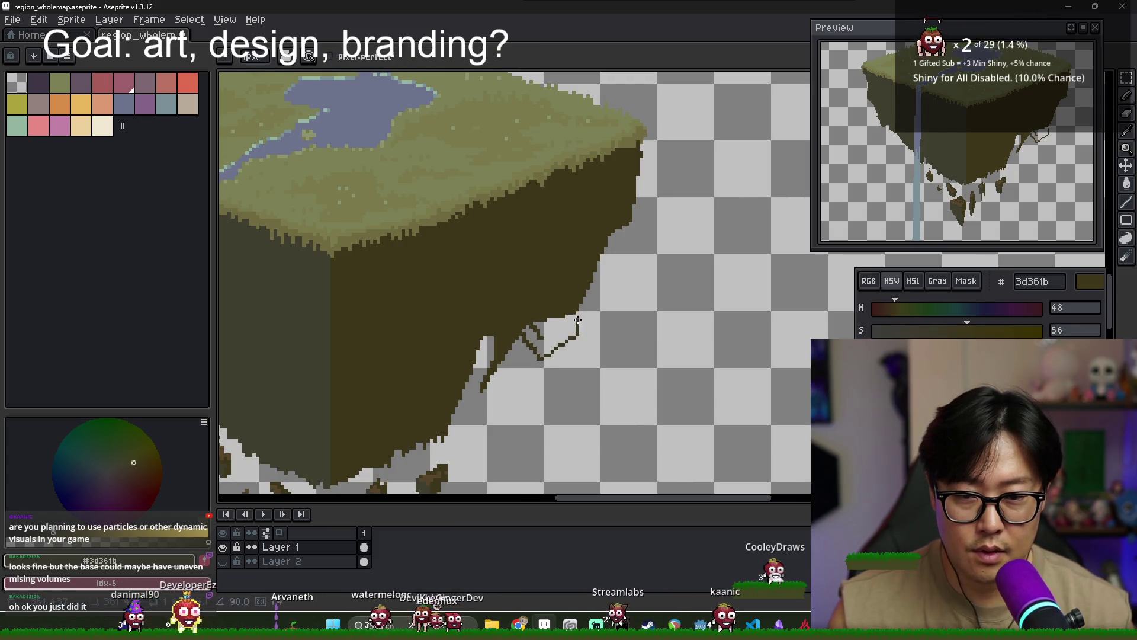
pyautogui.press('g')
pyautogui.click(560, 333)
pyautogui.scroll(-1, 551, 305)
pyautogui.scroll(-1, 551, 306)
pyautogui.press('b')
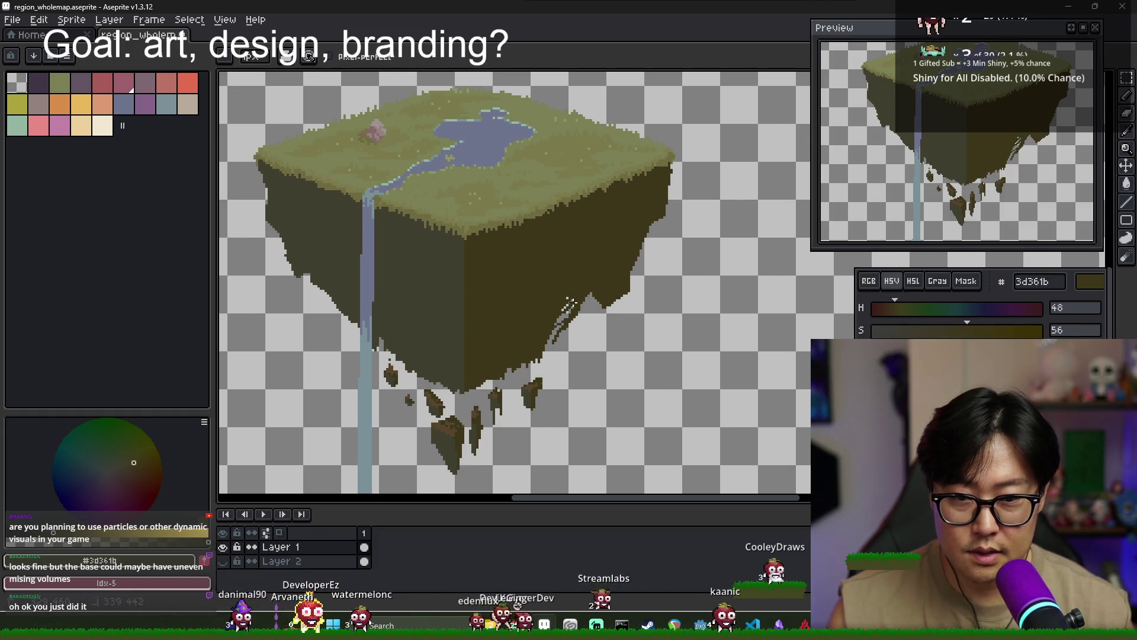
pyautogui.scroll(2, 560, 311)
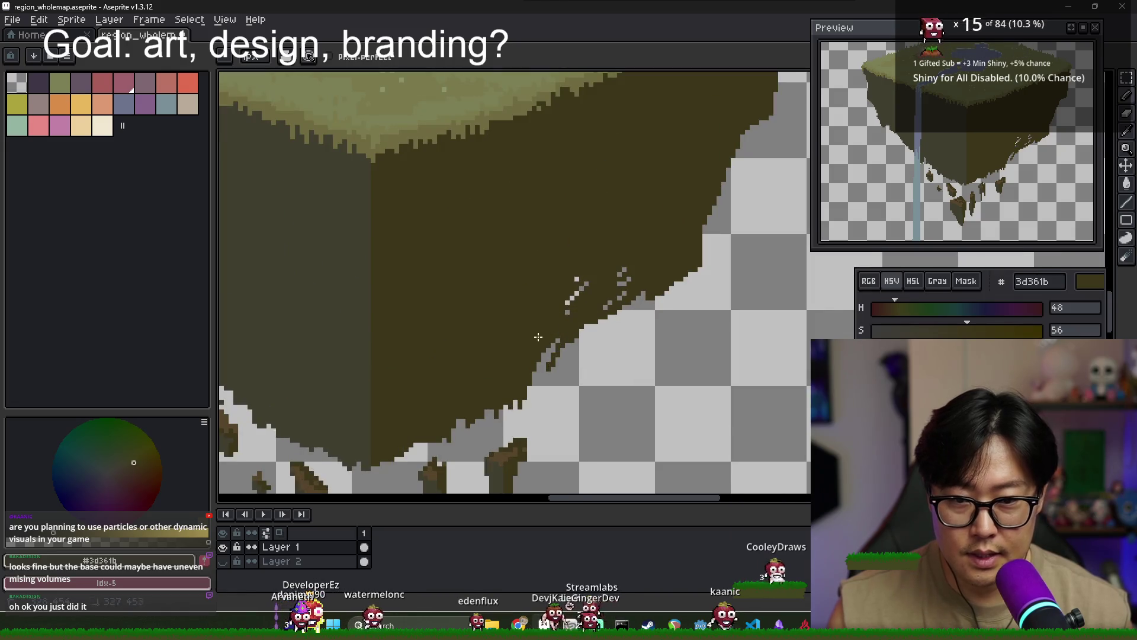